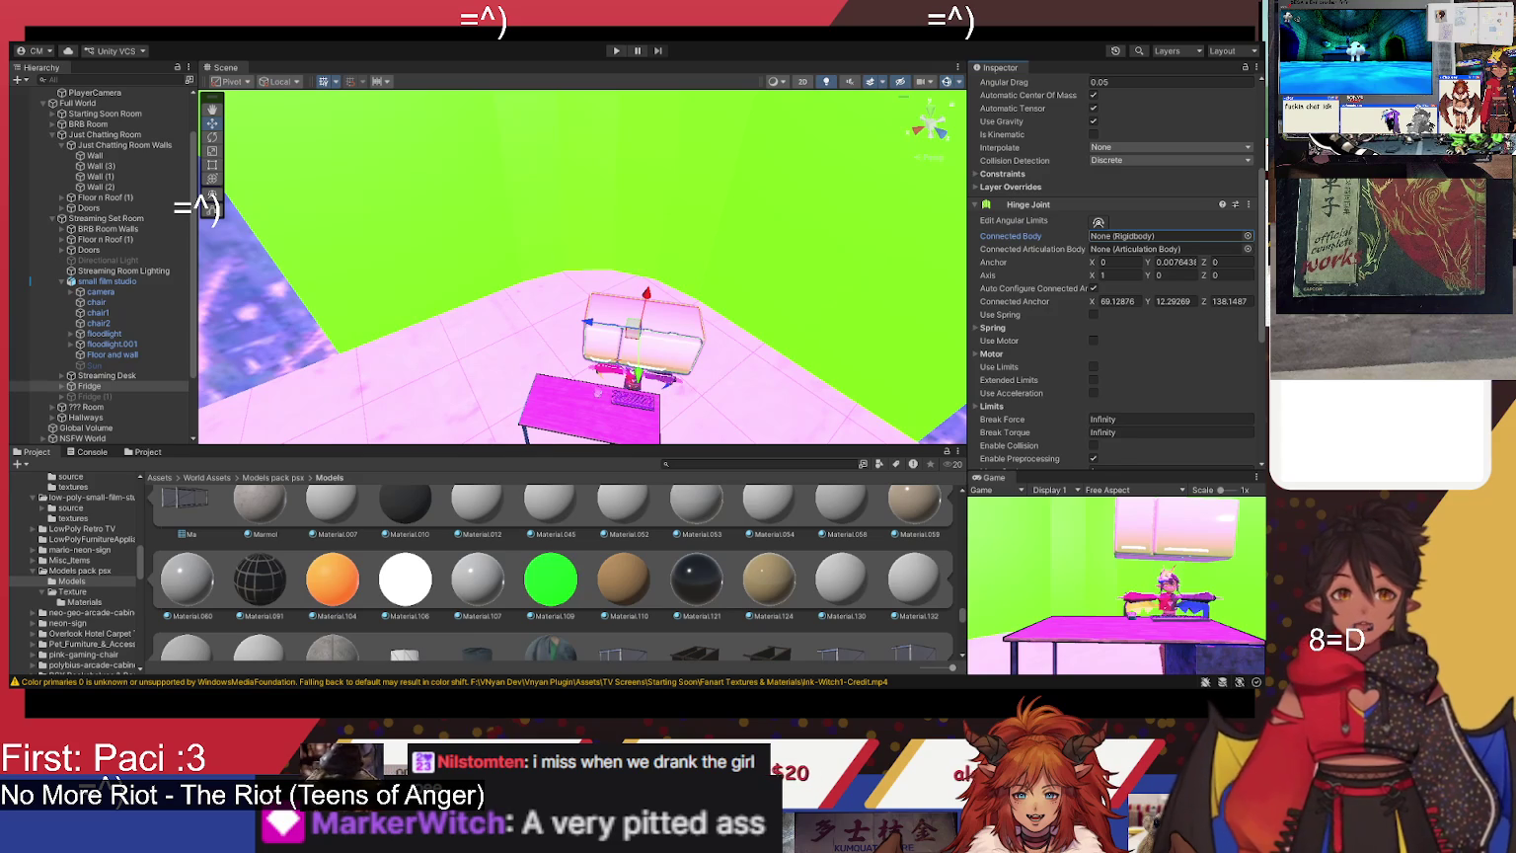
# - Orbit around the desk and monitor, then select the Streaming Roof object in the Hierarchy
pyautogui.moveTo(553, 395)
pyautogui.mouseDown()
pyautogui.moveTo(593, 428)
pyautogui.moveTo(667, 289)
pyautogui.moveTo(691, 296)
pyautogui.mouseUp()
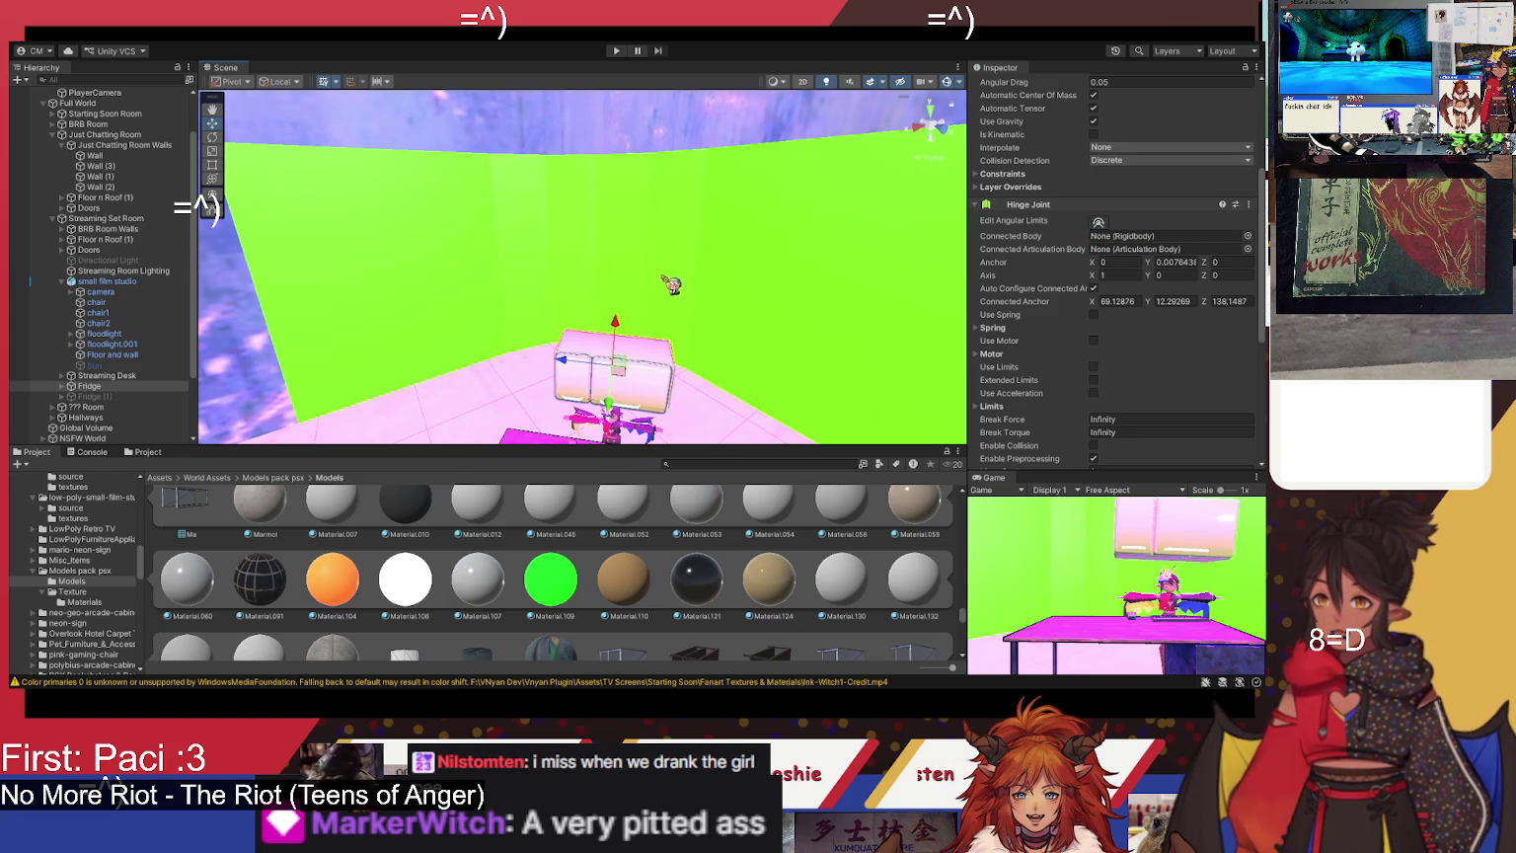
pyautogui.click(668, 166)
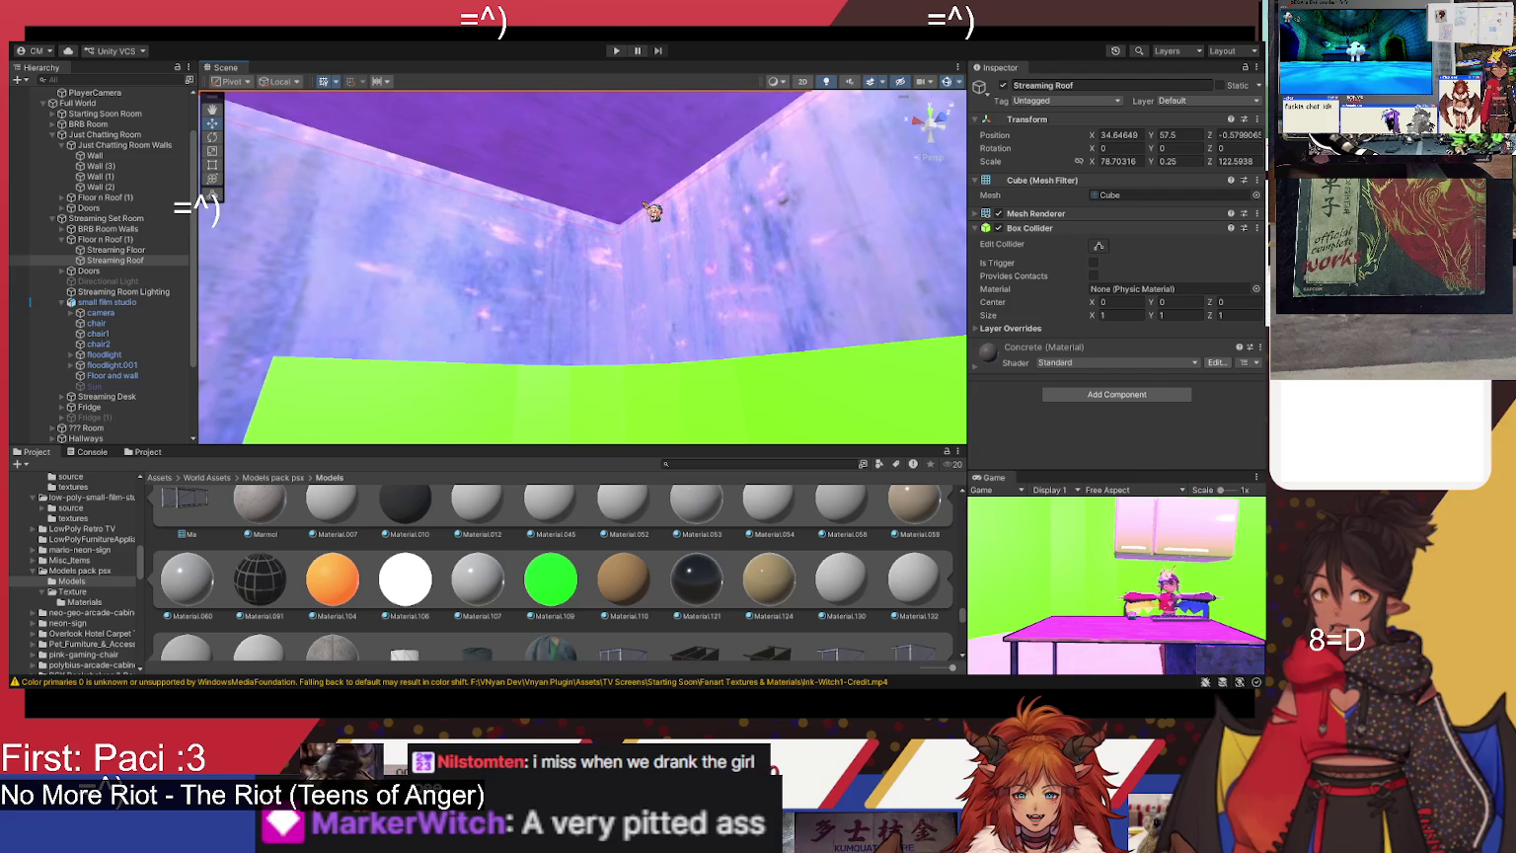
# - Duplicate Streaming Roof and shrink the copy with the Rect tool into an 8.22 × 0.25 × 10.17 plank
pyautogui.moveTo(657, 273)
pyautogui.mouseDown()
pyautogui.moveTo(565, 172)
pyautogui.moveTo(581, 615)
pyautogui.moveTo(529, 429)
pyautogui.mouseUp()
pyautogui.hotkey('ctrl', 'd')
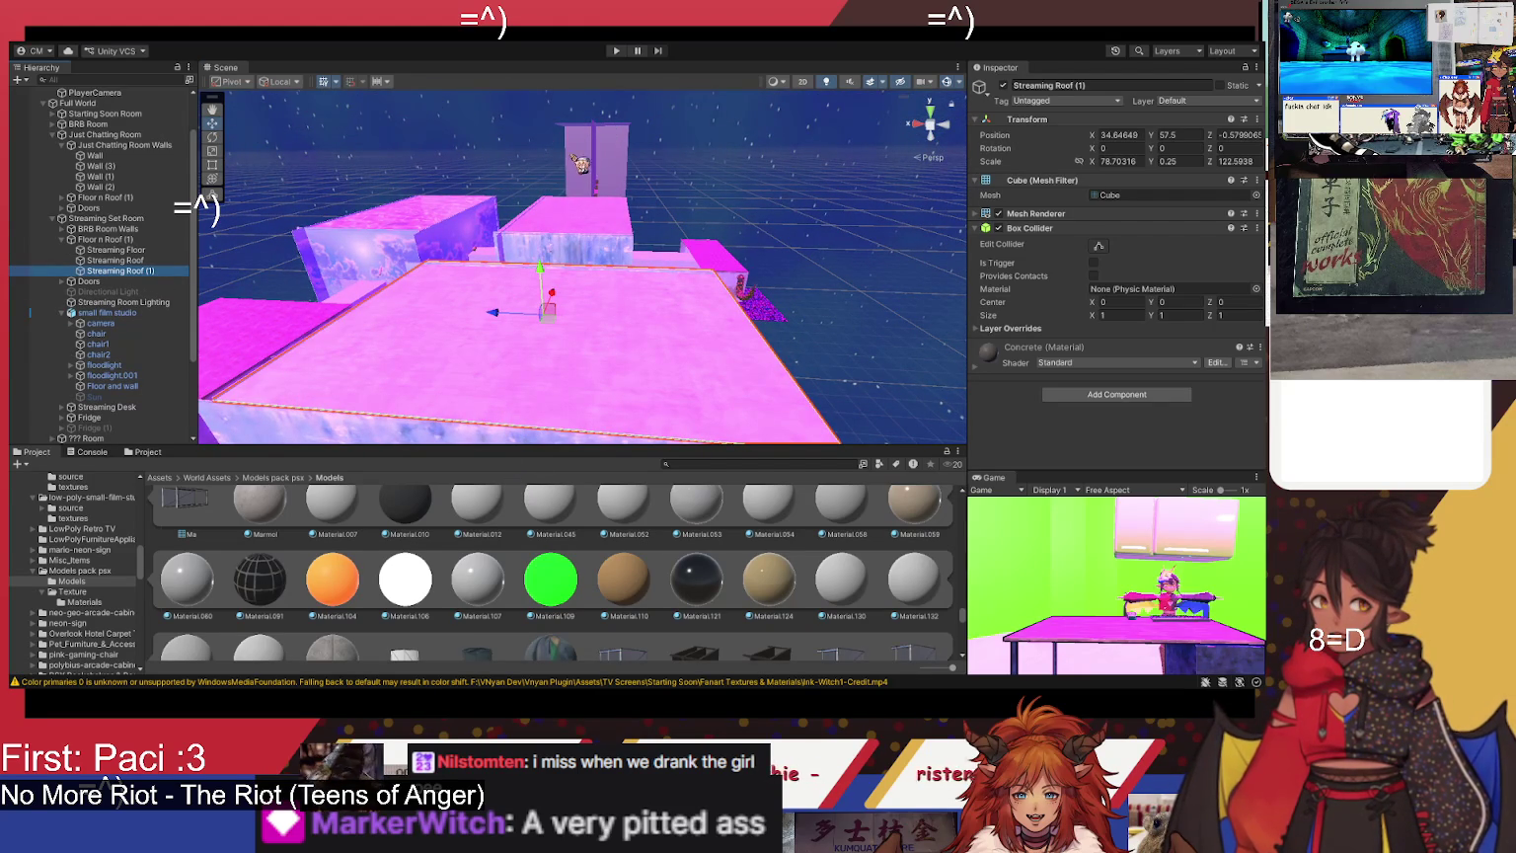
pyautogui.click(223, 166)
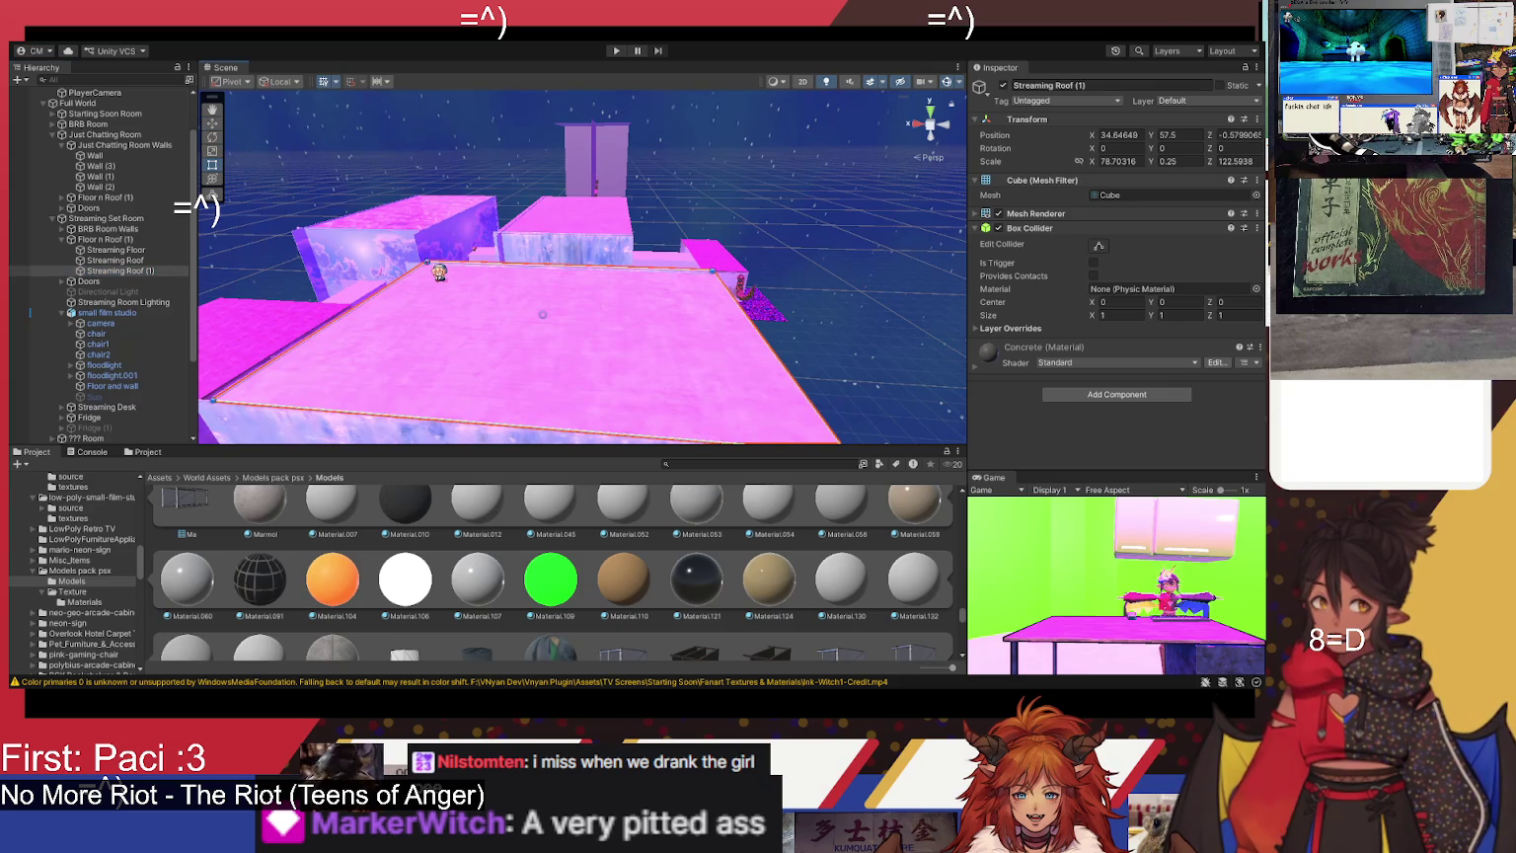
pyautogui.moveTo(439, 274)
pyautogui.mouseDown()
pyautogui.moveTo(483, 311)
pyautogui.moveTo(715, 383)
pyautogui.moveTo(758, 416)
pyautogui.moveTo(777, 375)
pyautogui.moveTo(620, 246)
pyautogui.moveTo(663, 281)
pyautogui.moveTo(660, 142)
pyautogui.moveTo(599, 169)
pyautogui.moveTo(598, 190)
pyautogui.mouseUp()
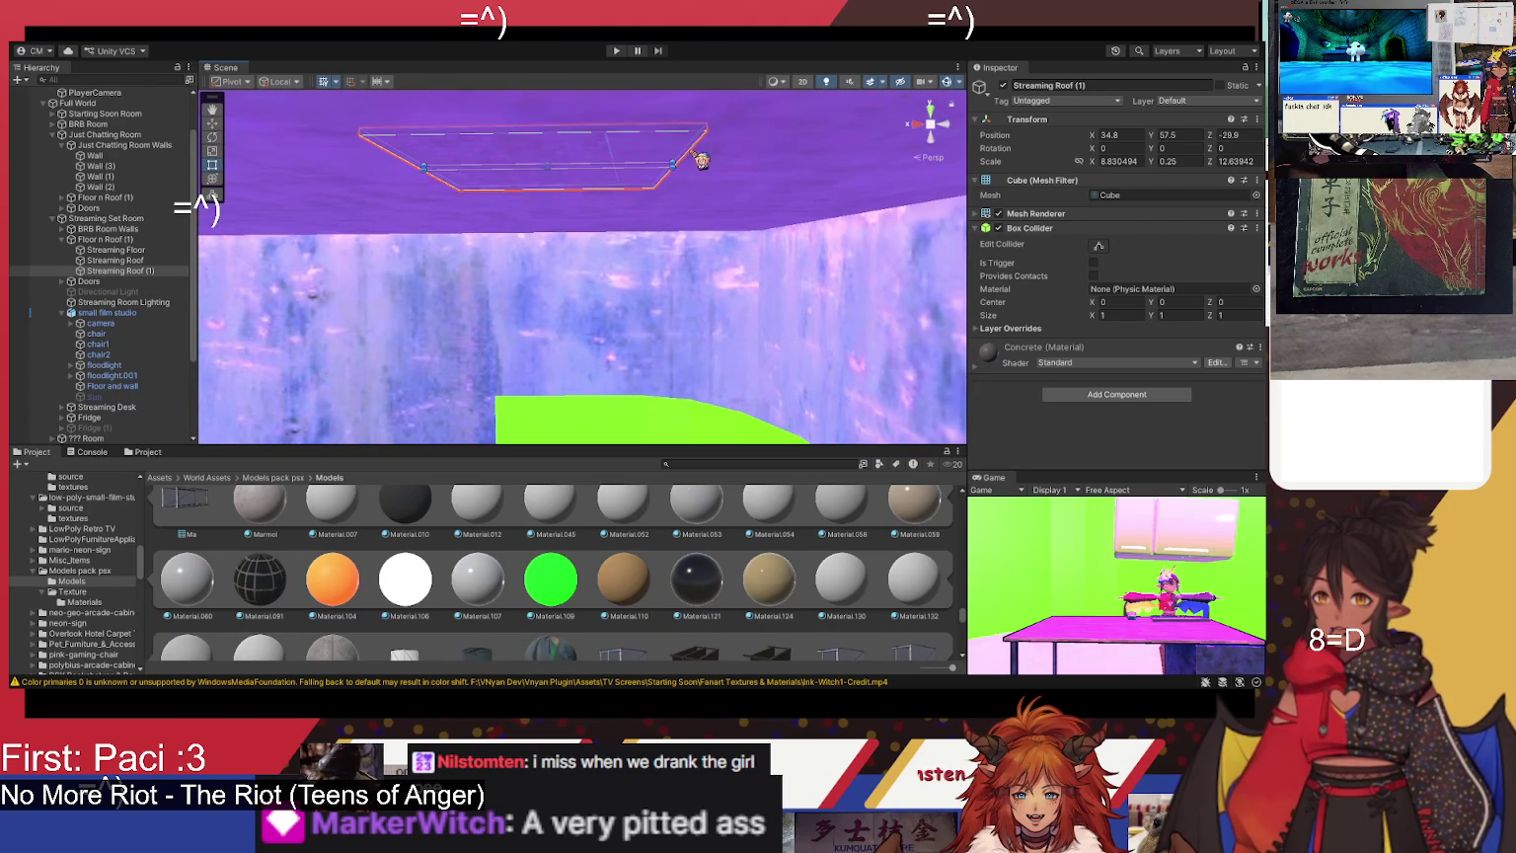
pyautogui.scroll(-3, 406, 190)
# - Narrow the Streaming Roof (1) plank slightly and raise it to a height of 58.57
pyautogui.moveTo(400, 145); pyautogui.dragTo(456, 151)
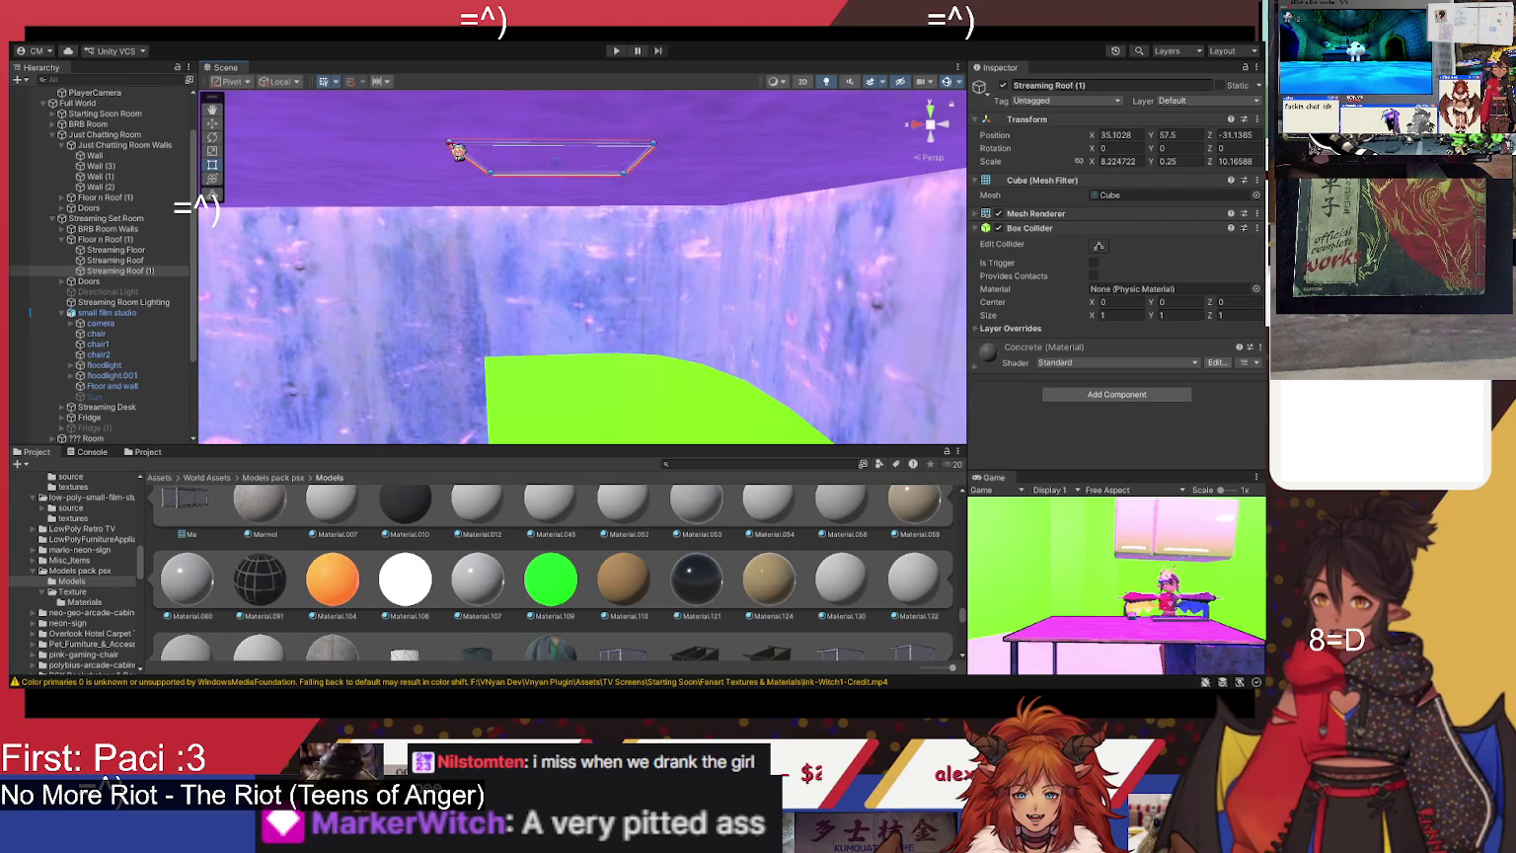
pyautogui.moveTo(538, 186)
pyautogui.mouseDown()
pyautogui.moveTo(527, 322)
pyautogui.moveTo(524, 253)
pyautogui.mouseUp()
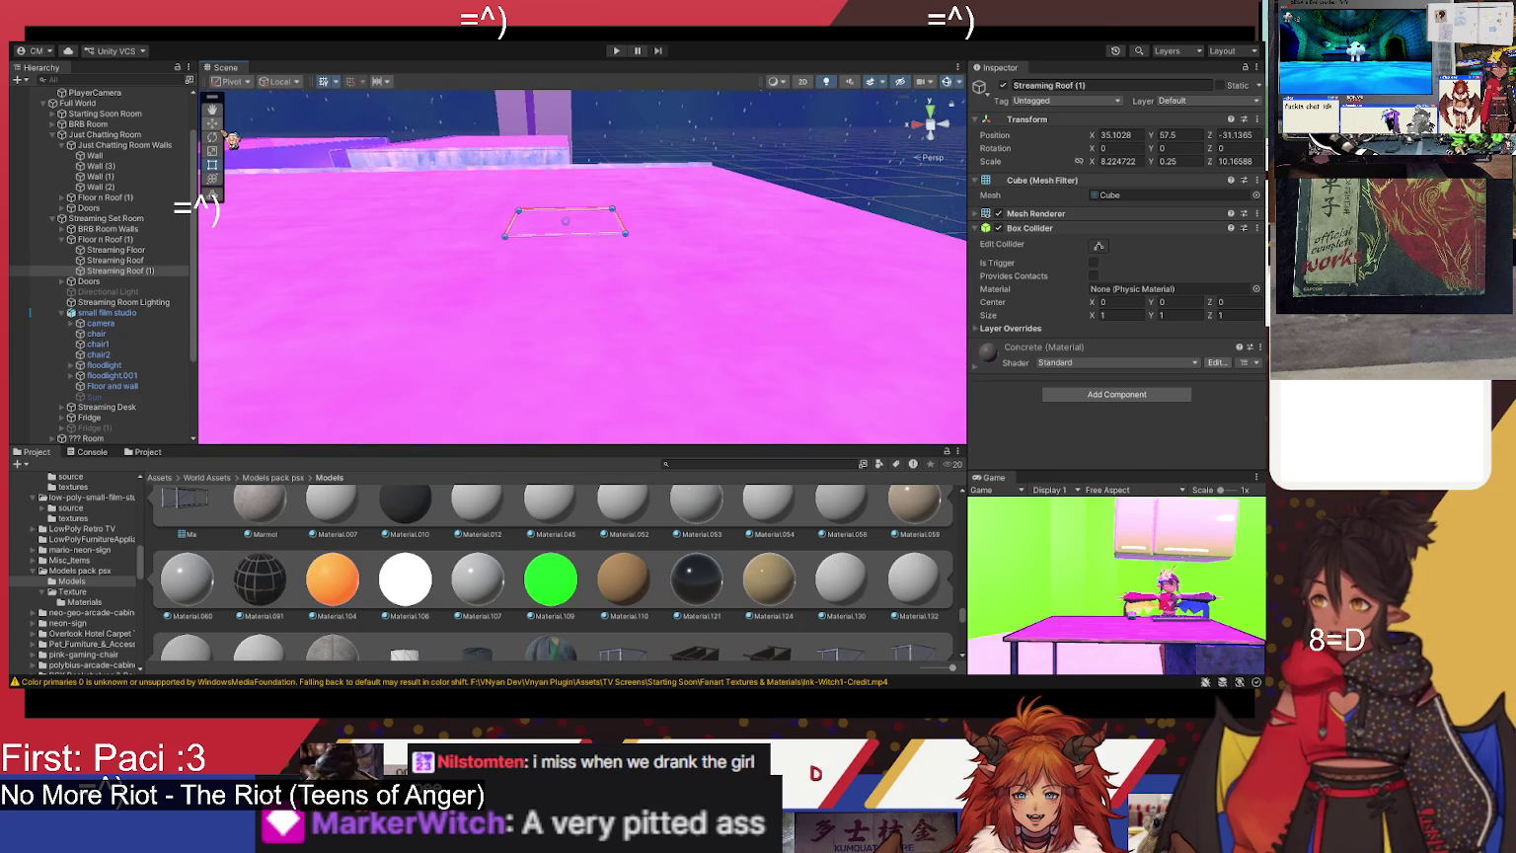
pyautogui.moveTo(559, 204); pyautogui.dragTo(568, 163)
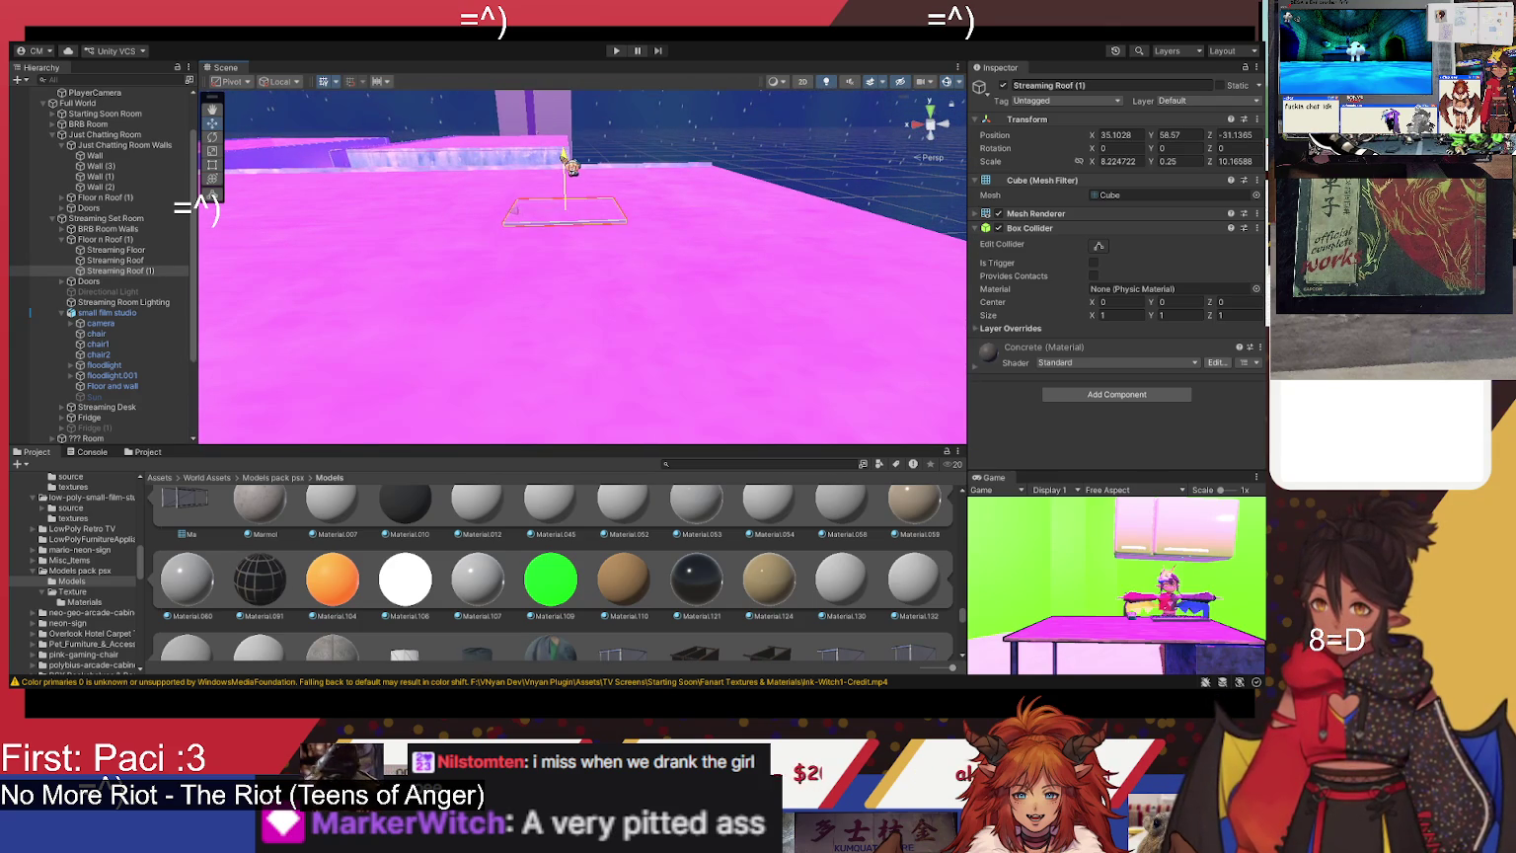
# - Inspect the Fridge's Hinge Joint, then reselect the Streaming Roof (1) plank
pyautogui.moveTo(583, 215); pyautogui.dragTo(569, 312)
pyautogui.scroll(3, 582, 328)
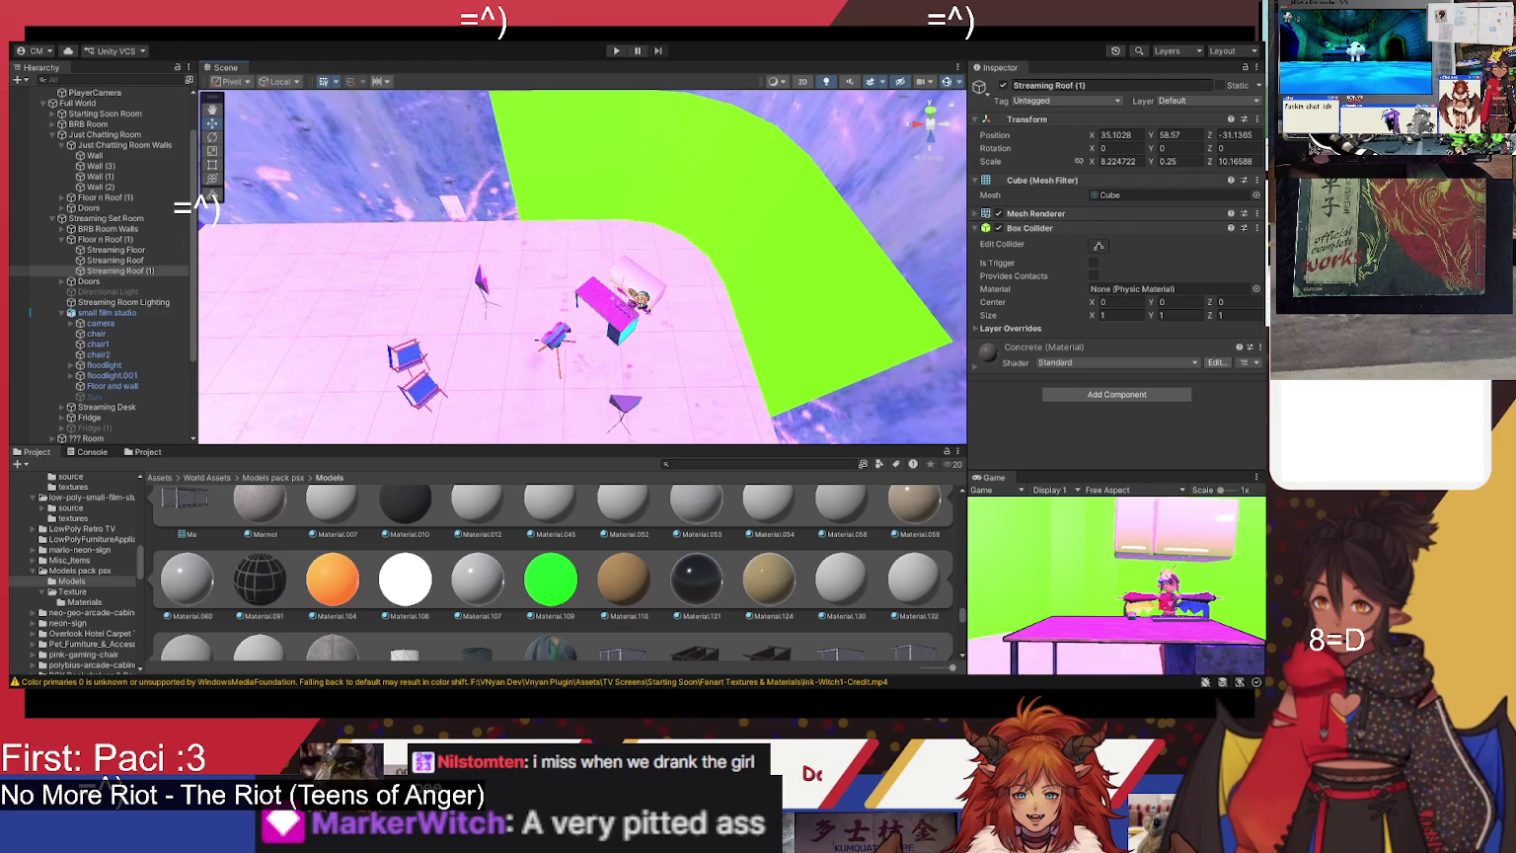
pyautogui.click(644, 300)
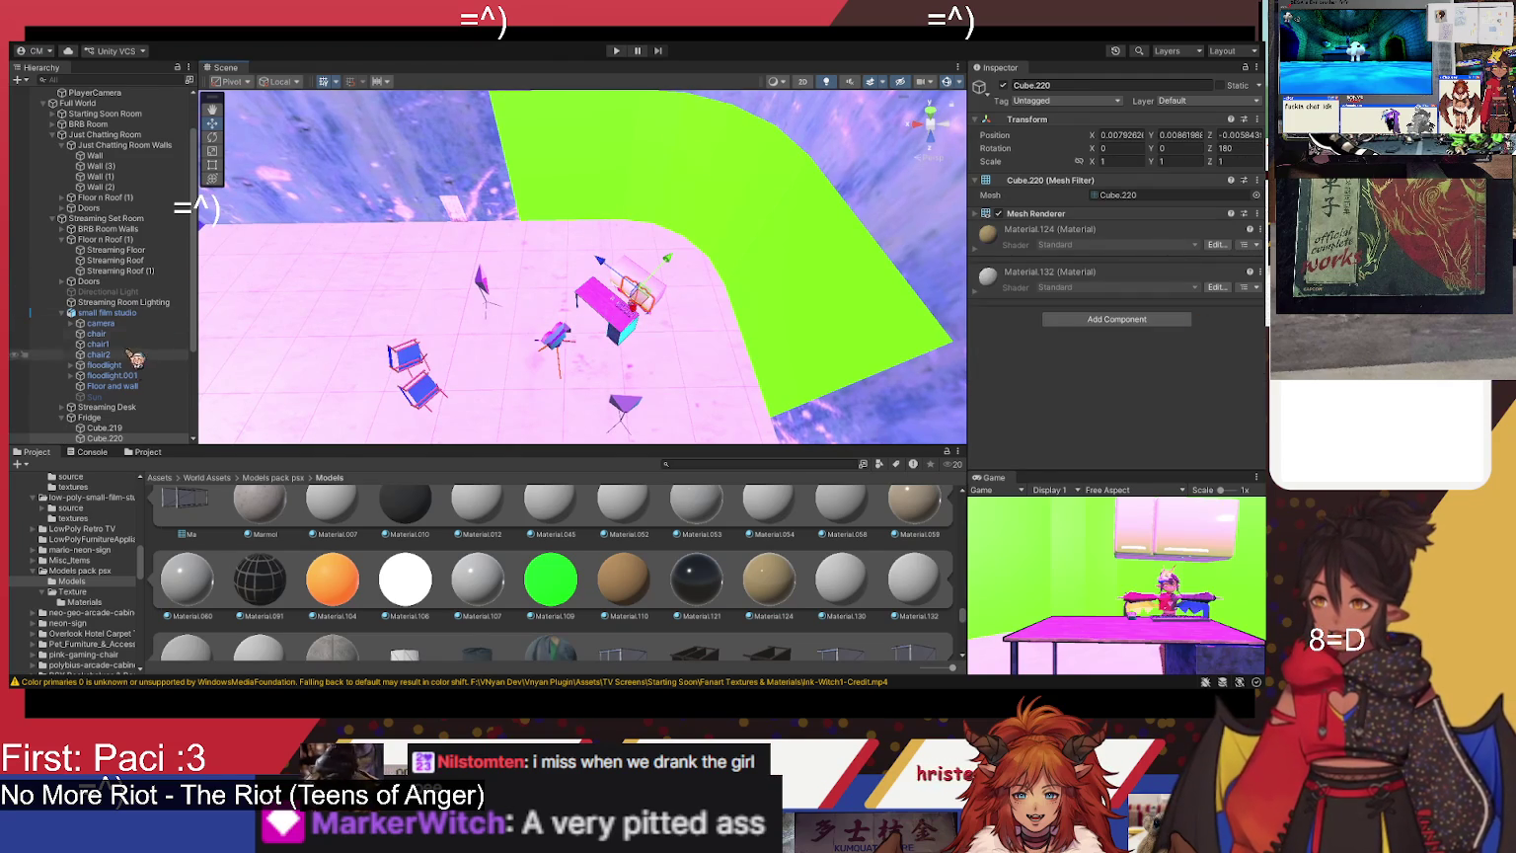
pyautogui.click(89, 417)
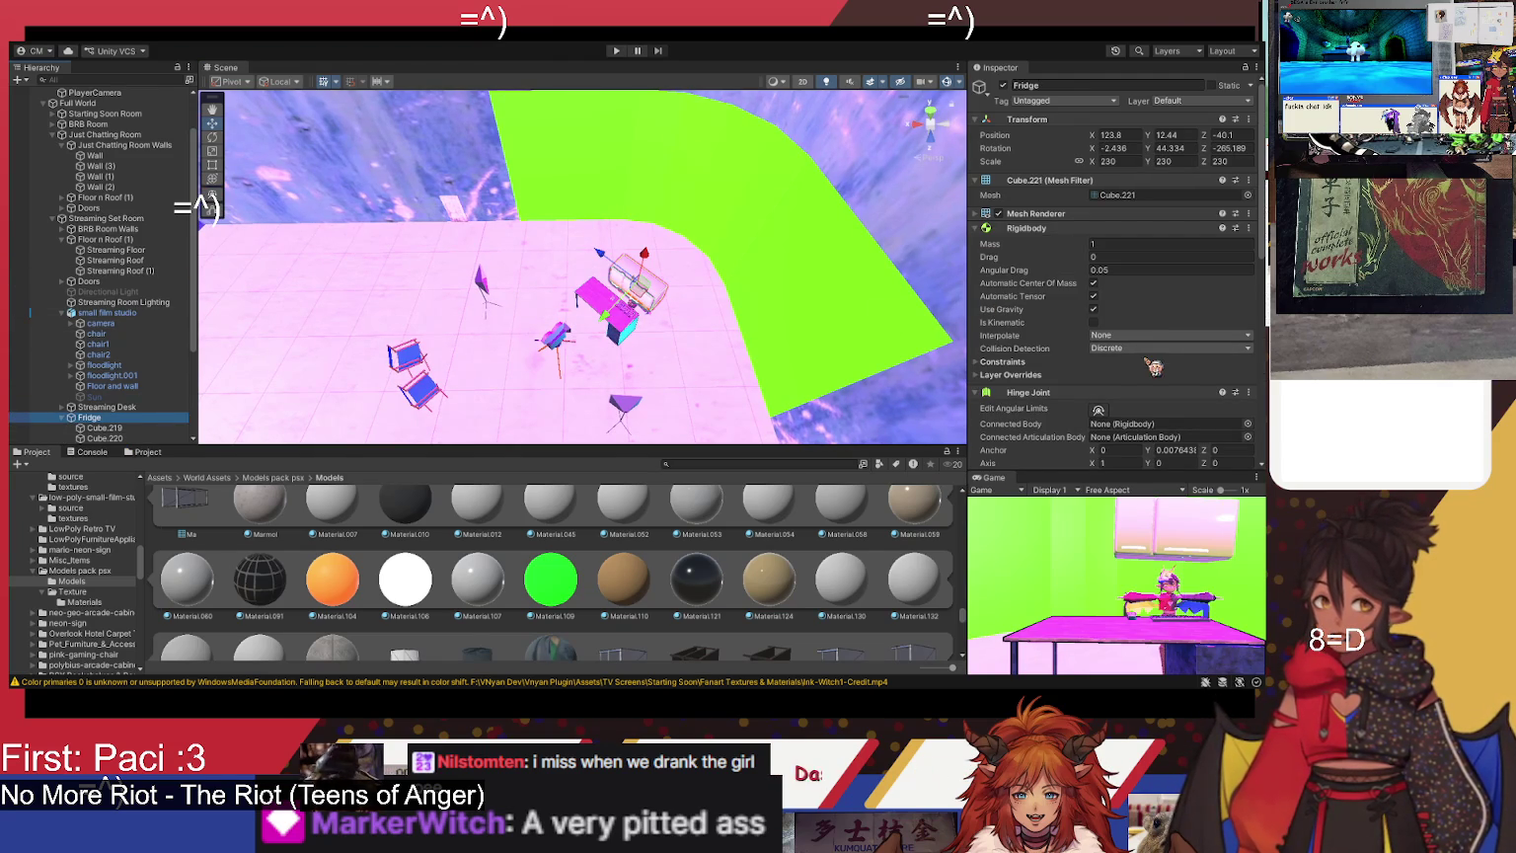
pyautogui.scroll(-2, 1165, 360)
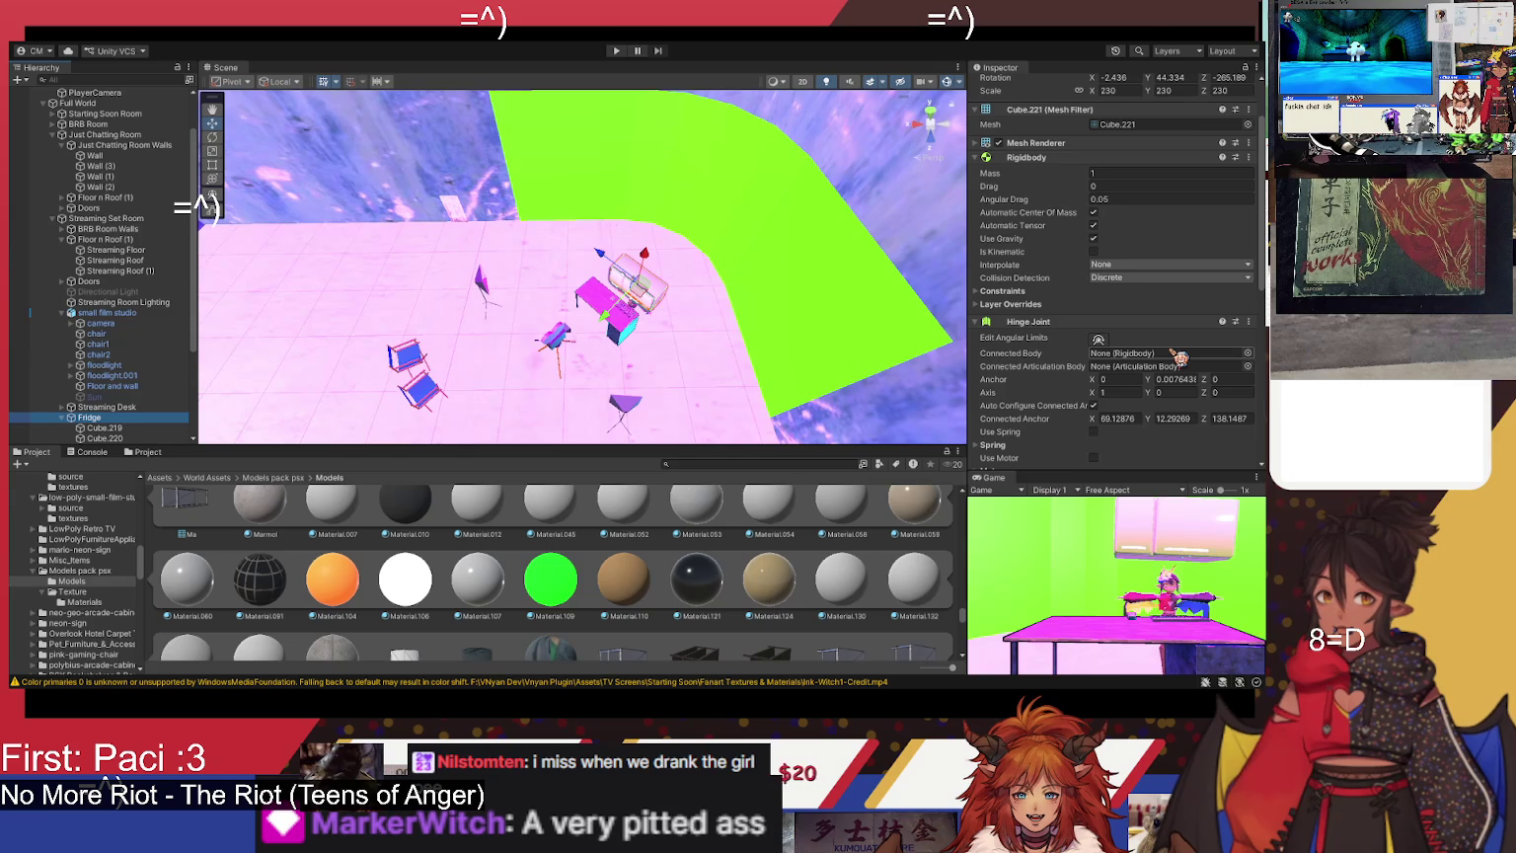
pyautogui.moveTo(592, 256)
pyautogui.mouseDown()
pyautogui.moveTo(652, 97)
pyautogui.moveTo(641, 348)
pyautogui.moveTo(602, 433)
pyautogui.moveTo(613, 230)
pyautogui.moveTo(623, 265)
pyautogui.mouseUp()
pyautogui.click(670, 283)
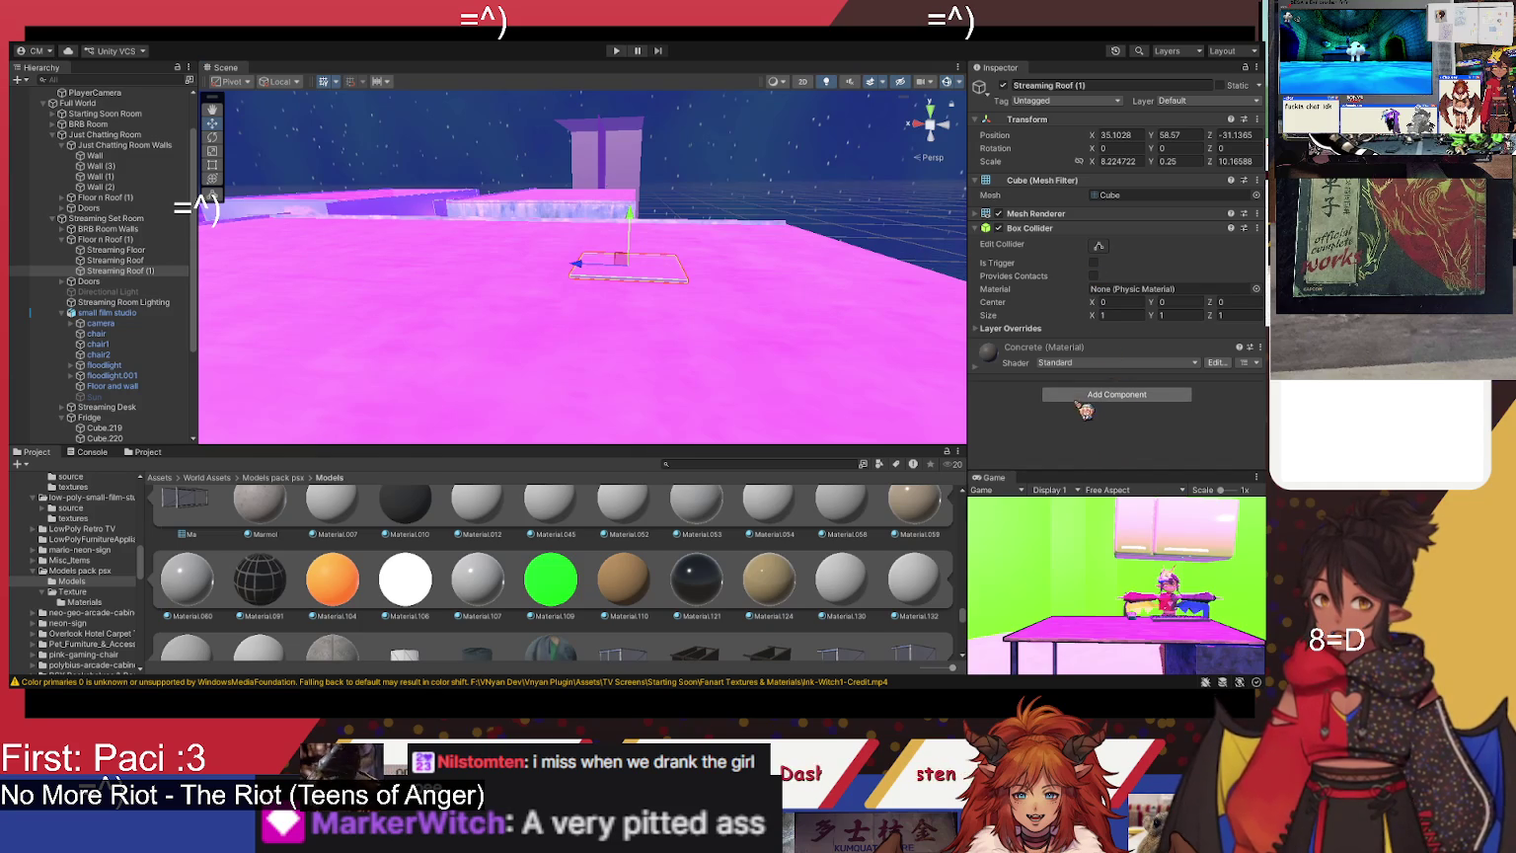
# - Add a Rigidbody (mass 1, gravity on) to Streaming Roof (1) and start a test run
pyautogui.click(1061, 397)
pyautogui.click(1093, 449)
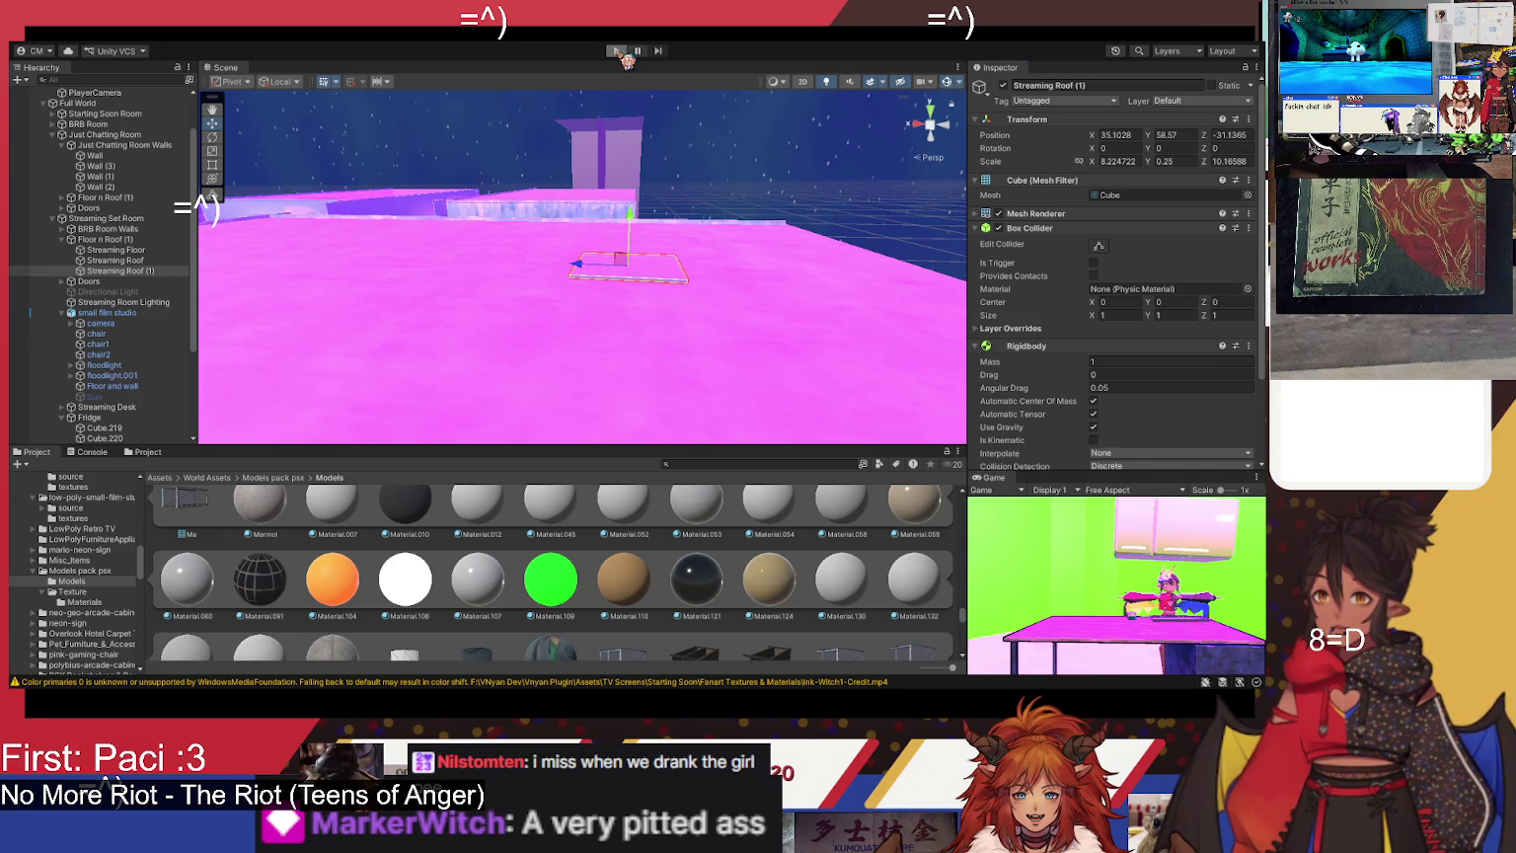
pyautogui.click(619, 51)
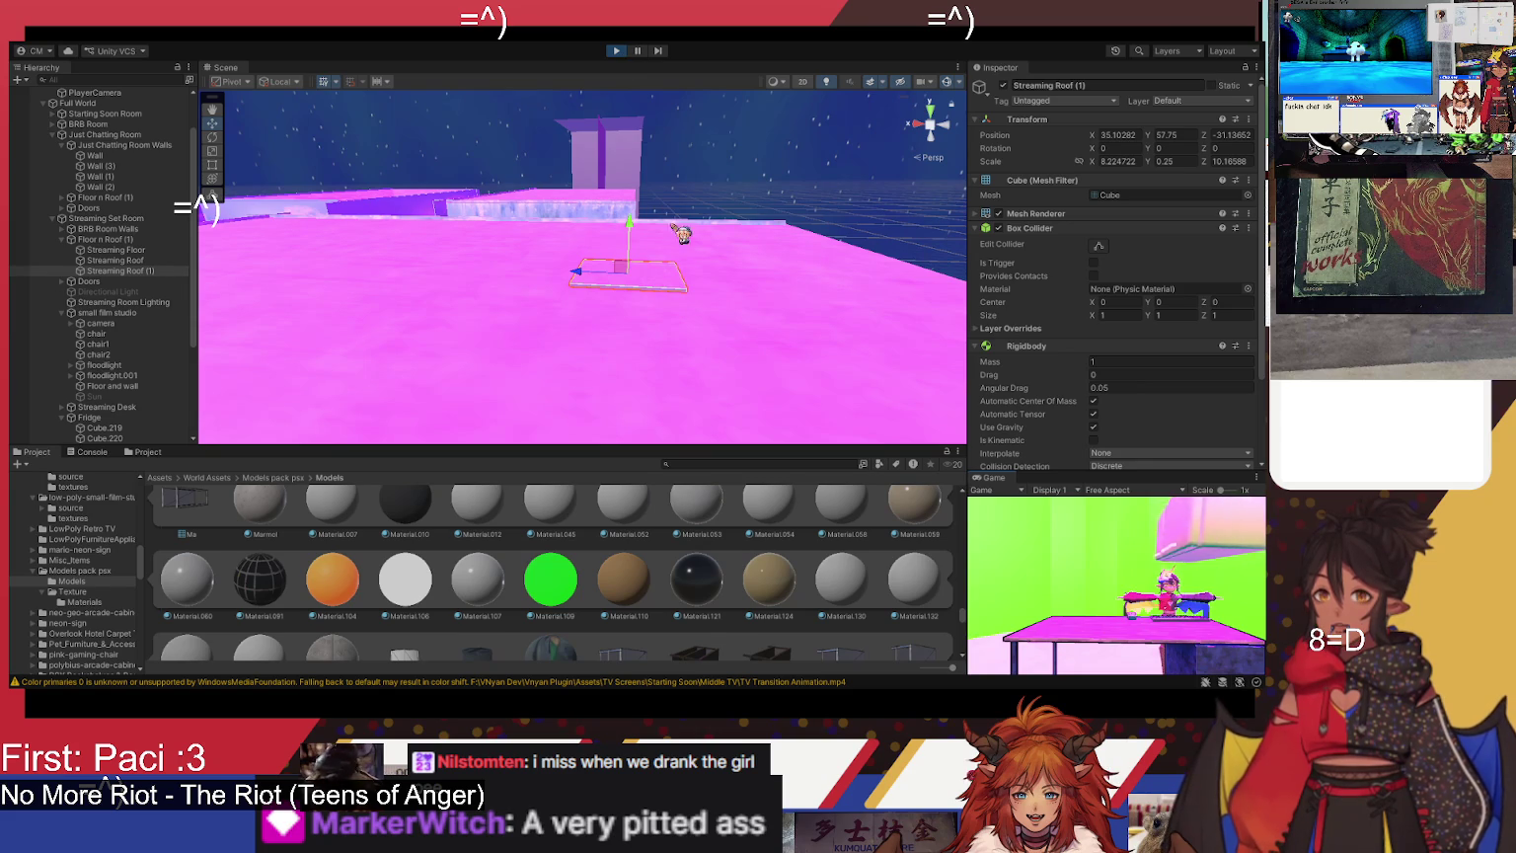
# - Stop the run and set the Fridge's Hinge Joint Connected Body to Streaming Roof (1)
pyautogui.click(619, 56)
pyautogui.moveTo(710, 348)
pyautogui.mouseDown()
pyautogui.moveTo(637, 270)
pyautogui.moveTo(636, 360)
pyautogui.mouseUp()
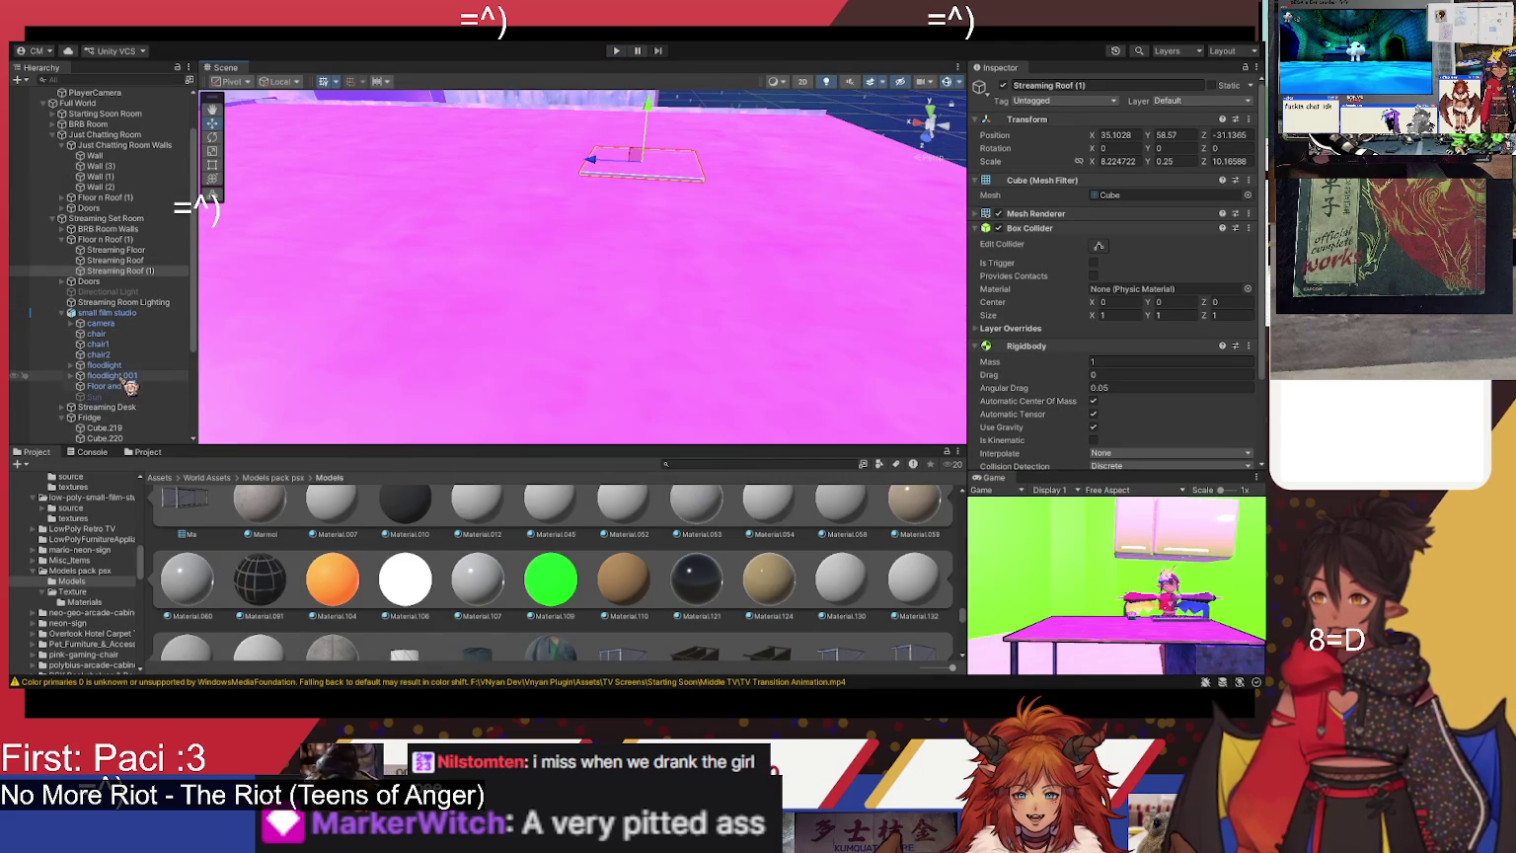
pyautogui.click(125, 420)
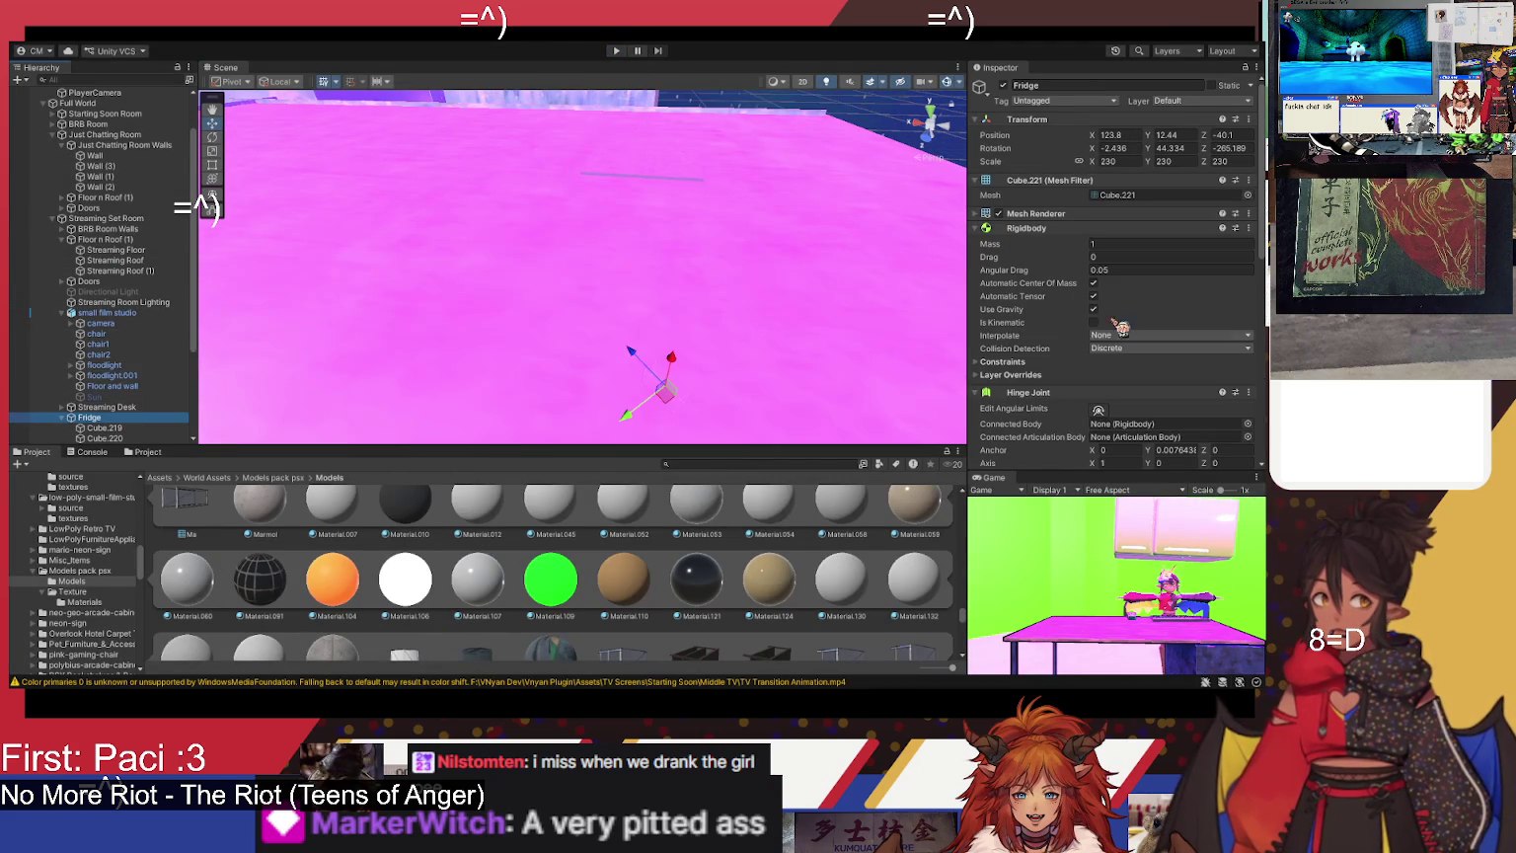
pyautogui.scroll(-3, 1103, 371)
pyautogui.moveTo(559, 237); pyautogui.dragTo(609, 163)
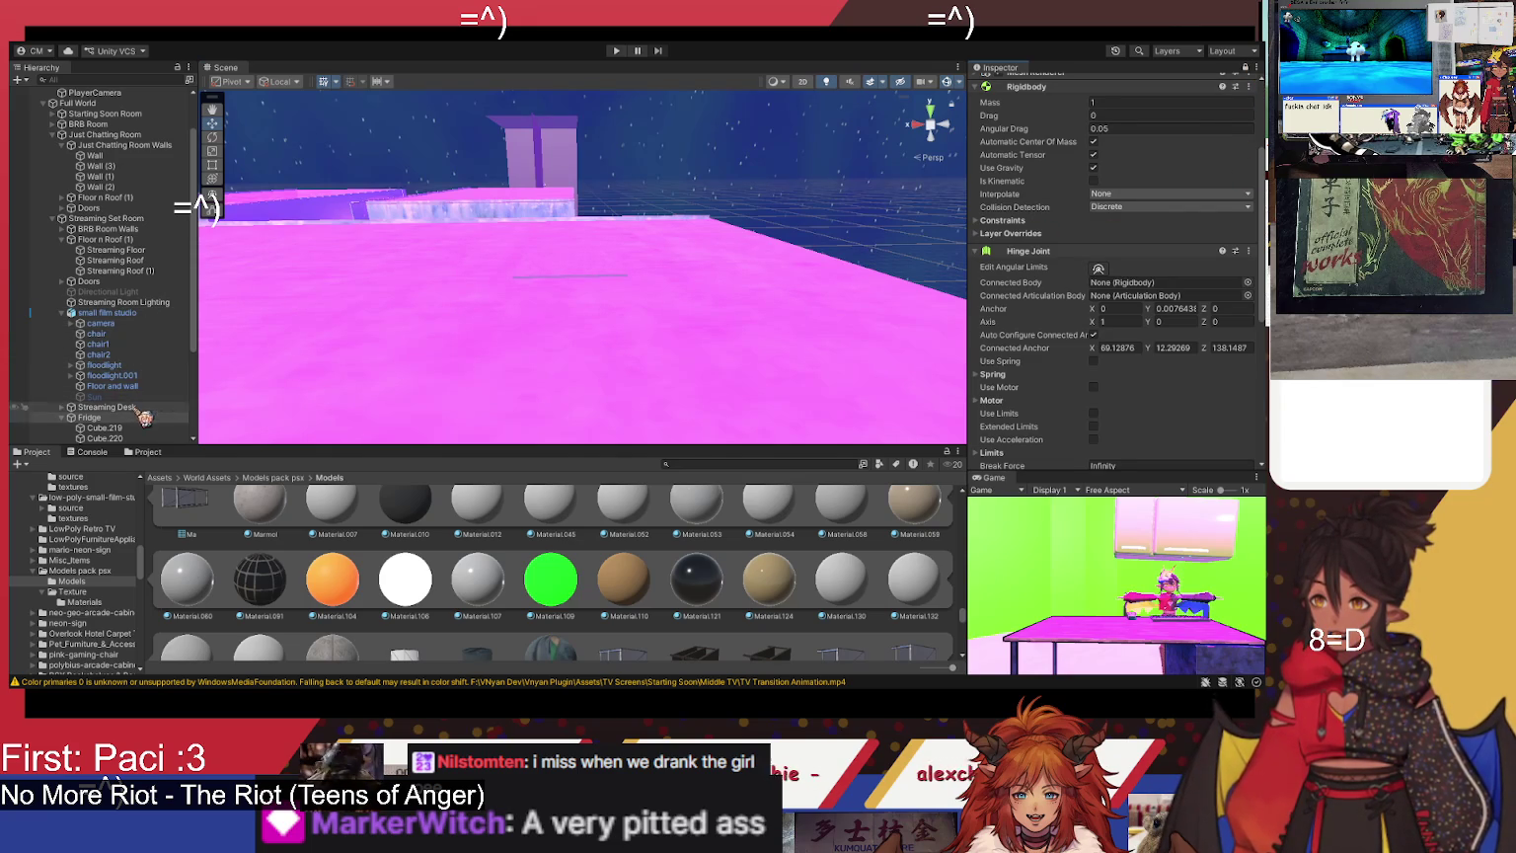
pyautogui.click(144, 272)
pyautogui.hotkey('ctrl', 'z')
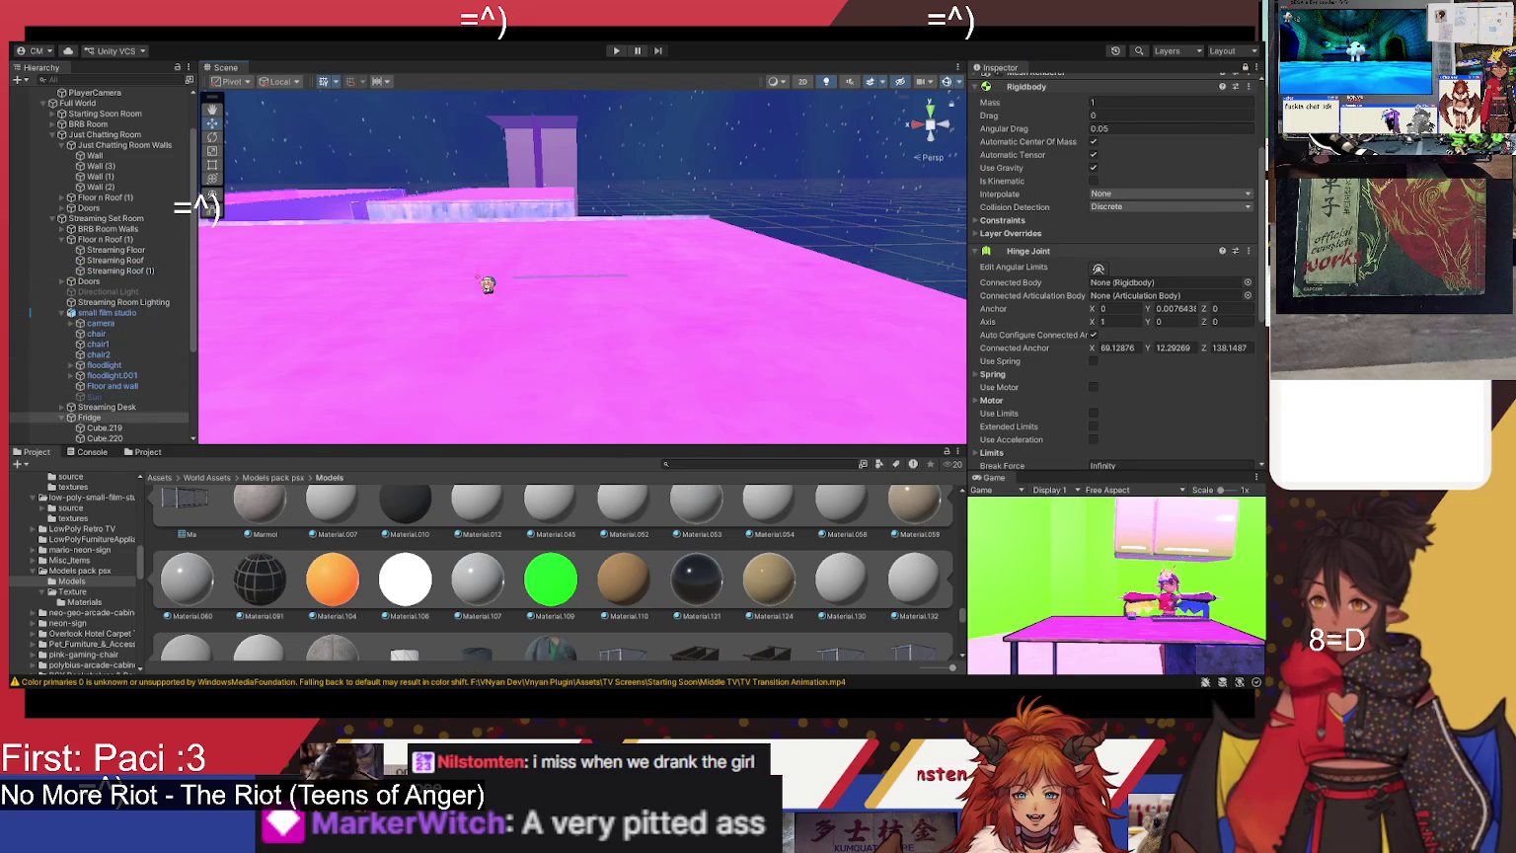
pyautogui.moveTo(1181, 308); pyautogui.dragTo(1160, 284)
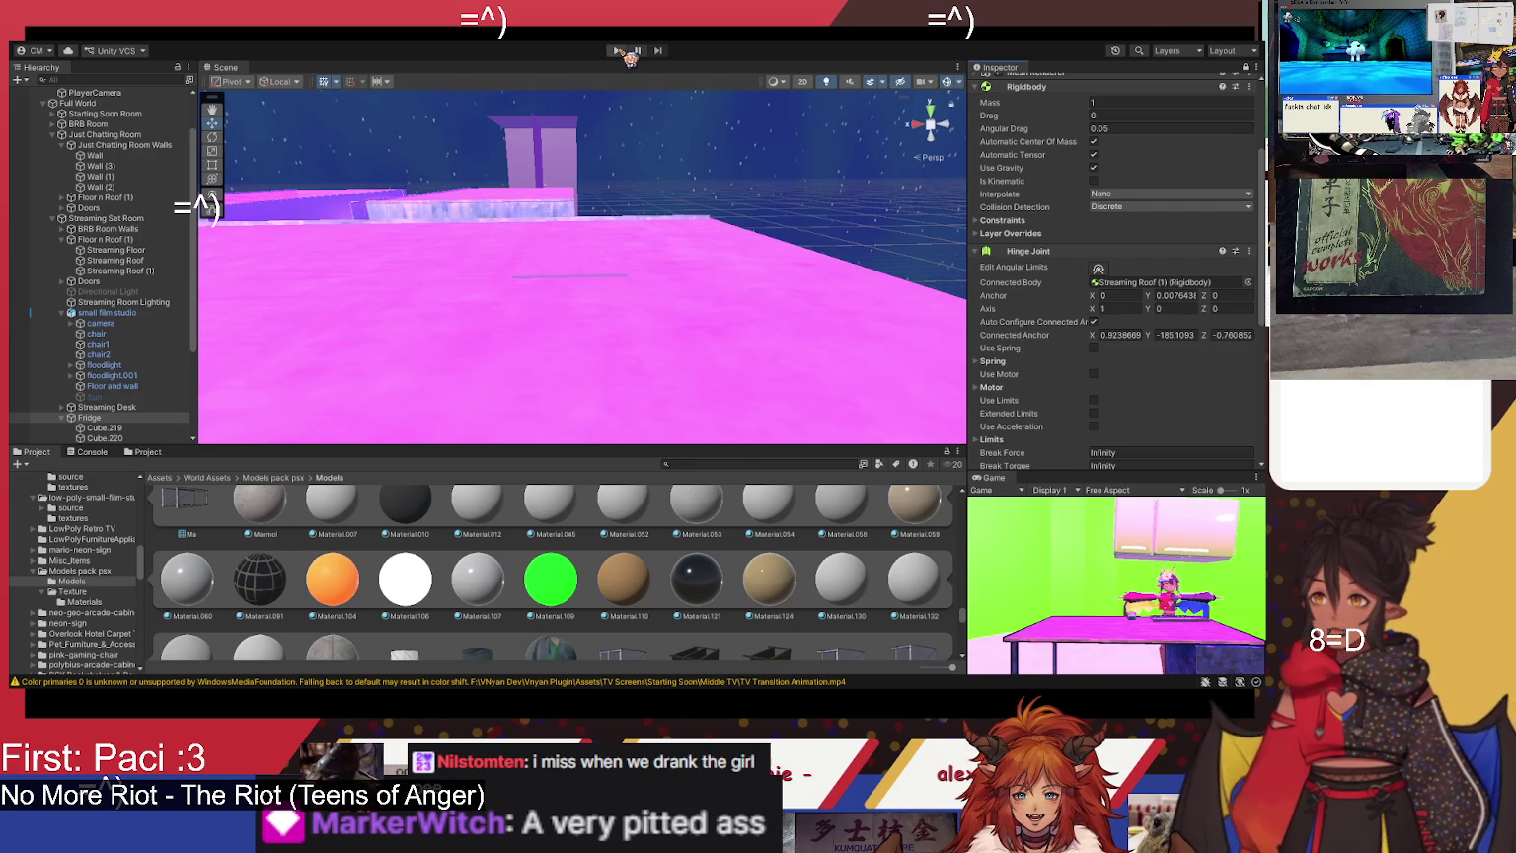
# - Test-run the hinge twice and select the Streaming Roof (1) plank
pyautogui.click(618, 51)
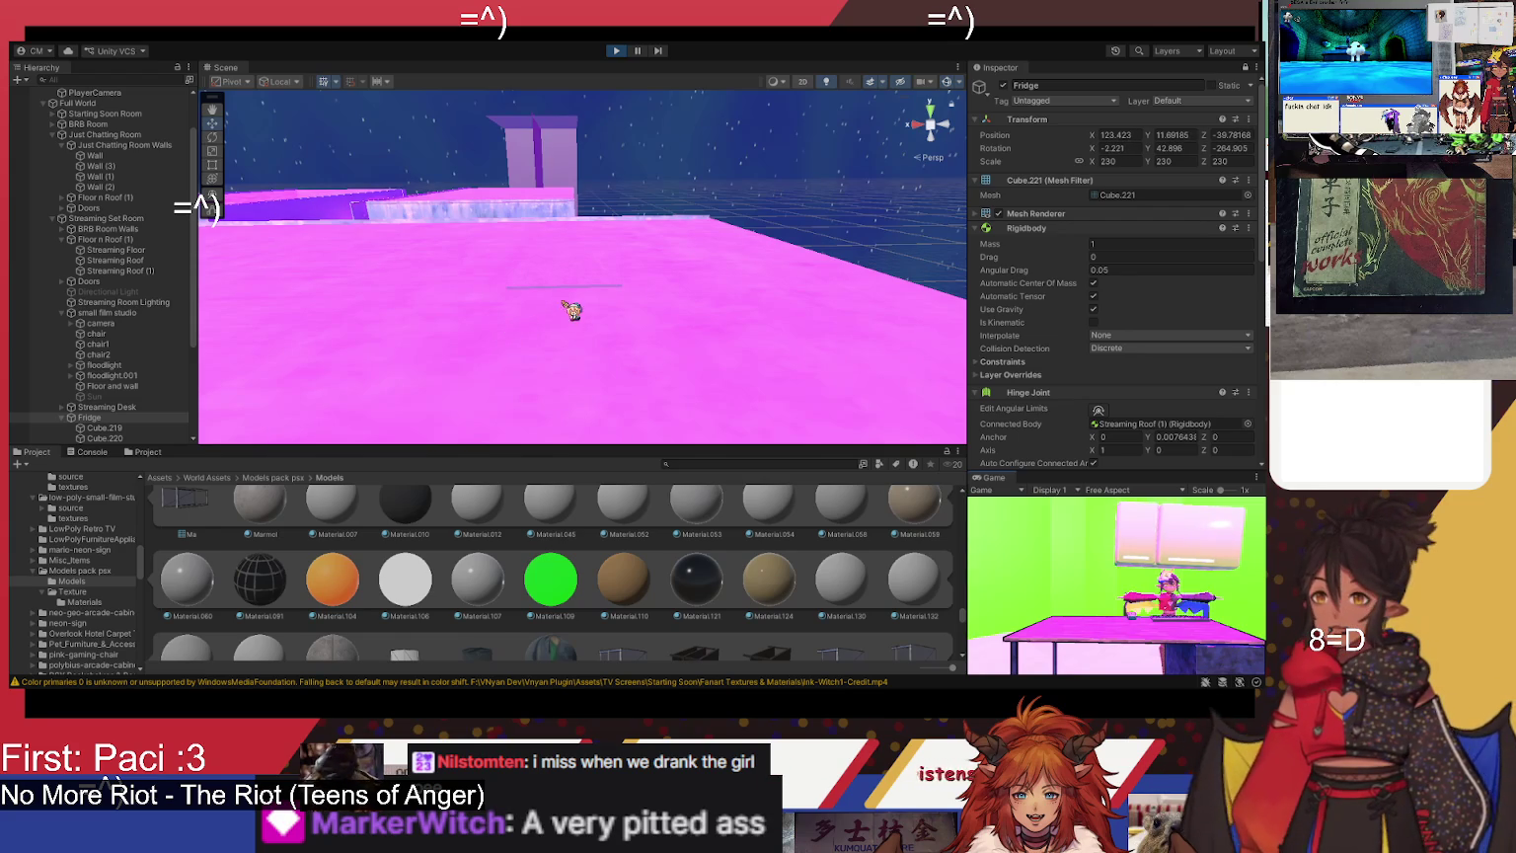
pyautogui.click(618, 52)
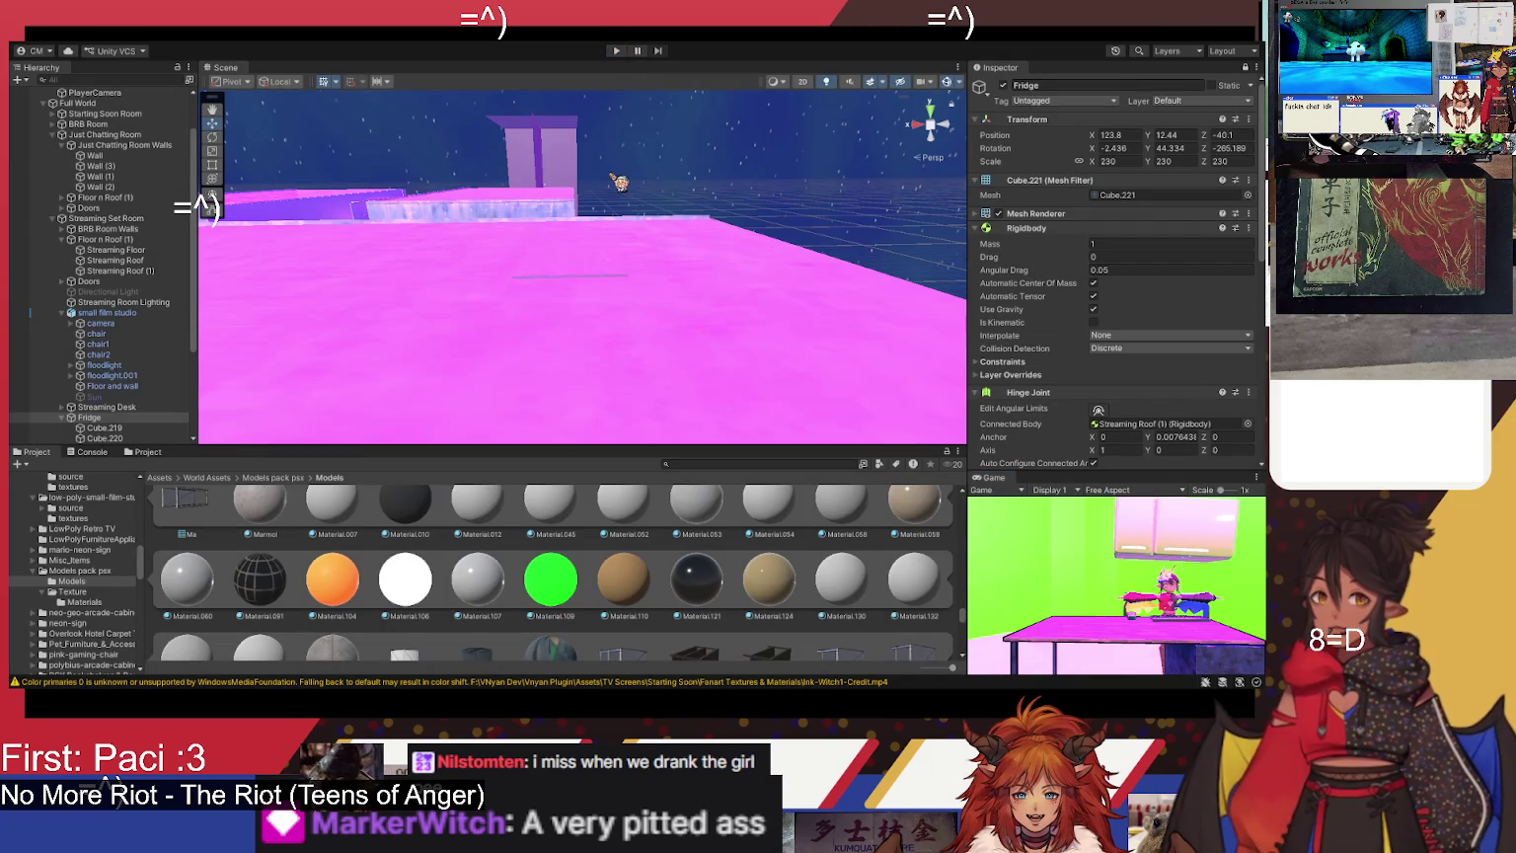
pyautogui.moveTo(582, 284)
pyautogui.mouseDown()
pyautogui.moveTo(555, 325)
pyautogui.moveTo(580, 247)
pyautogui.mouseUp()
pyautogui.click(583, 235)
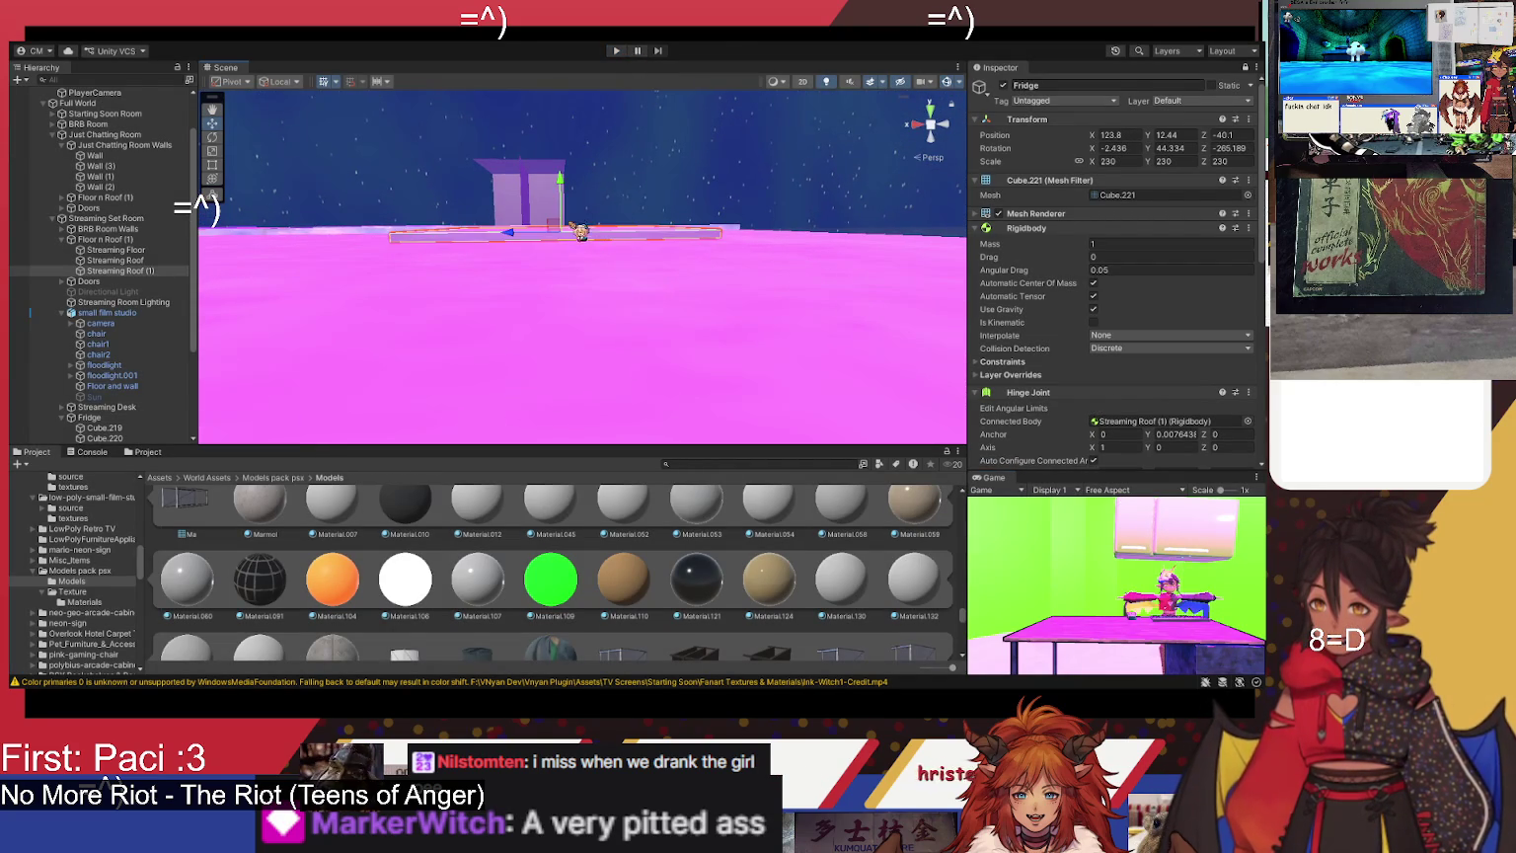
pyautogui.click(618, 51)
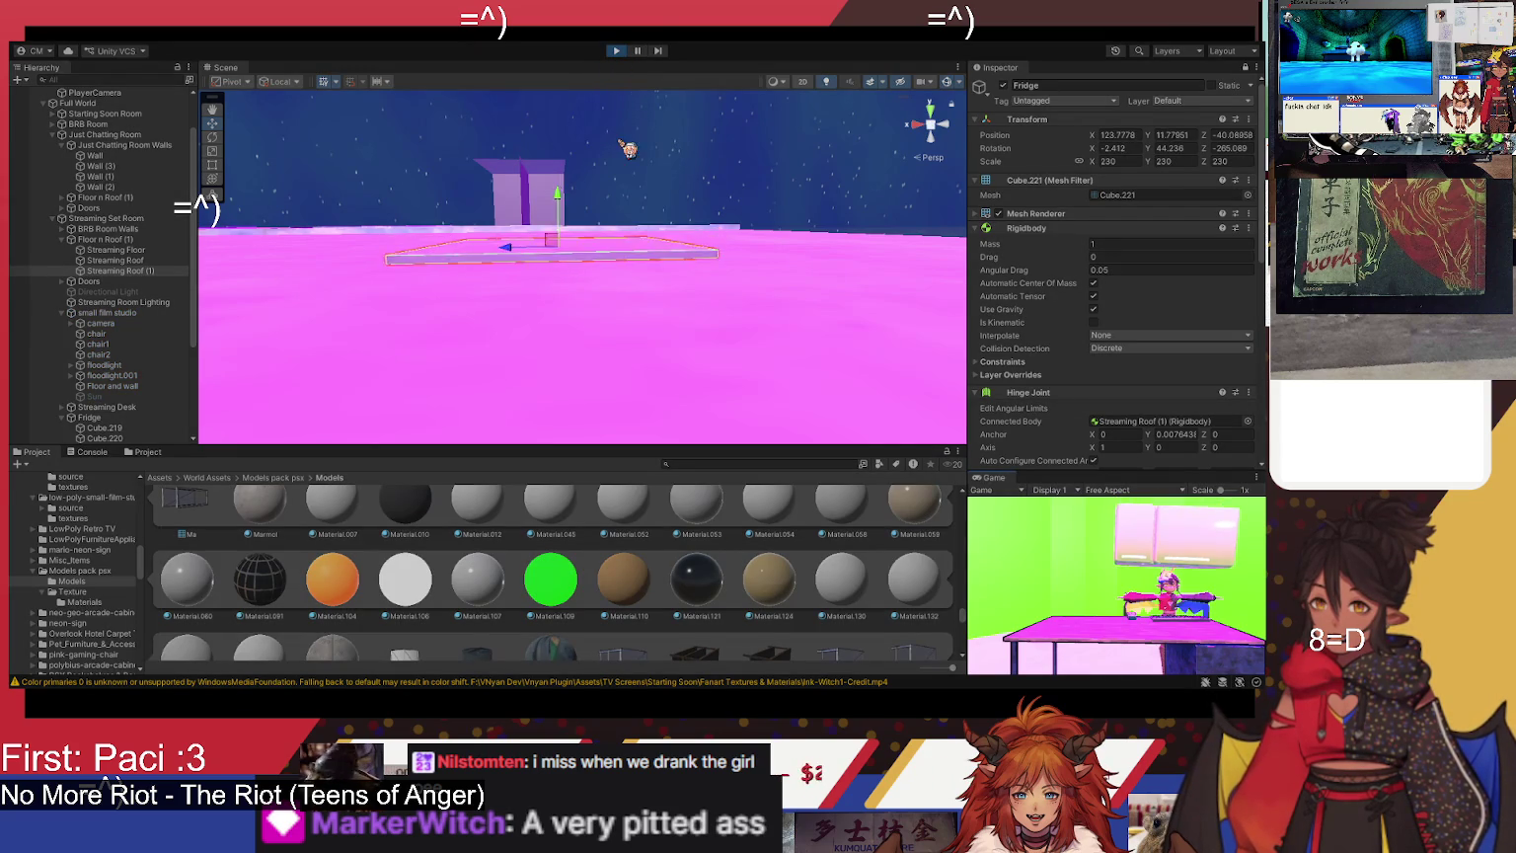
pyautogui.click(618, 52)
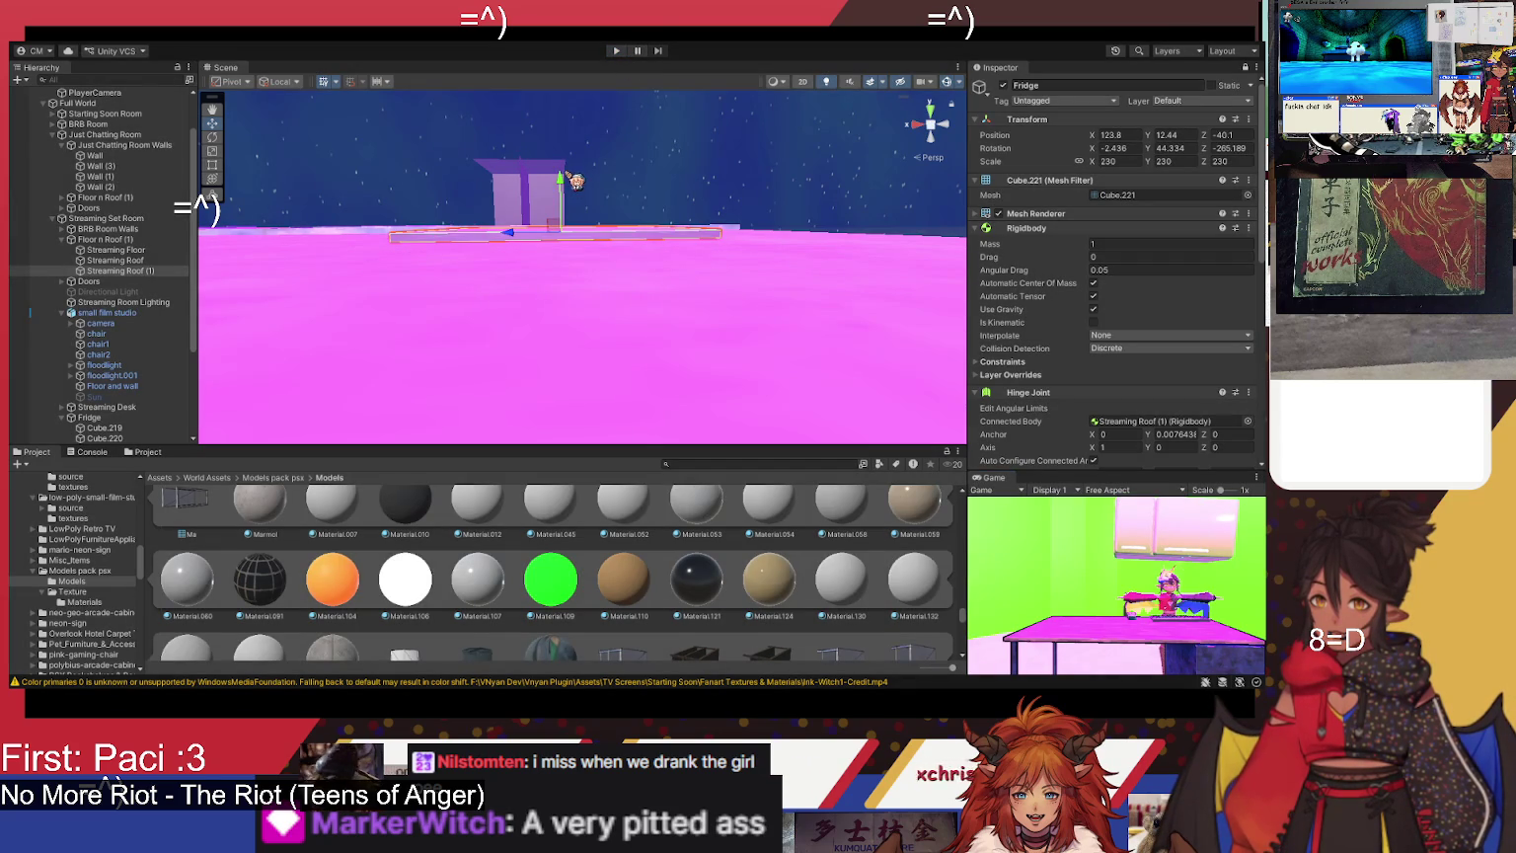
# - Lower the roof plank and run the scene to watch the fridge swing above the desk
pyautogui.moveTo(570, 184); pyautogui.dragTo(574, 202)
pyautogui.click(617, 51)
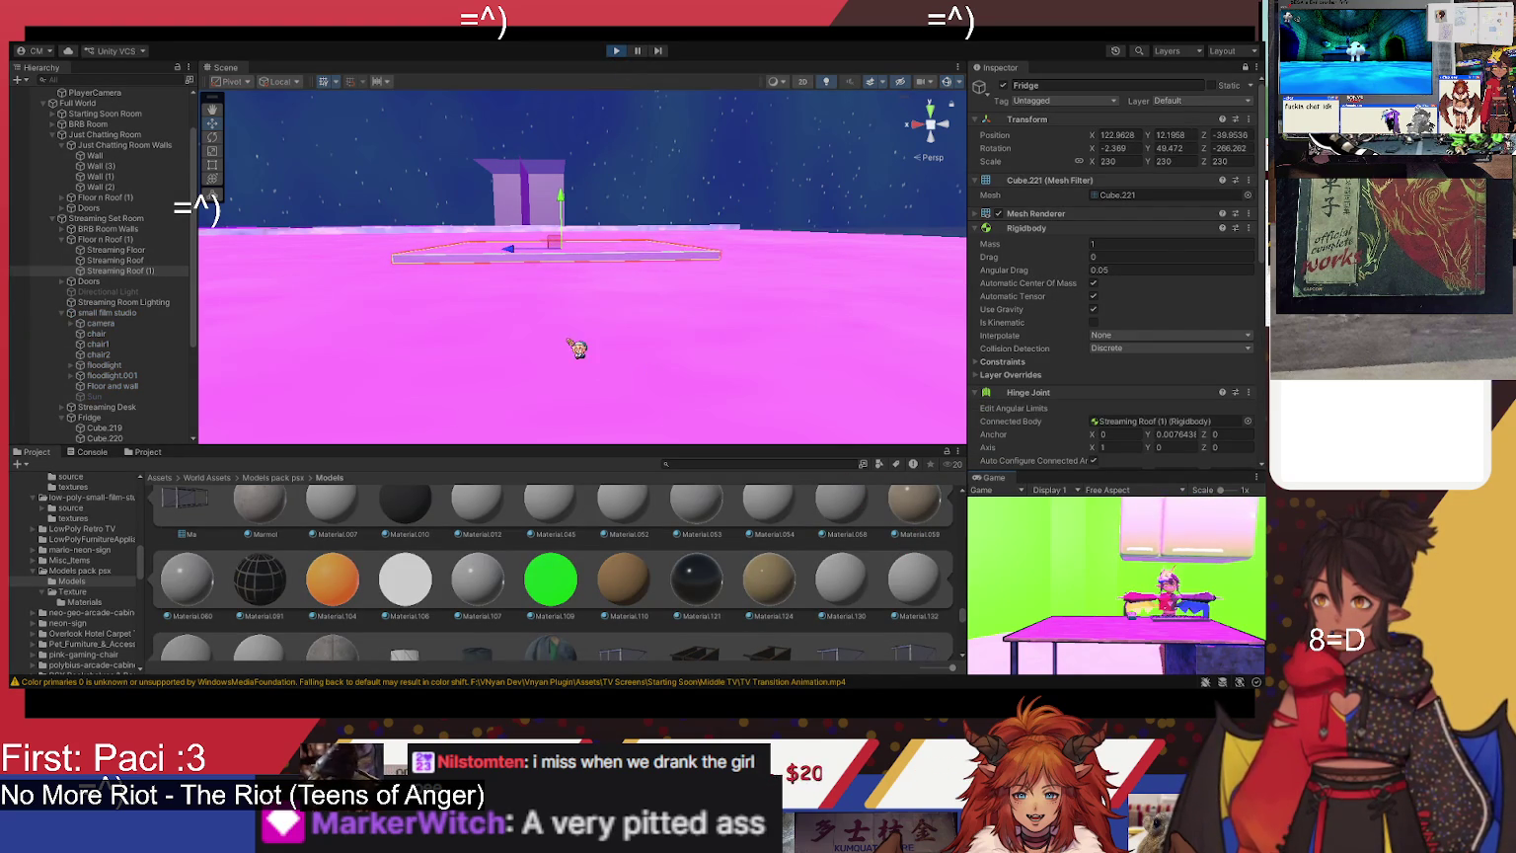
pyautogui.moveTo(584, 306)
pyautogui.mouseDown()
pyautogui.moveTo(570, 523)
pyautogui.moveTo(638, 468)
pyautogui.moveTo(707, 293)
pyautogui.mouseUp()
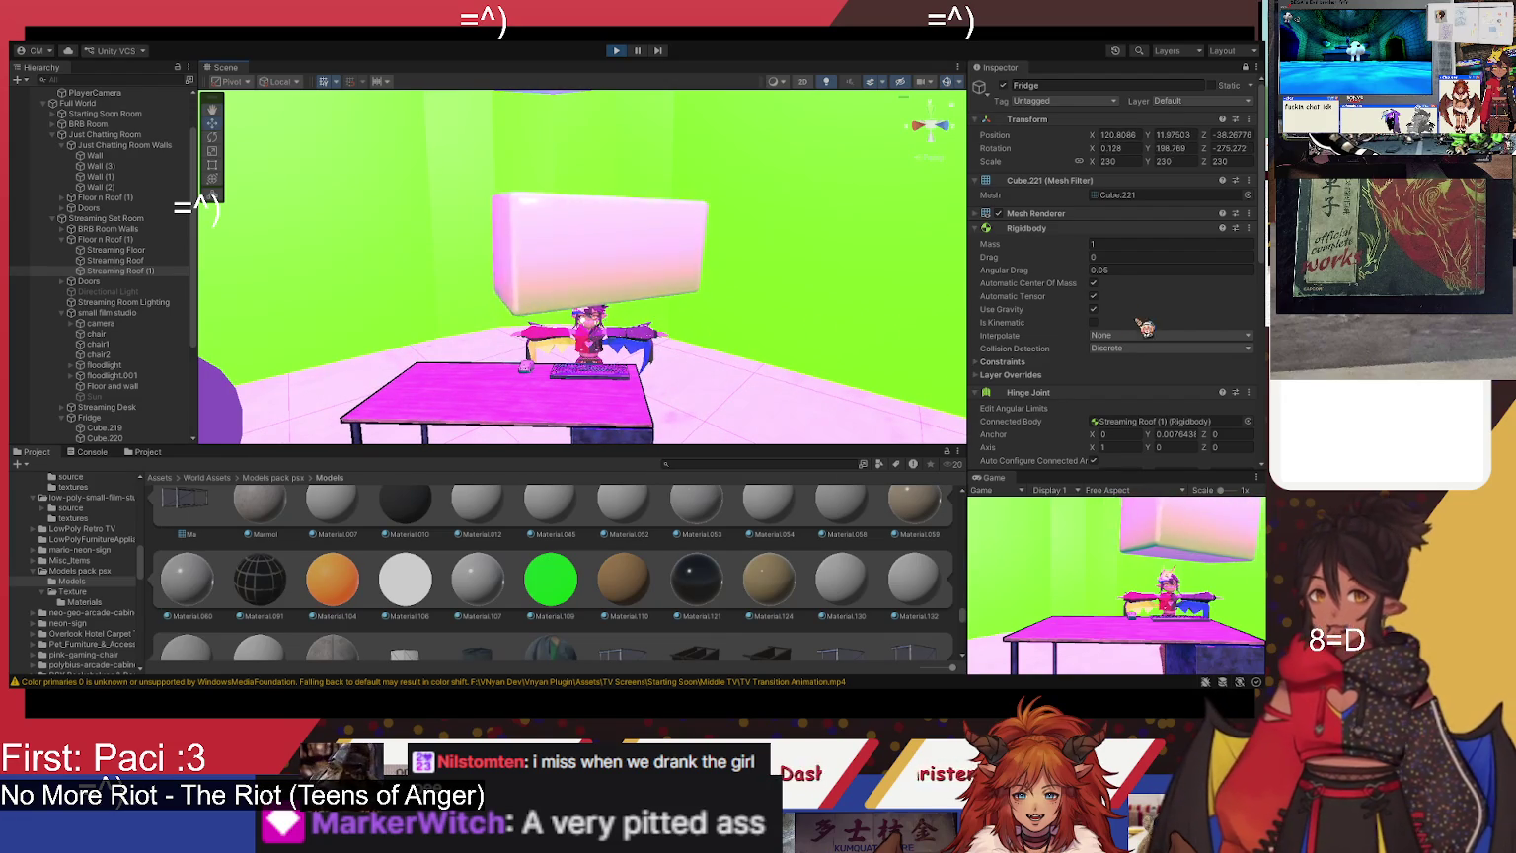
pyautogui.scroll(-1, 1135, 361)
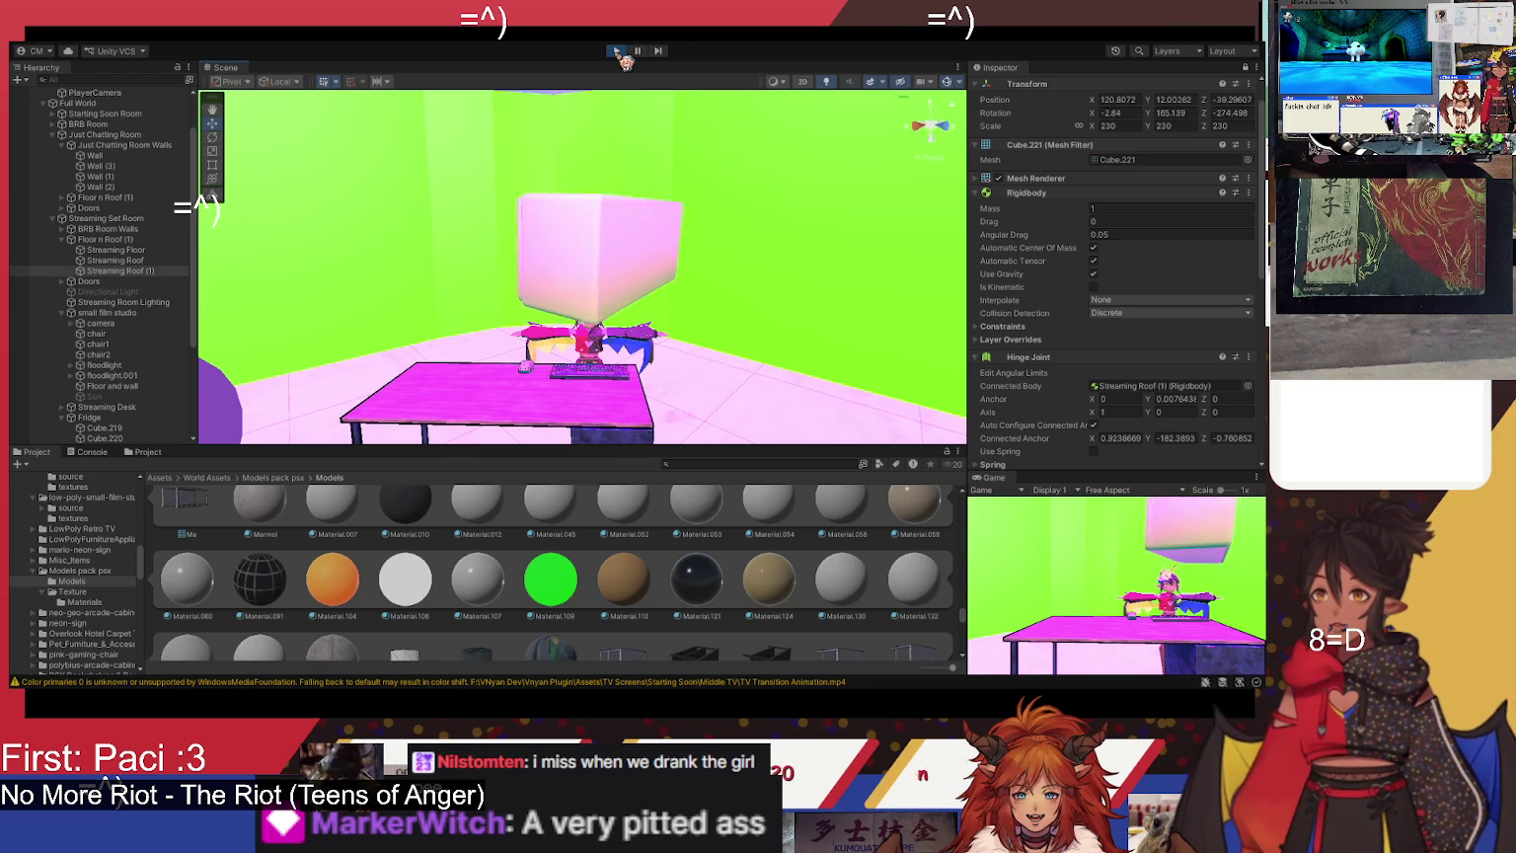
# - Stop the run, bring the Hinge Joint's Spring, Motor and Limits into view, and restart Play
pyautogui.click(616, 50)
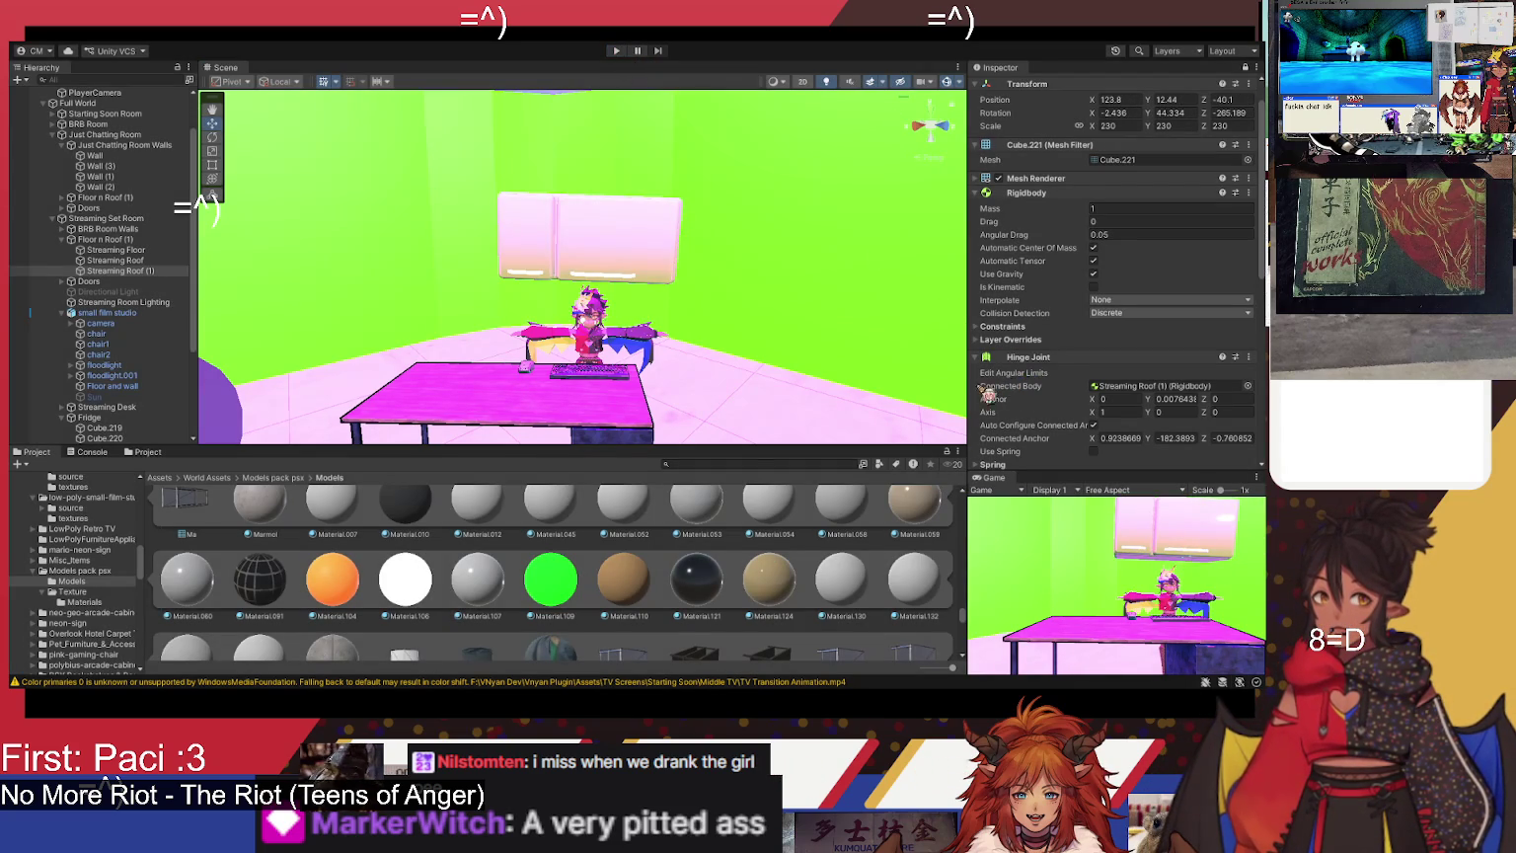
pyautogui.scroll(-3, 1074, 318)
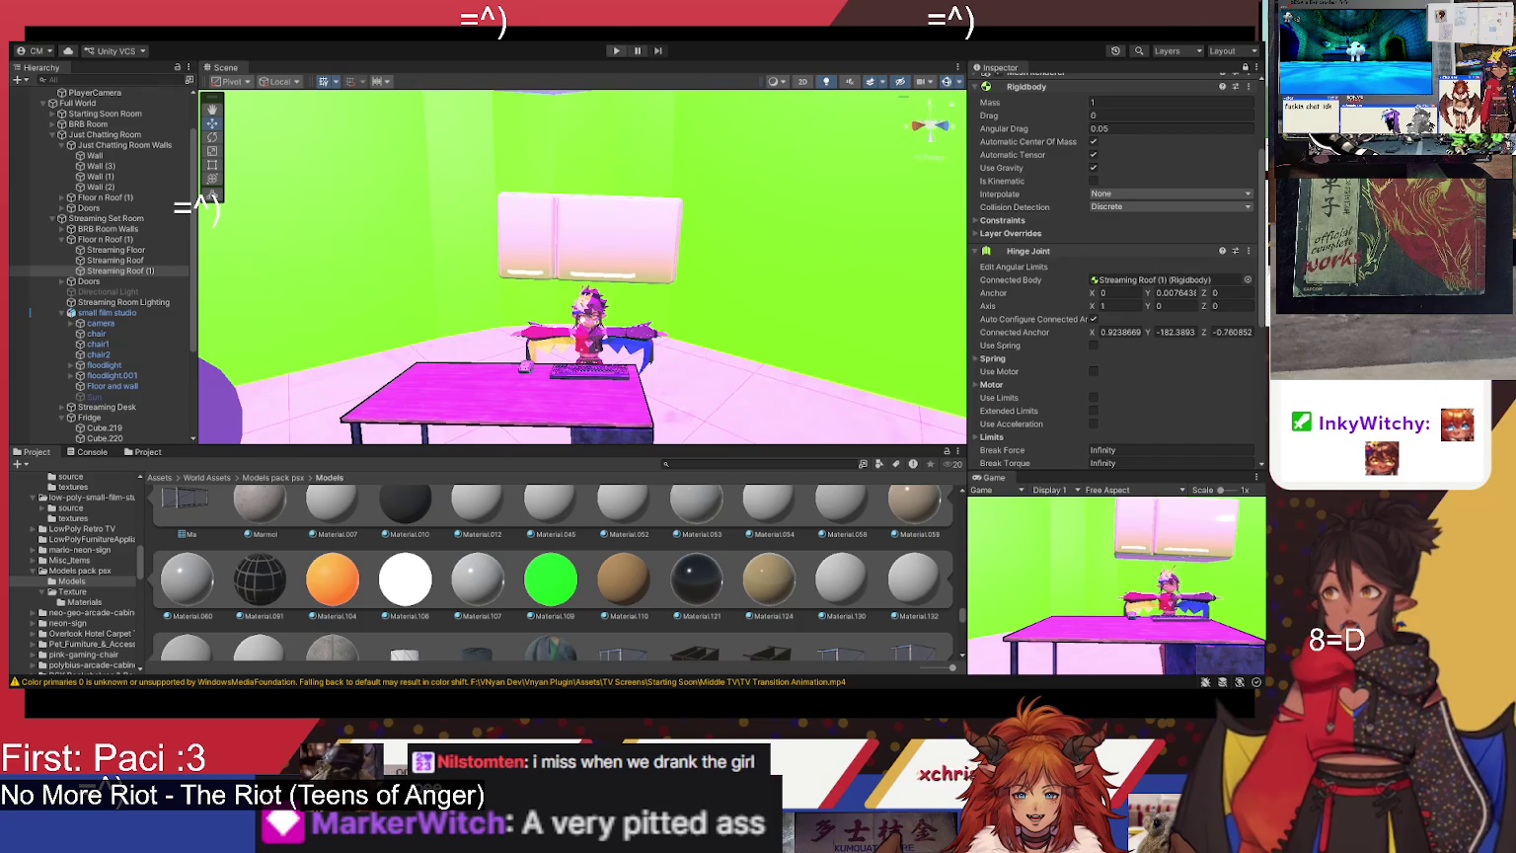
pyautogui.click(616, 50)
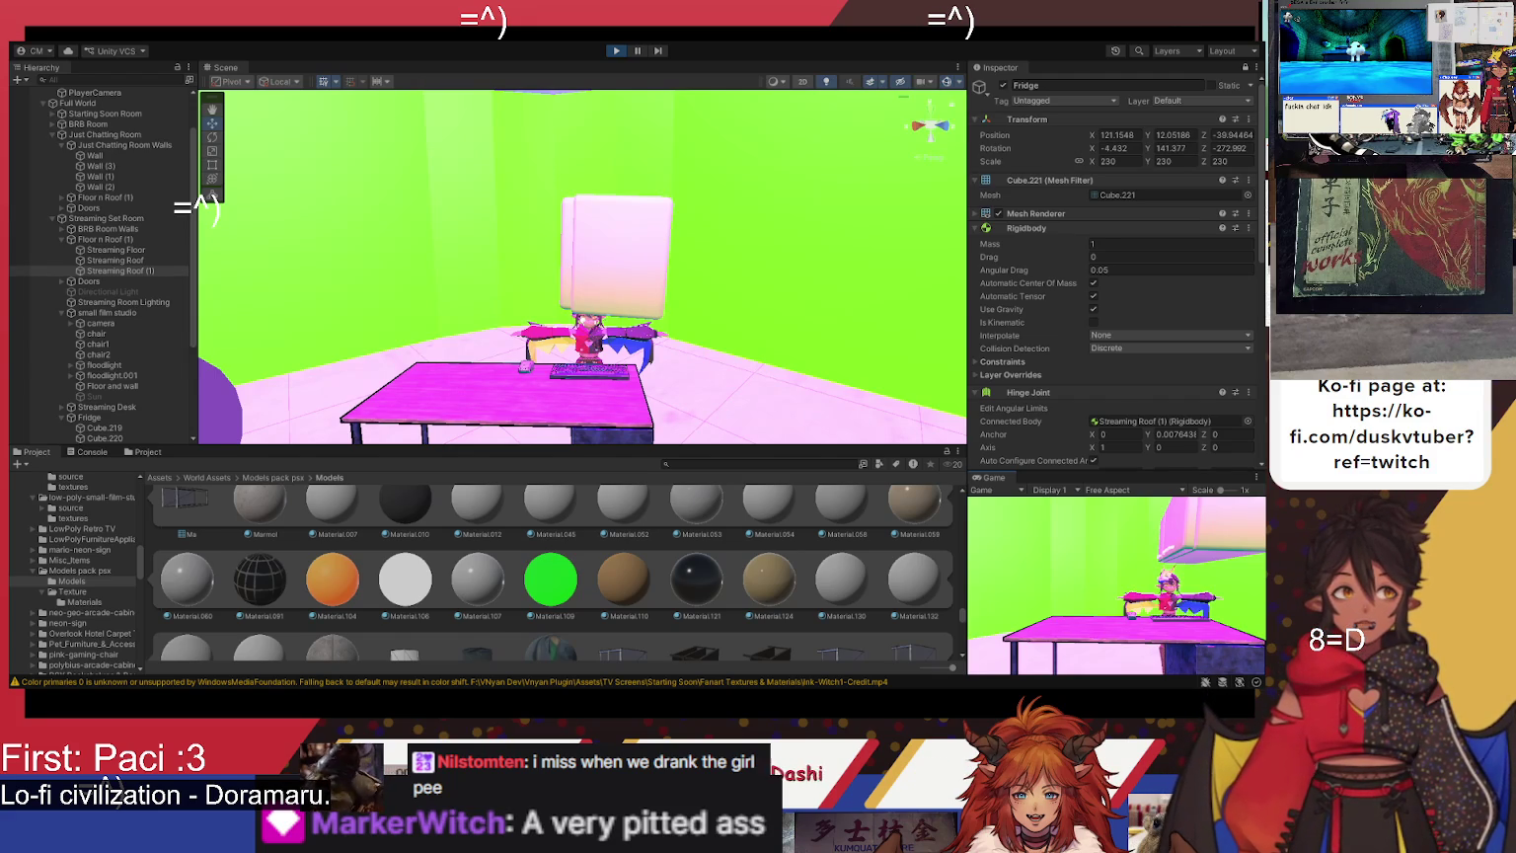
# - Orbit the running scene up toward the ceiling and scroll the Inspector to the Hinge Joint settings
pyautogui.moveTo(691, 325); pyautogui.dragTo(743, 306)
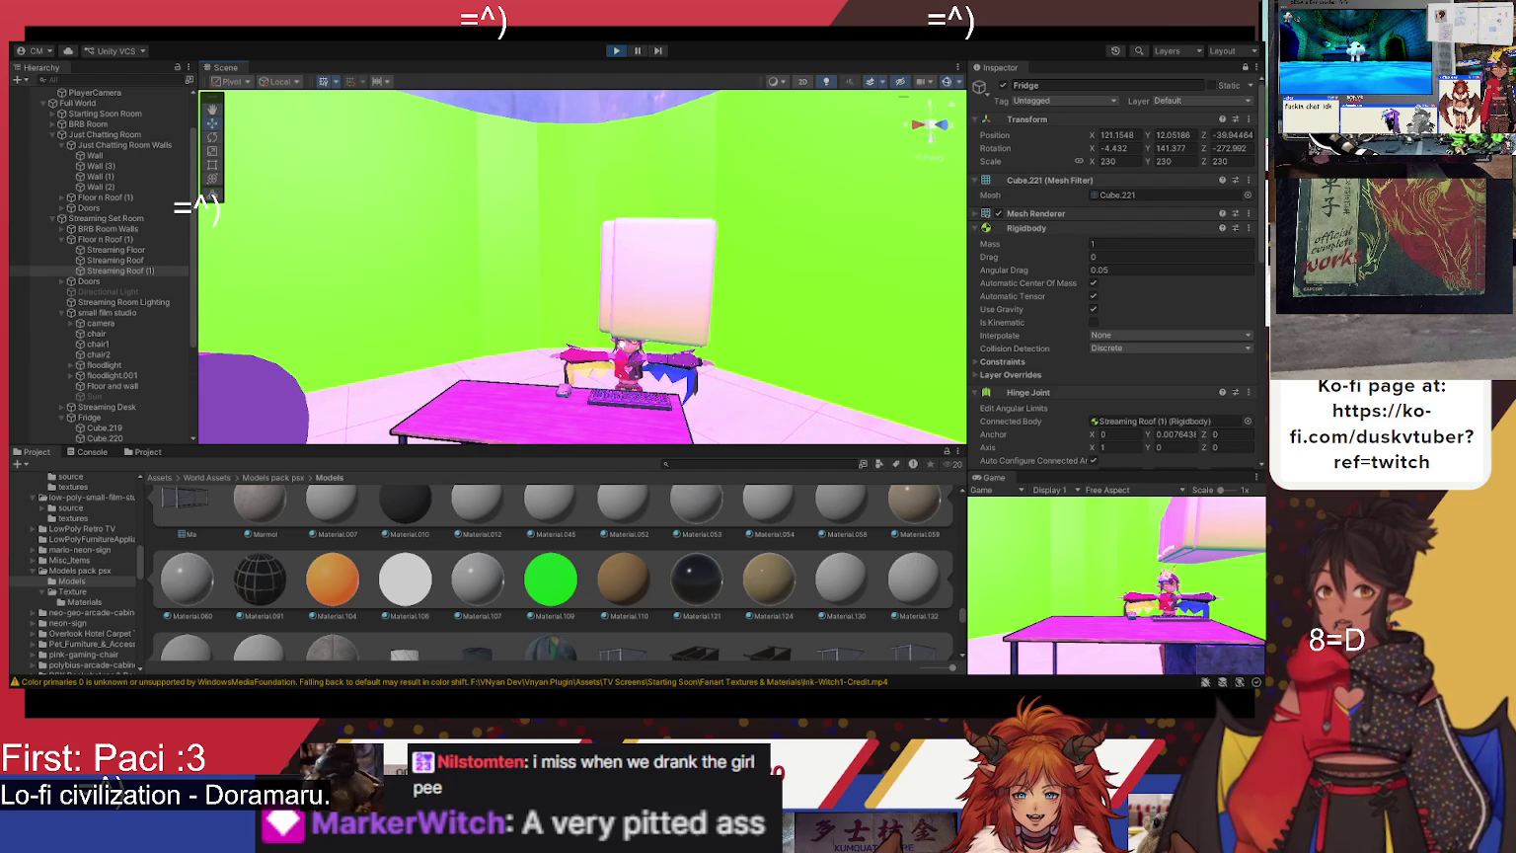
pyautogui.scroll(-3, 1119, 272)
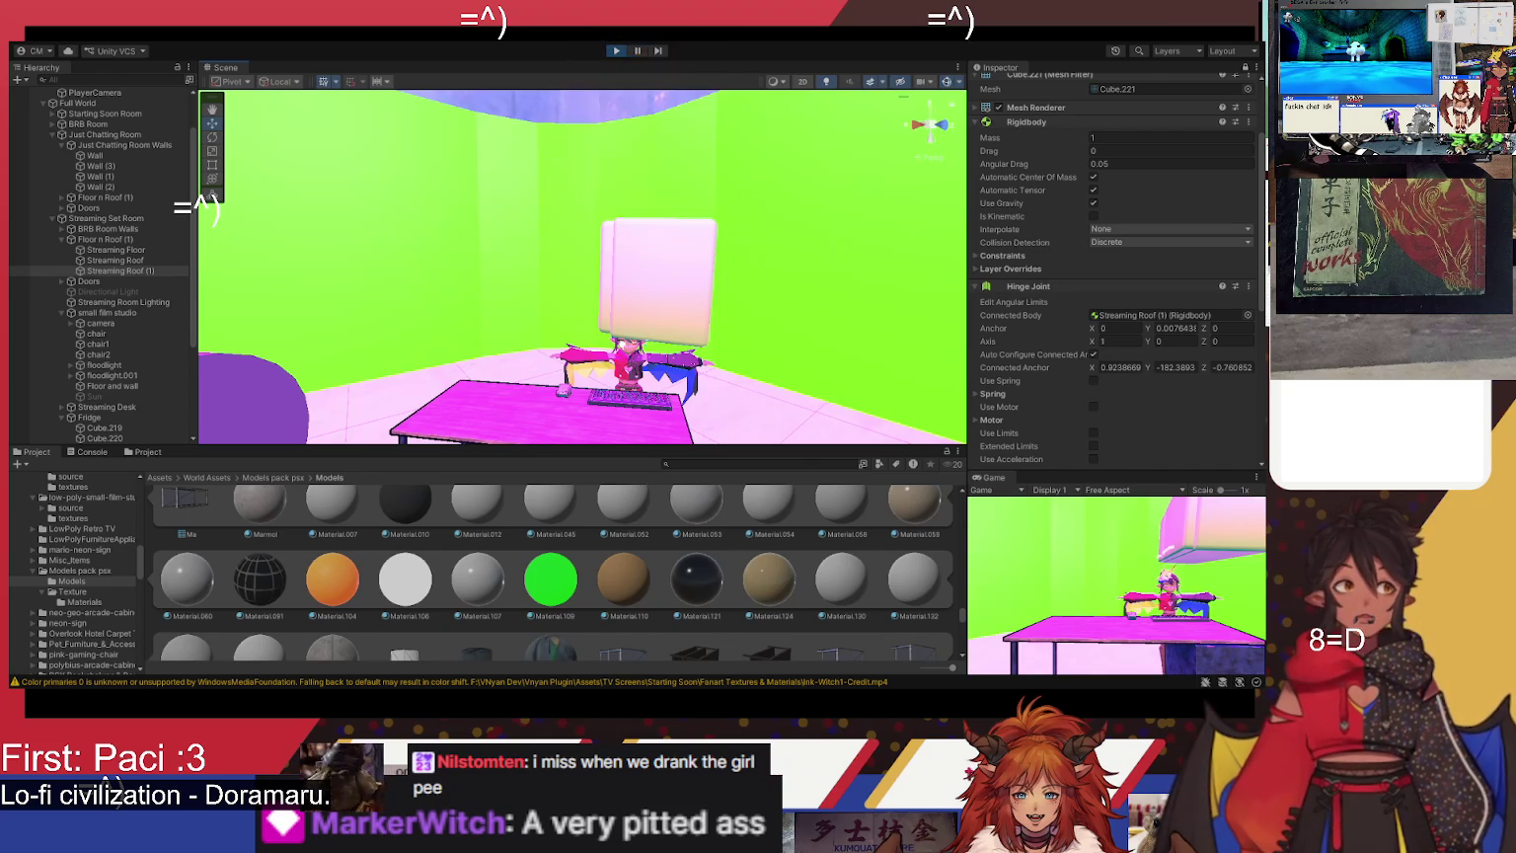
pyautogui.moveTo(551, 299); pyautogui.dragTo(582, 321)
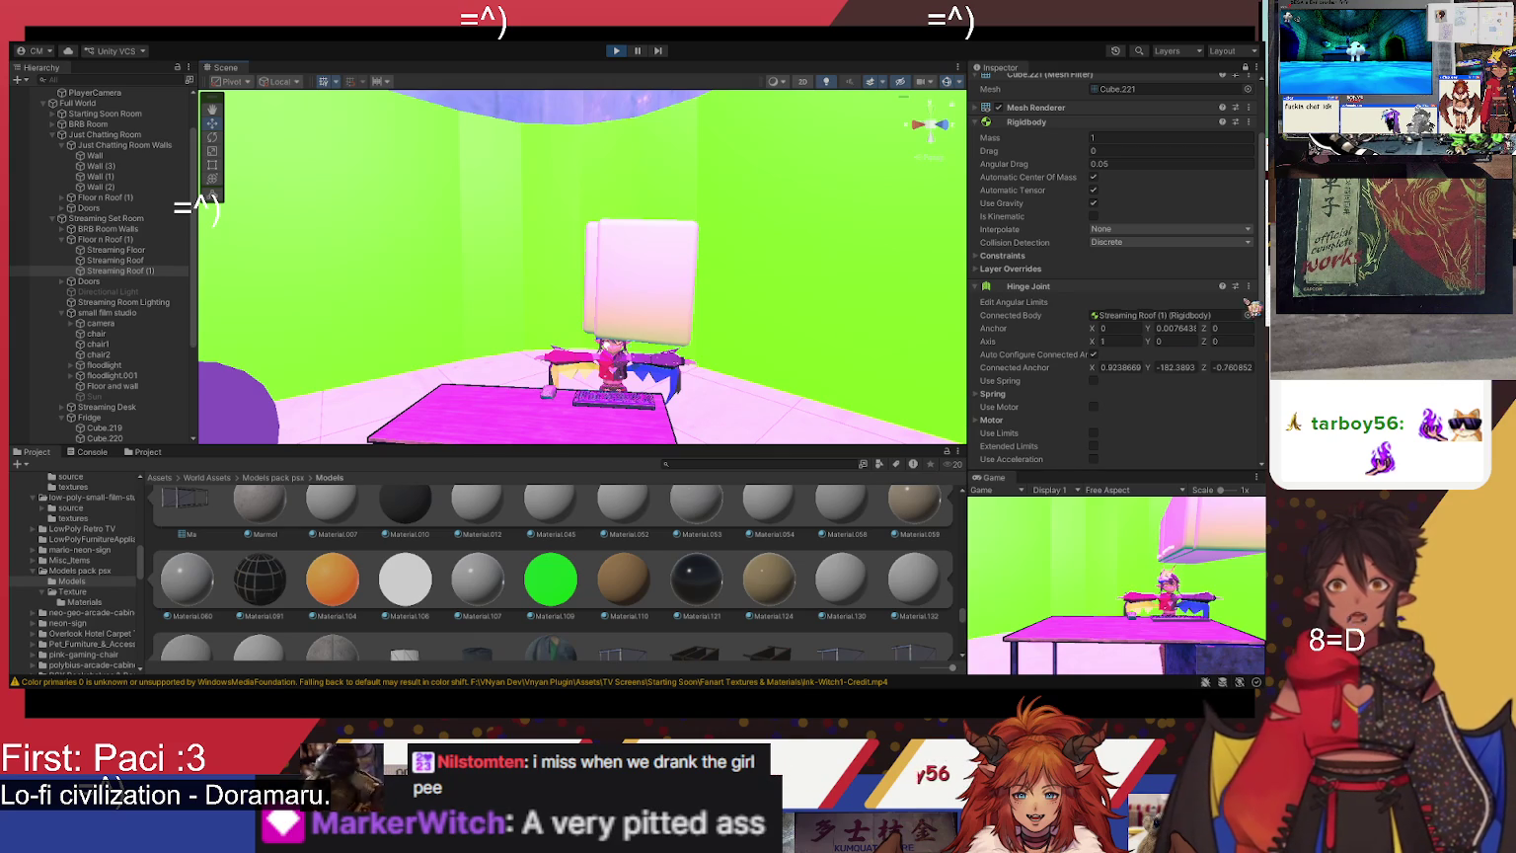
pyautogui.scroll(-1, 1007, 419)
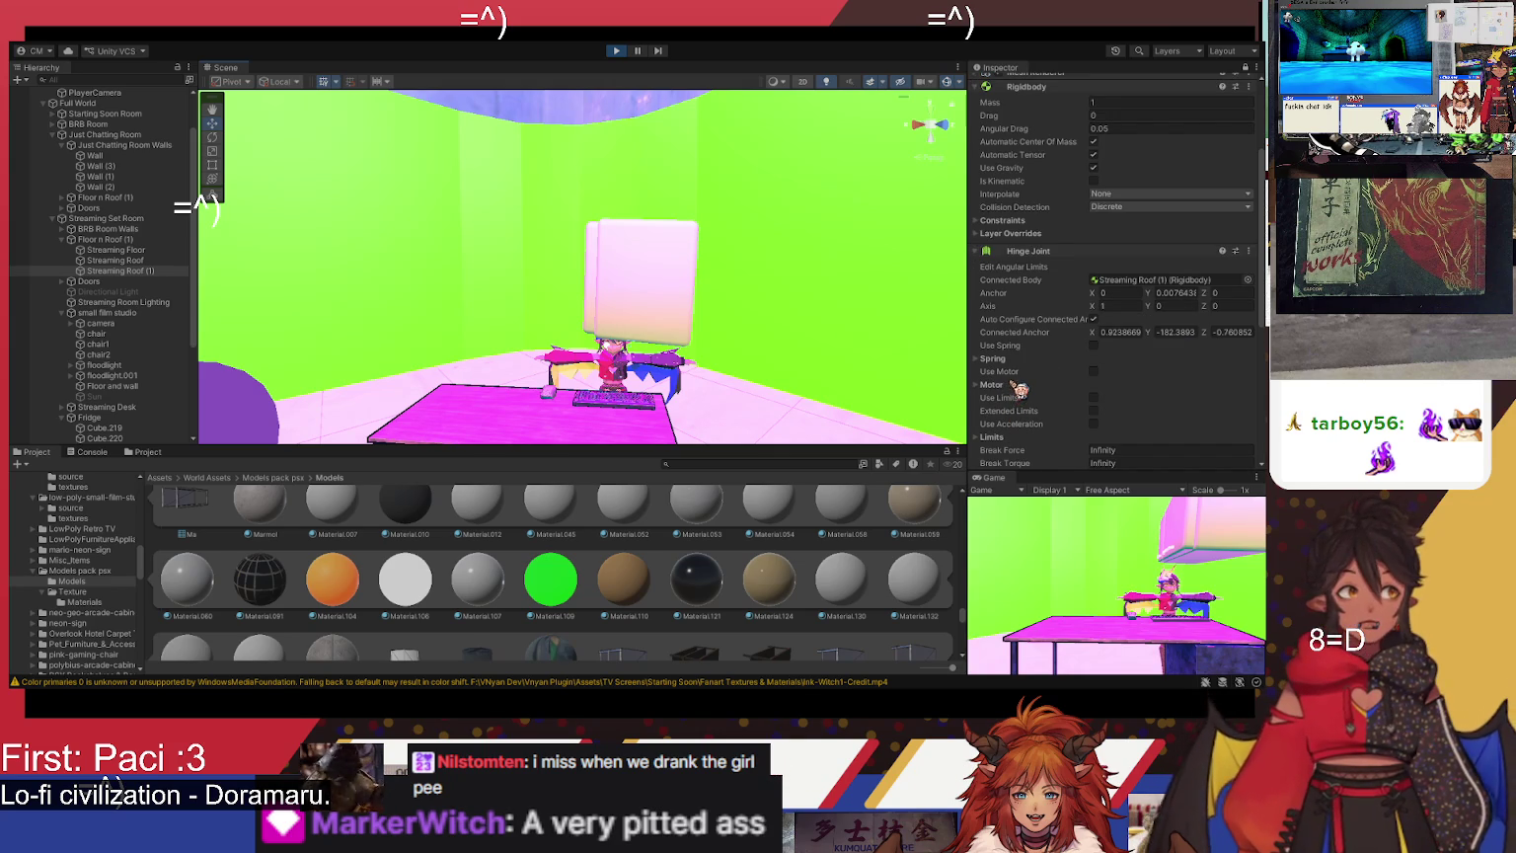
pyautogui.scroll(-1, 1019, 408)
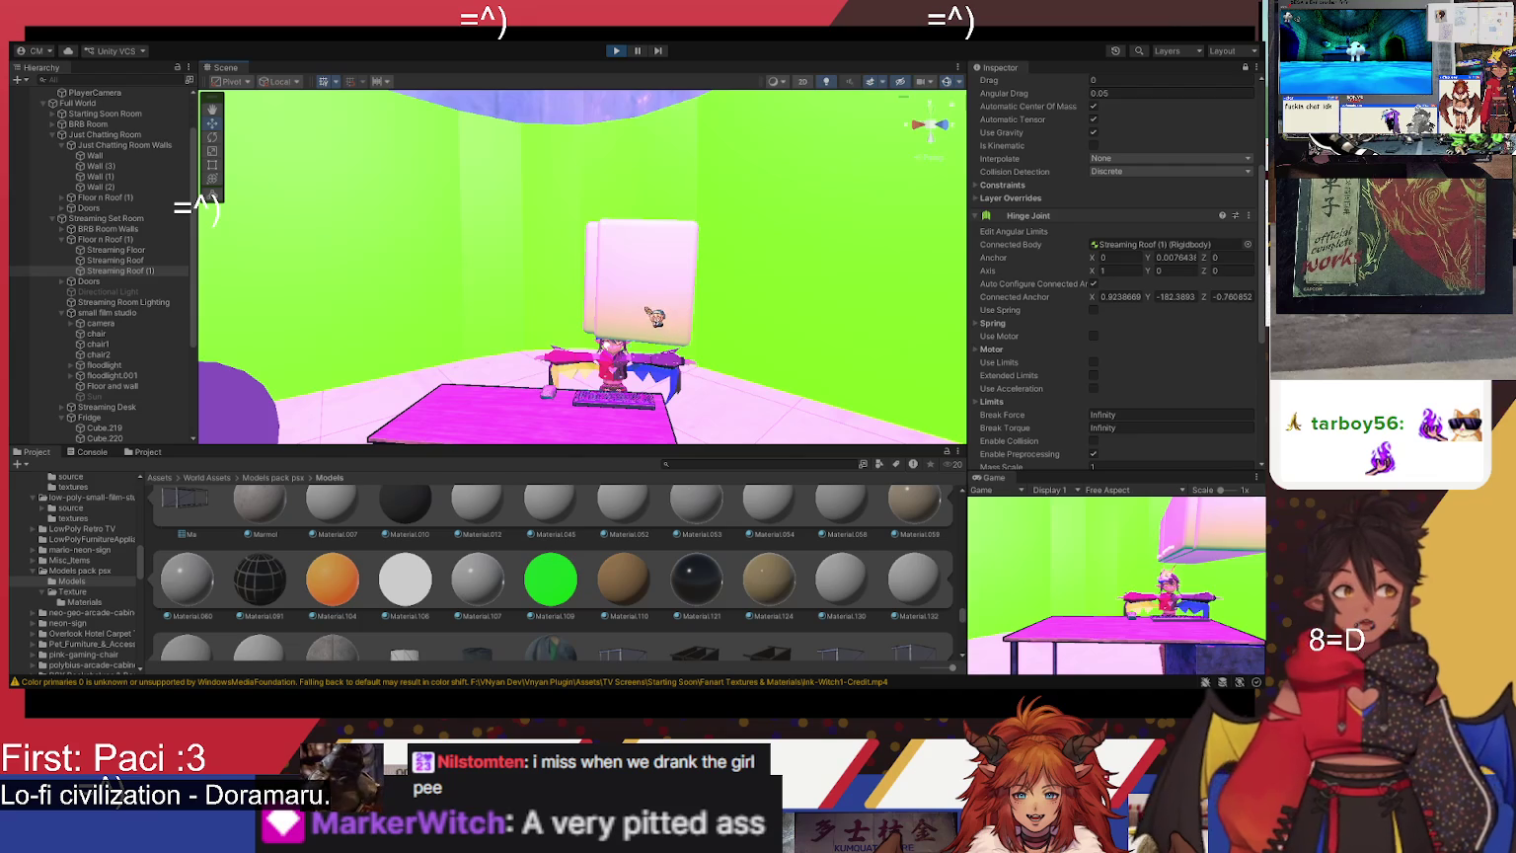
# - Rotate the Fridge during the test run so it swings sideways on its hinge
pyautogui.click(664, 283)
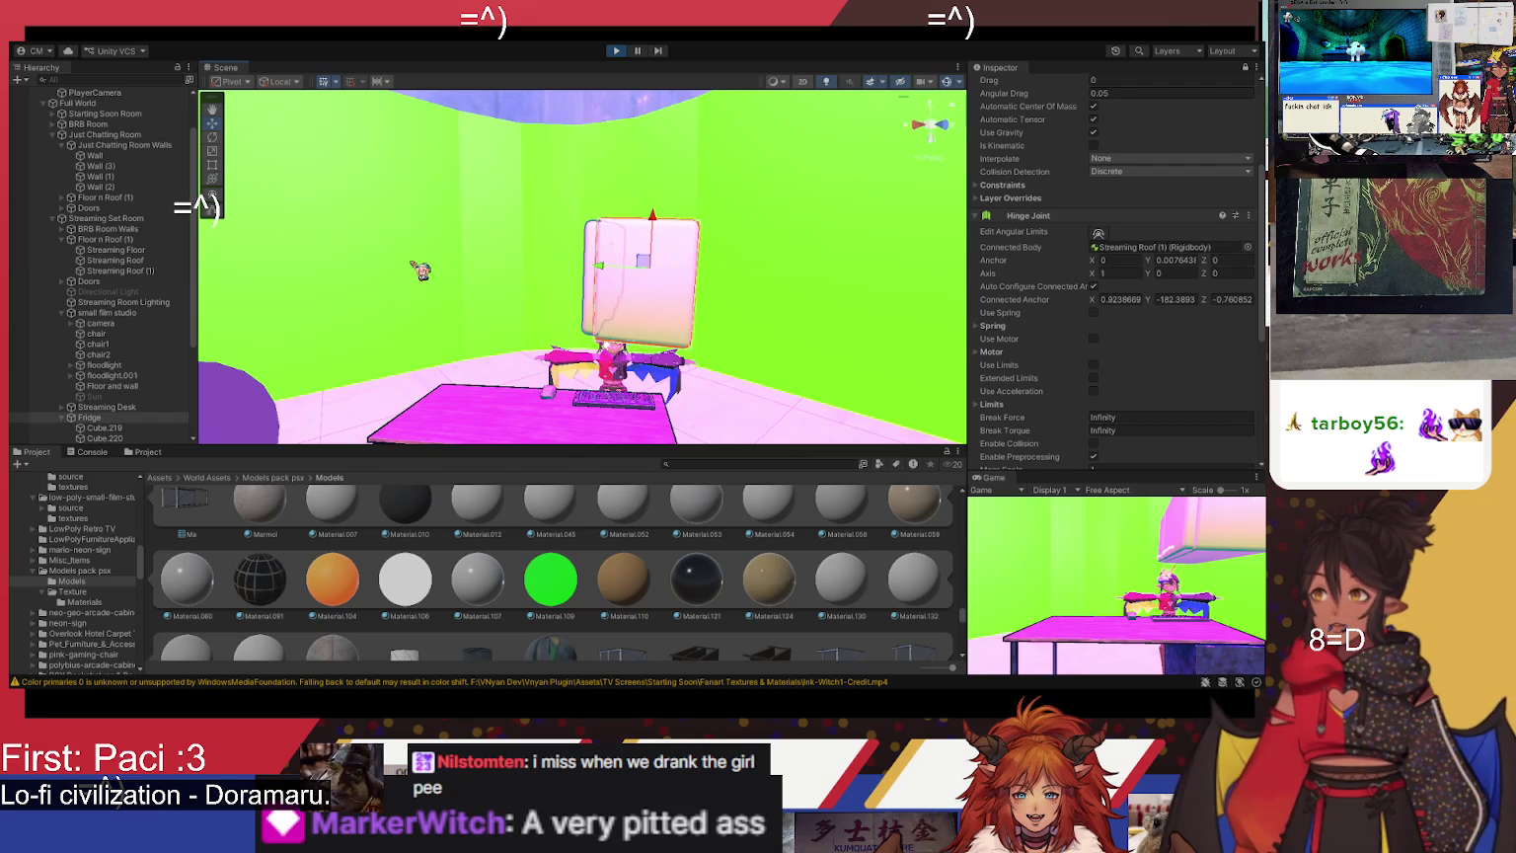
pyautogui.click(211, 137)
pyautogui.moveTo(596, 285)
pyautogui.mouseDown()
pyautogui.moveTo(729, 278)
pyautogui.moveTo(738, 262)
pyautogui.moveTo(908, 263)
pyautogui.moveTo(1160, 356)
pyautogui.moveTo(1083, 415)
pyautogui.mouseUp()
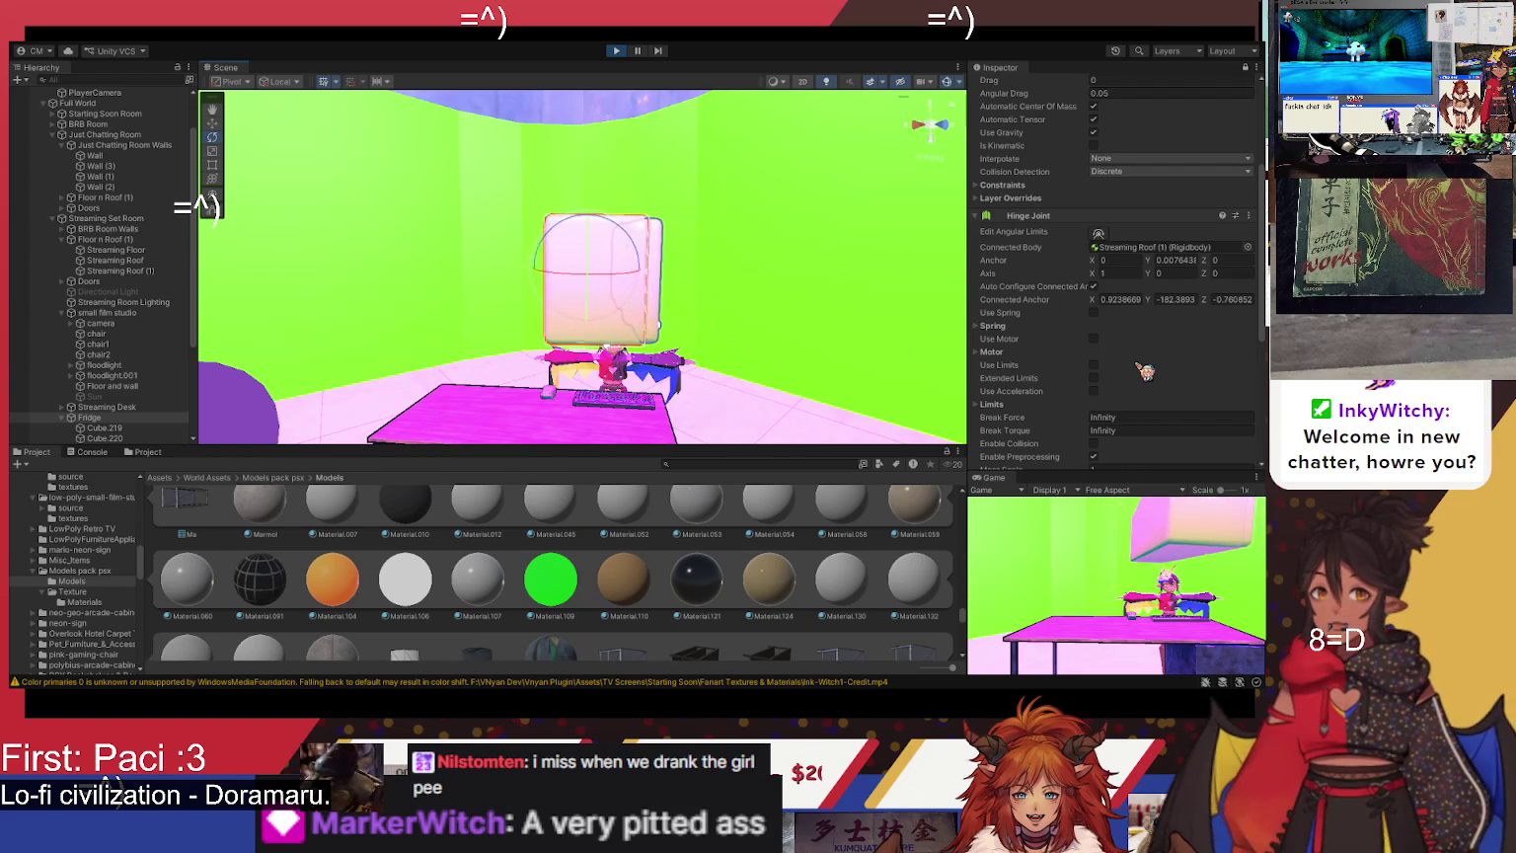
pyautogui.scroll(-2, 1144, 371)
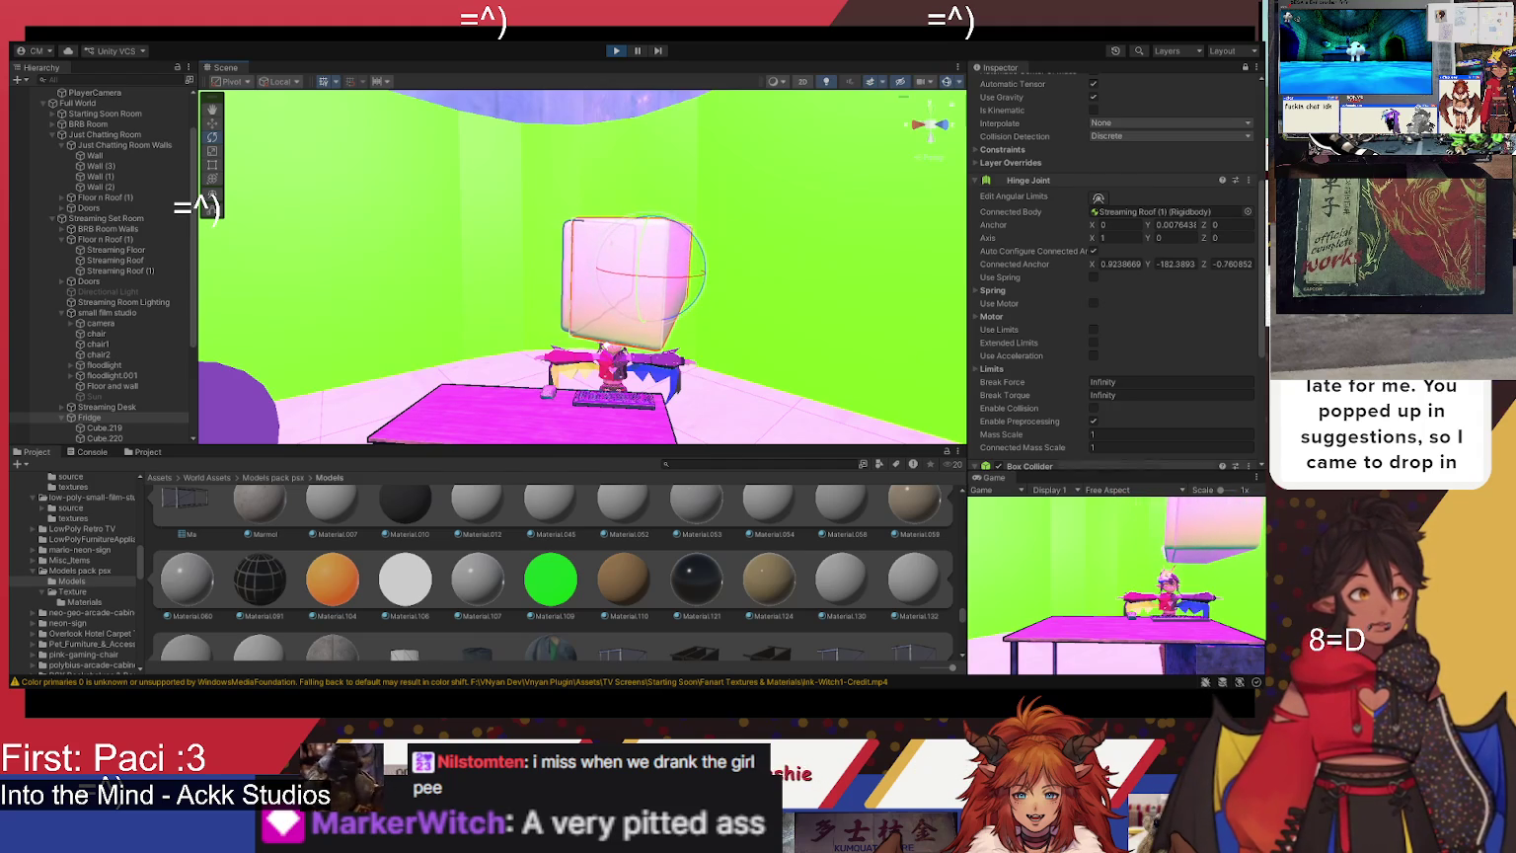
pyautogui.scroll(-10, 552, 572)
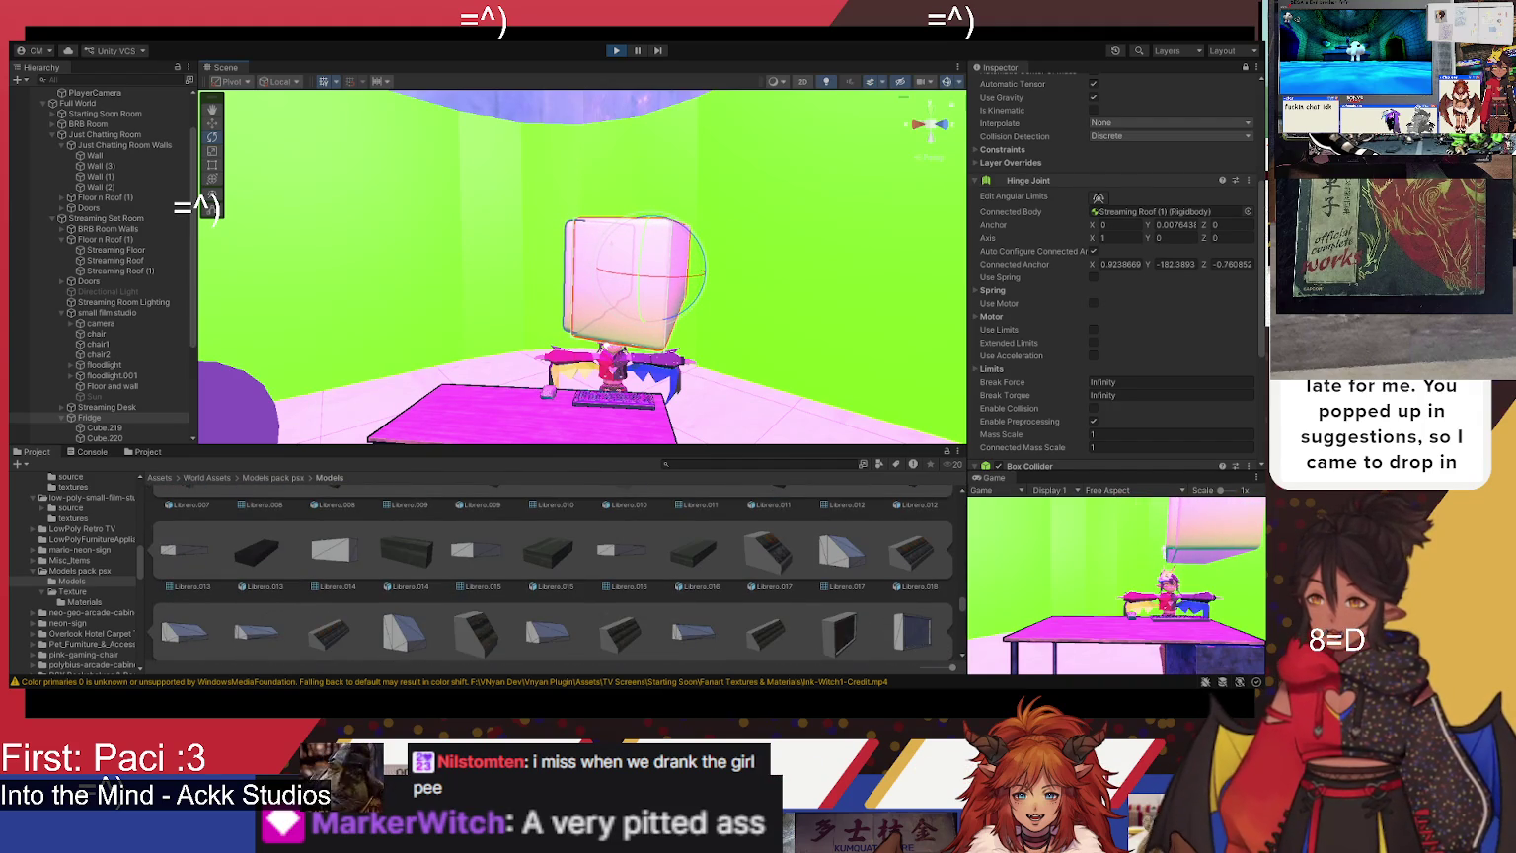
# - Exit Play mode and return the Project panel to the top-level Assets folder
pyautogui.hotkey('ctrl', 'p')
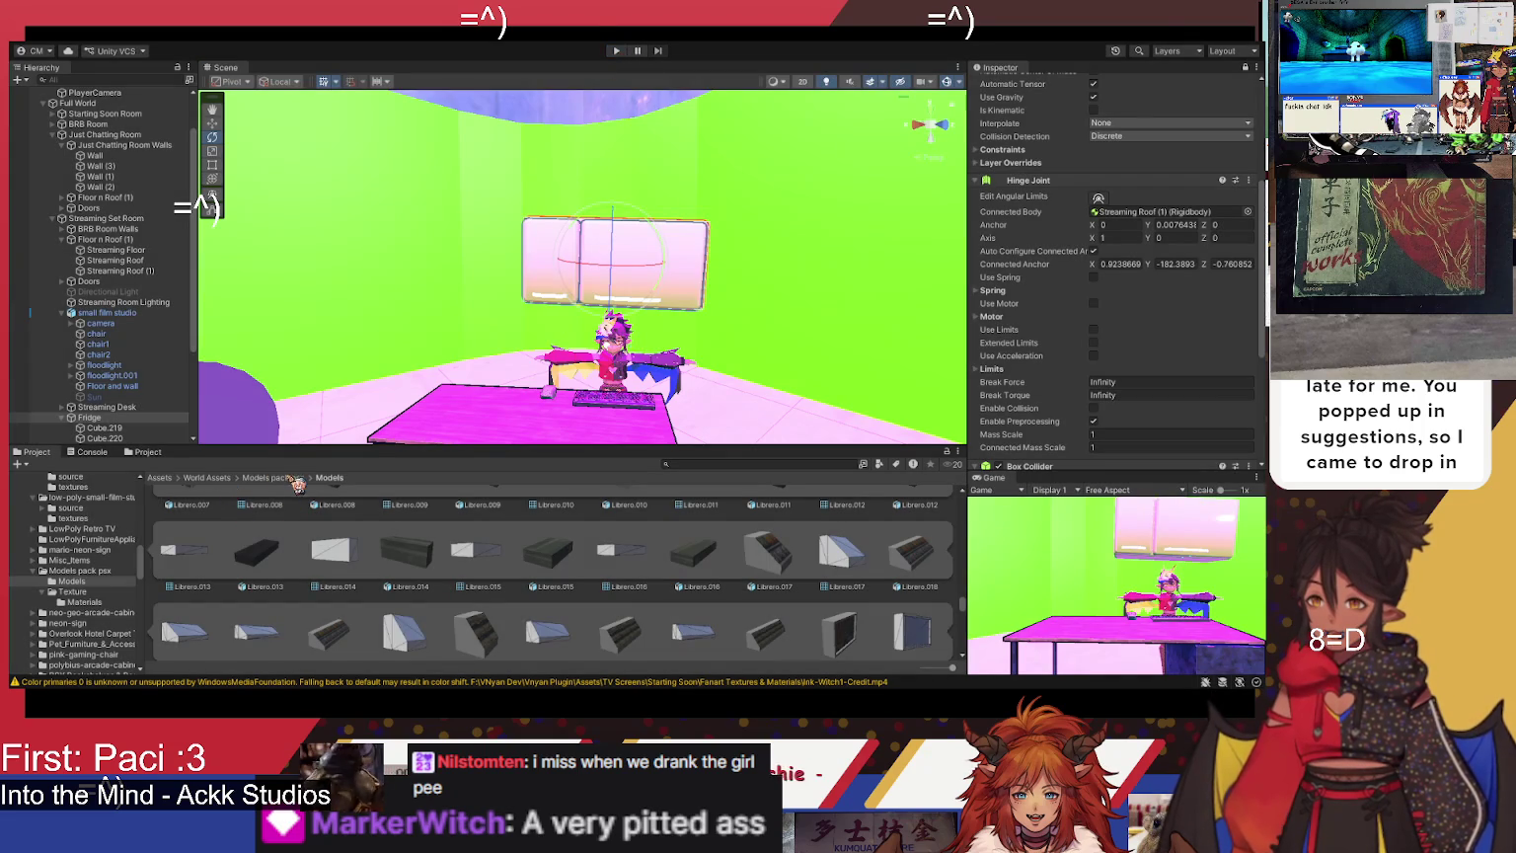
pyautogui.click(295, 478)
pyautogui.click(208, 478)
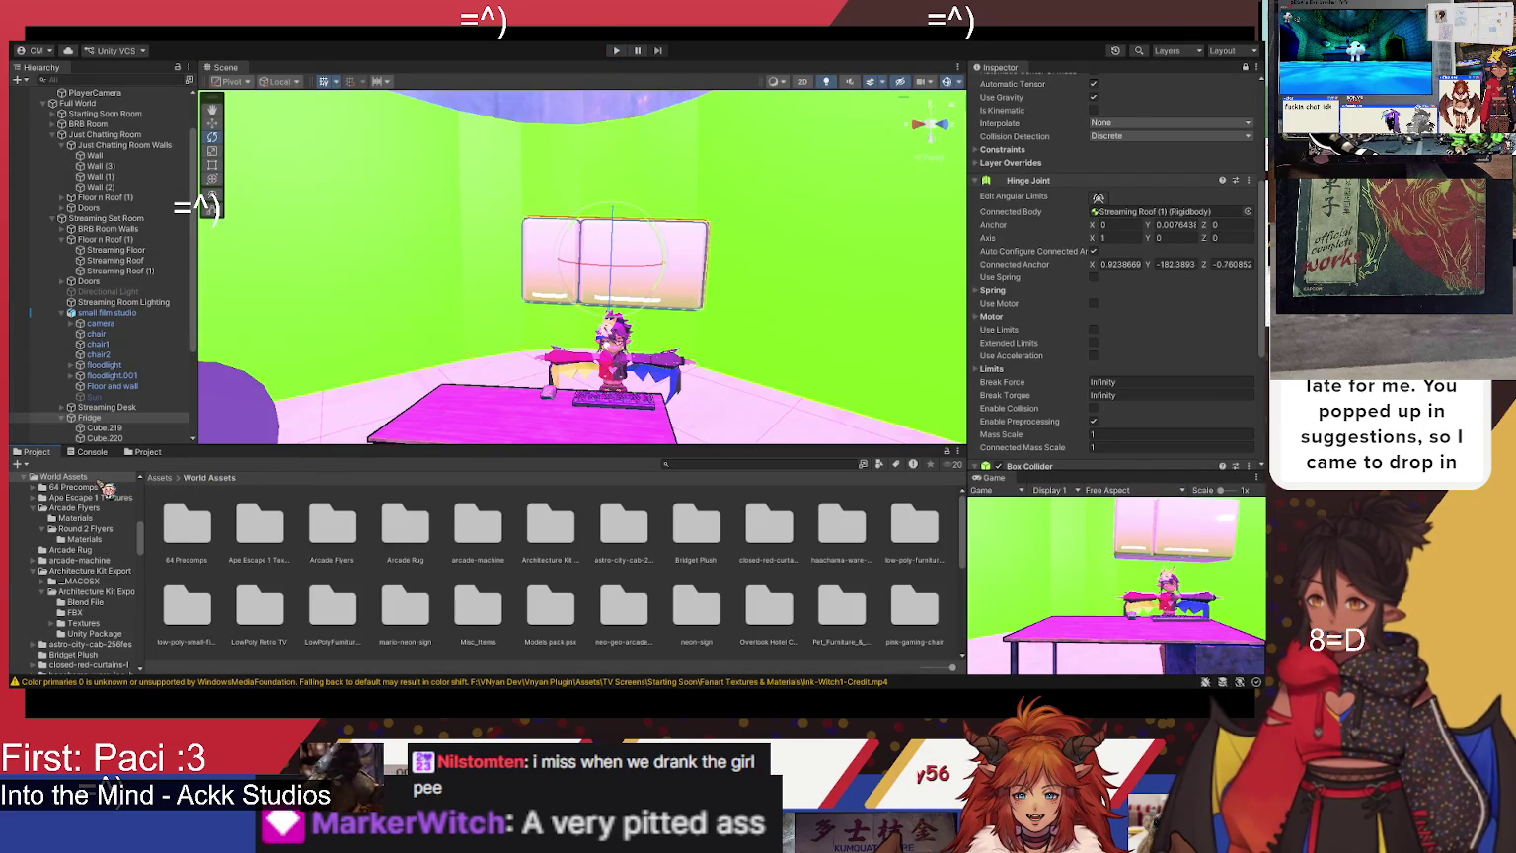
pyautogui.click(166, 479)
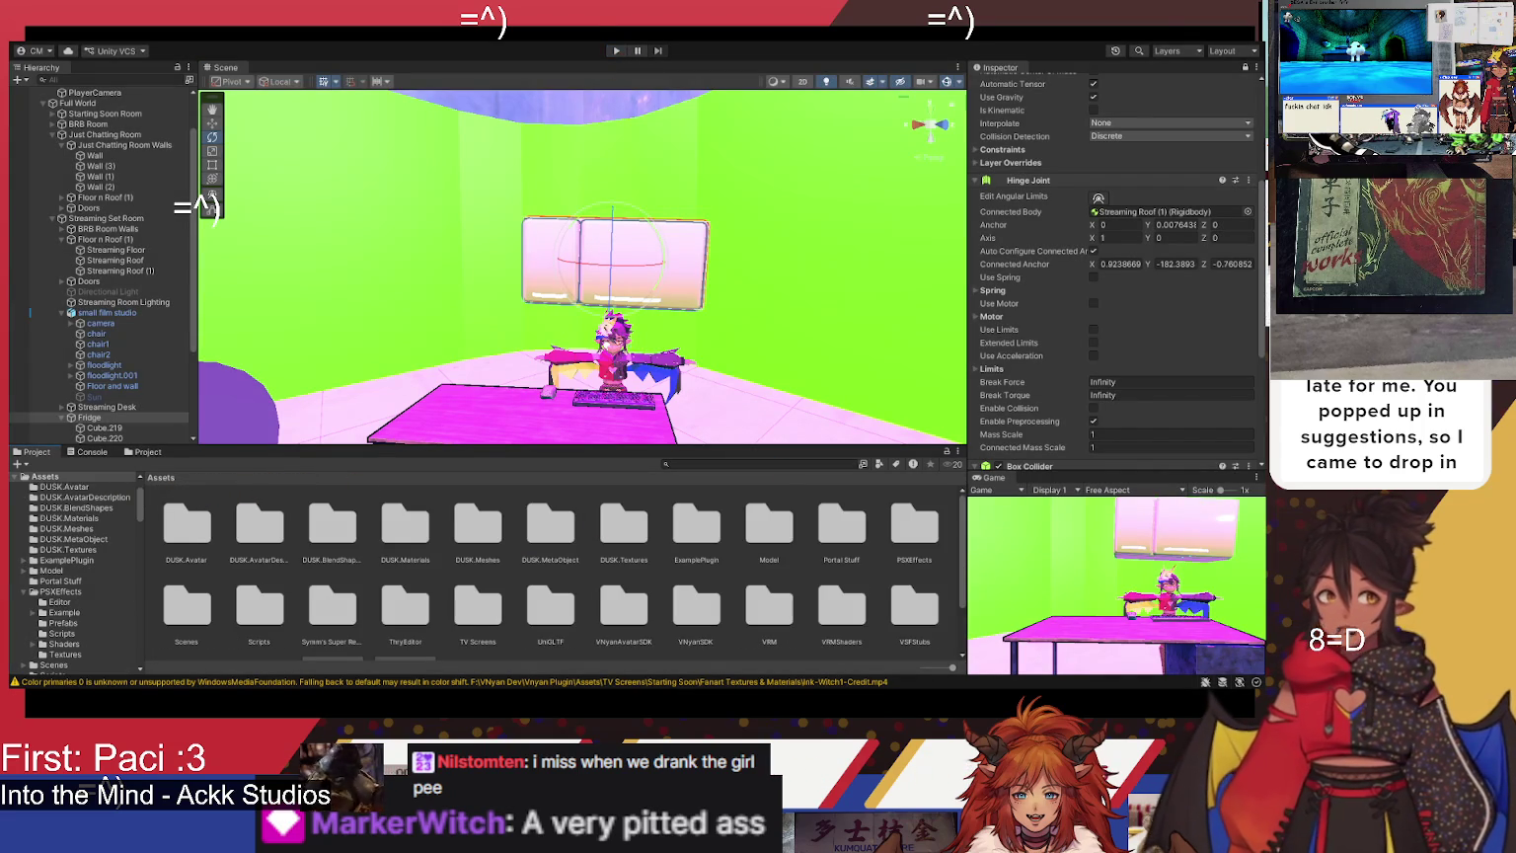
pyautogui.scroll(-2, 824, 638)
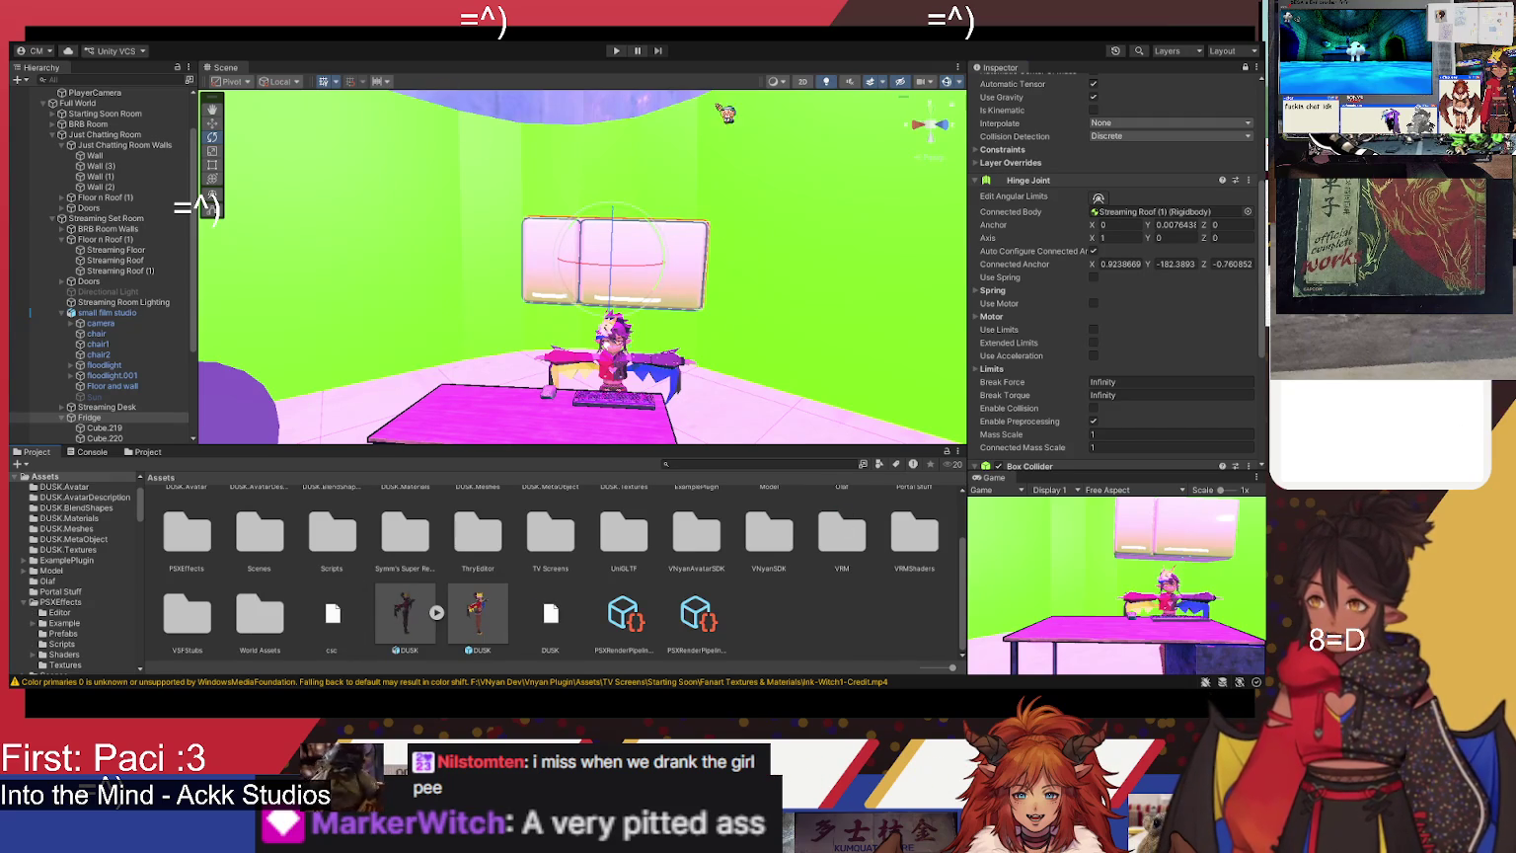
# - Fly the Scene view to the decorated poster-covered room and select the Main Camera
pyautogui.click(212, 123)
pyautogui.moveTo(688, 246)
pyautogui.keyDown('alt'); pyautogui.mouseDown()
pyautogui.moveTo(279, 298)
pyautogui.moveTo(139, 197)
pyautogui.moveTo(99, 209)
pyautogui.moveTo(1238, 215)
pyautogui.mouseUp(); pyautogui.keyUp('alt')
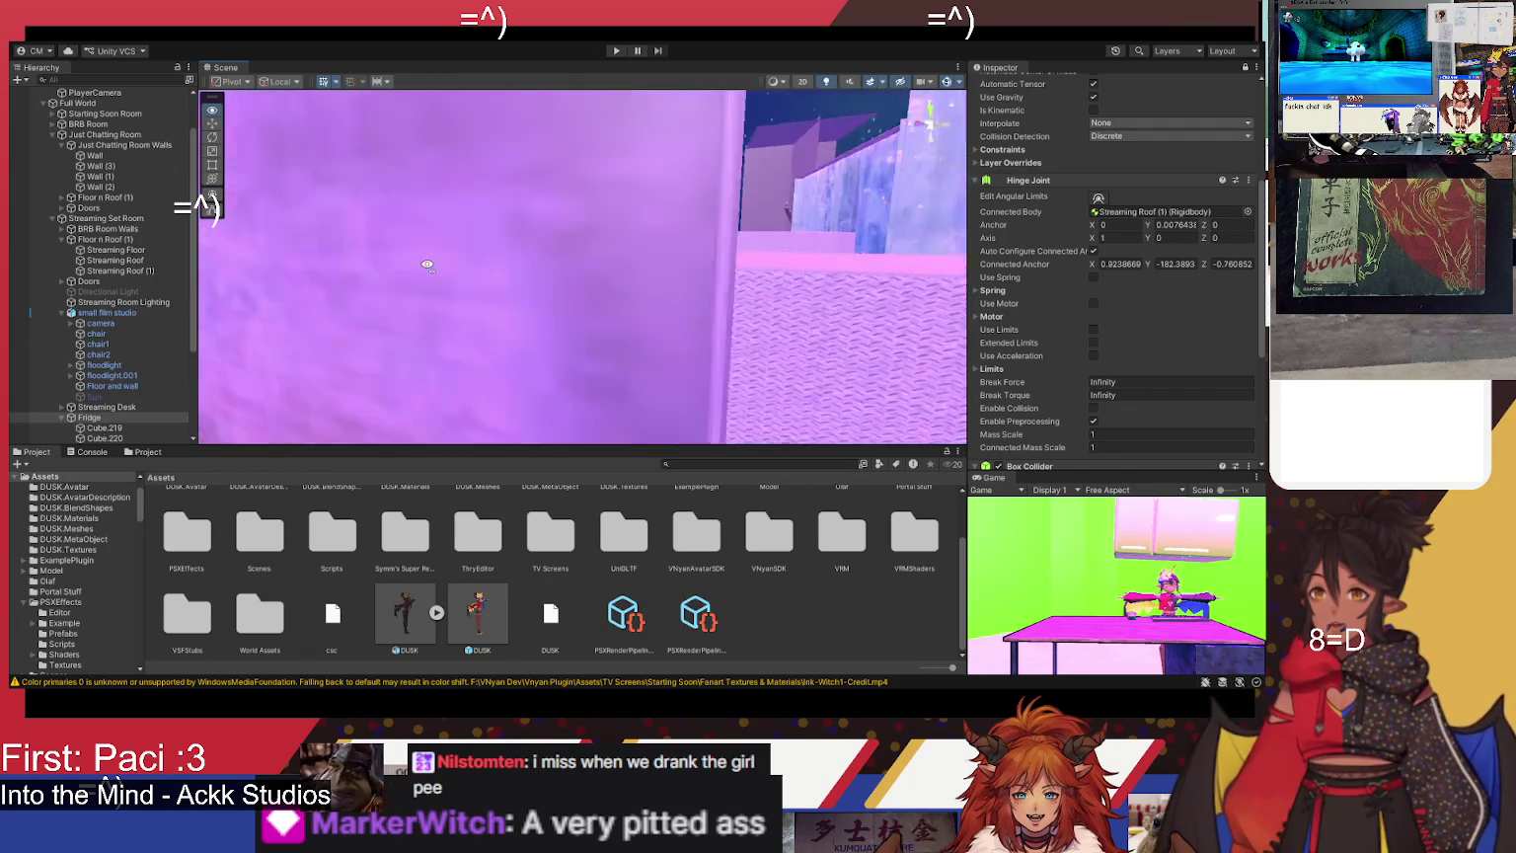
pyautogui.keyDown('alt'); pyautogui.moveTo(537, 341); pyautogui.dragTo(597, 260); pyautogui.keyUp('alt')
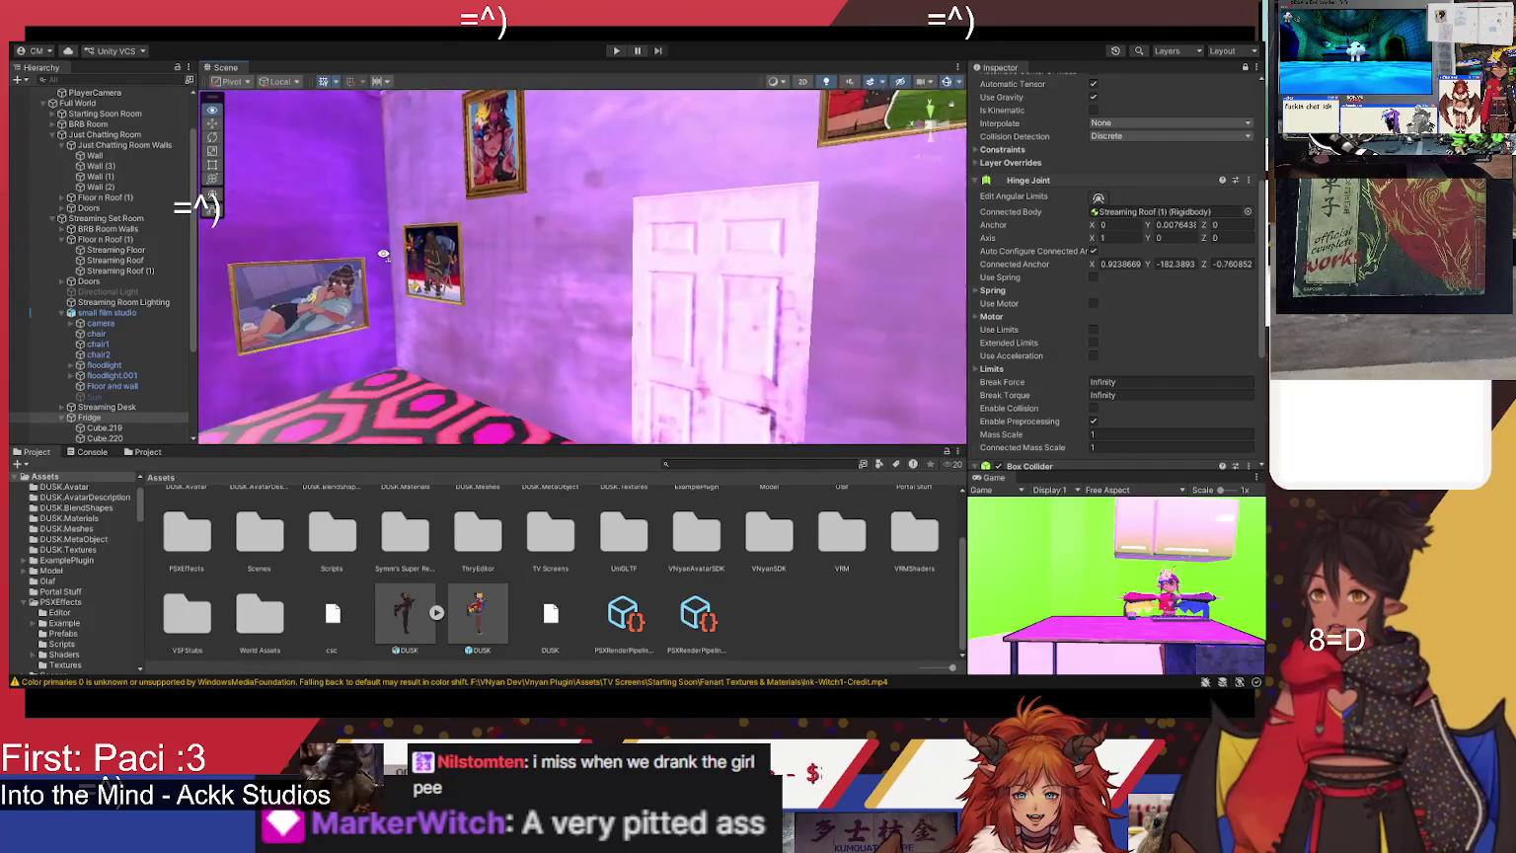
pyautogui.keyDown('alt'); pyautogui.moveTo(506, 231); pyautogui.dragTo(525, 243); pyautogui.keyUp('alt')
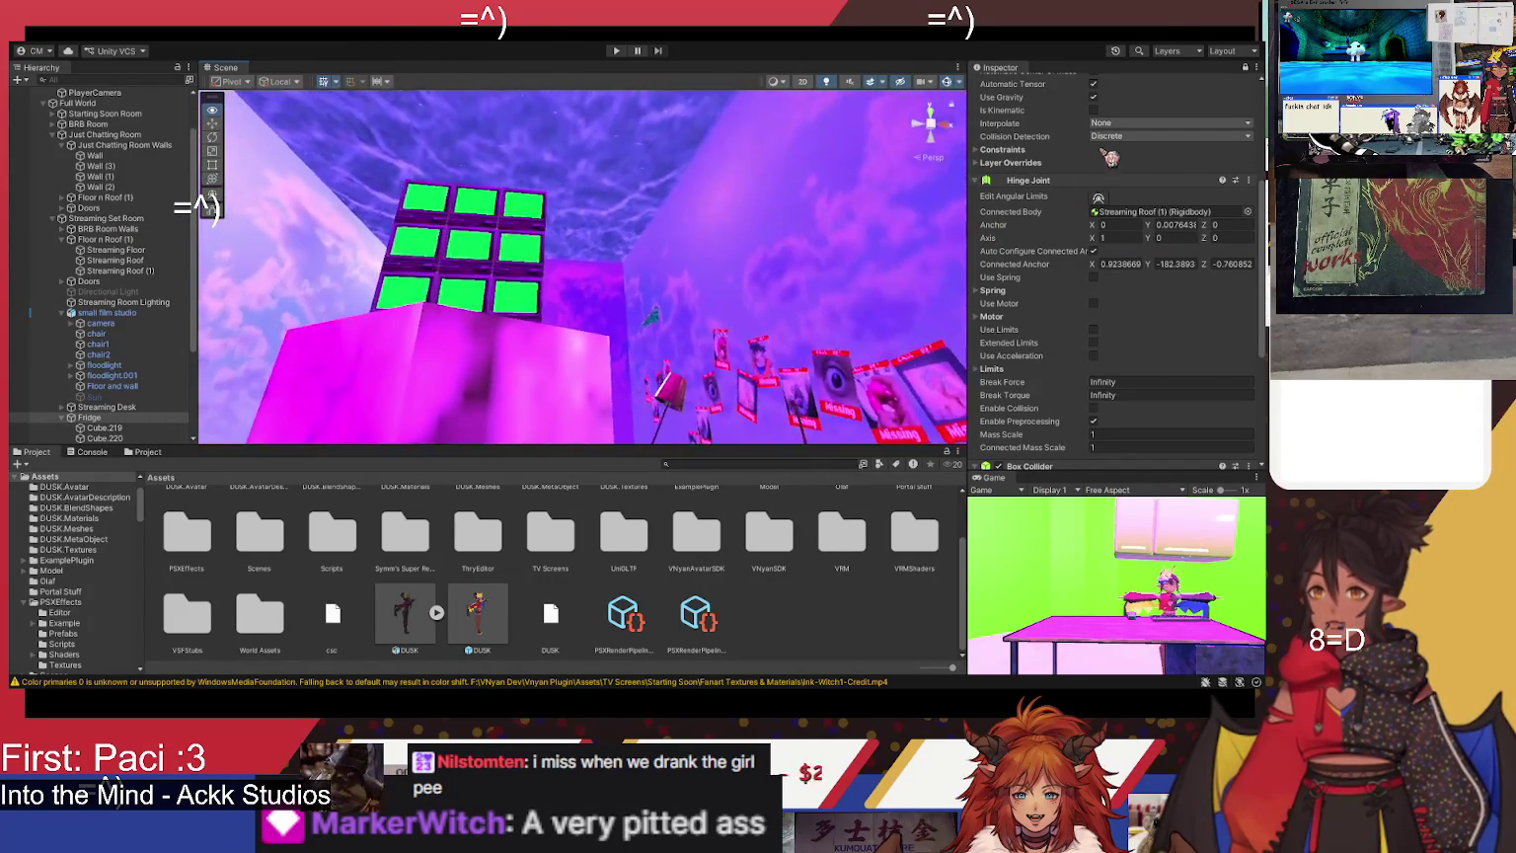
pyautogui.moveTo(1063, 174)
pyautogui.keyDown('alt'); pyautogui.mouseDown()
pyautogui.moveTo(1048, 88)
pyautogui.moveTo(1054, 214)
pyautogui.mouseUp(); pyautogui.keyUp('alt')
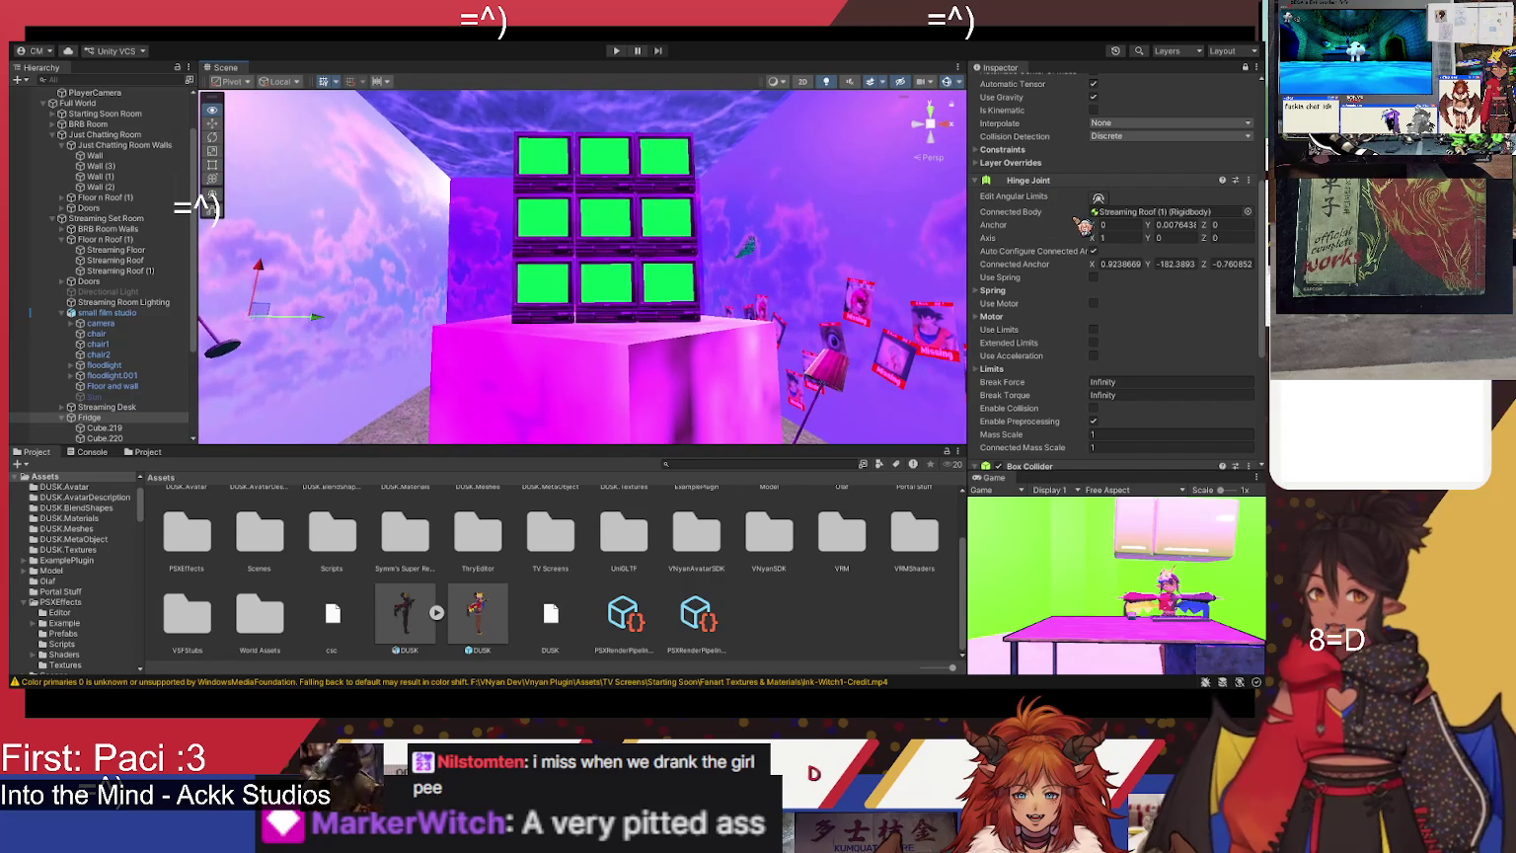
pyautogui.keyDown('alt'); pyautogui.moveTo(552, 380); pyautogui.dragTo(510, 346); pyautogui.keyUp('alt')
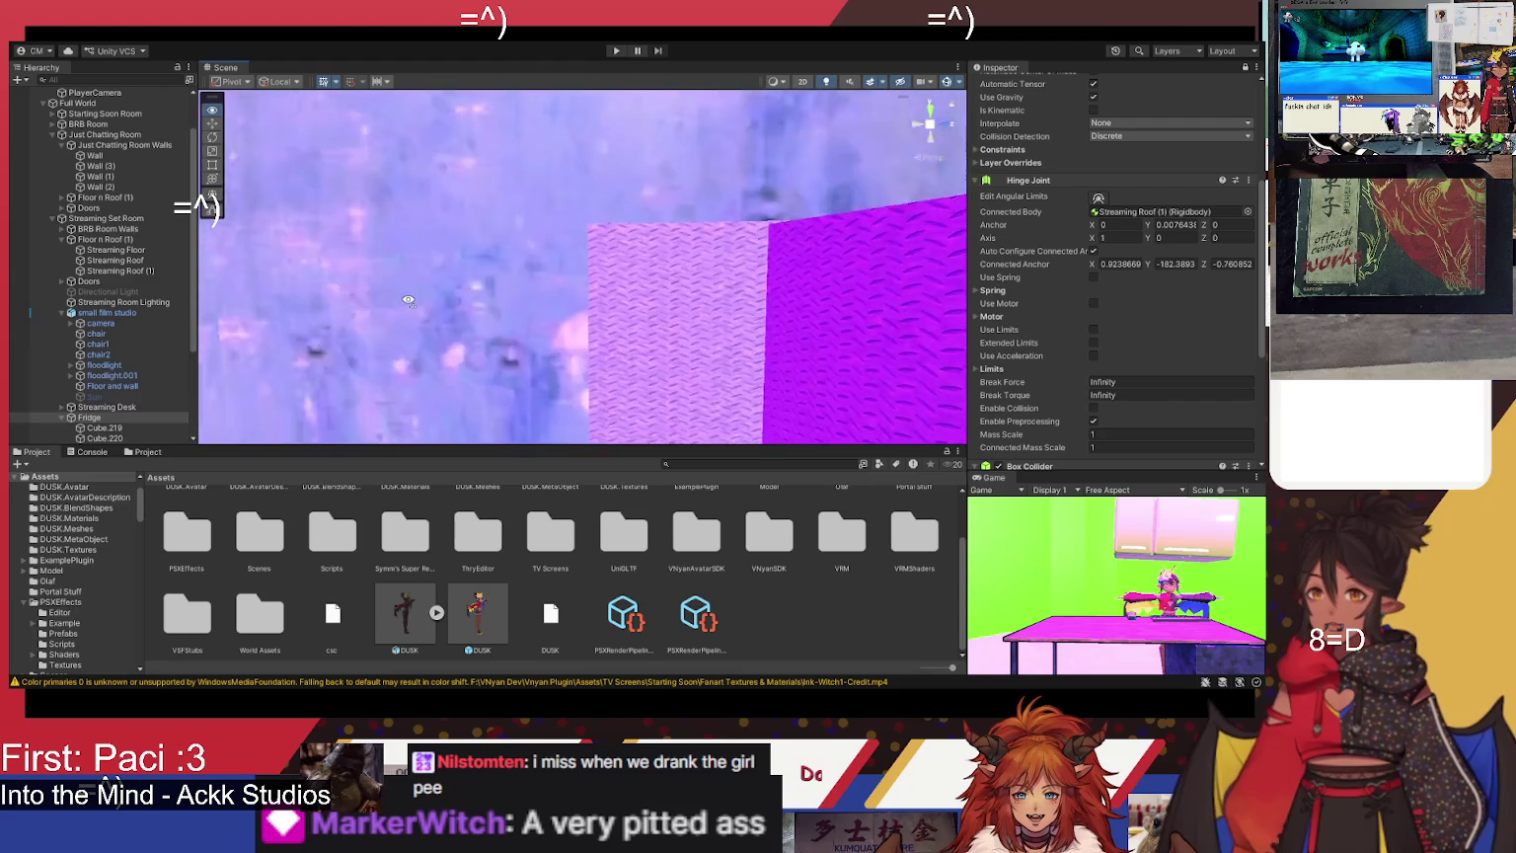
pyautogui.moveTo(323, 321)
pyautogui.keyDown('alt'); pyautogui.mouseDown()
pyautogui.moveTo(609, 286)
pyautogui.moveTo(766, 332)
pyautogui.mouseUp(); pyautogui.keyUp('alt')
pyautogui.scroll(3, 99, 197)
pyautogui.click(98, 102)
# - Turn the Main Camera back on and deactivate the extra 'camera' object
pyautogui.scroll(5, 1012, 110)
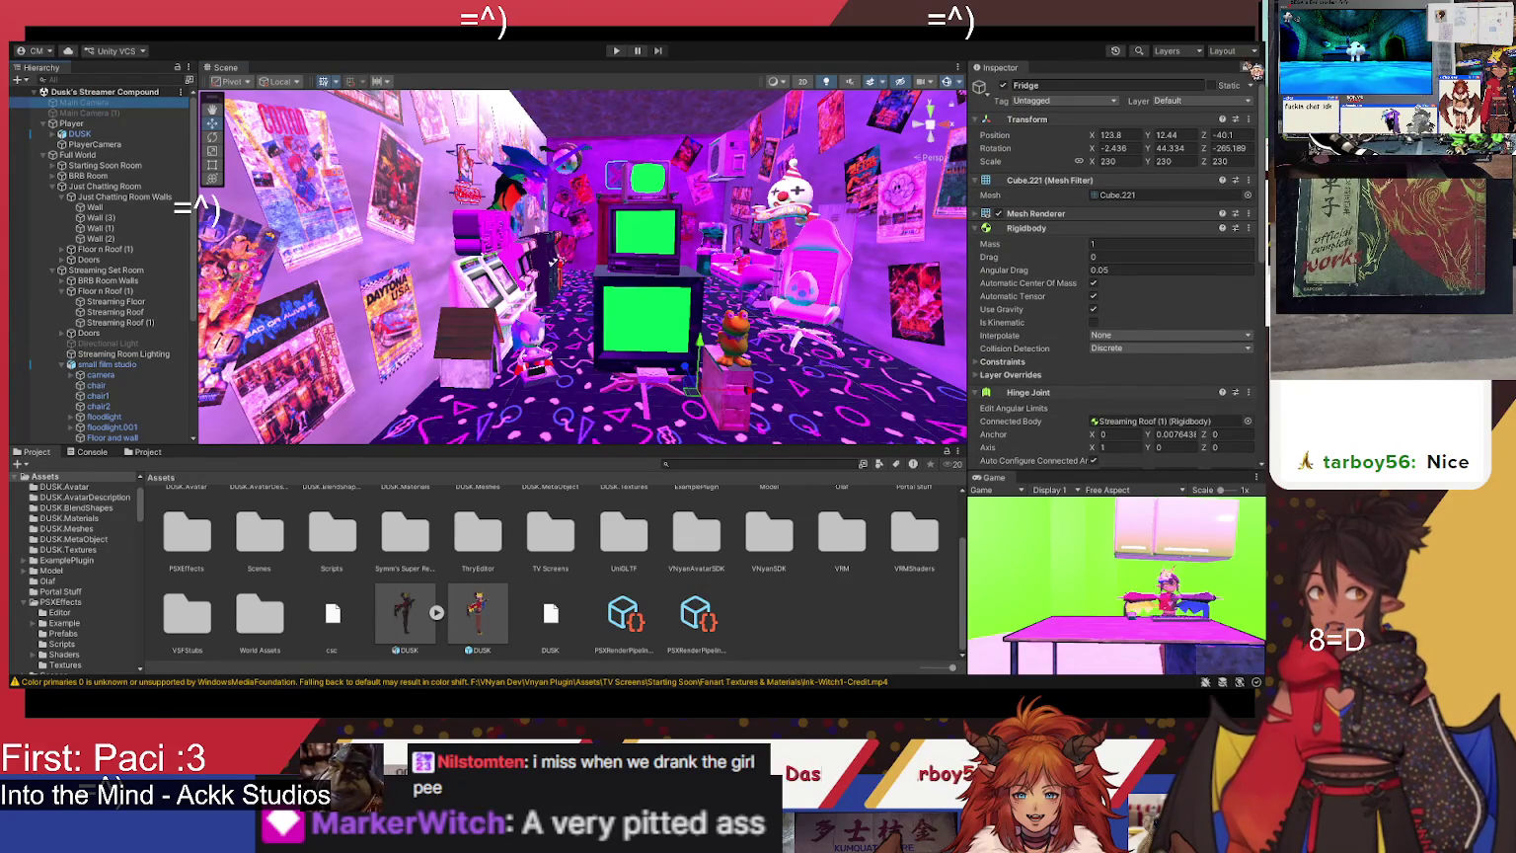
pyautogui.click(1245, 67)
pyautogui.click(1005, 86)
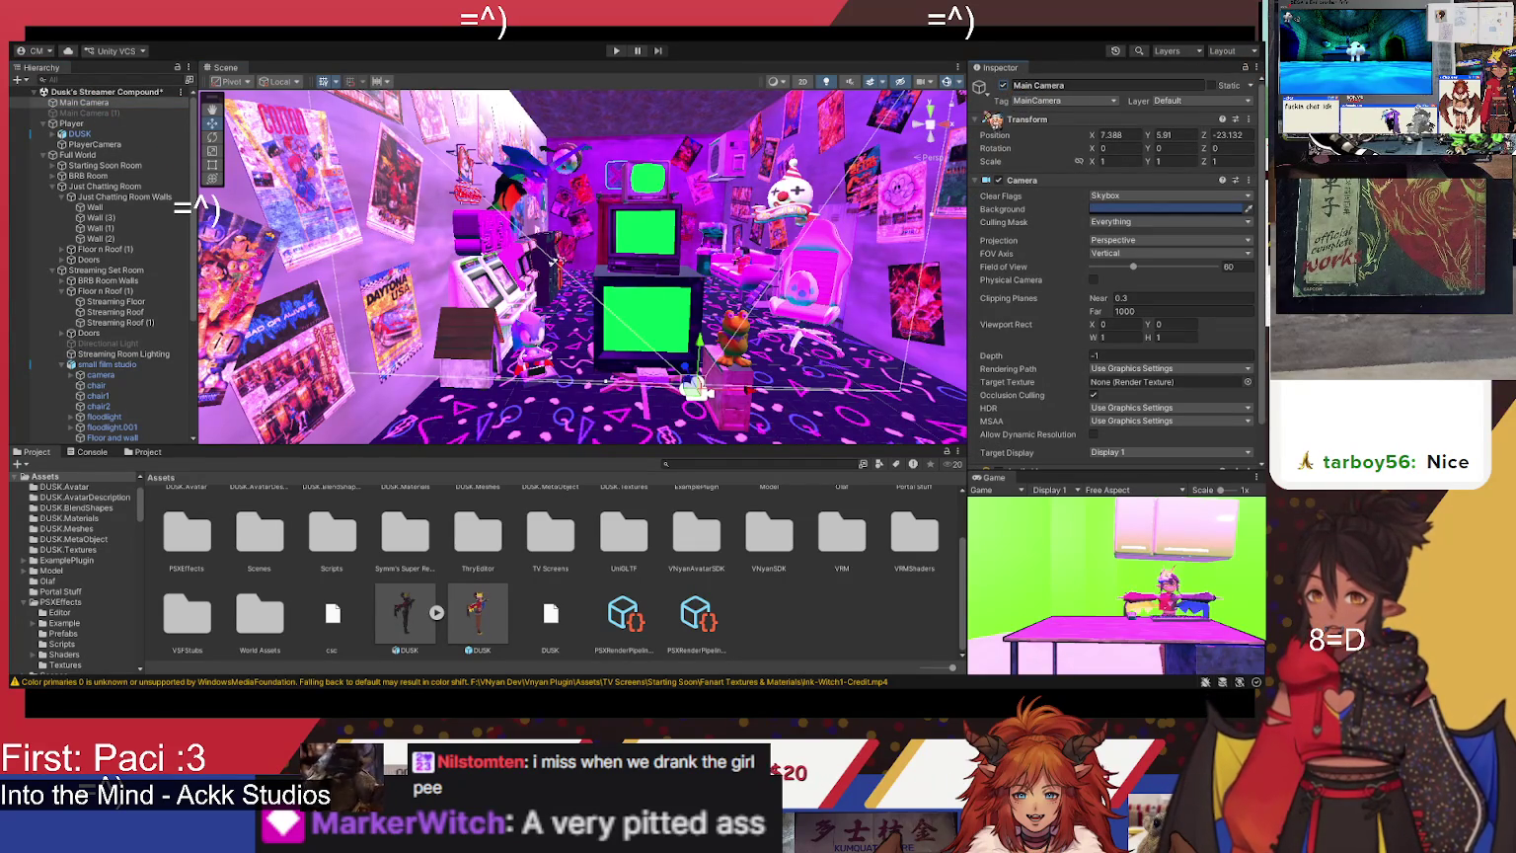
pyautogui.scroll(-6, 135, 208)
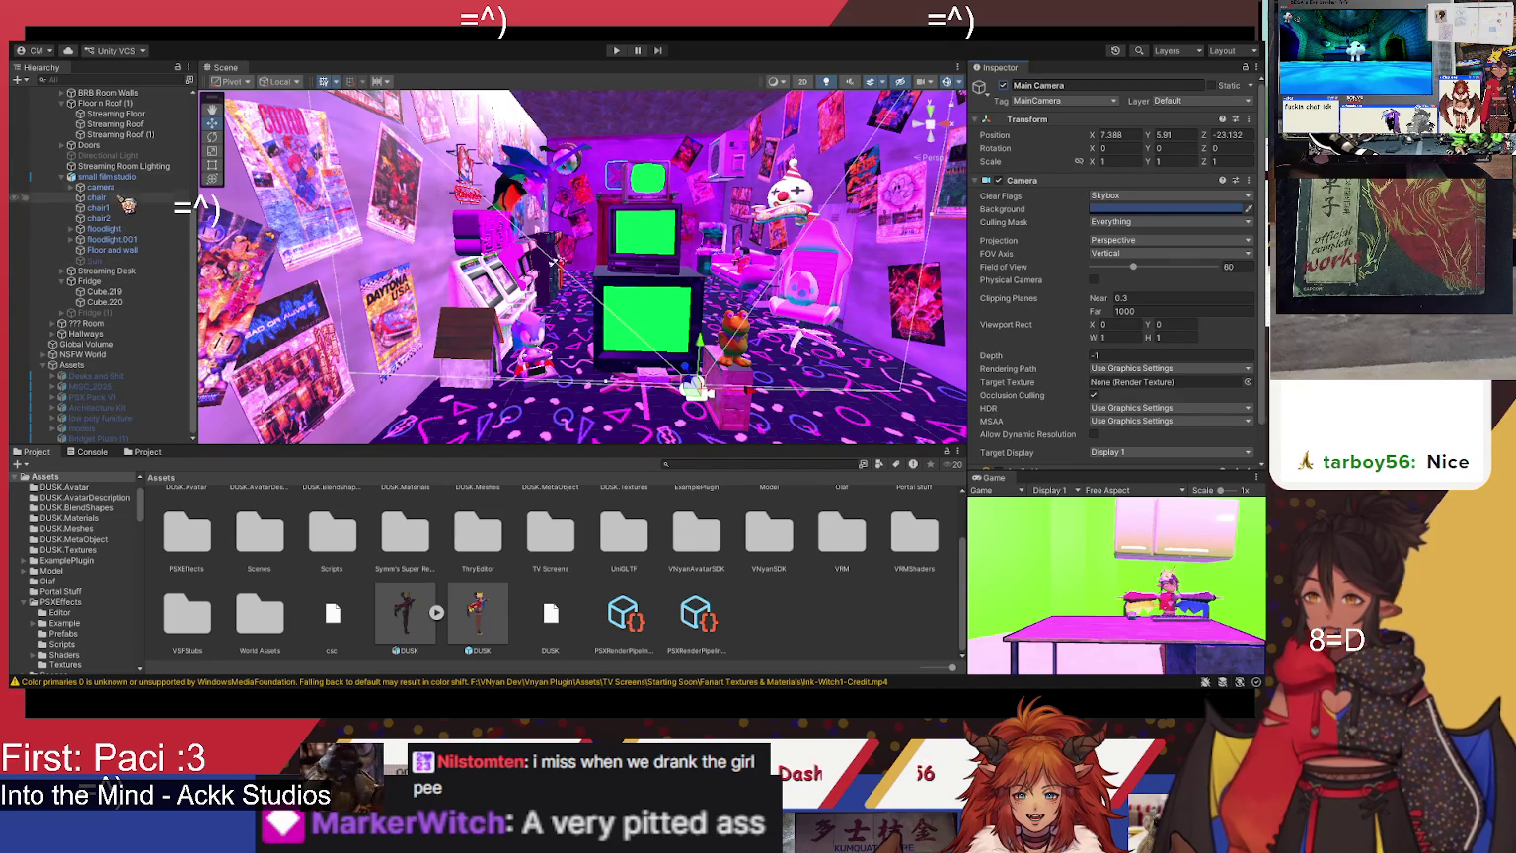
pyautogui.click(118, 186)
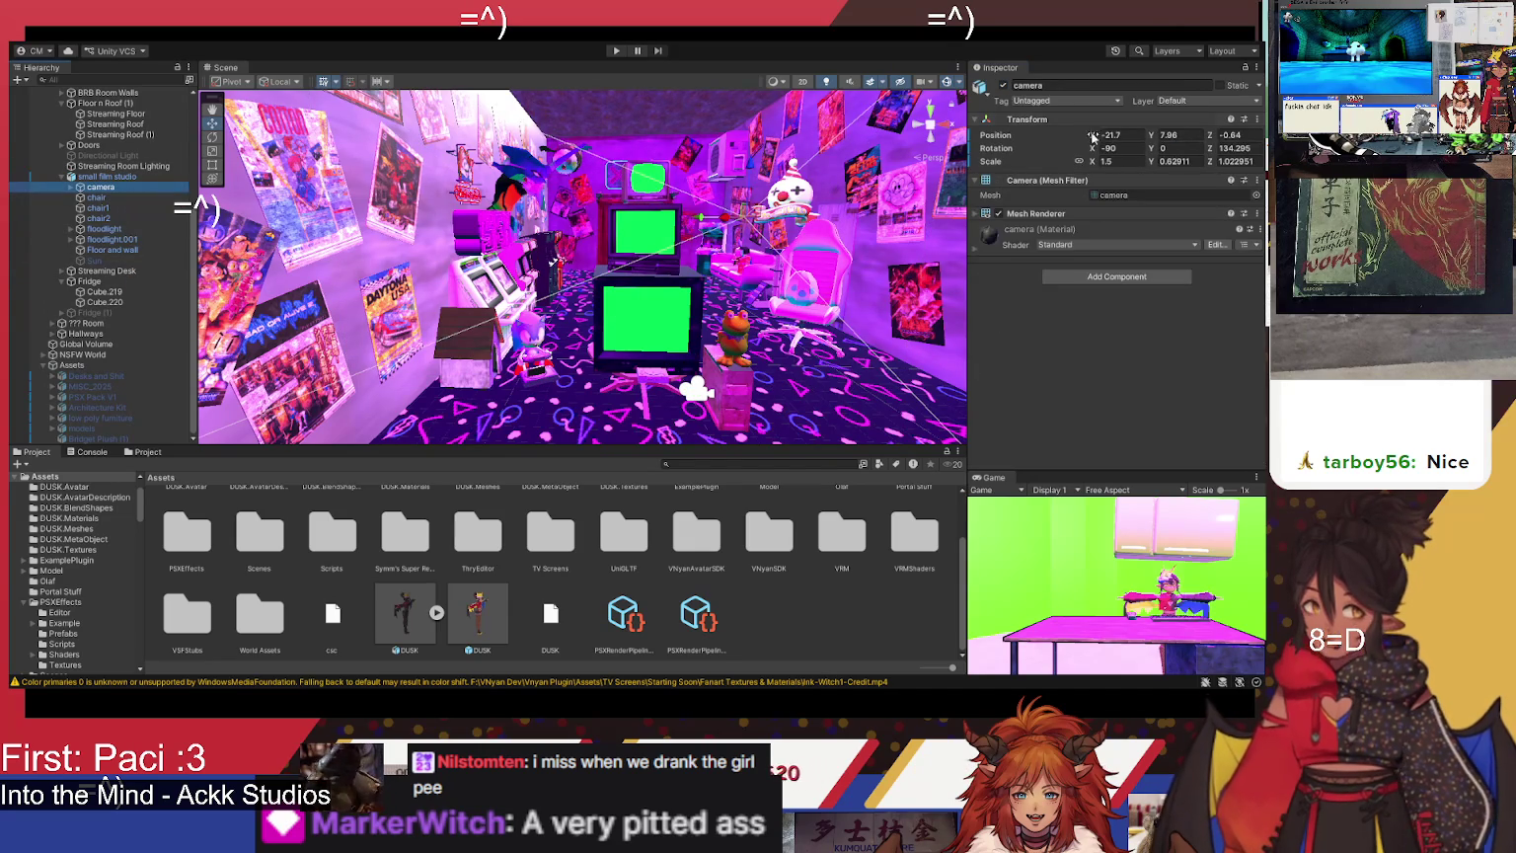
pyautogui.click(1005, 86)
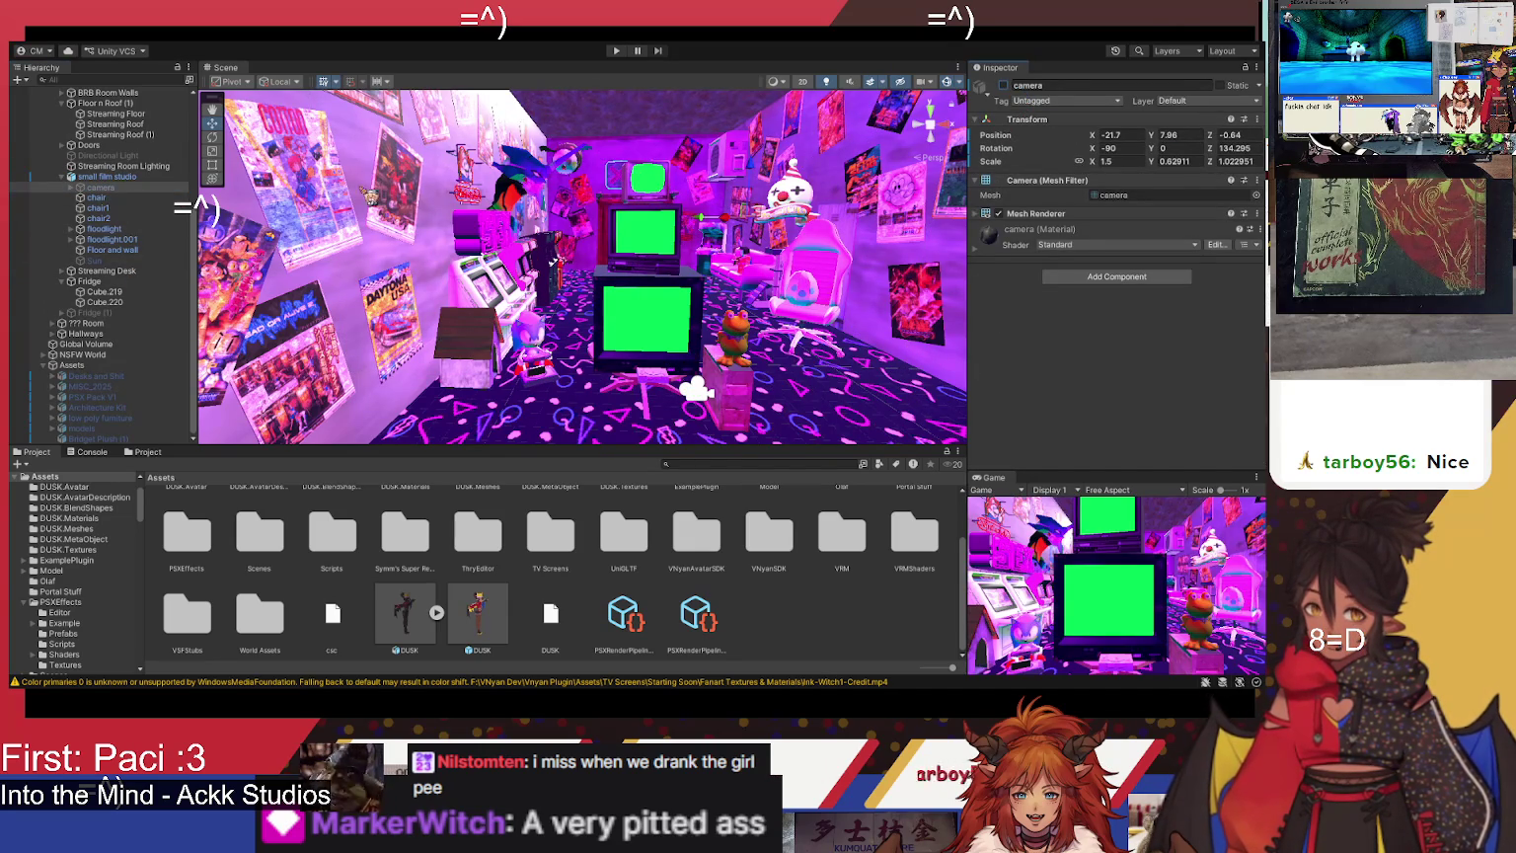
# - Start play mode and select one of the Starting Soon TVs
pyautogui.click(618, 51)
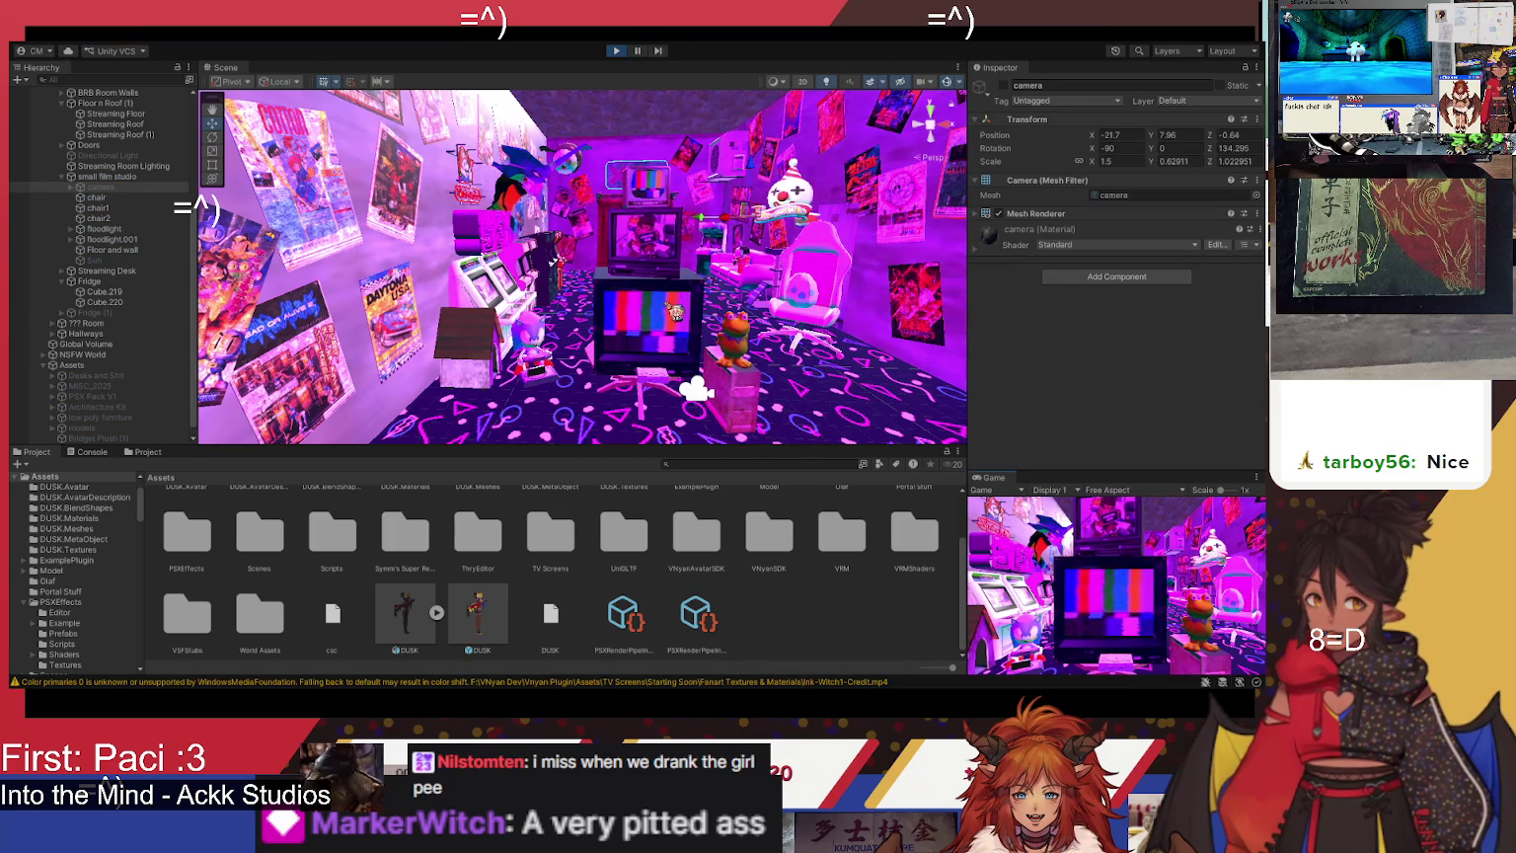
pyautogui.scroll(5, 671, 360)
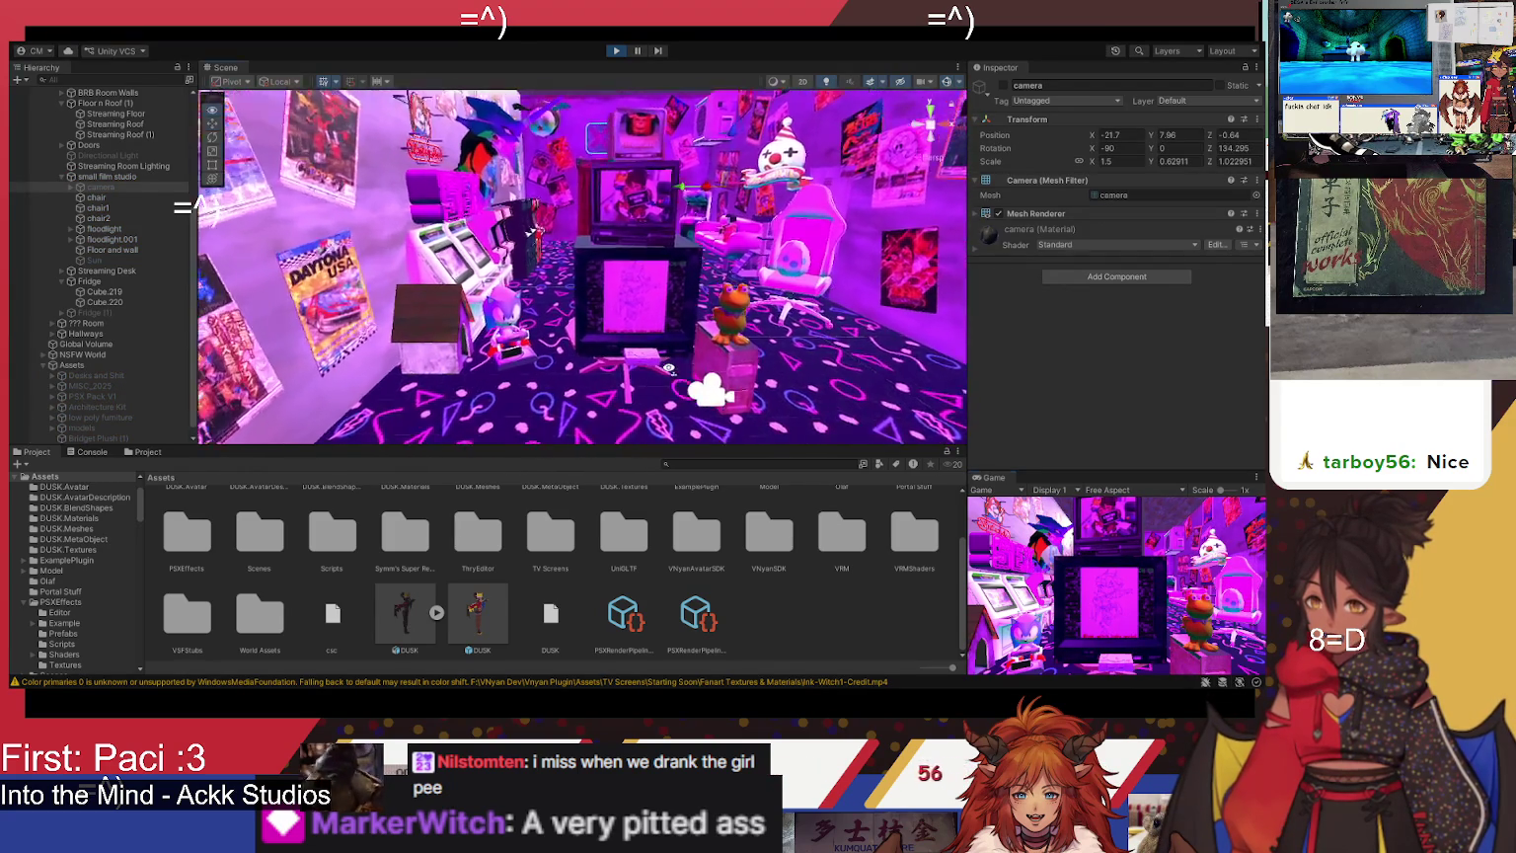
pyautogui.click(607, 148)
# - Frame the TV stack and select Starting Soon TV 1
pyautogui.press('f')
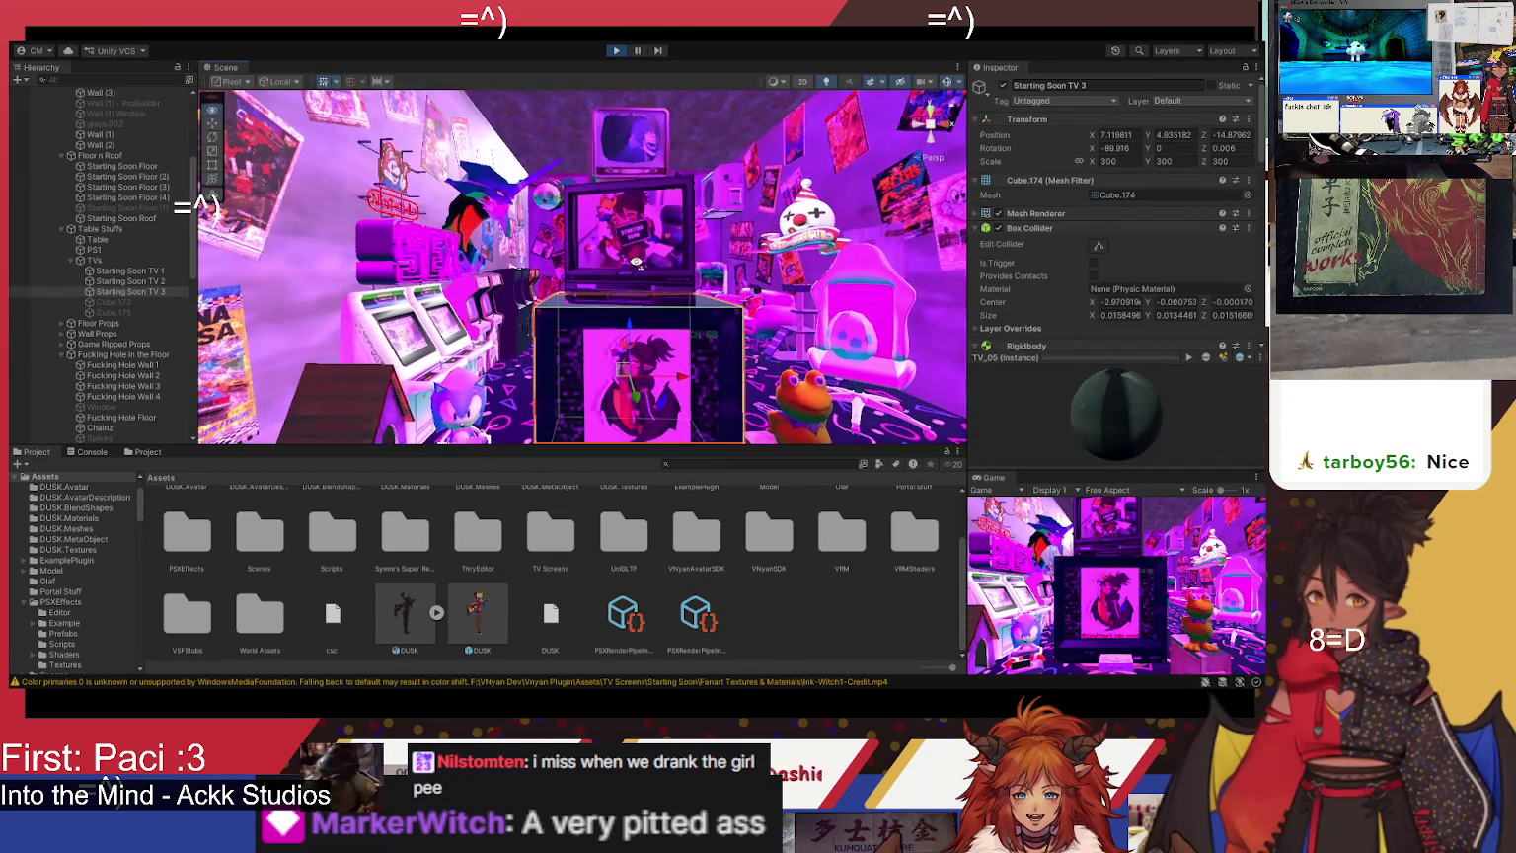
pyautogui.moveTo(657, 258); pyautogui.dragTo(696, 202)
pyautogui.click(713, 178)
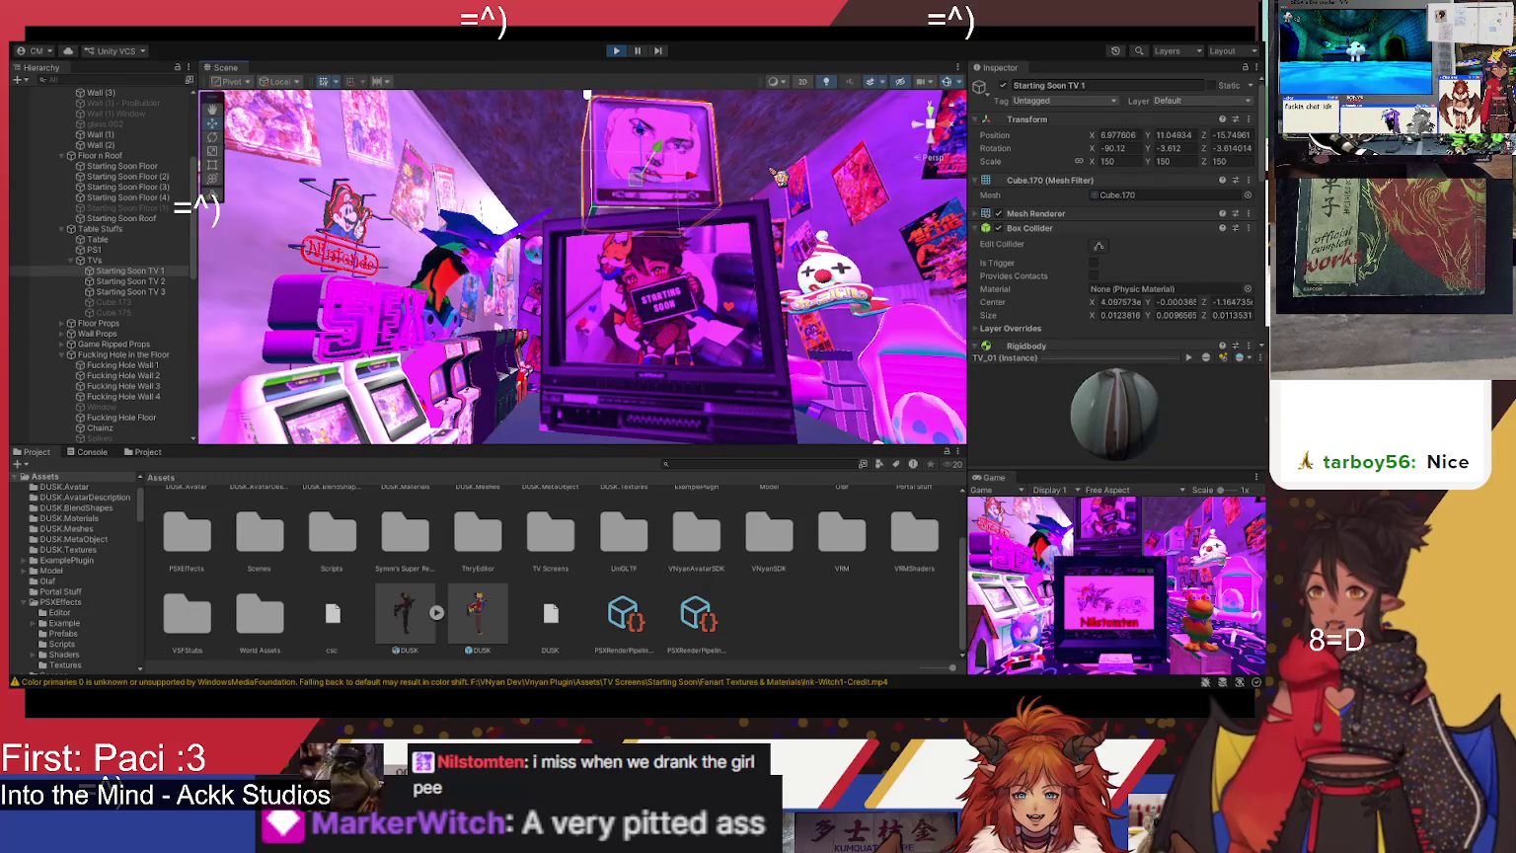
# - Select Starting Soon Roof, exit play mode, and move the view away from the TVs
pyautogui.click(587, 95)
pyautogui.moveTo(587, 95)
pyautogui.mouseDown()
pyautogui.moveTo(728, 279)
pyautogui.moveTo(779, 407)
pyautogui.mouseUp()
pyautogui.moveTo(750, 286)
pyautogui.mouseDown()
pyautogui.moveTo(763, 288)
pyautogui.moveTo(636, 107)
pyautogui.mouseUp()
pyautogui.click(617, 51)
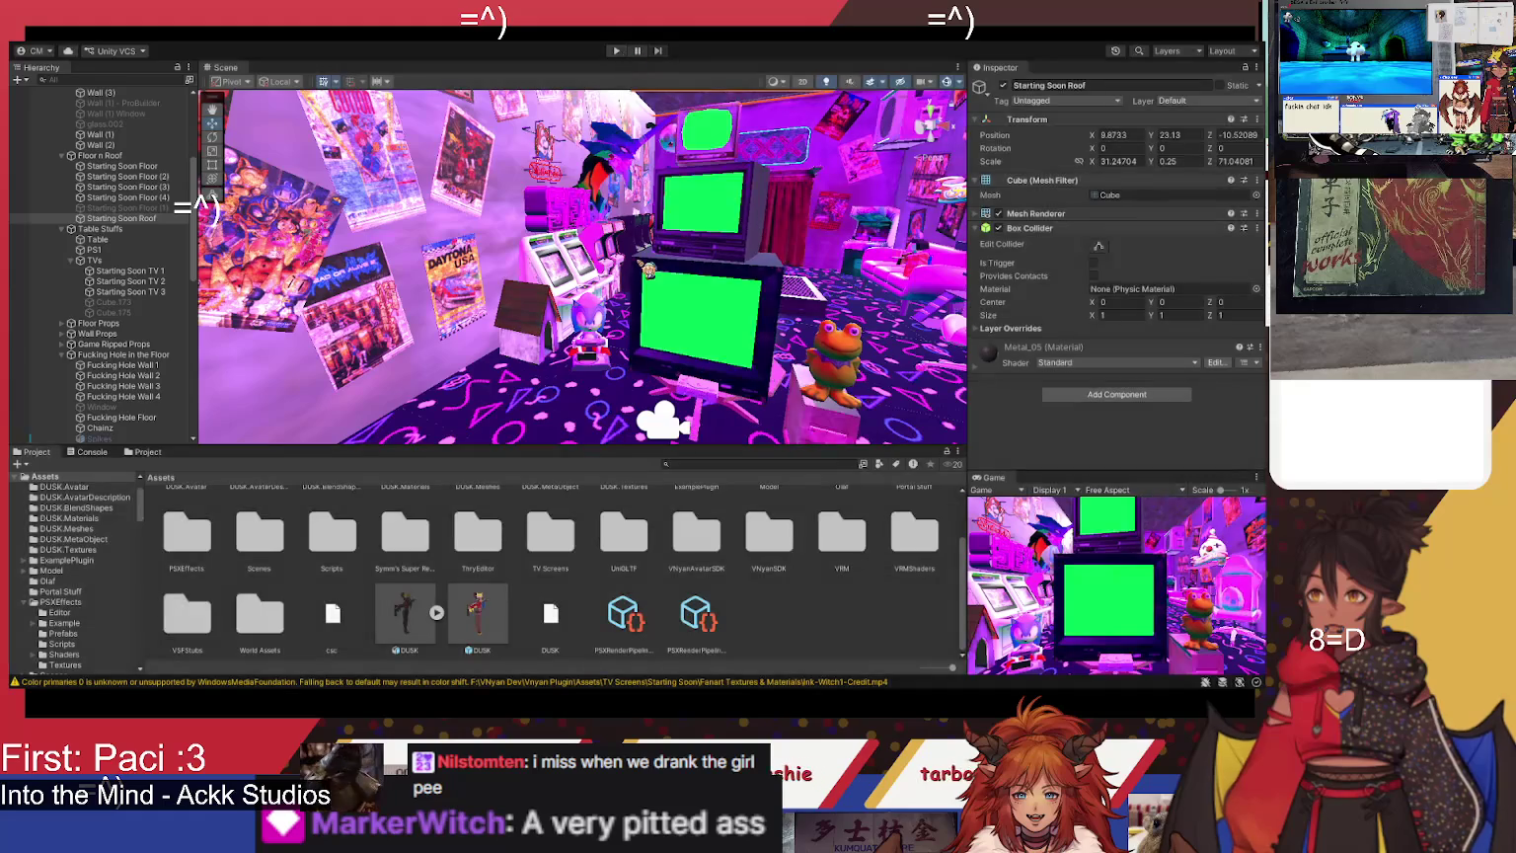
pyautogui.moveTo(795, 172)
pyautogui.mouseDown()
pyautogui.moveTo(799, 227)
pyautogui.moveTo(750, 266)
pyautogui.moveTo(548, 294)
pyautogui.moveTo(158, 286)
pyautogui.moveTo(163, 315)
pyautogui.mouseUp()
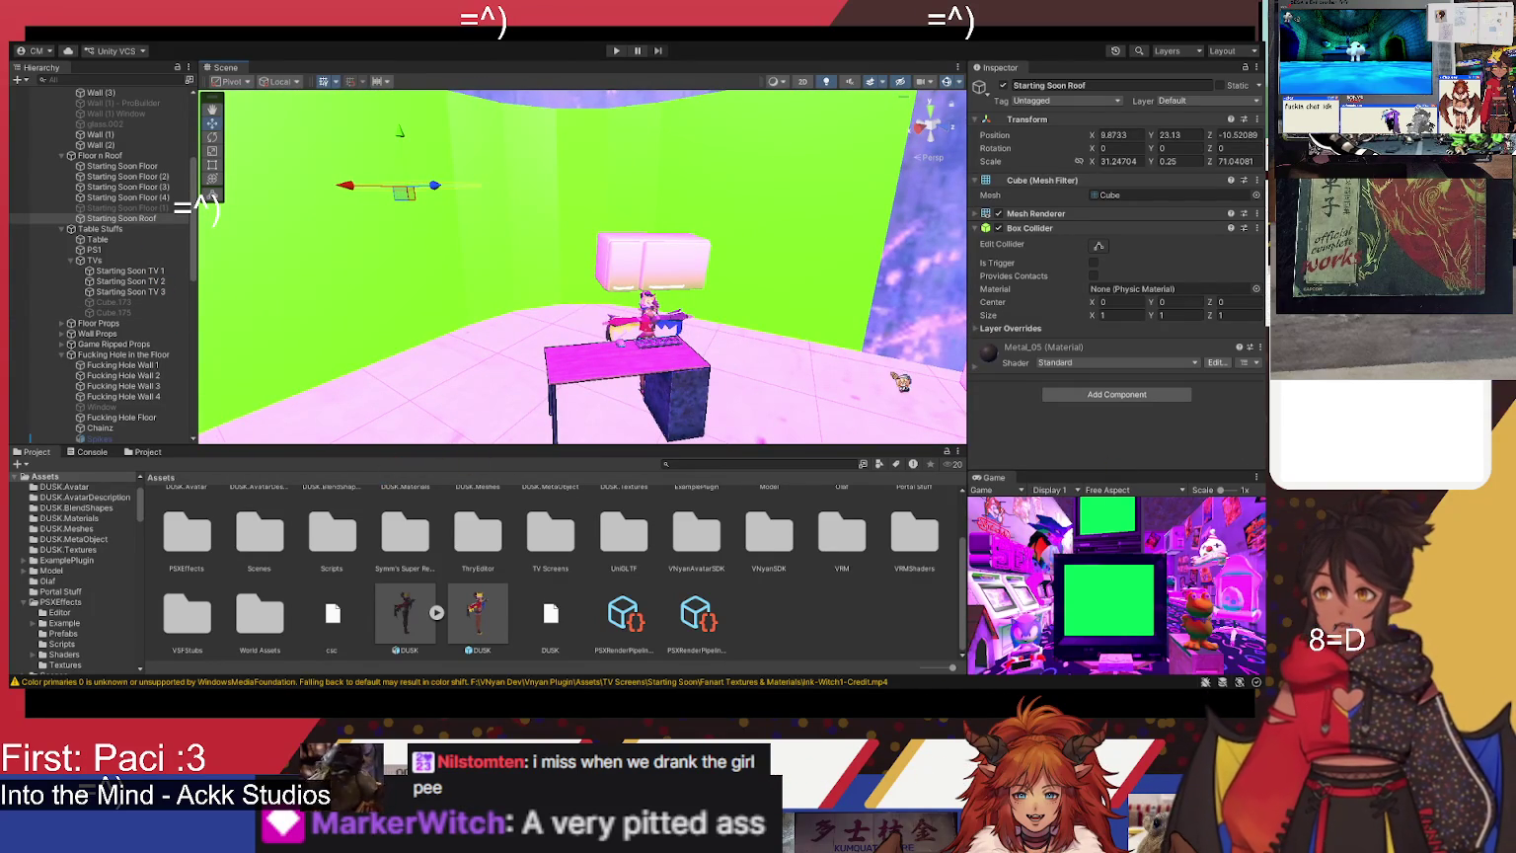
# - Disable the Main Camera object
pyautogui.scroll(5, 582, 267)
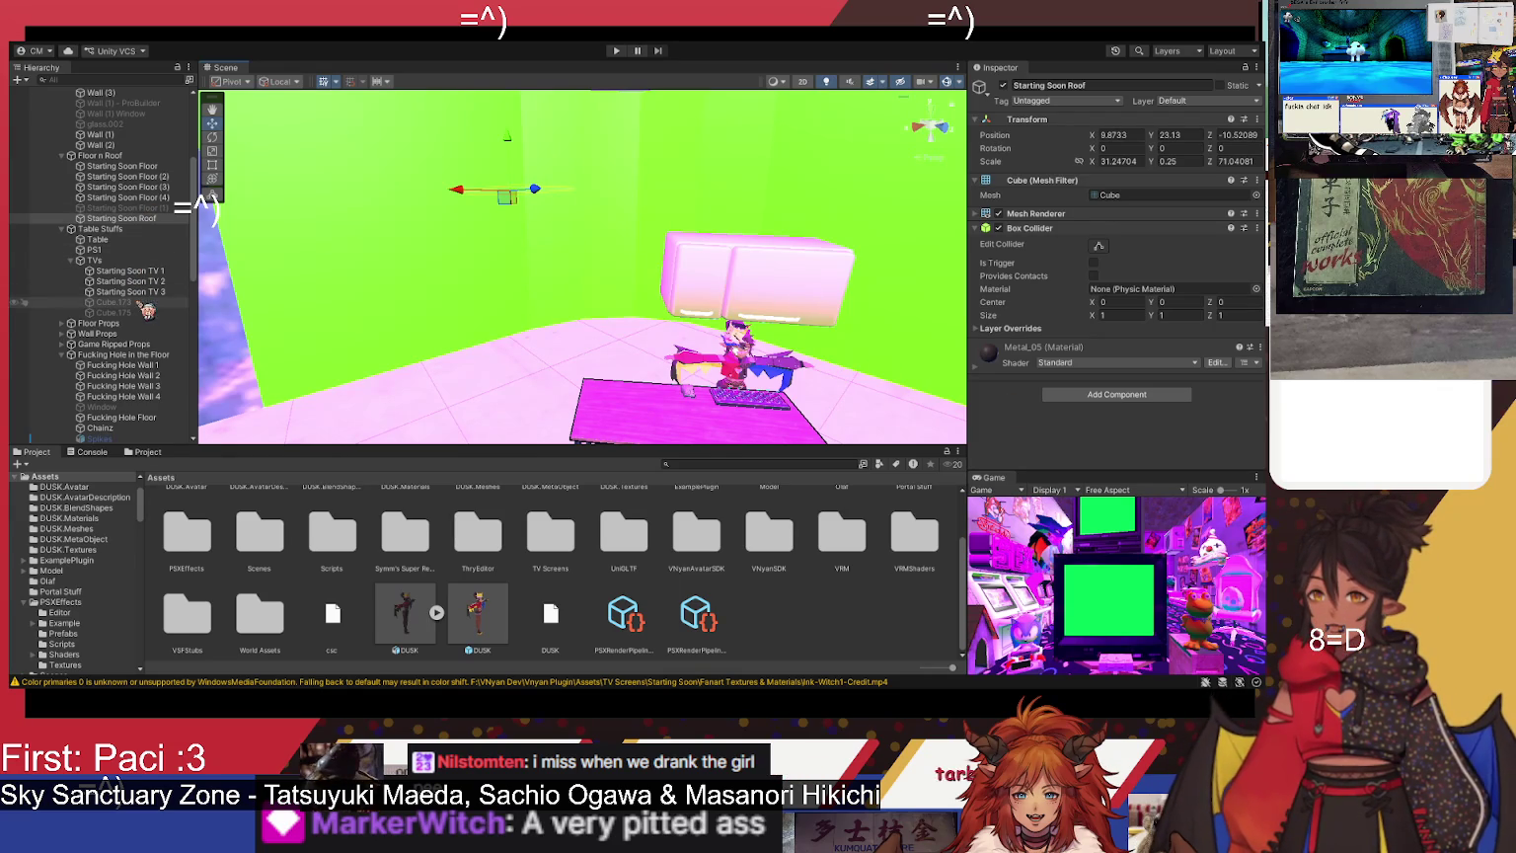
pyautogui.moveTo(297, 375)
pyautogui.mouseDown()
pyautogui.moveTo(460, 419)
pyautogui.moveTo(325, 394)
pyautogui.mouseUp()
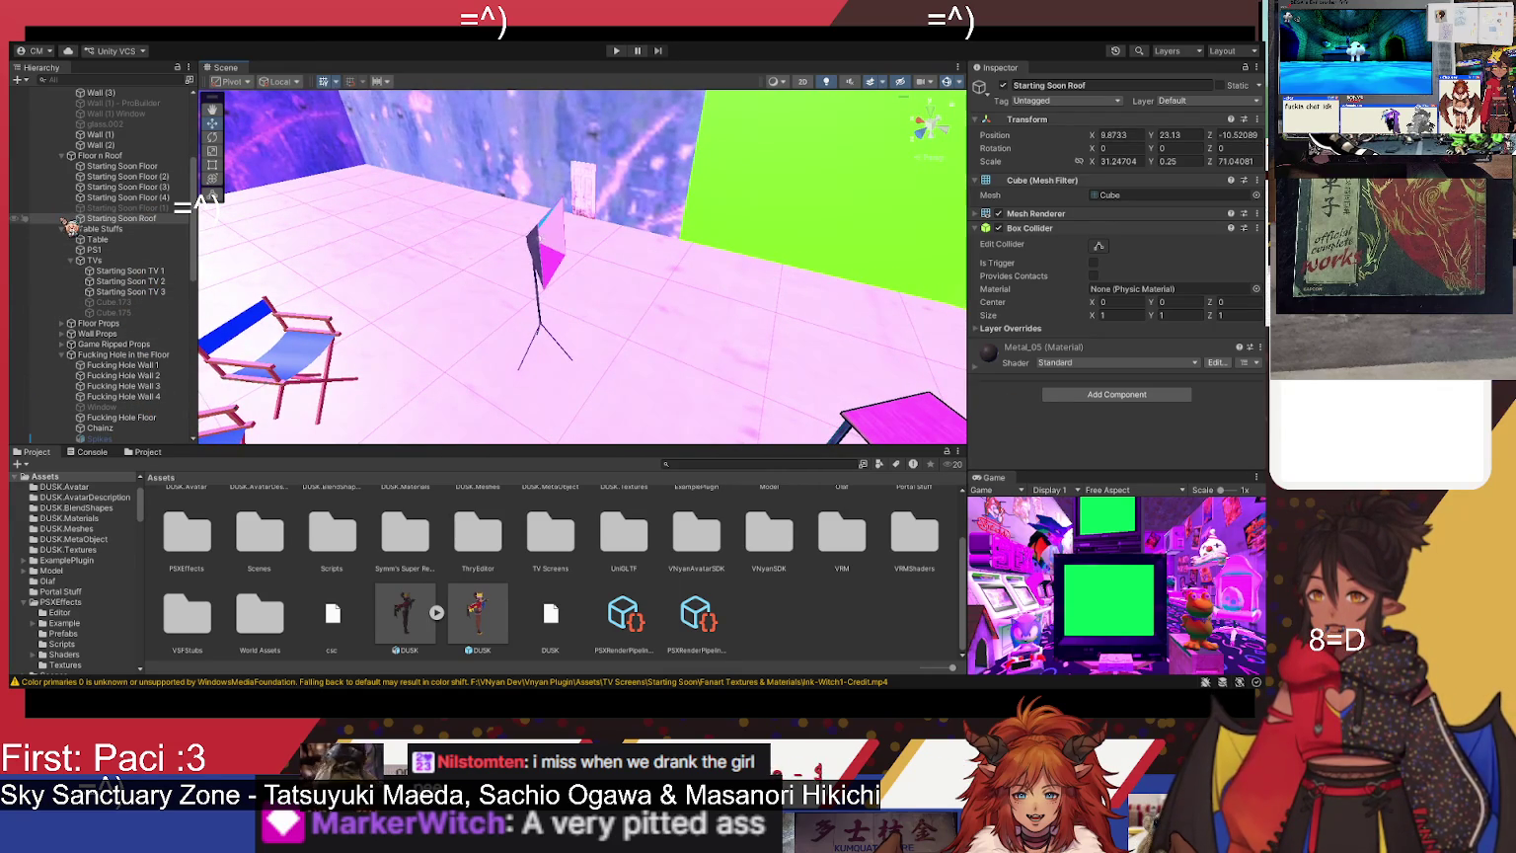
pyautogui.scroll(6, 109, 223)
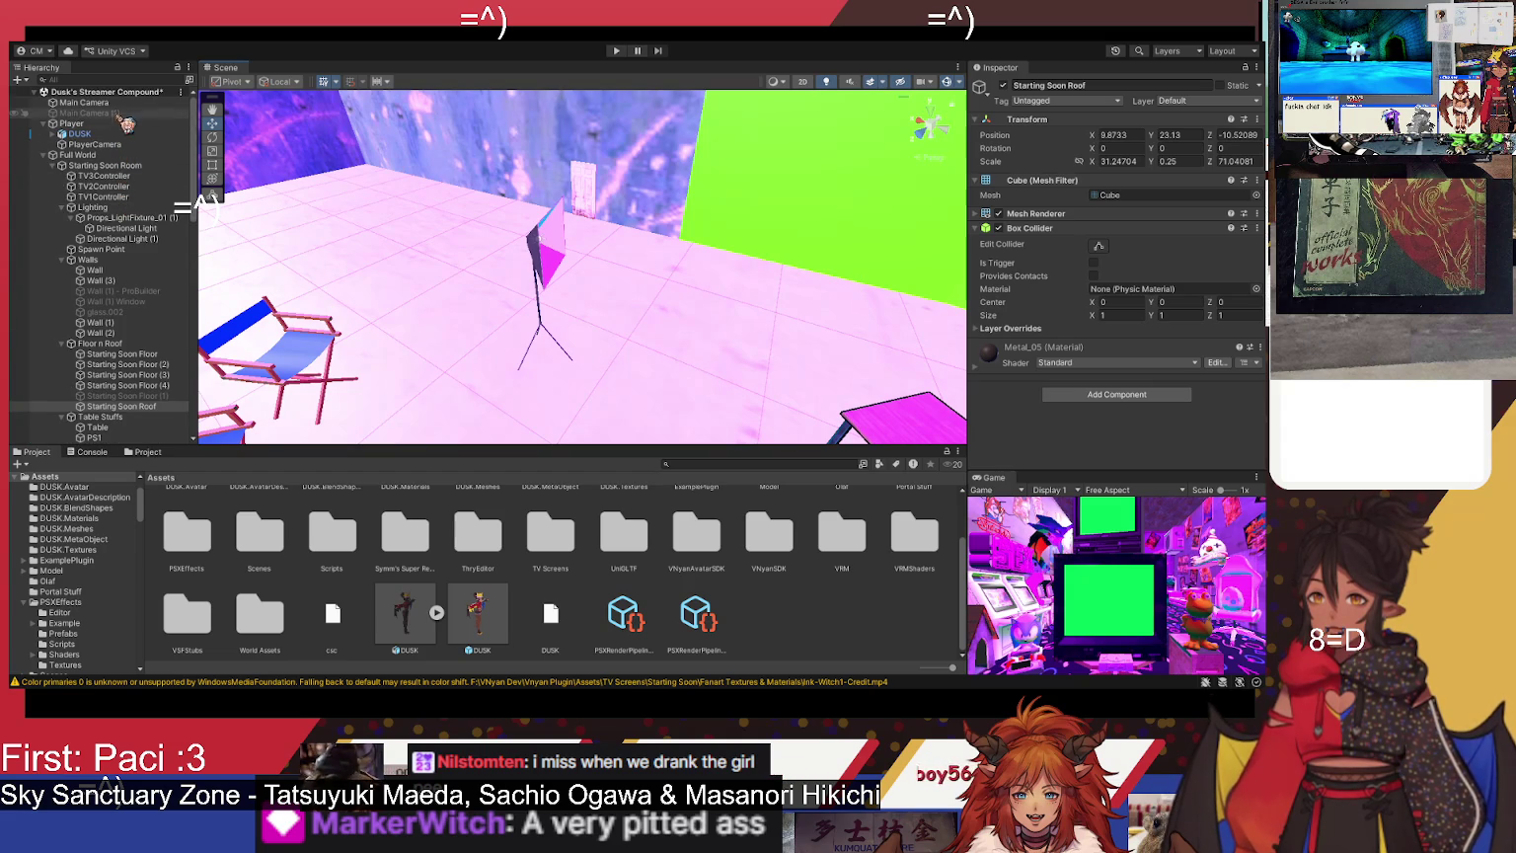
pyautogui.click(116, 103)
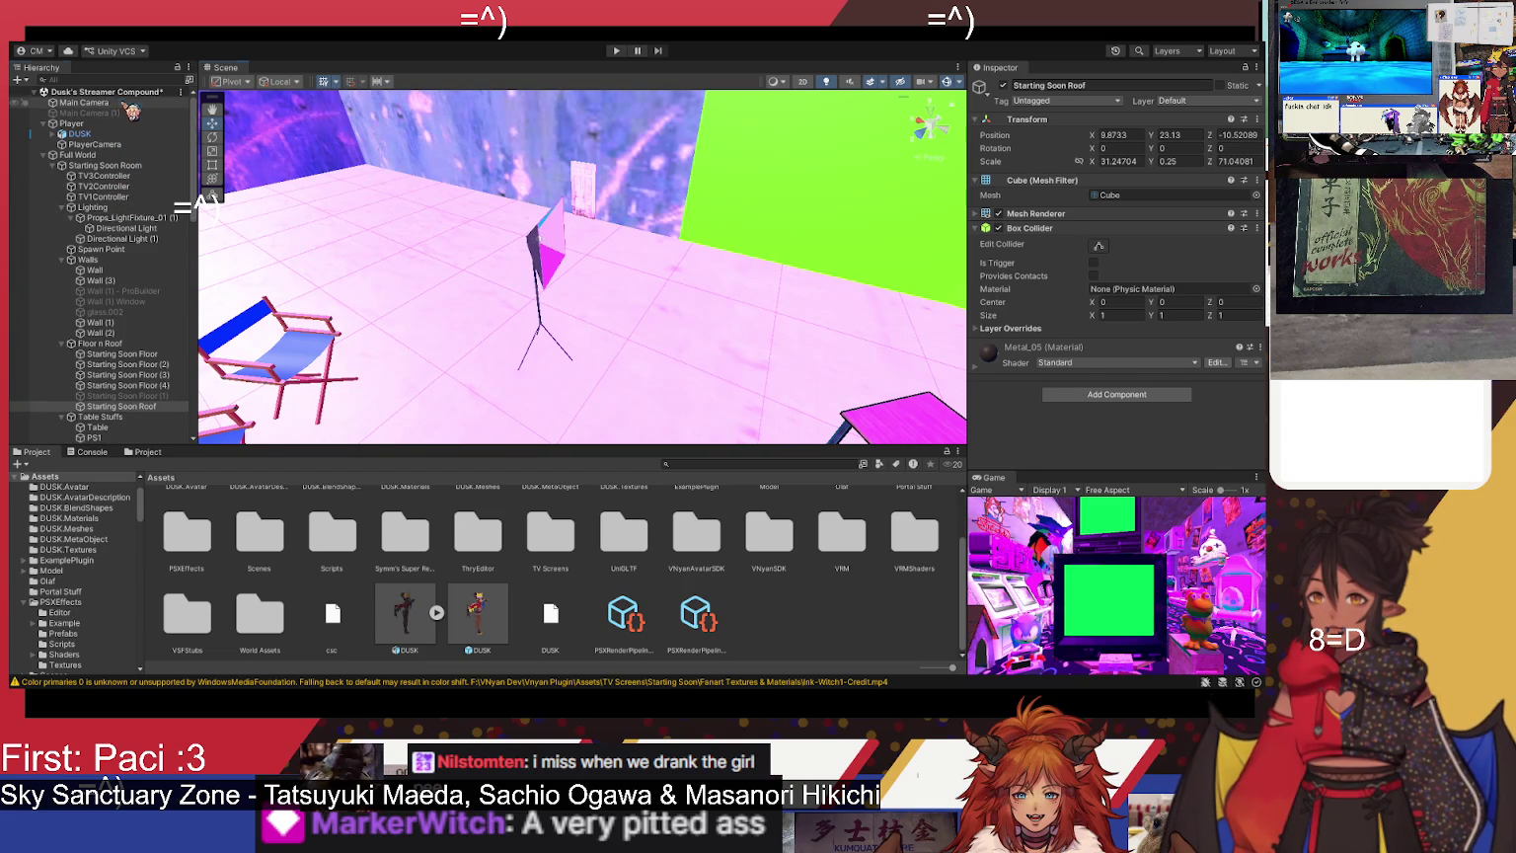
pyautogui.click(1006, 85)
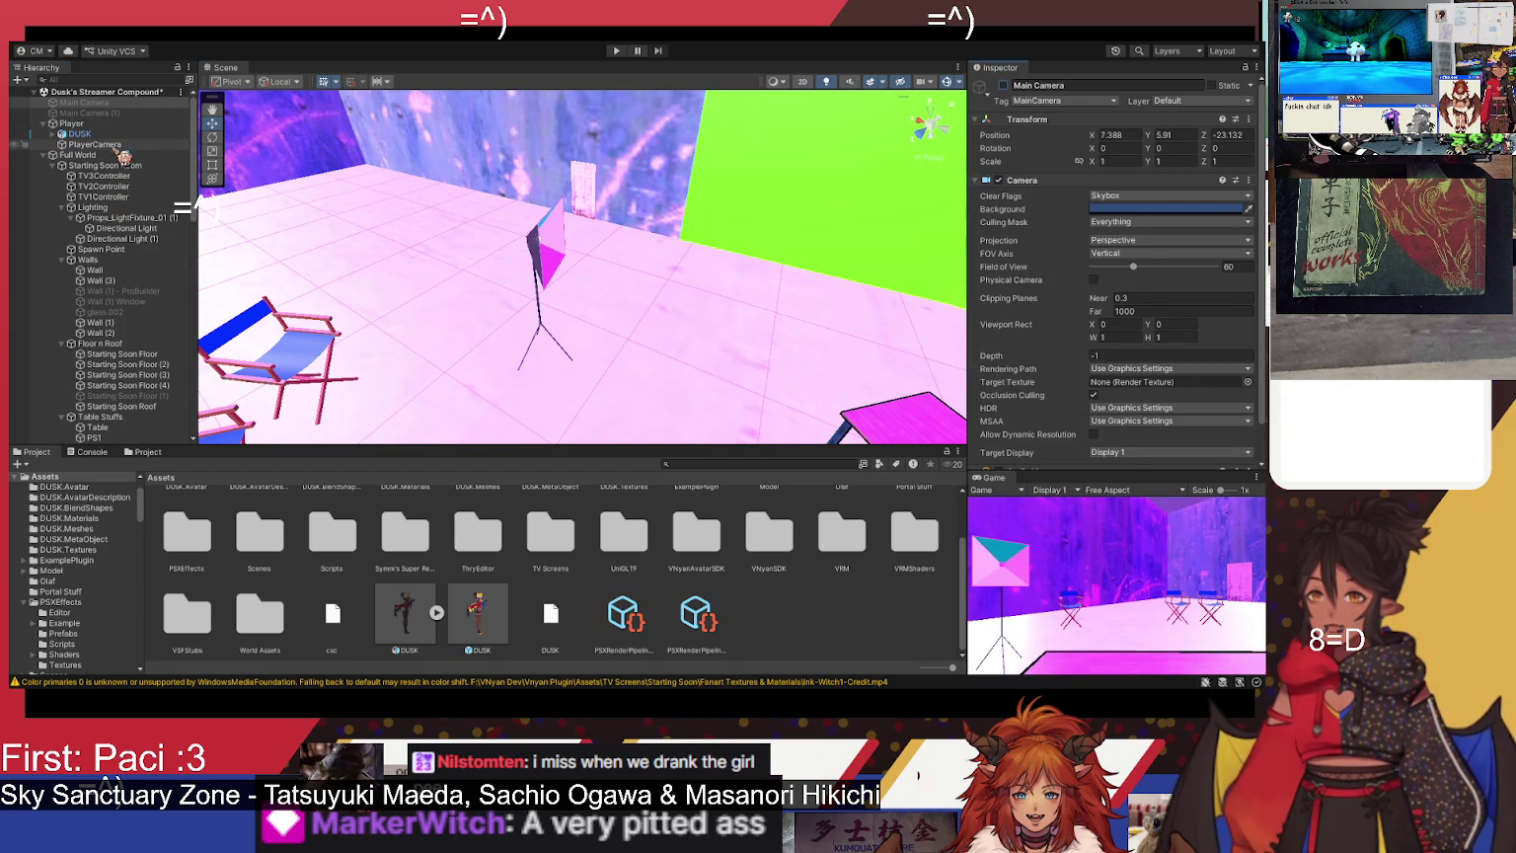
# - Collapse Starting Soon Room and select the small film studio's camera under Just Chatting Room
pyautogui.click(63, 124)
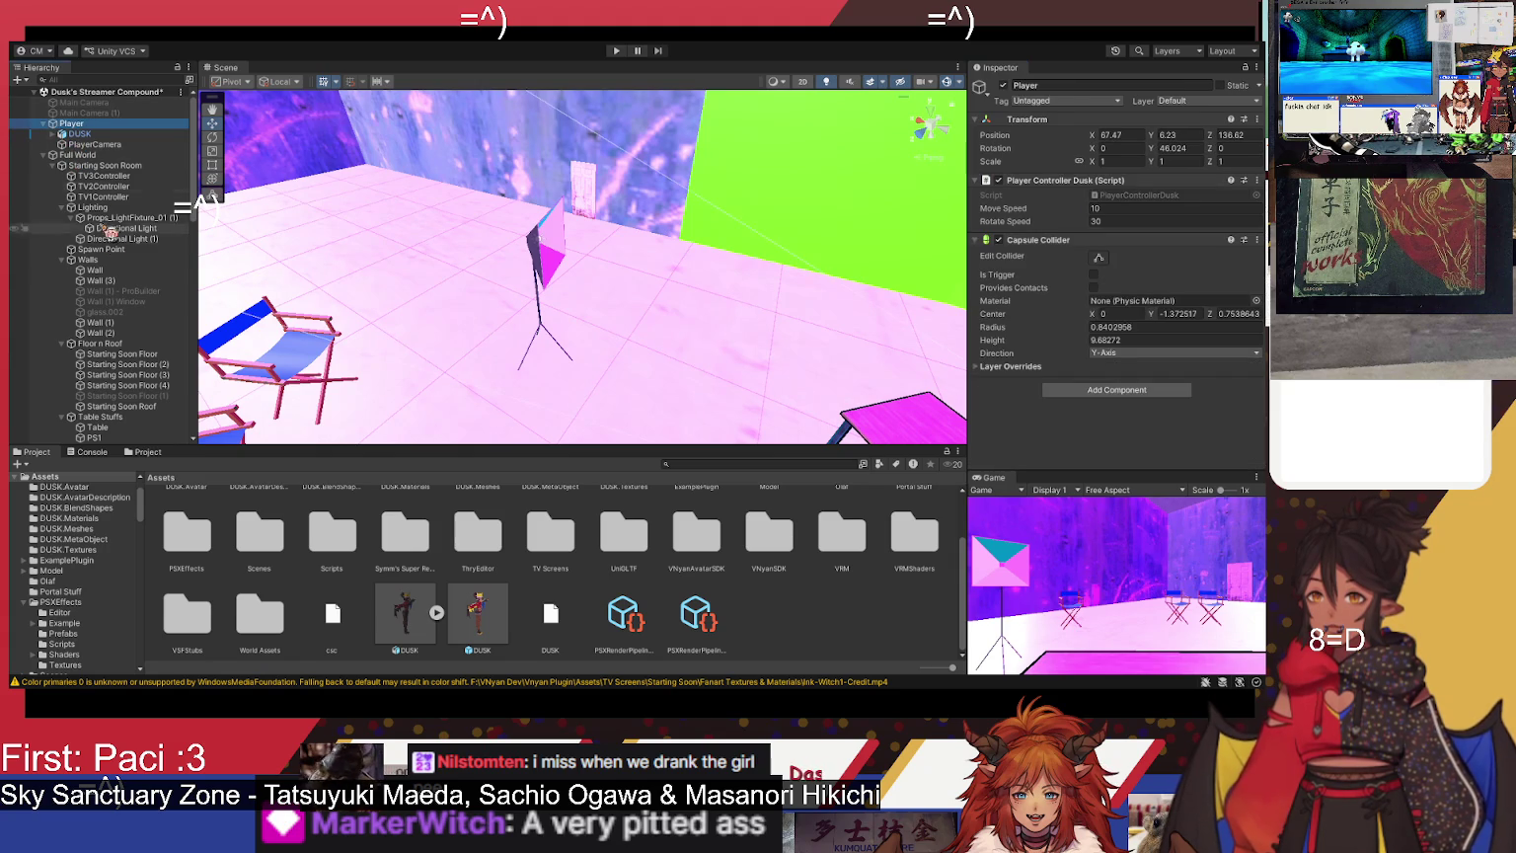
pyautogui.click(55, 165)
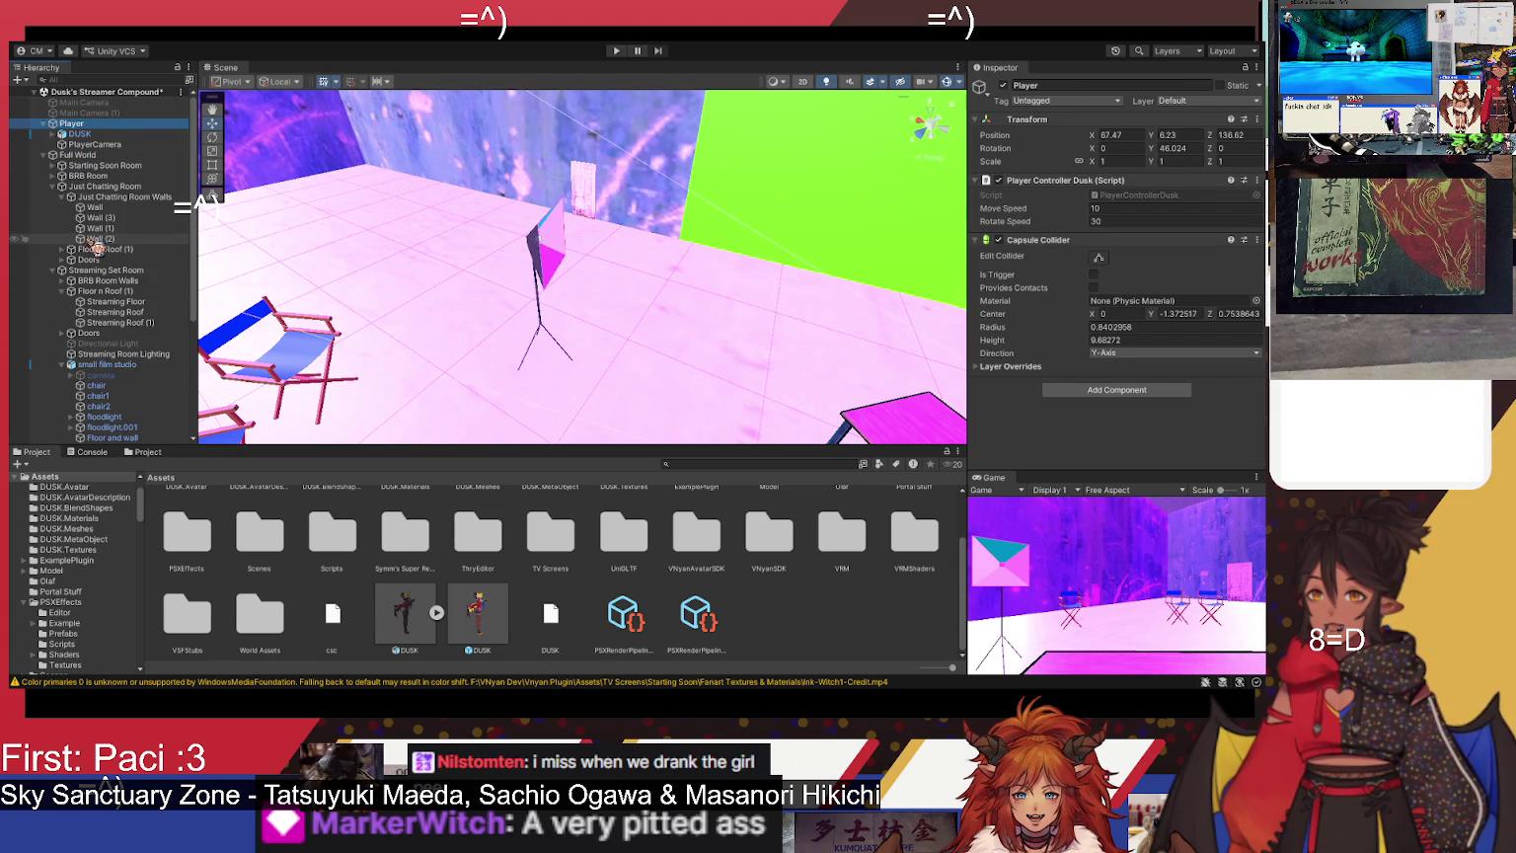
pyautogui.click(103, 186)
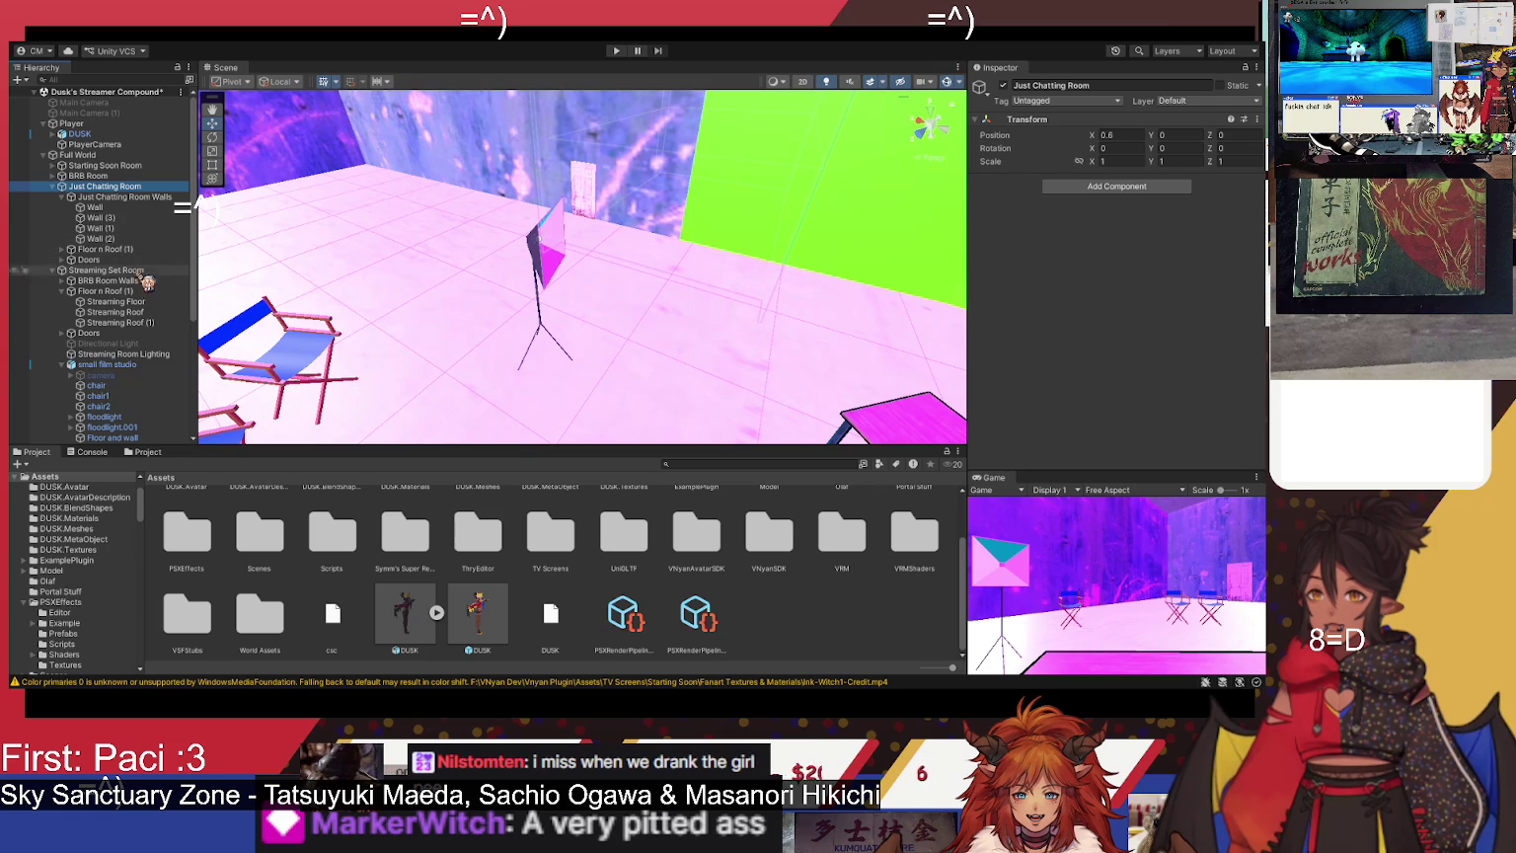
pyautogui.click(146, 375)
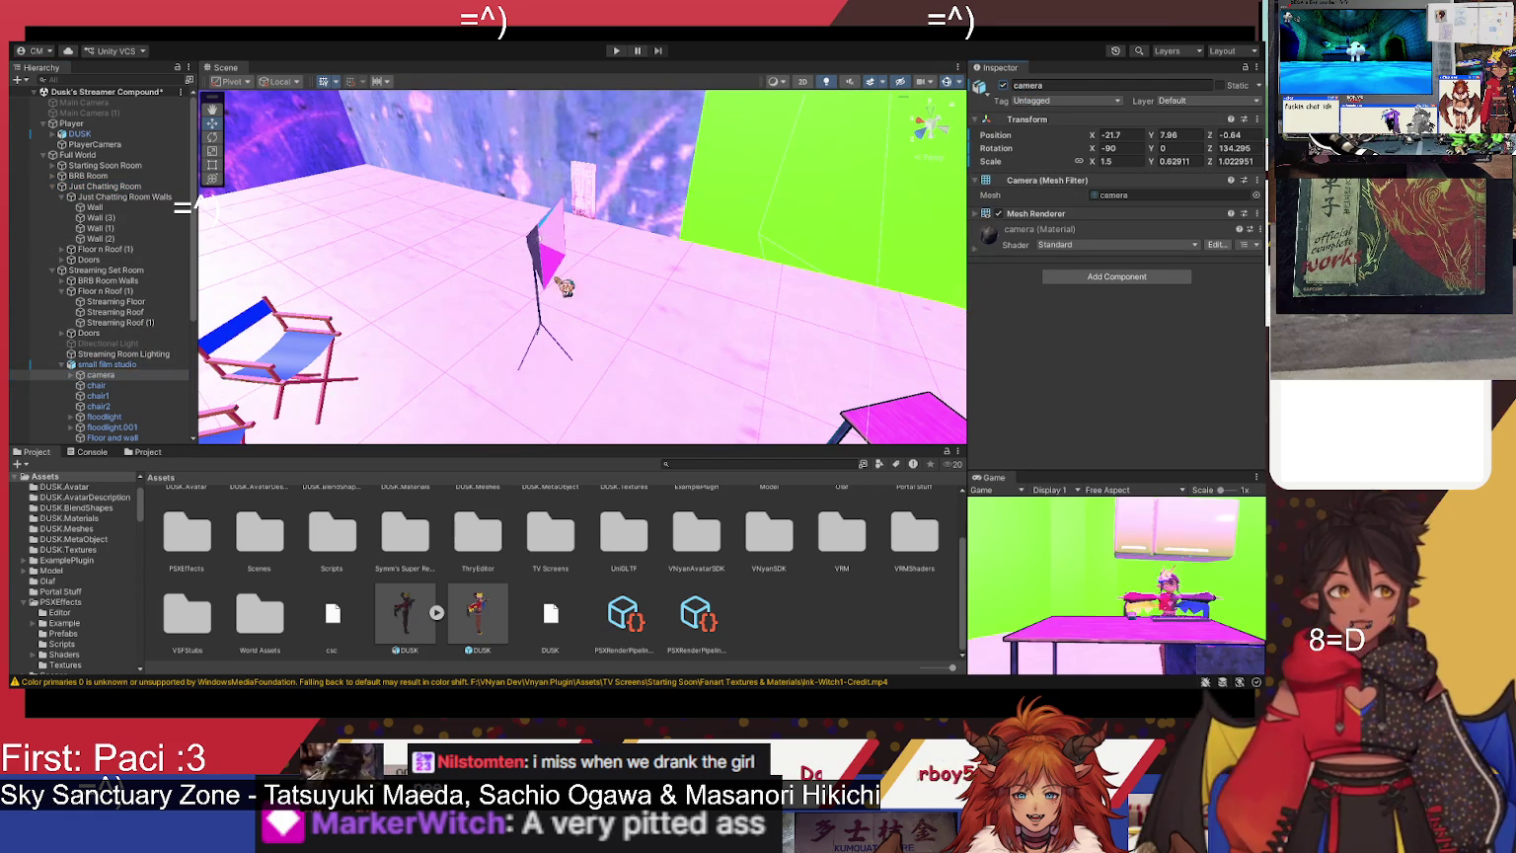
pyautogui.moveTo(478, 317)
pyautogui.mouseDown()
pyautogui.moveTo(711, 302)
pyautogui.moveTo(576, 292)
pyautogui.moveTo(587, 234)
pyautogui.moveTo(785, 258)
pyautogui.mouseUp()
pyautogui.moveTo(788, 337)
pyautogui.mouseDown()
pyautogui.moveTo(488, 241)
pyautogui.moveTo(717, 315)
pyautogui.mouseUp()
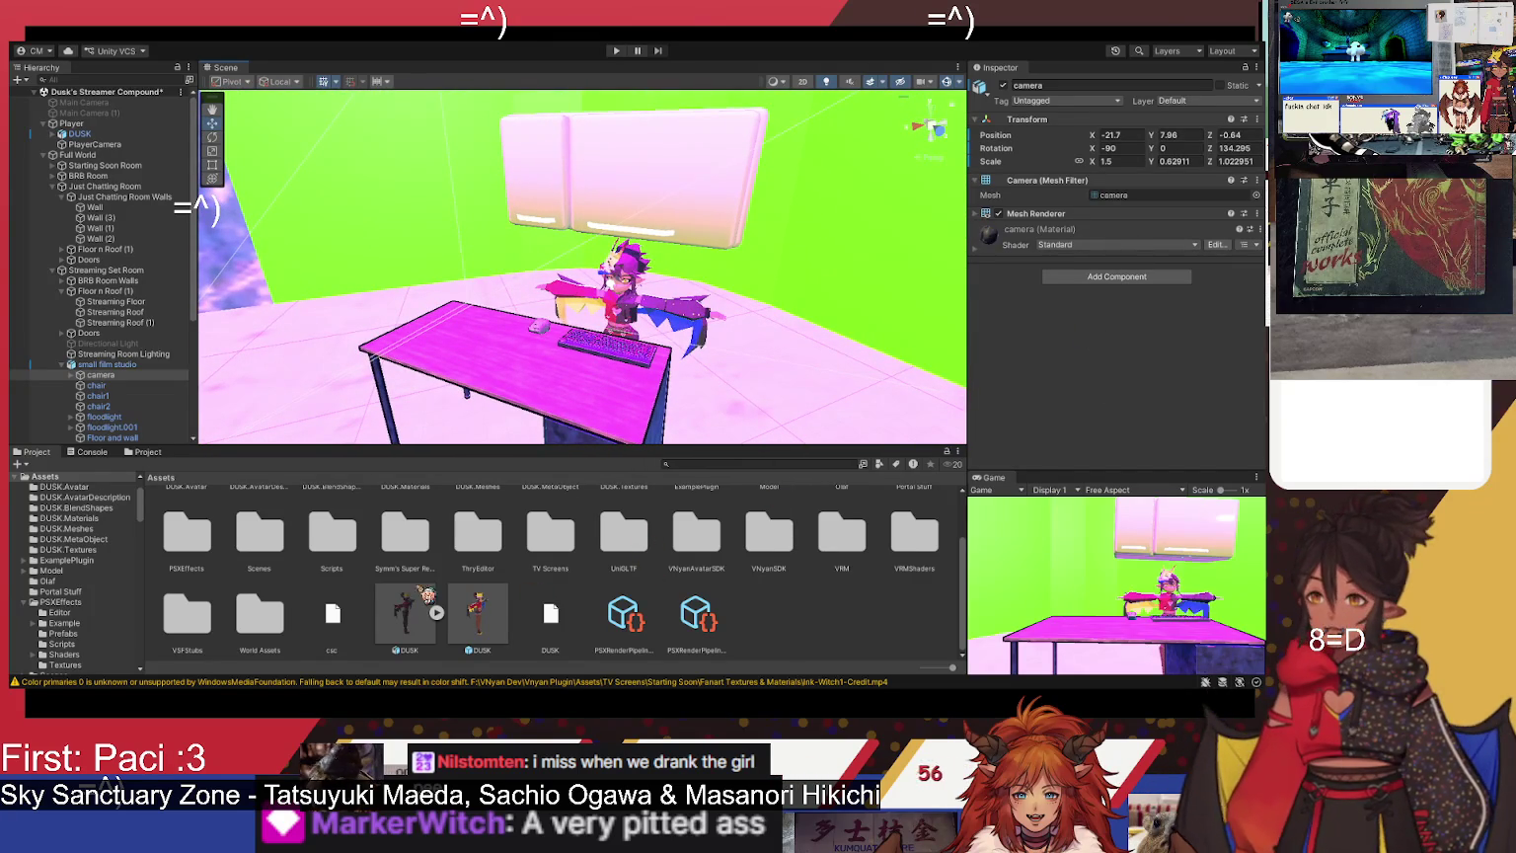
pyautogui.scroll(2, 811, 617)
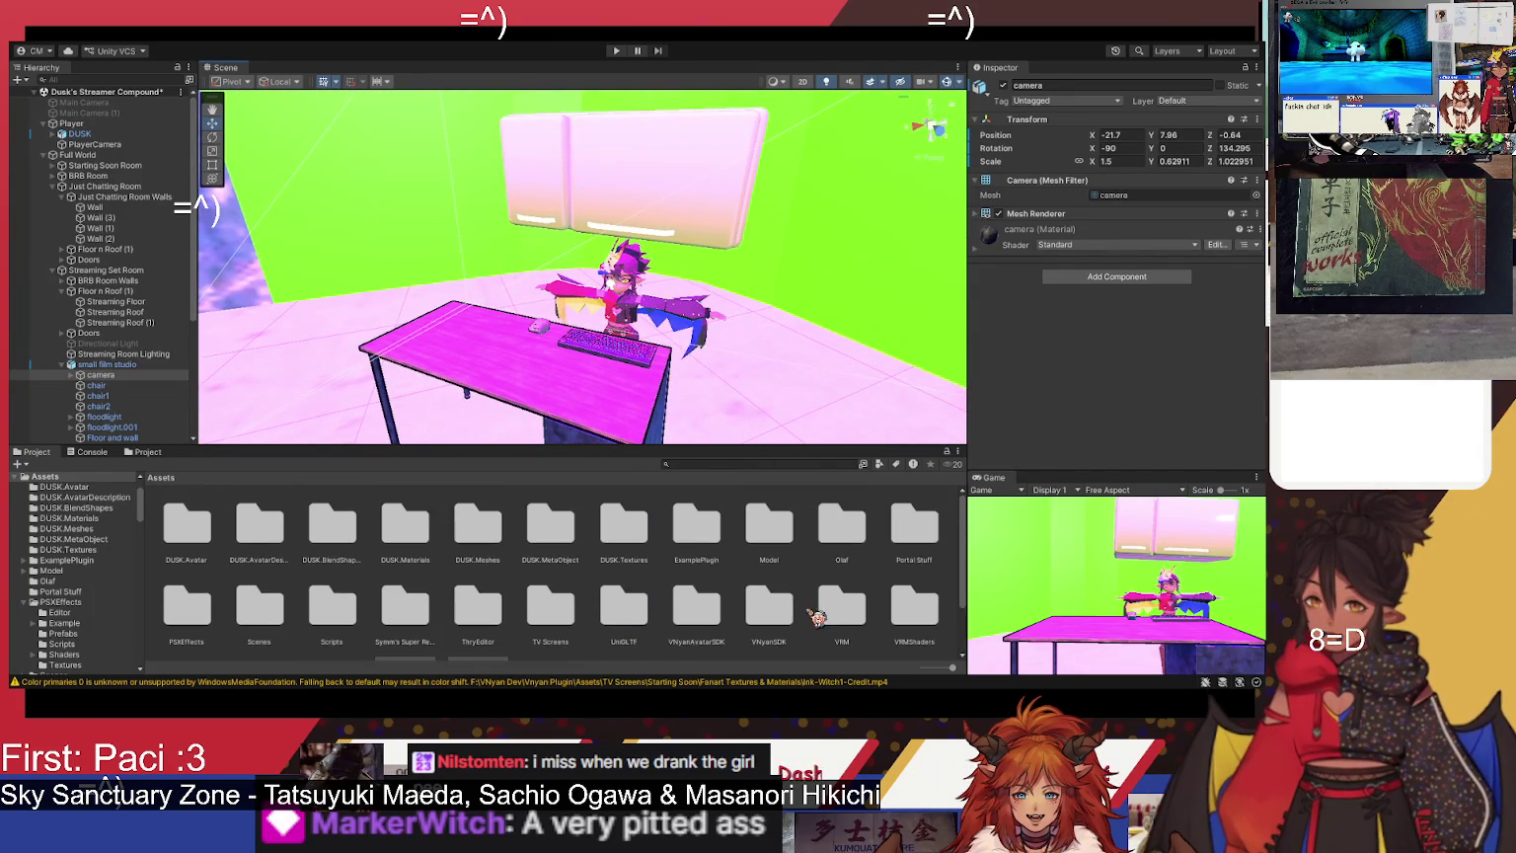
pyautogui.doubleClick(860, 549)
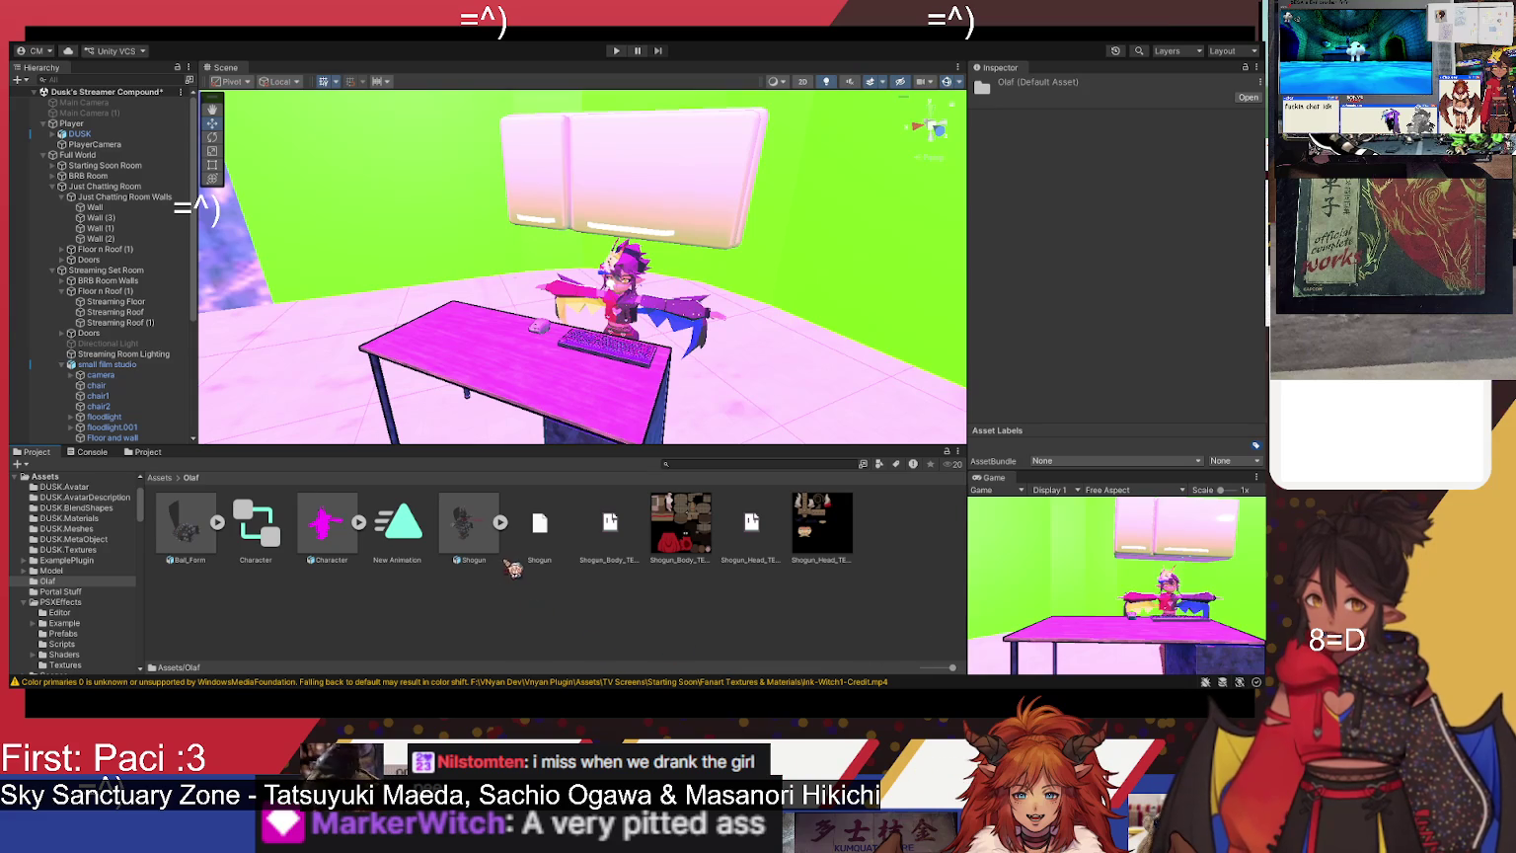
# - Place the Shogun prefab beside the pink desk and expand its parts
pyautogui.moveTo(676, 451)
pyautogui.mouseDown()
pyautogui.moveTo(815, 395)
pyautogui.moveTo(843, 323)
pyautogui.mouseUp()
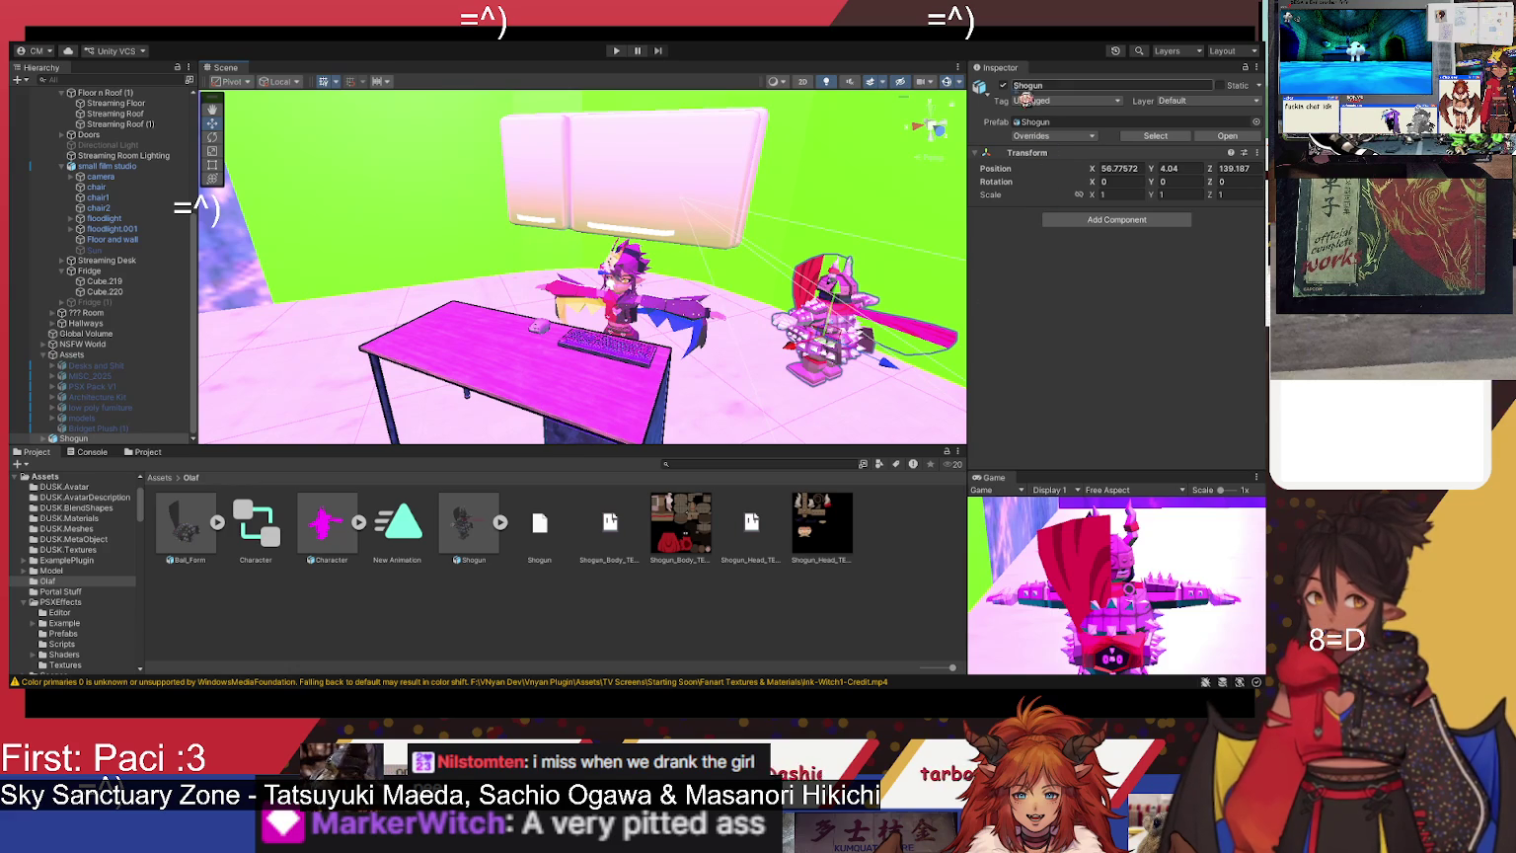
pyautogui.click(502, 522)
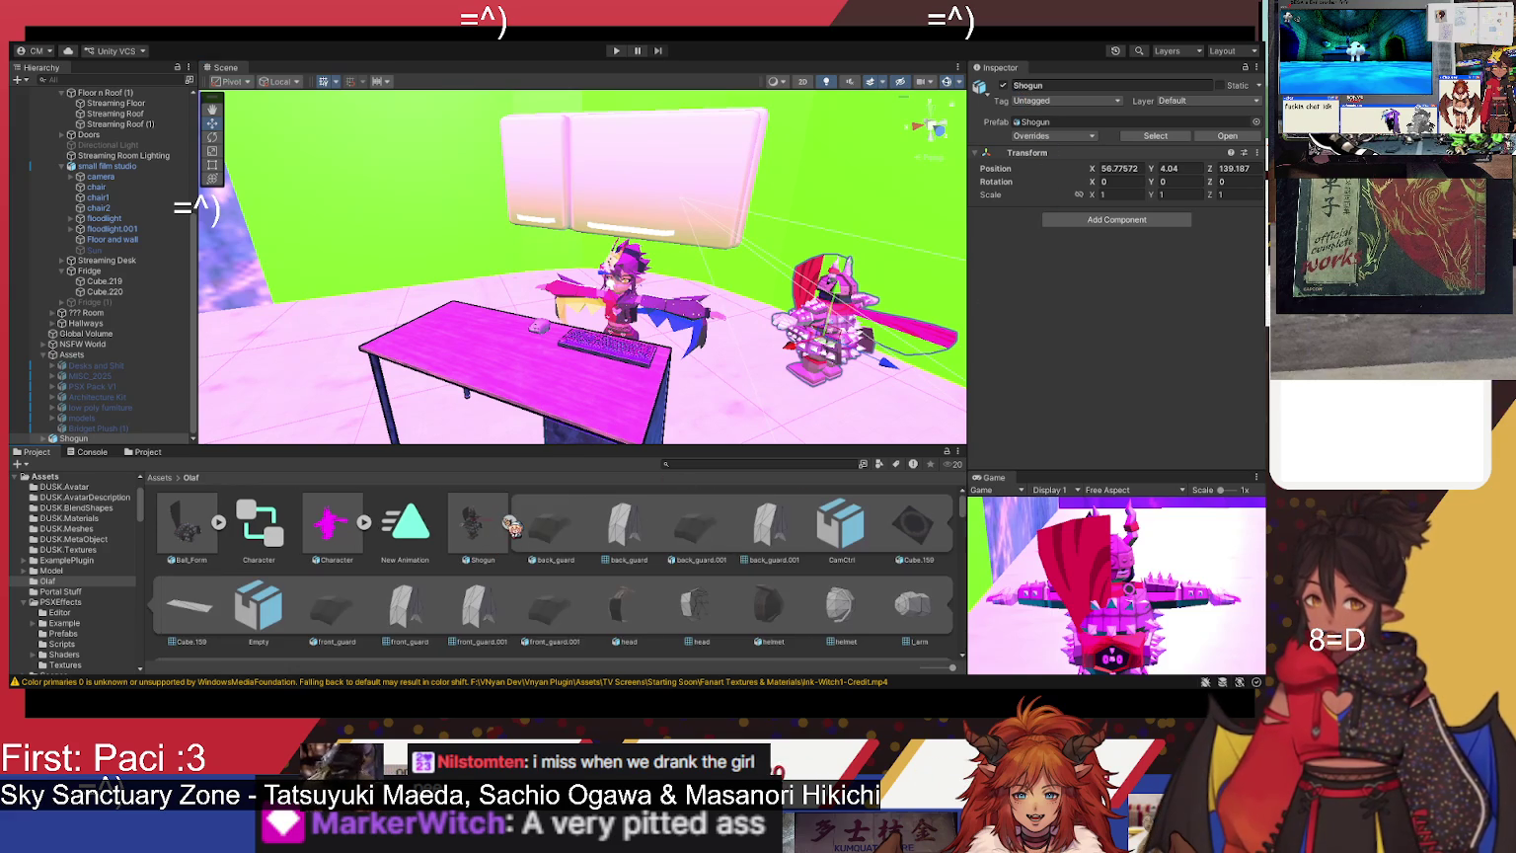
pyautogui.click(52, 438)
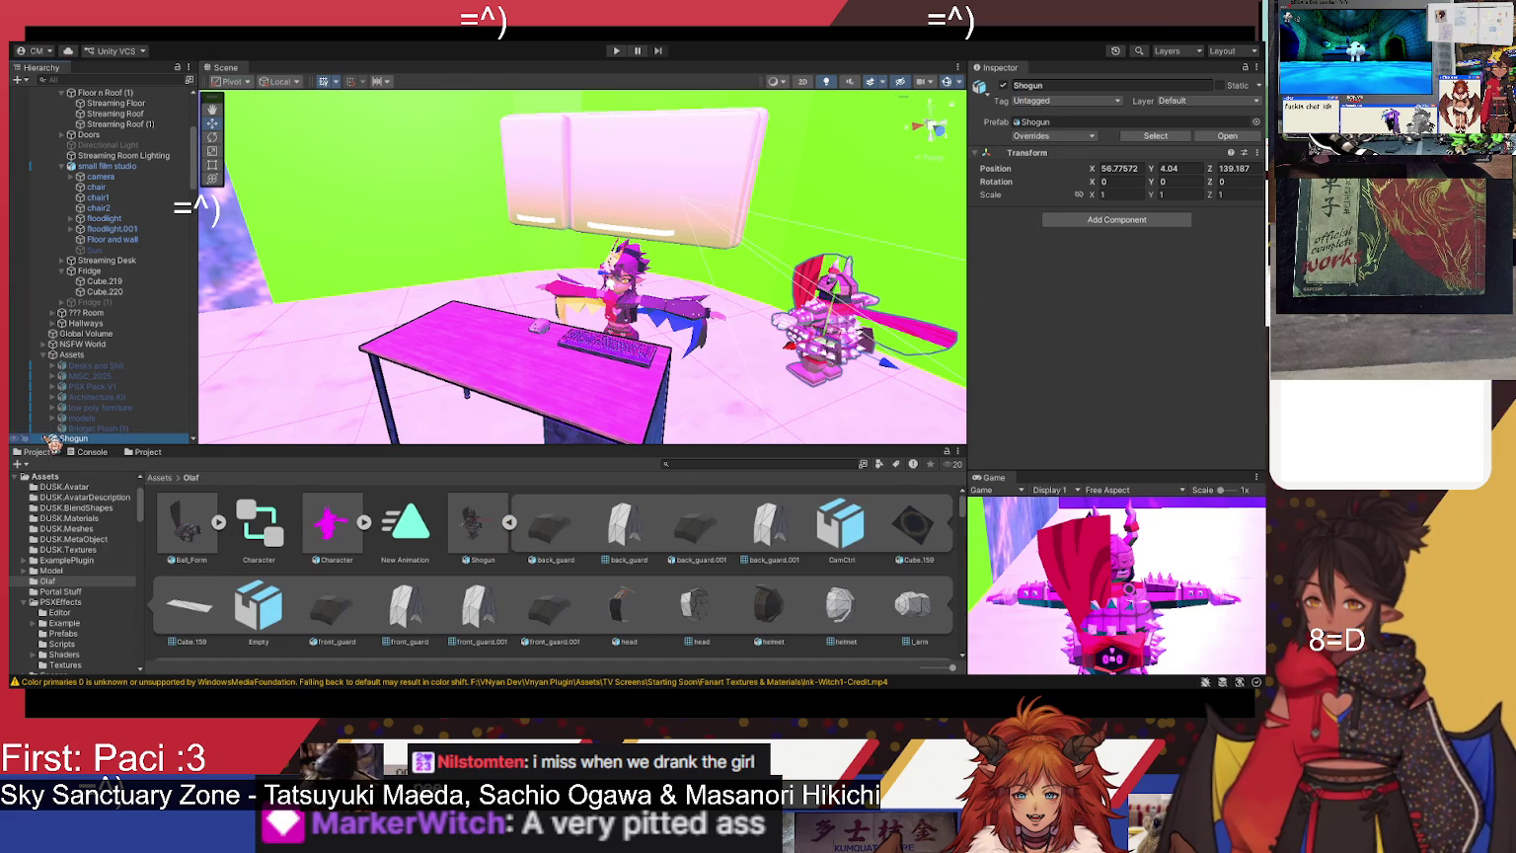
# - Browse Shogun's parts, collapse them, and select its CamCtrl child
pyautogui.scroll(-20, 94, 321)
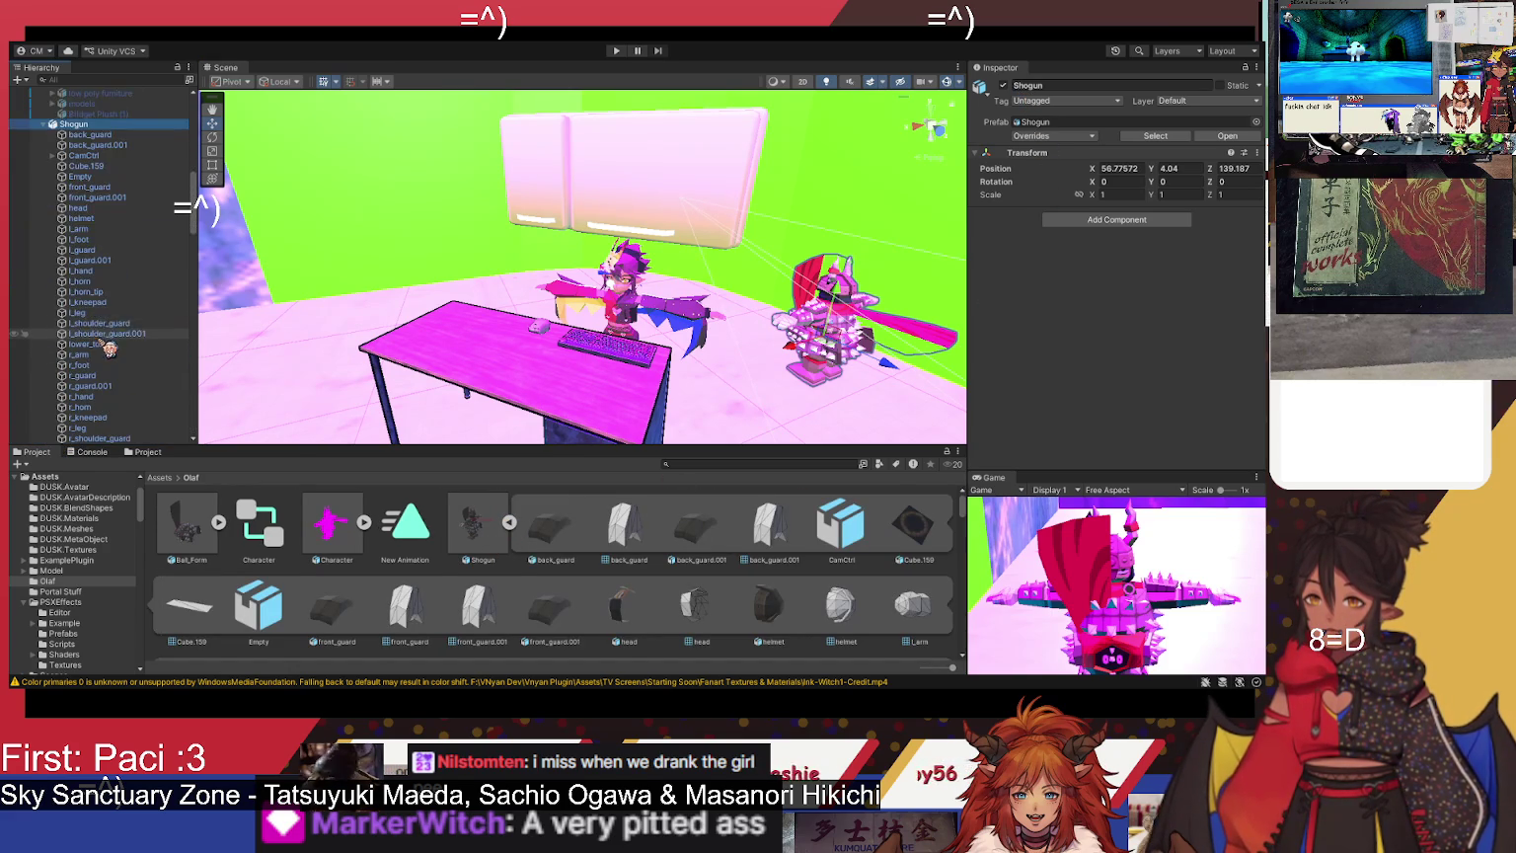
pyautogui.scroll(5, 116, 356)
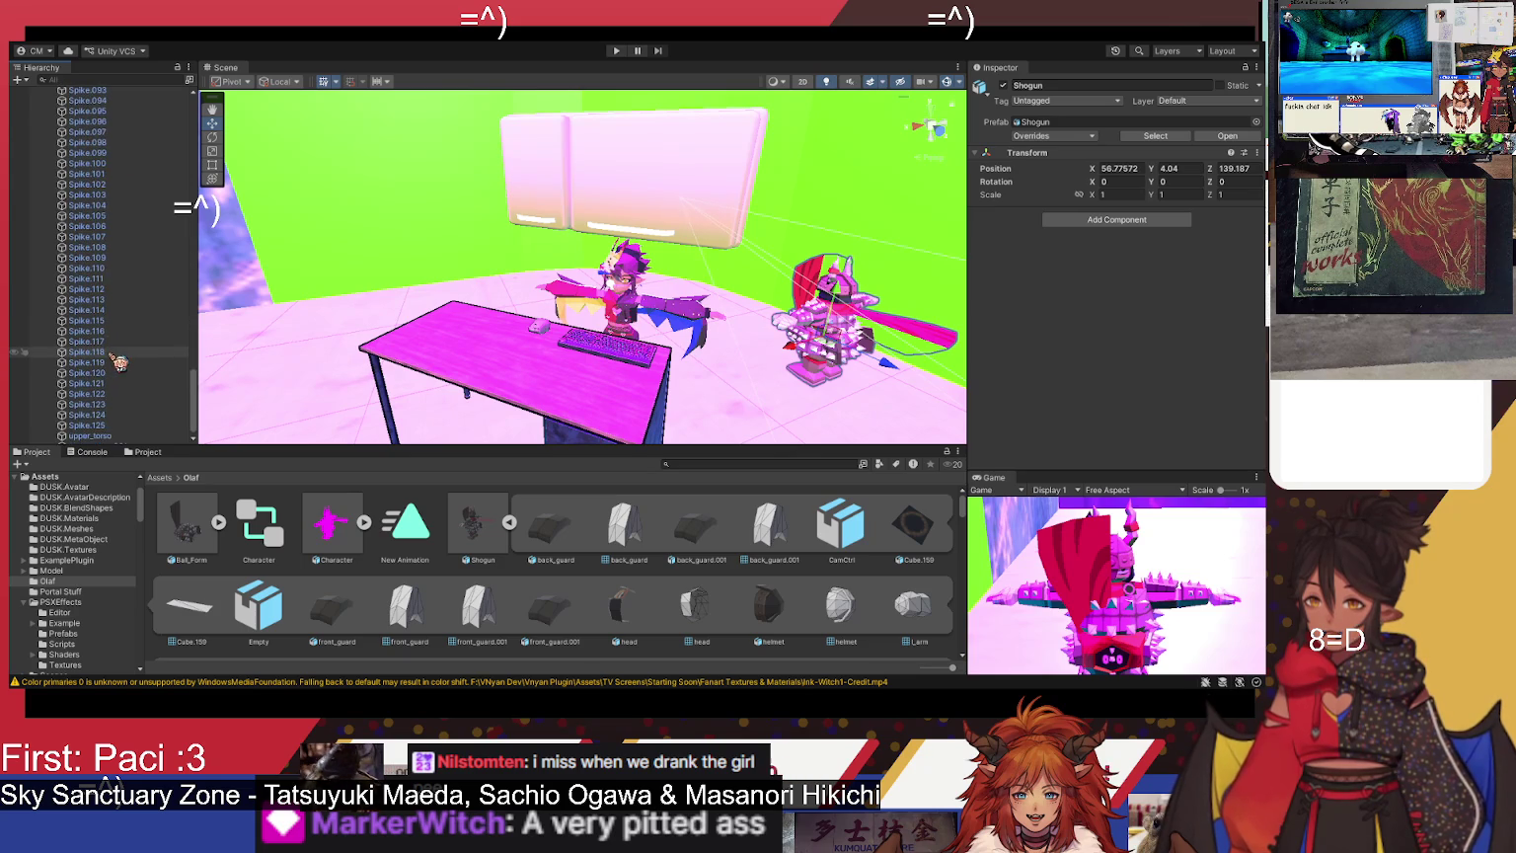
pyautogui.scroll(20, 122, 367)
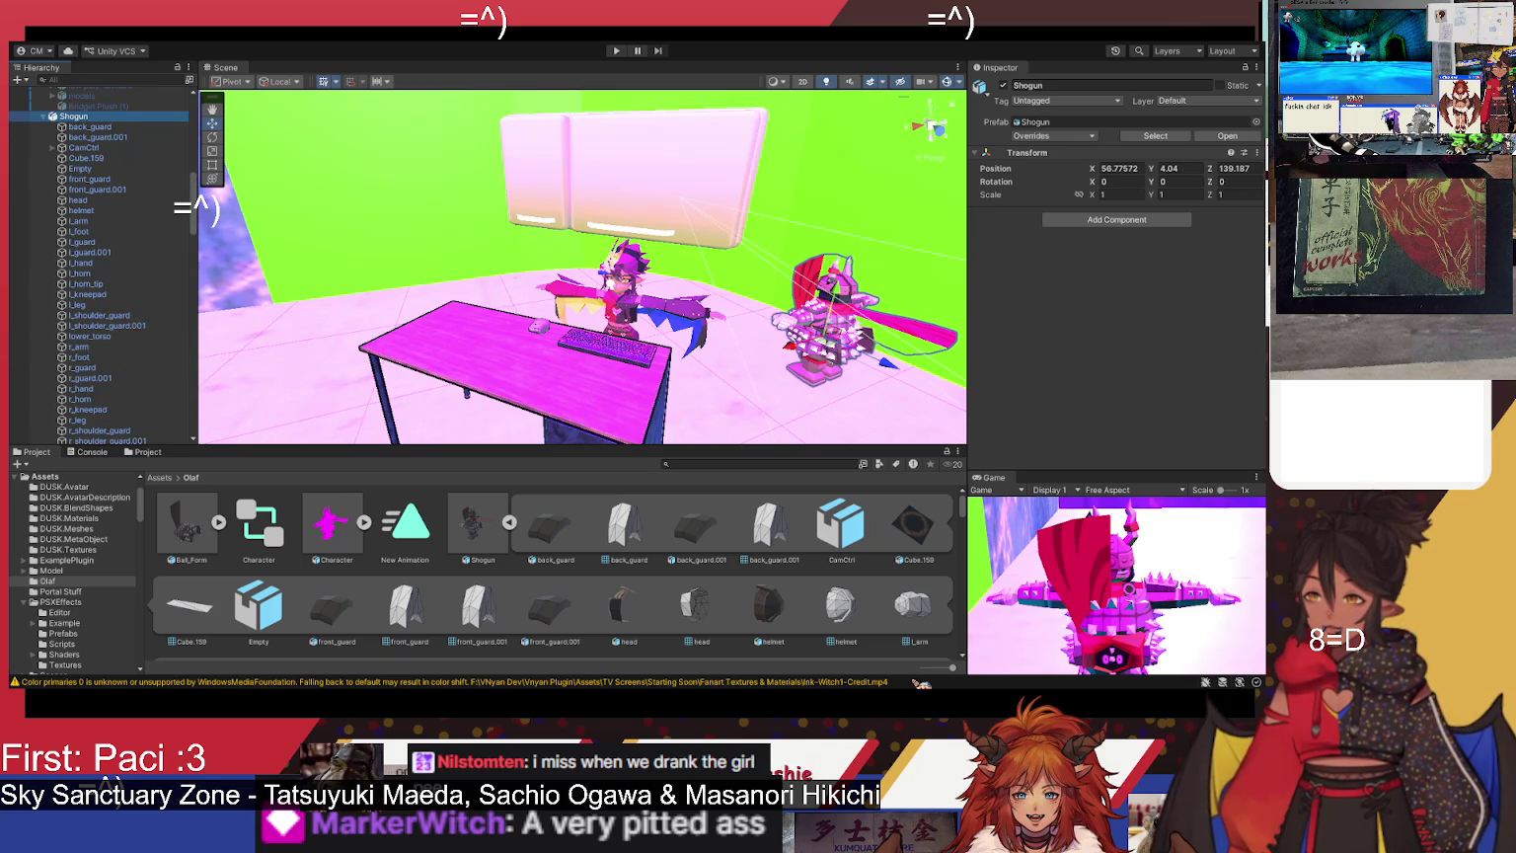
pyautogui.click(508, 523)
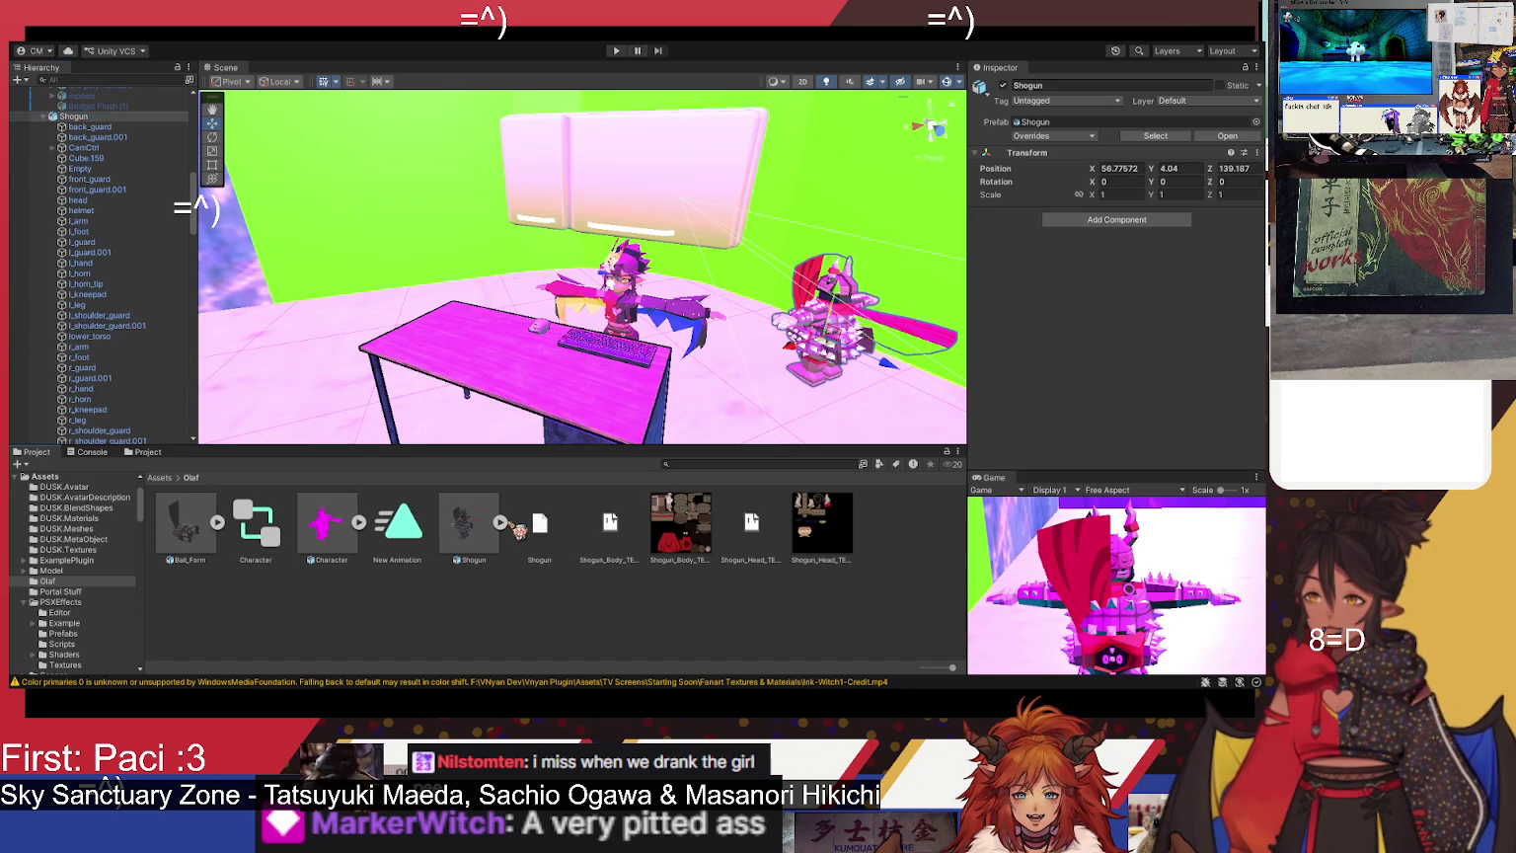
pyautogui.scroll(2, 99, 252)
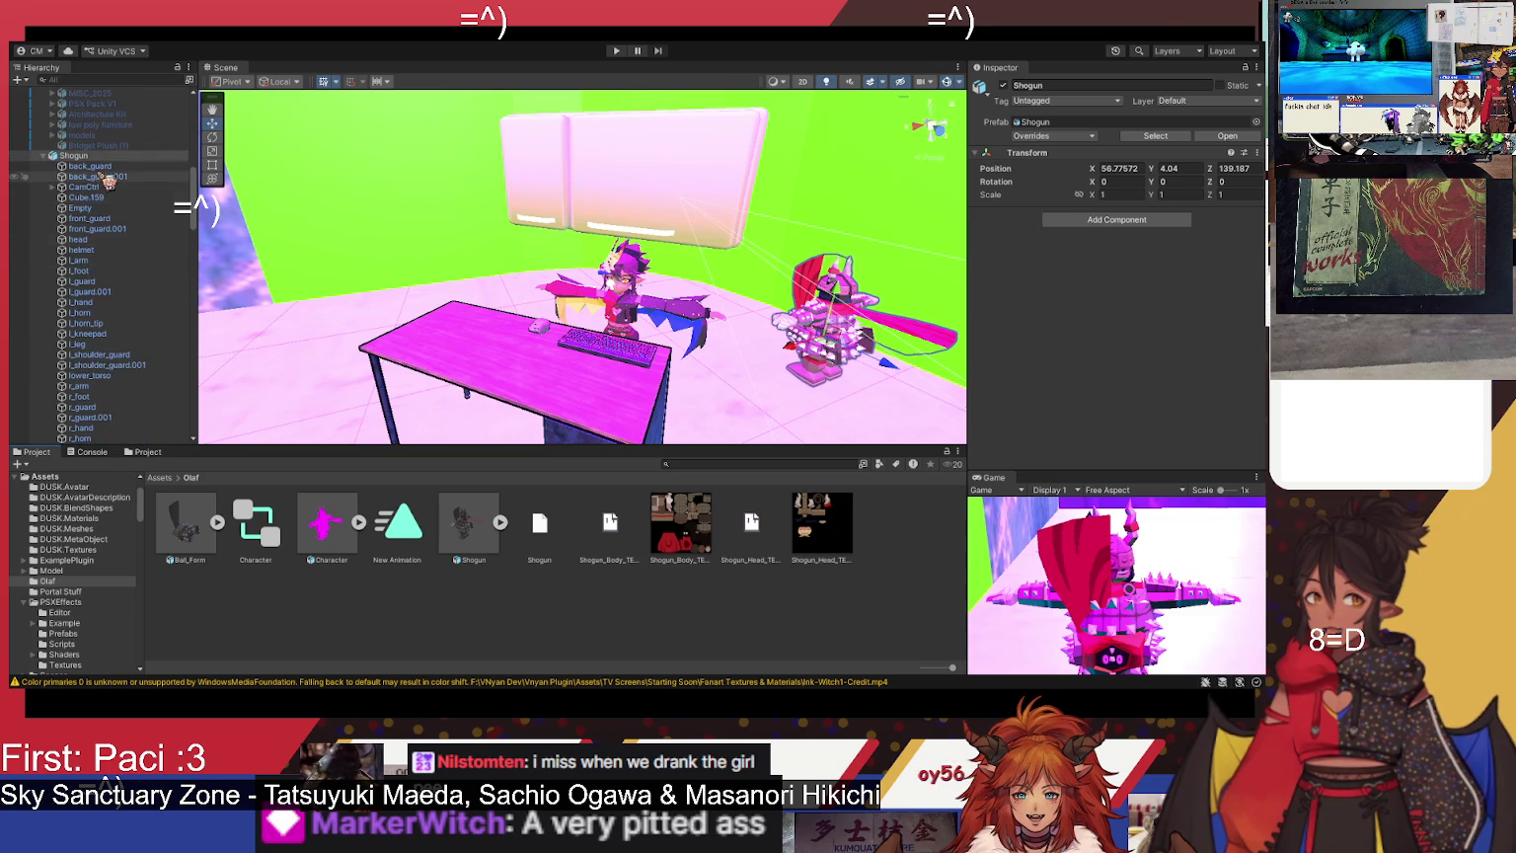
pyautogui.click(99, 188)
# - Inspect Shogun's parts, selecting back_guard.001 and upper_torso
pyautogui.moveTo(720, 378)
pyautogui.mouseDown()
pyautogui.moveTo(990, 339)
pyautogui.moveTo(943, 316)
pyautogui.moveTo(854, 372)
pyautogui.mouseUp()
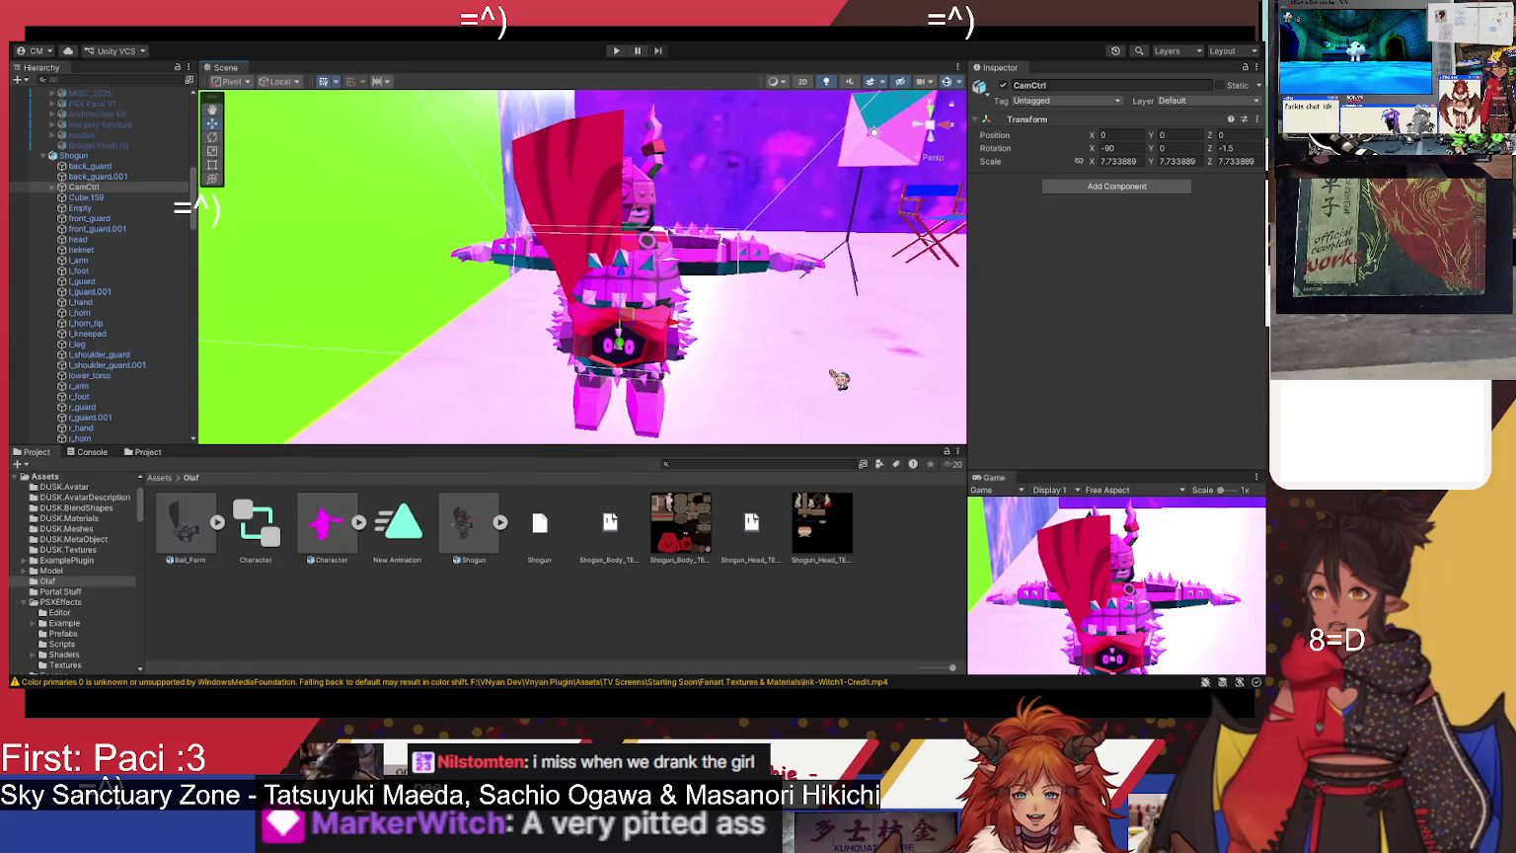
pyautogui.click(107, 176)
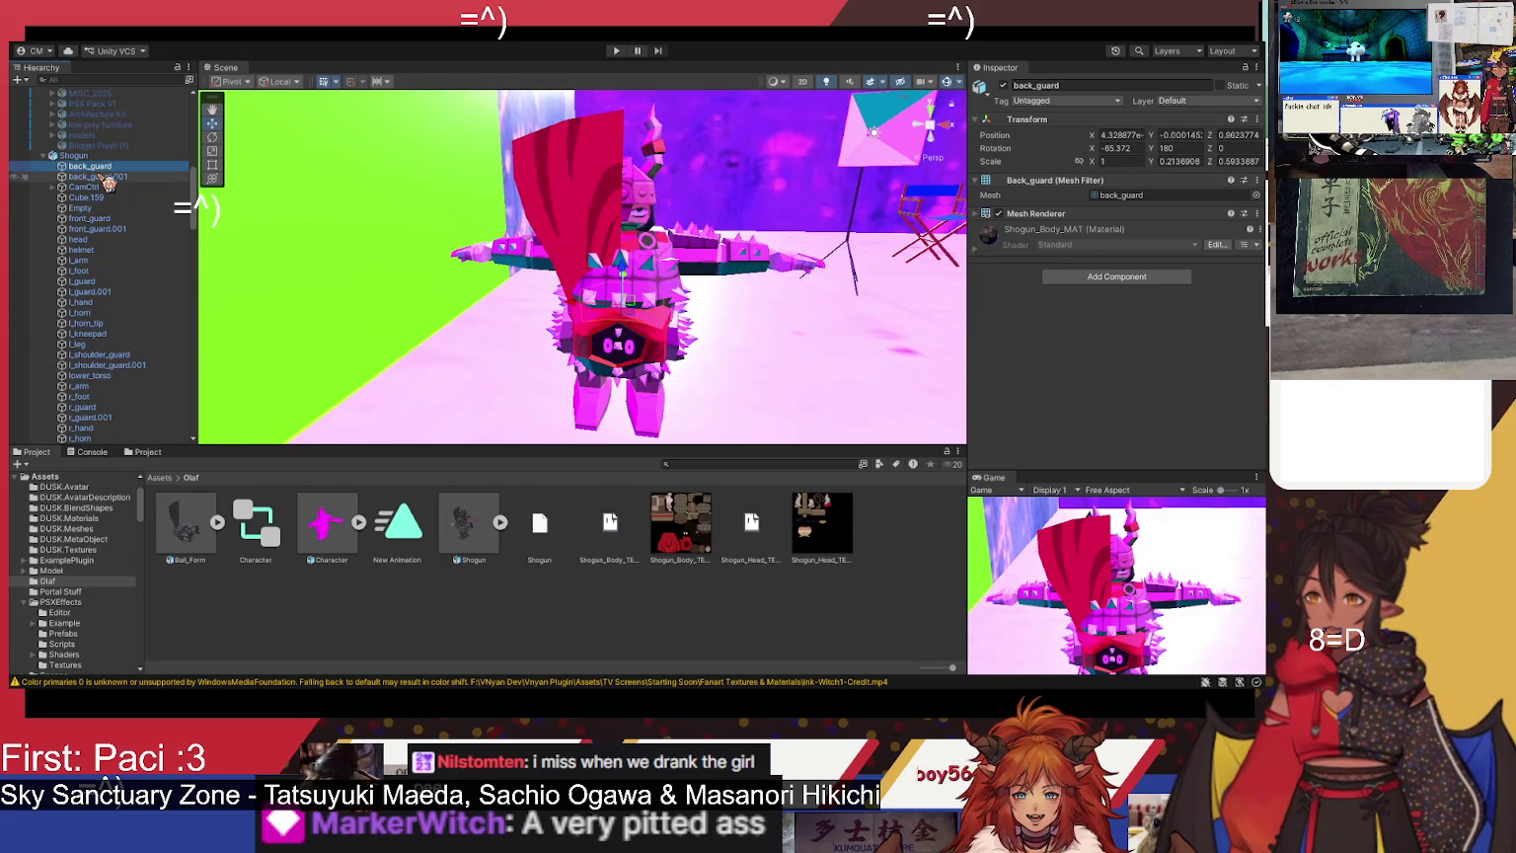
pyautogui.scroll(-10, 113, 335)
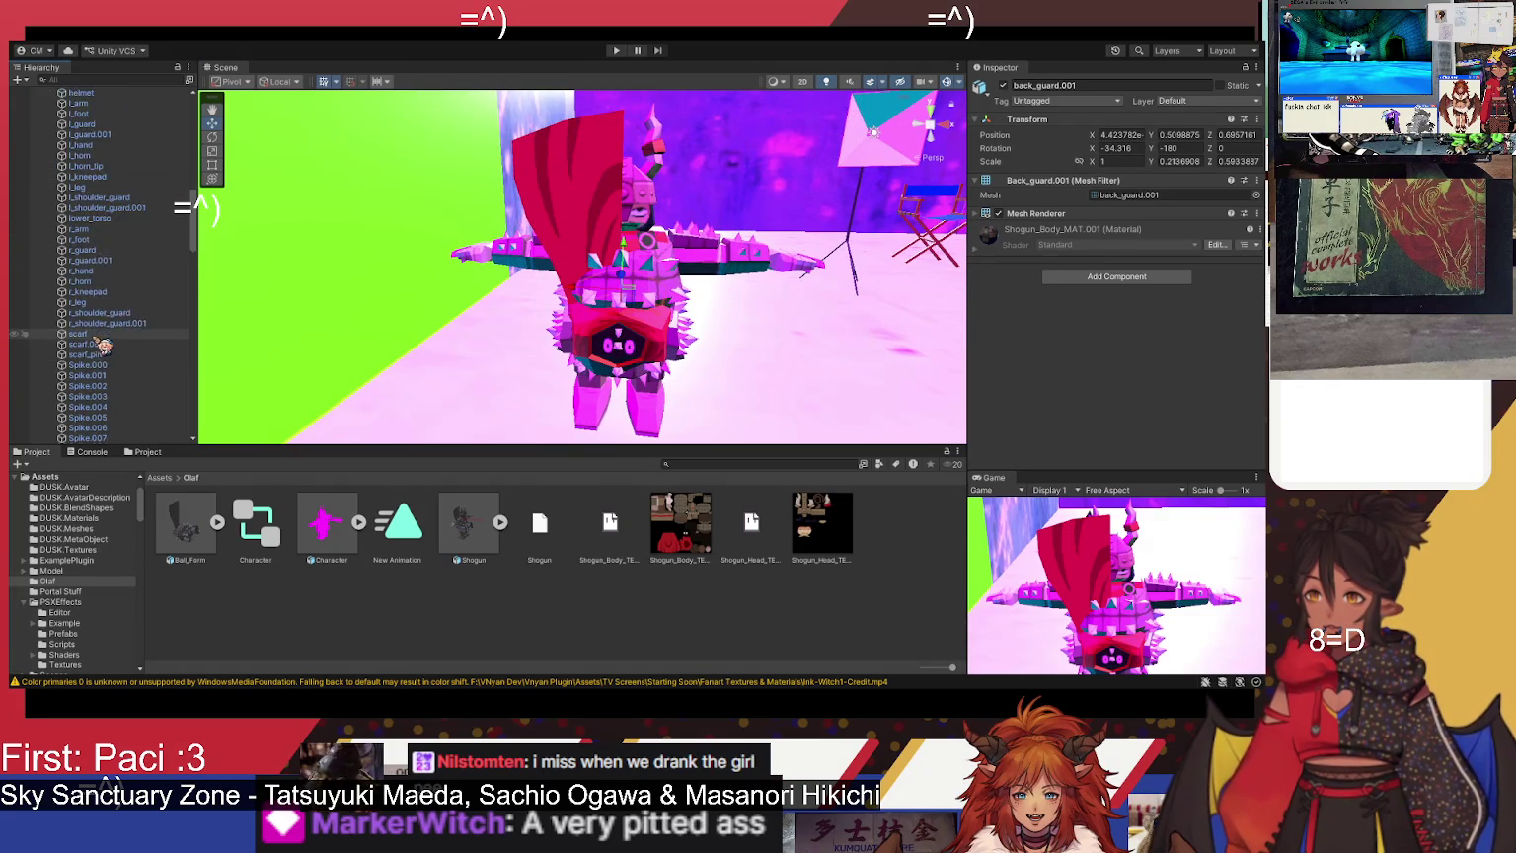
pyautogui.scroll(-20, 113, 347)
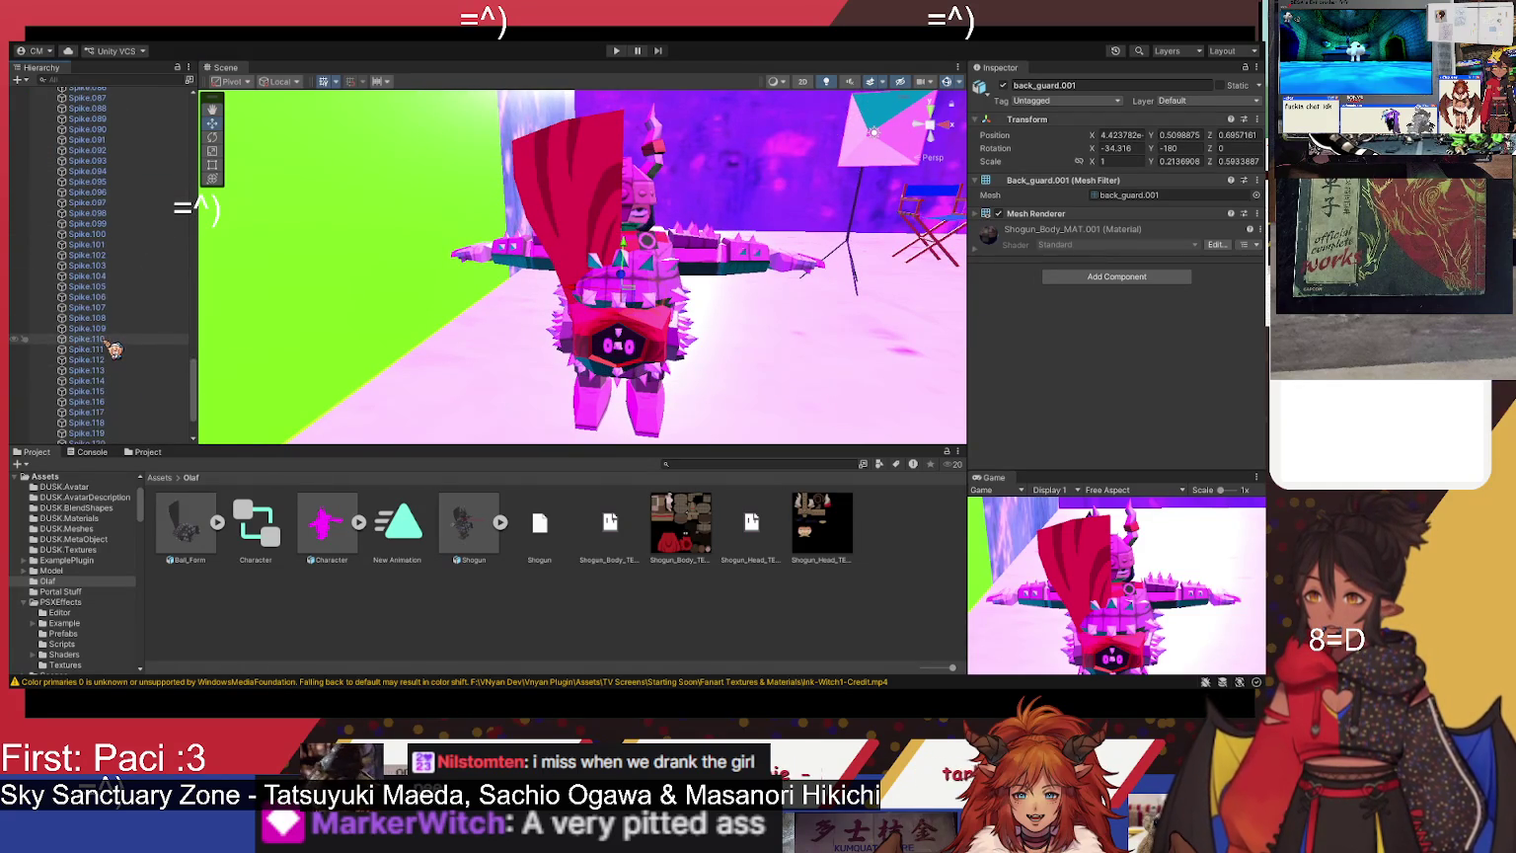
pyautogui.click(138, 429)
# - Select the whole Shogun, then place the Ball_Form prefab beside it
pyautogui.scroll(20, 148, 424)
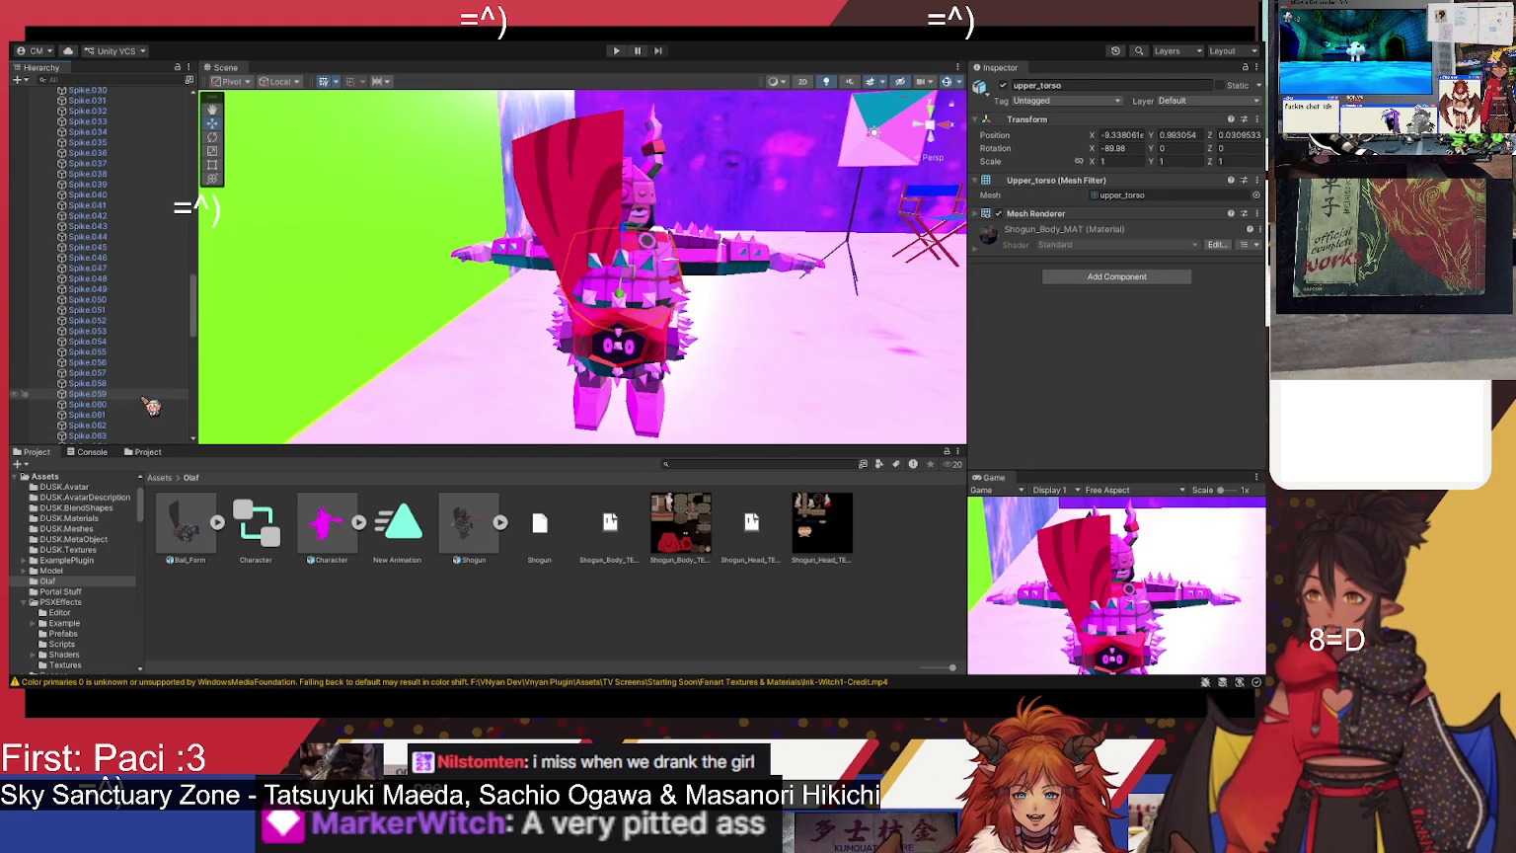
pyautogui.scroll(6, 153, 414)
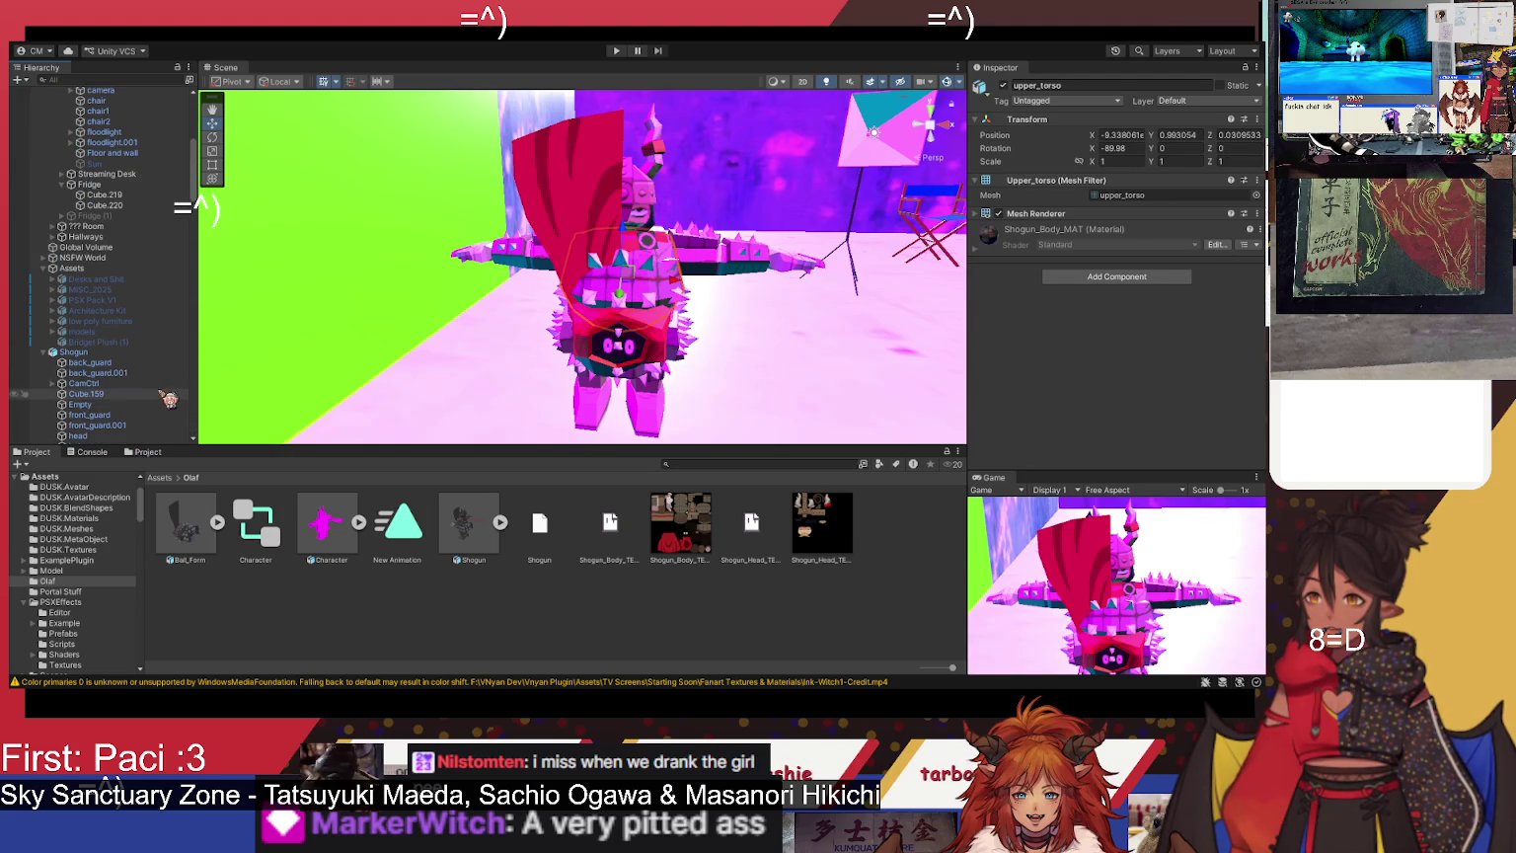
pyautogui.click(118, 352)
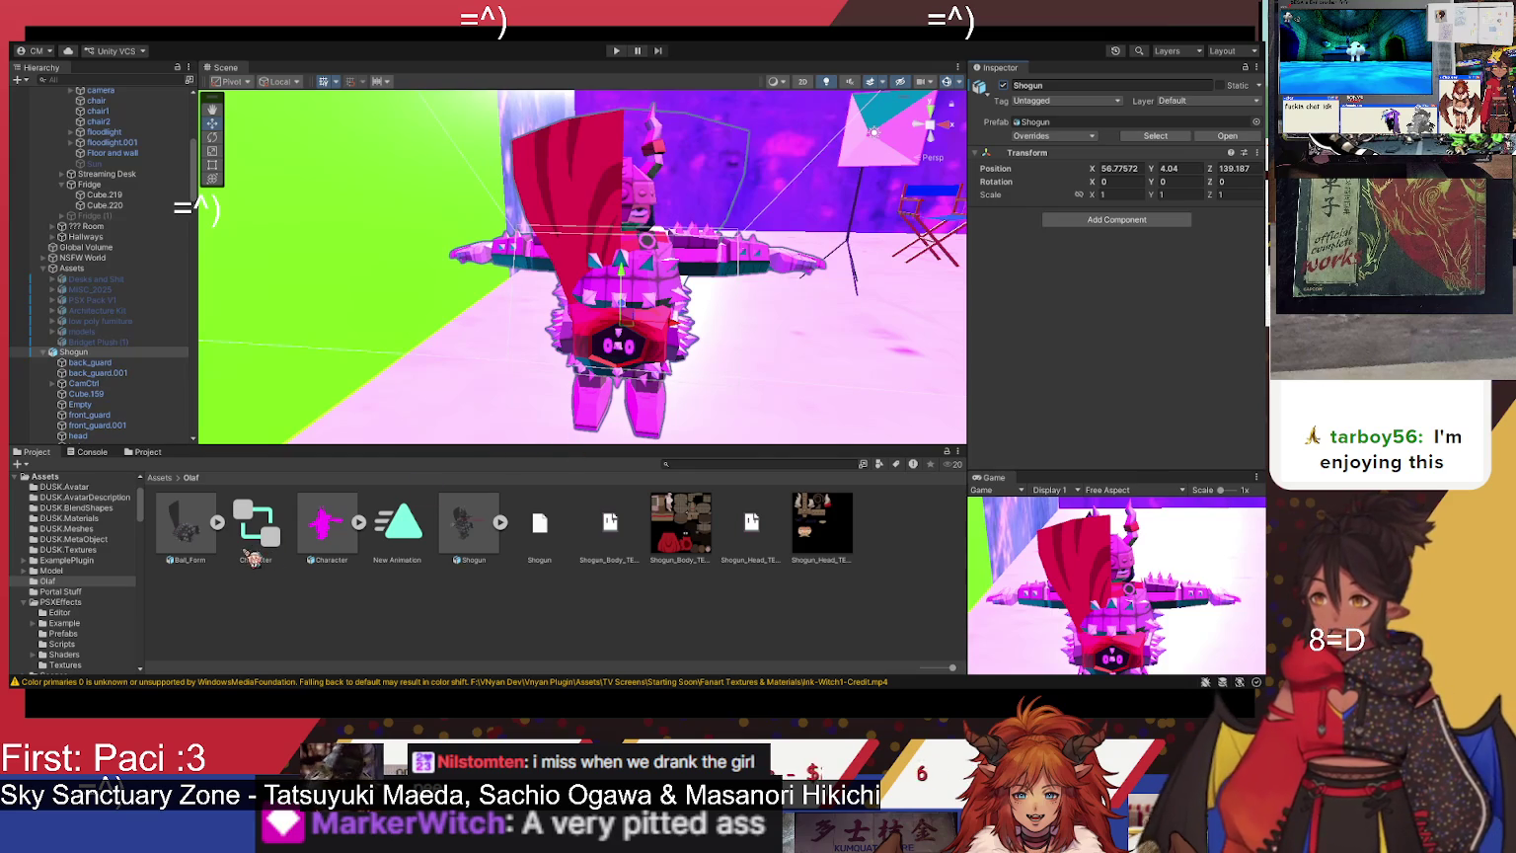
pyautogui.moveTo(196, 551)
pyautogui.mouseDown()
pyautogui.moveTo(541, 341)
pyautogui.moveTo(541, 326)
pyautogui.moveTo(518, 371)
pyautogui.moveTo(531, 316)
pyautogui.mouseUp()
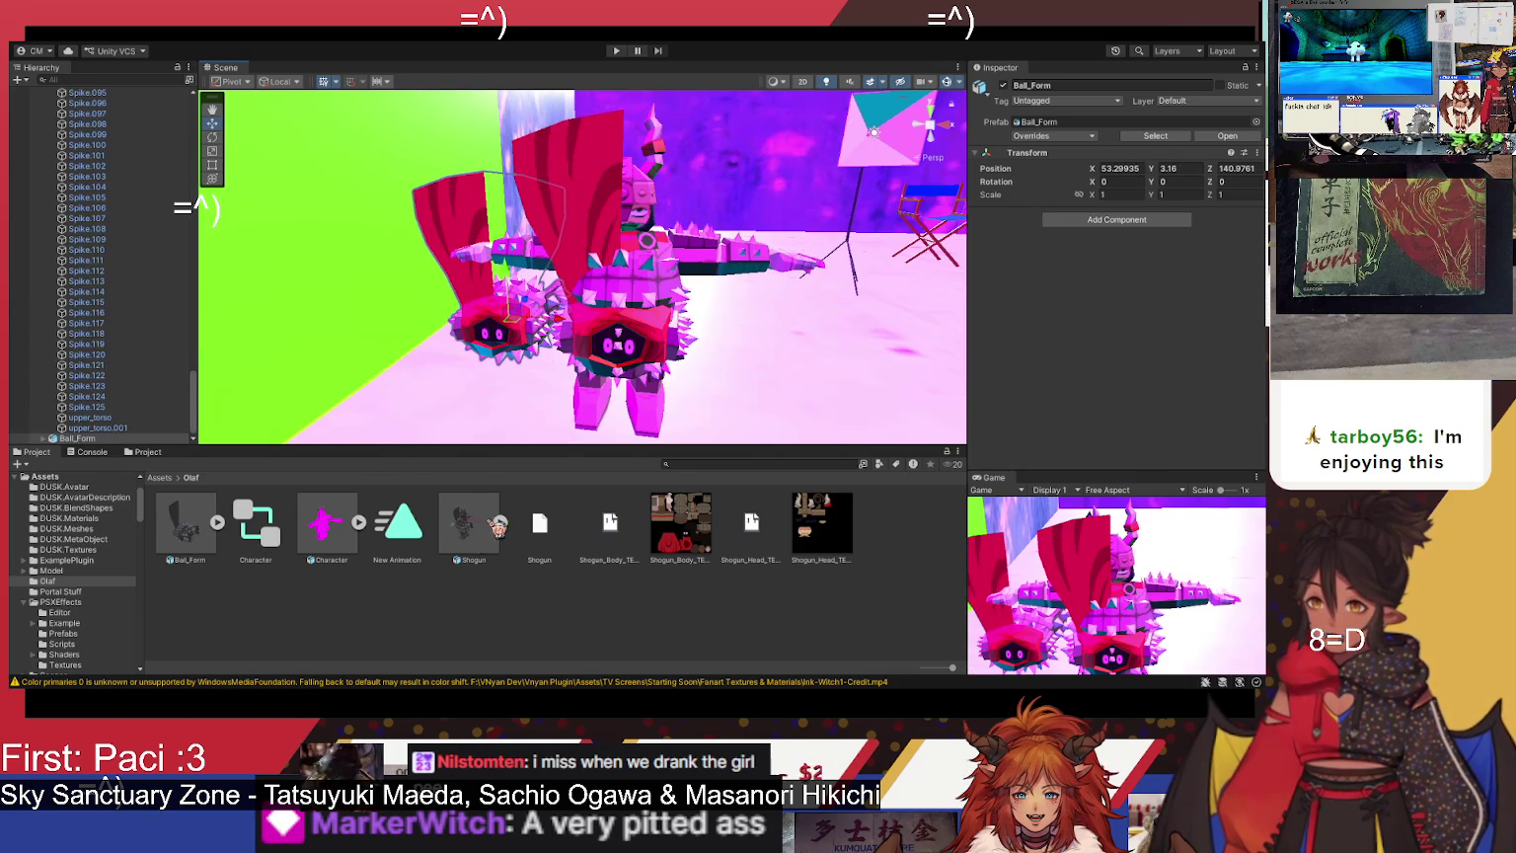
pyautogui.click(600, 345)
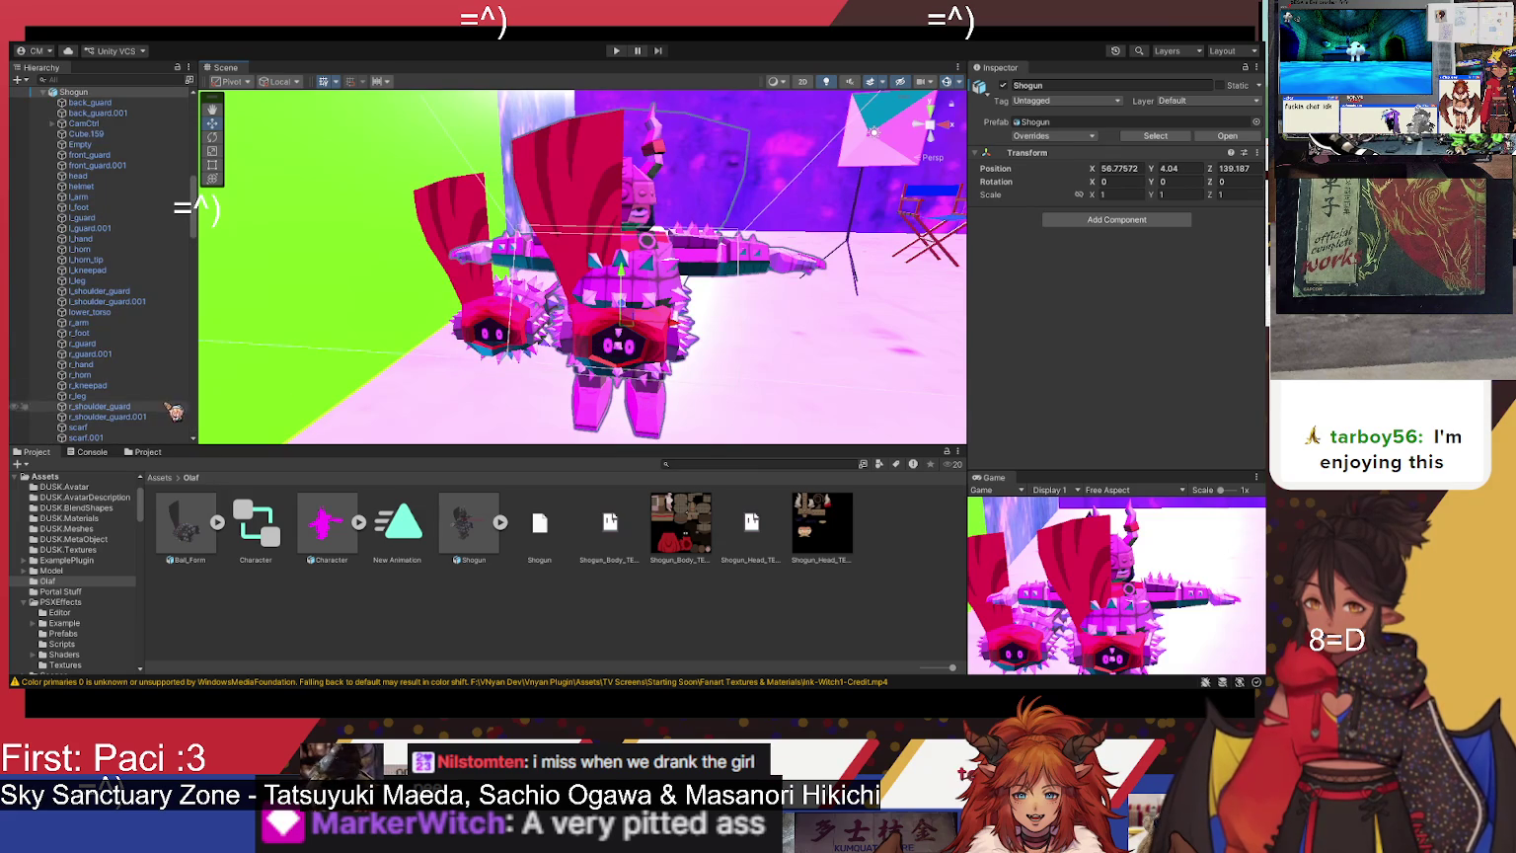
pyautogui.click(474, 329)
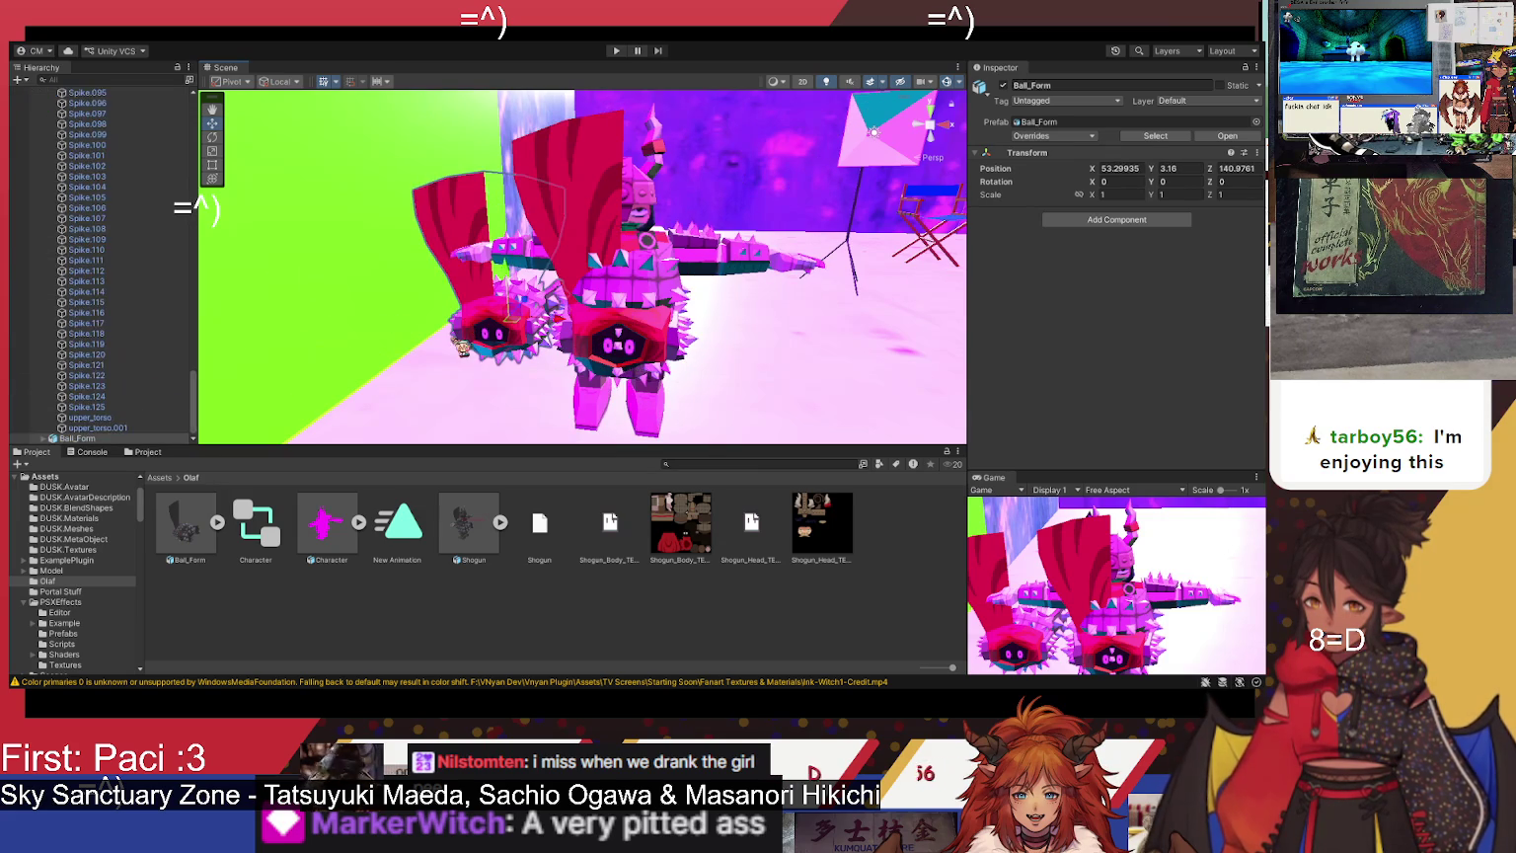
pyautogui.scroll(10, 158, 366)
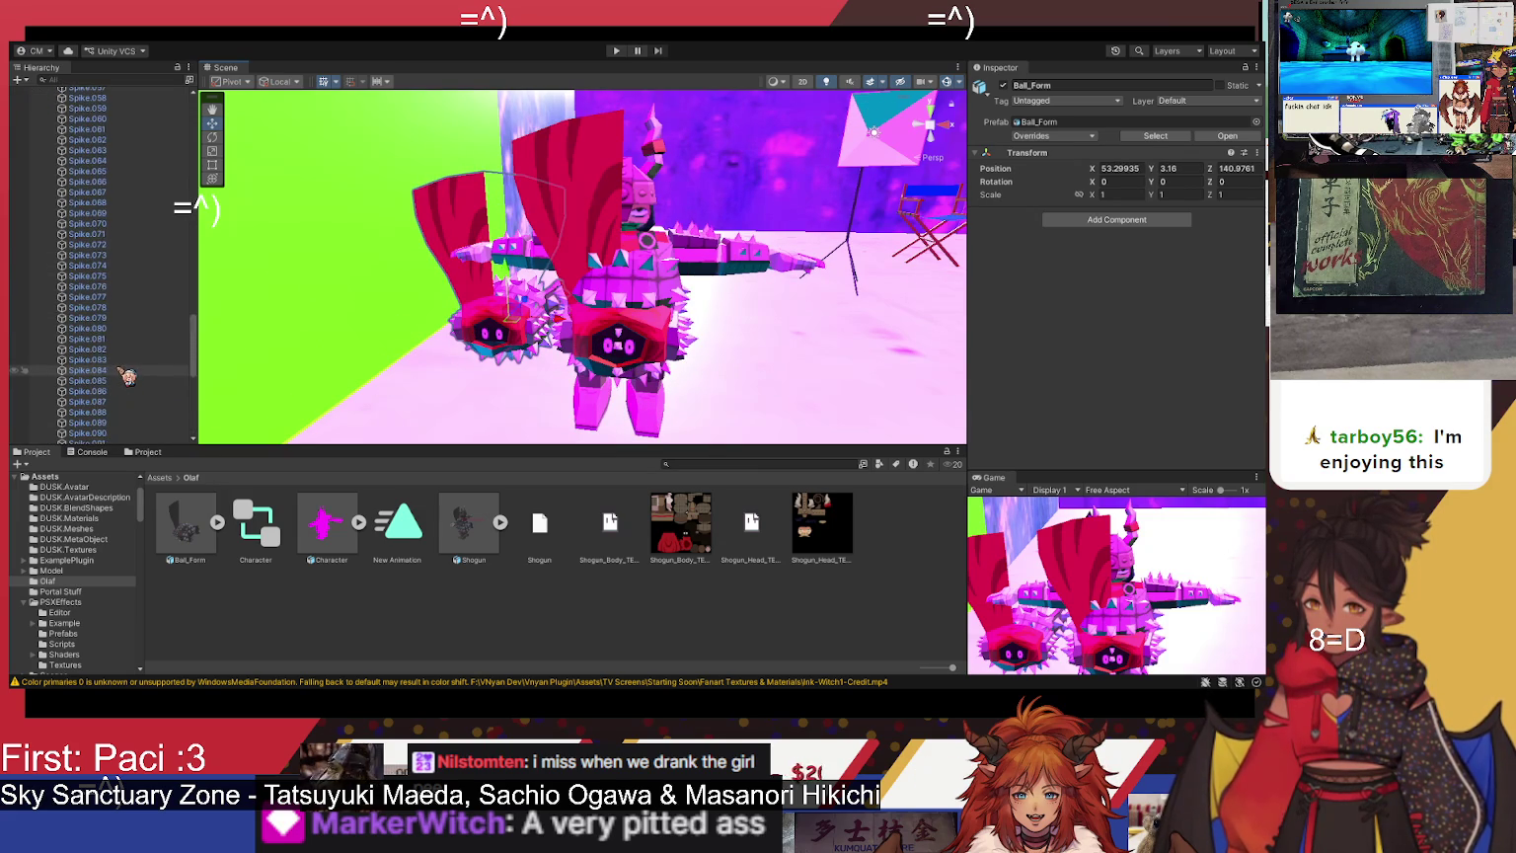
pyautogui.click(677, 359)
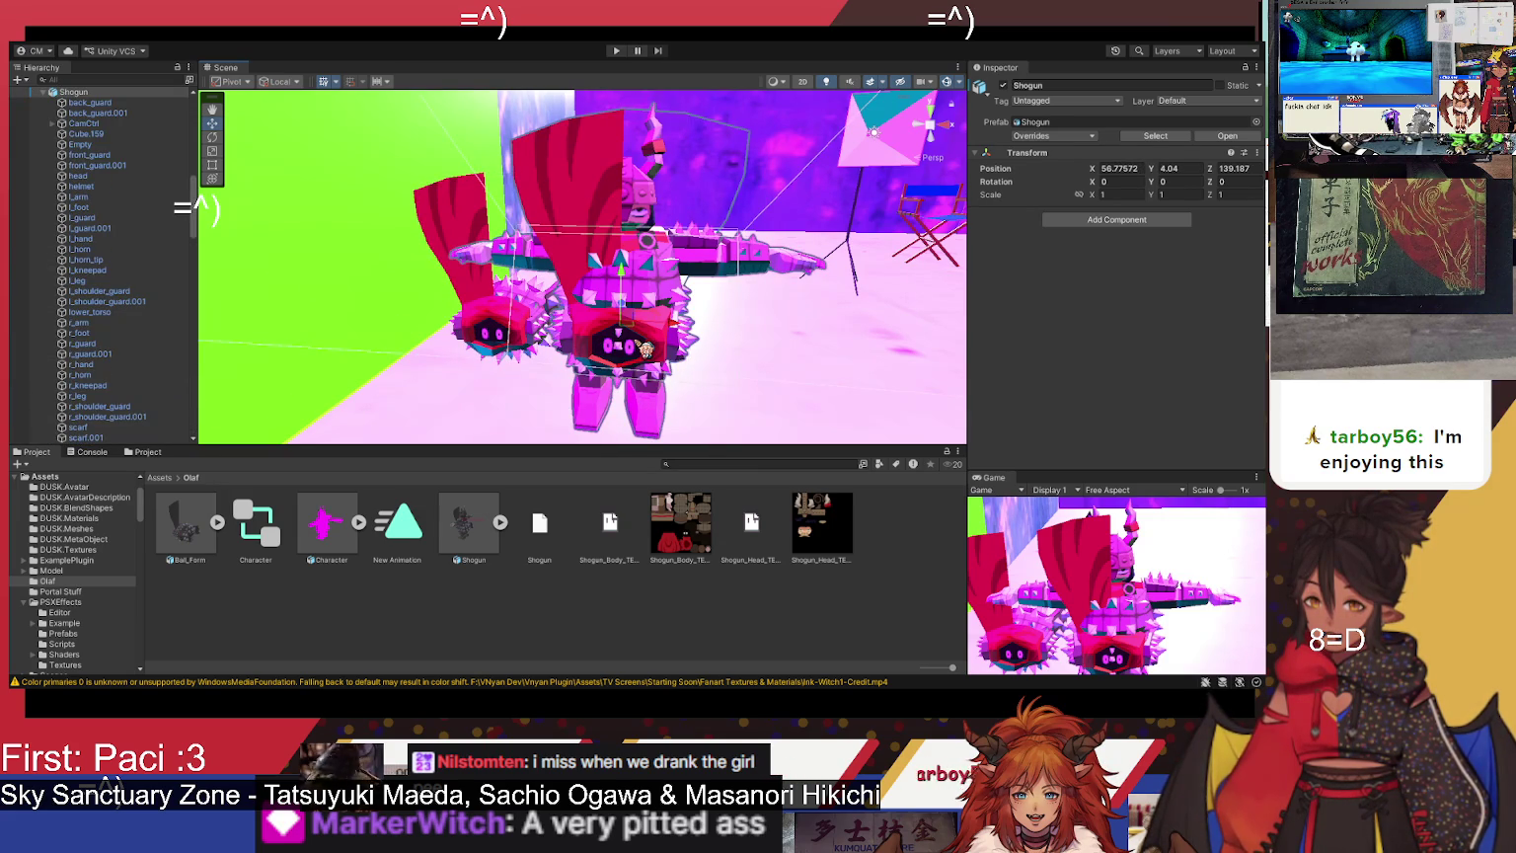
pyautogui.click(644, 347)
pyautogui.scroll(3, 104, 227)
pyautogui.click(99, 192)
pyautogui.click(89, 223)
pyautogui.click(103, 233)
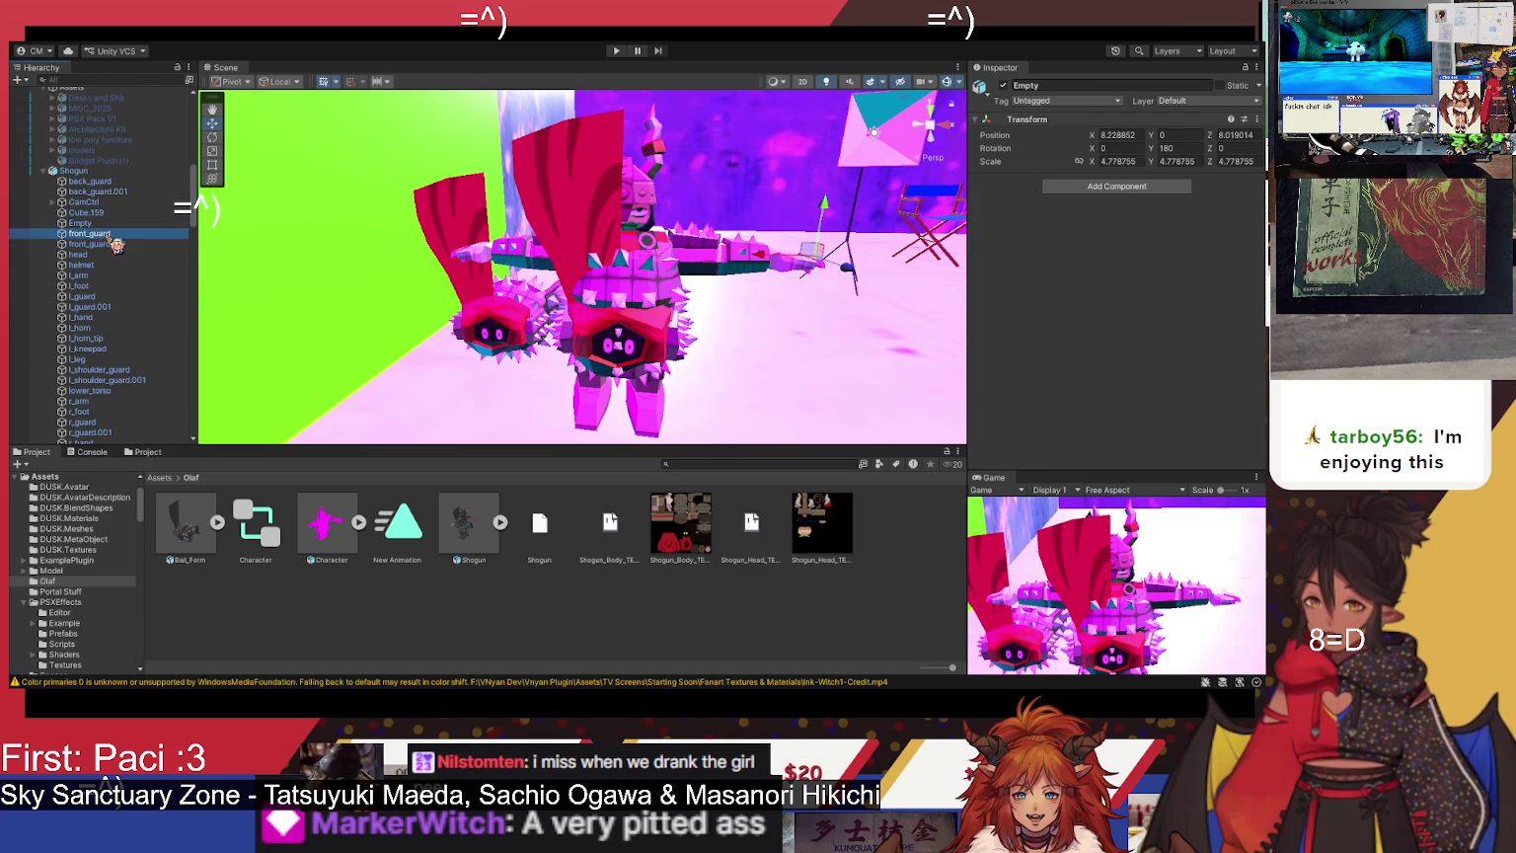
pyautogui.click(108, 255)
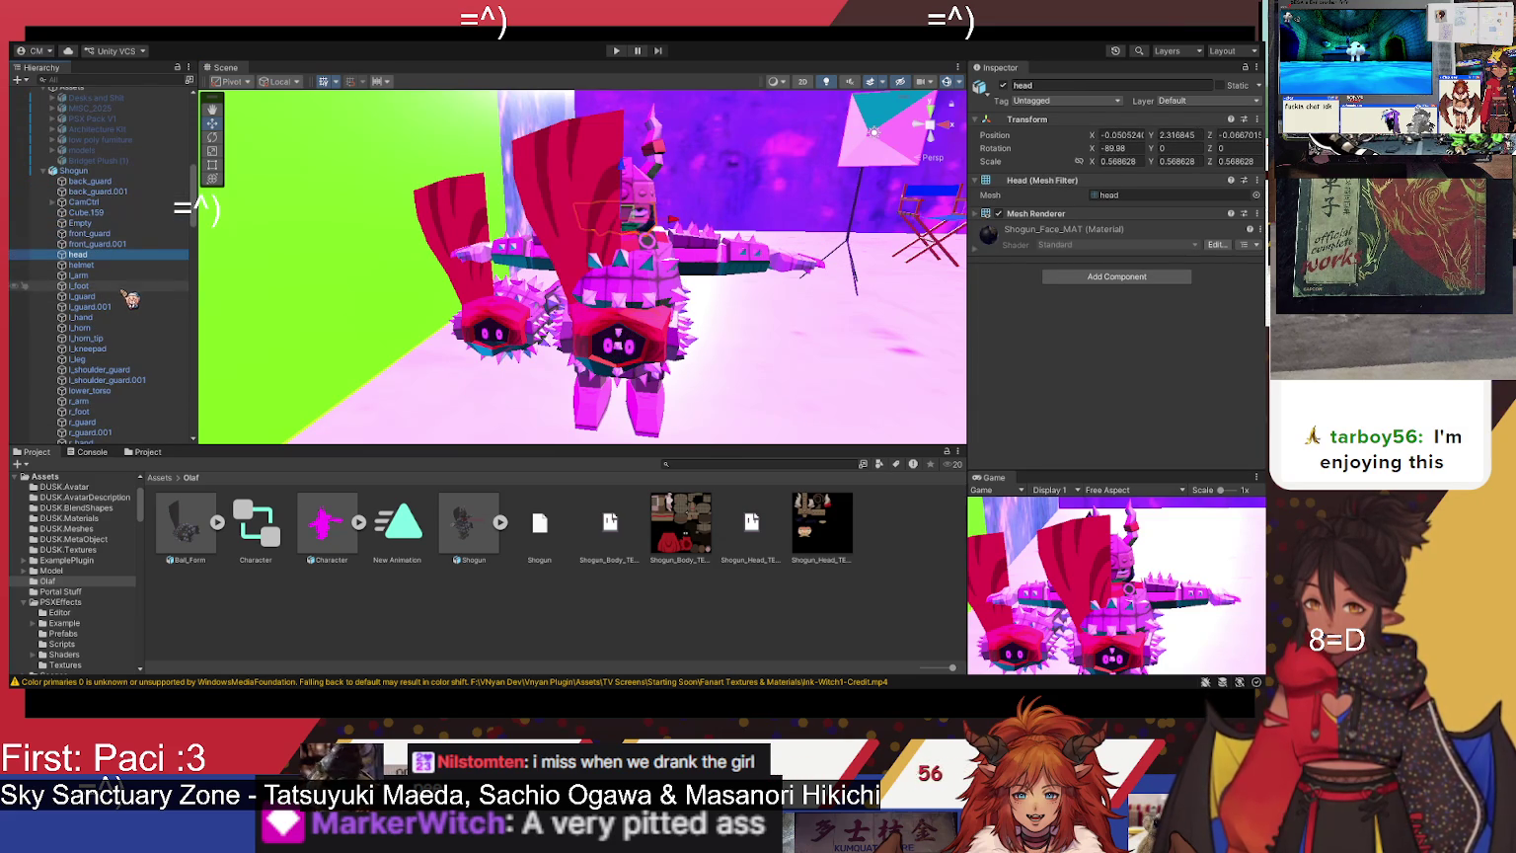
pyautogui.click(129, 296)
pyautogui.click(134, 318)
pyautogui.click(135, 328)
pyautogui.click(134, 338)
pyautogui.click(131, 369)
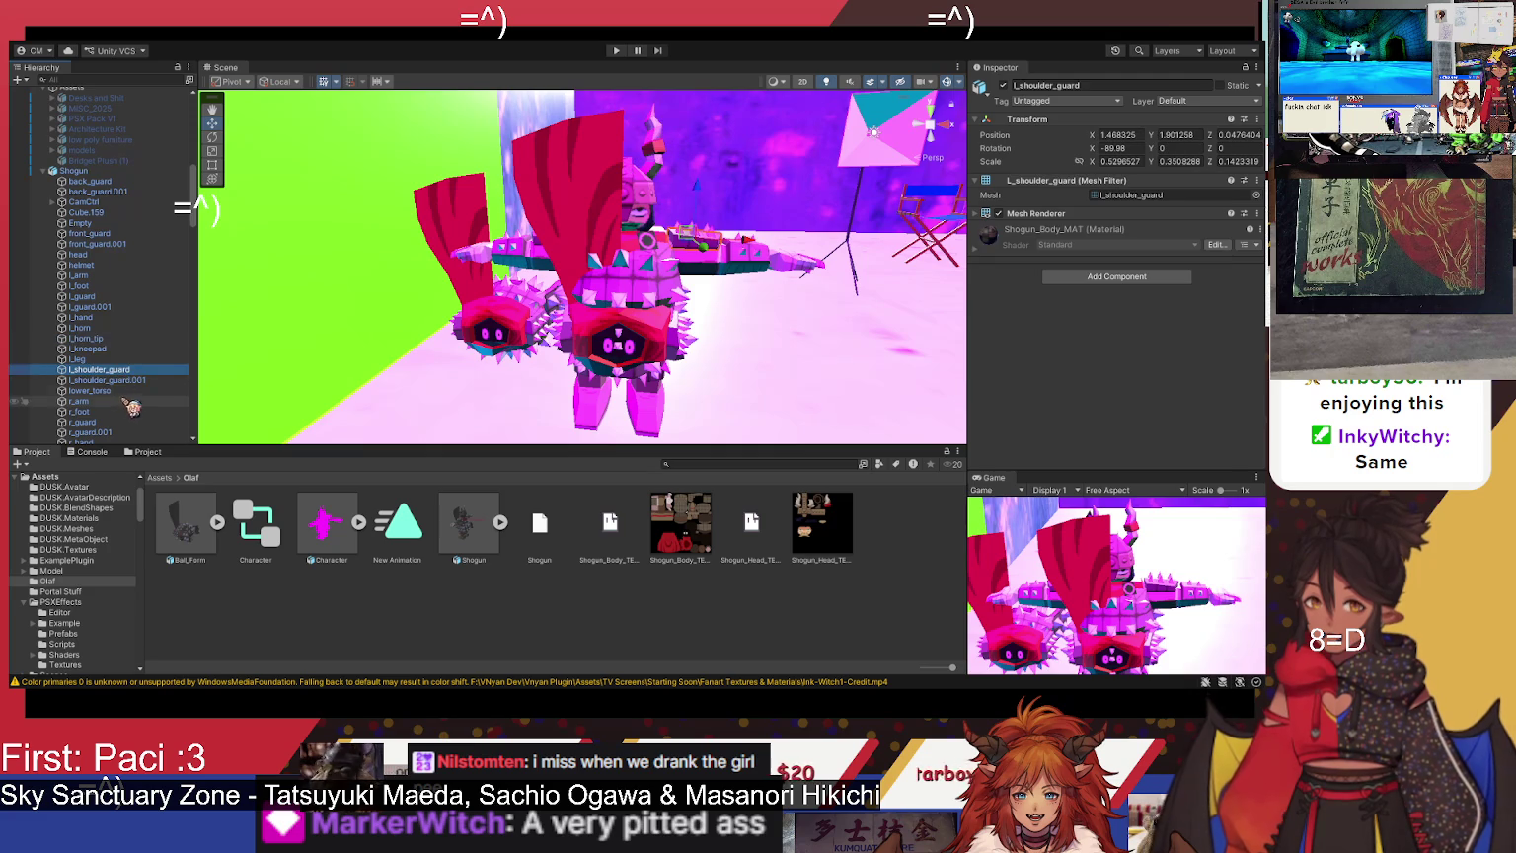
pyautogui.click(136, 390)
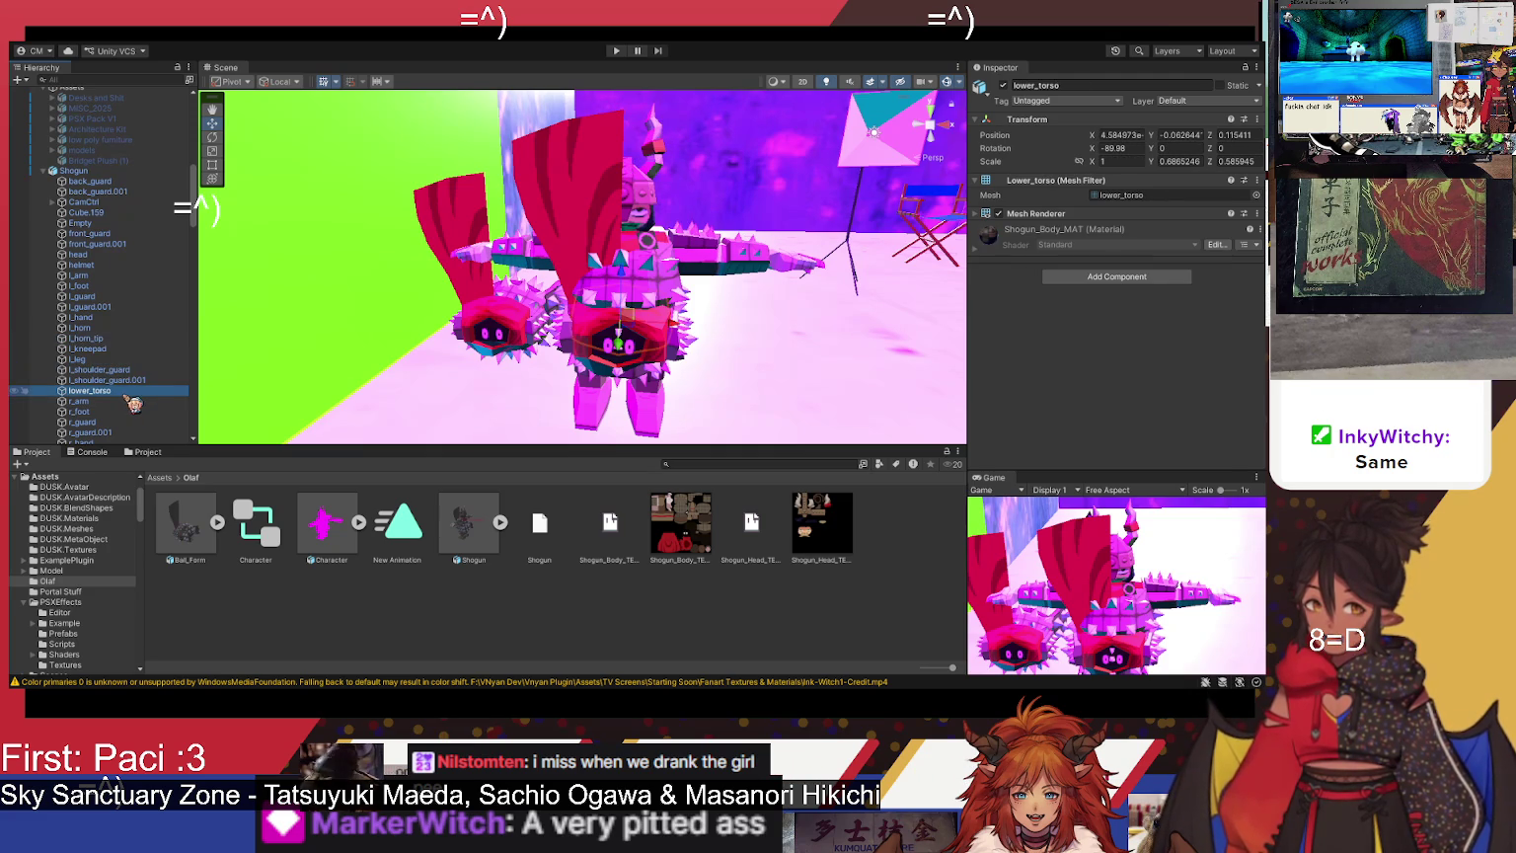
pyautogui.click(1017, 89)
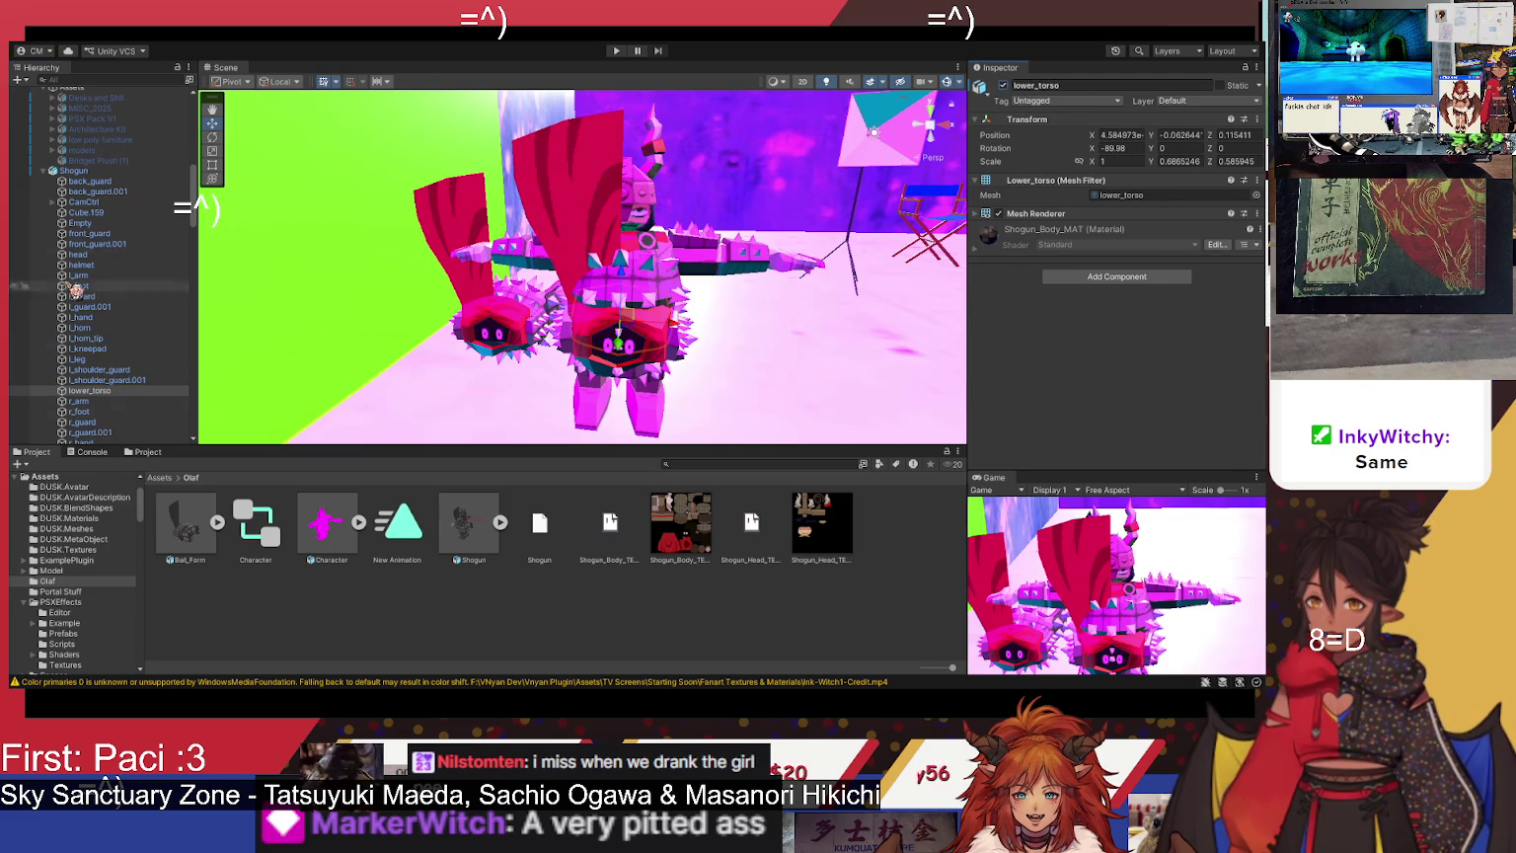
pyautogui.scroll(5, 55, 185)
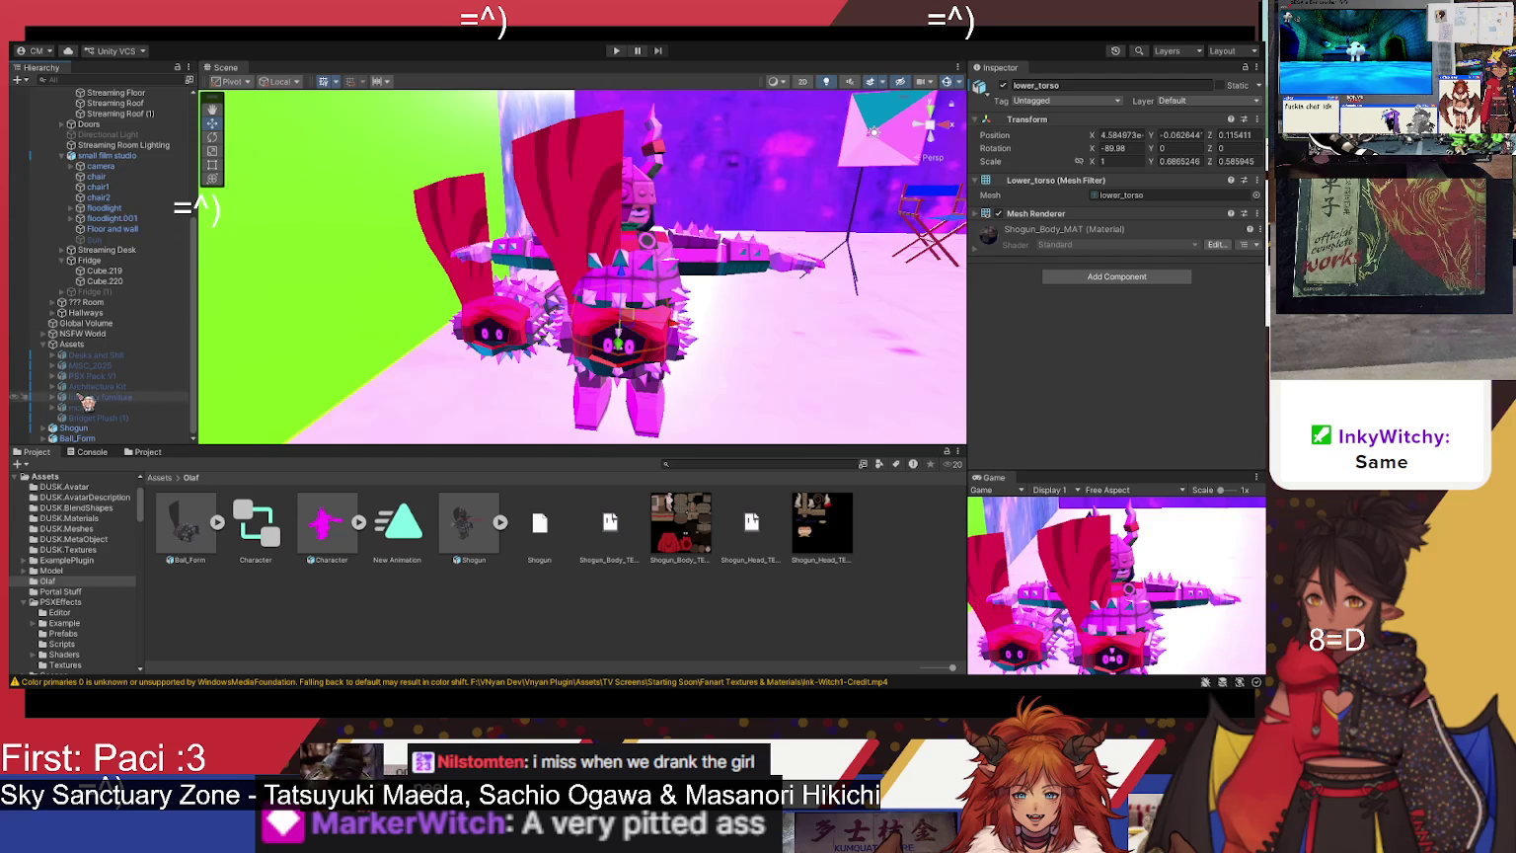
pyautogui.click(91, 429)
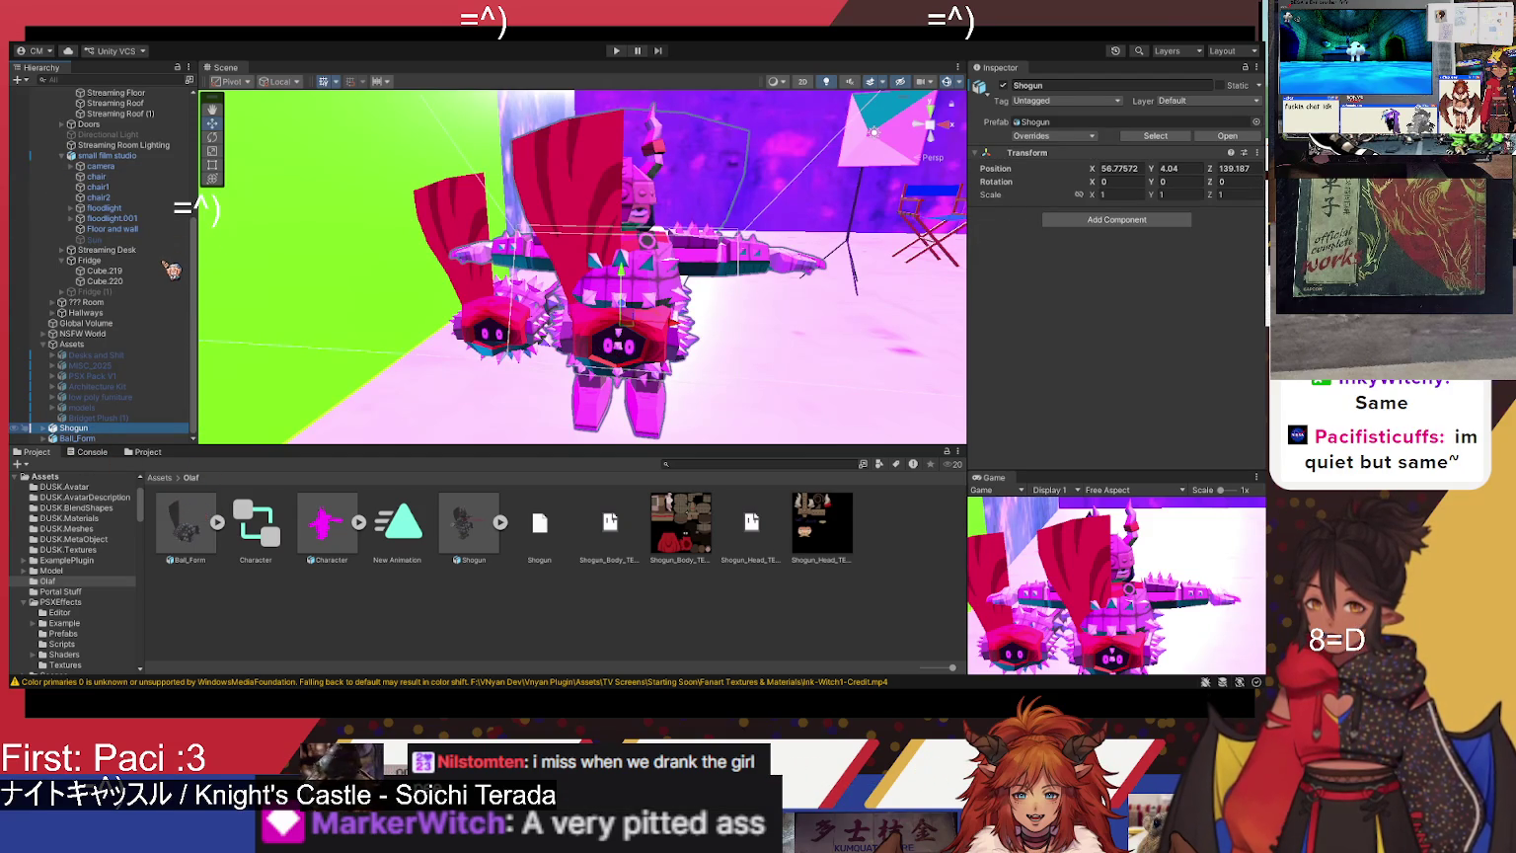
pyautogui.press('Delete')
# - Place a fresh Shogun prefab into the scene next to Ball_Form
pyautogui.moveTo(444, 558)
pyautogui.mouseDown()
pyautogui.moveTo(641, 356)
pyautogui.moveTo(653, 255)
pyautogui.mouseUp()
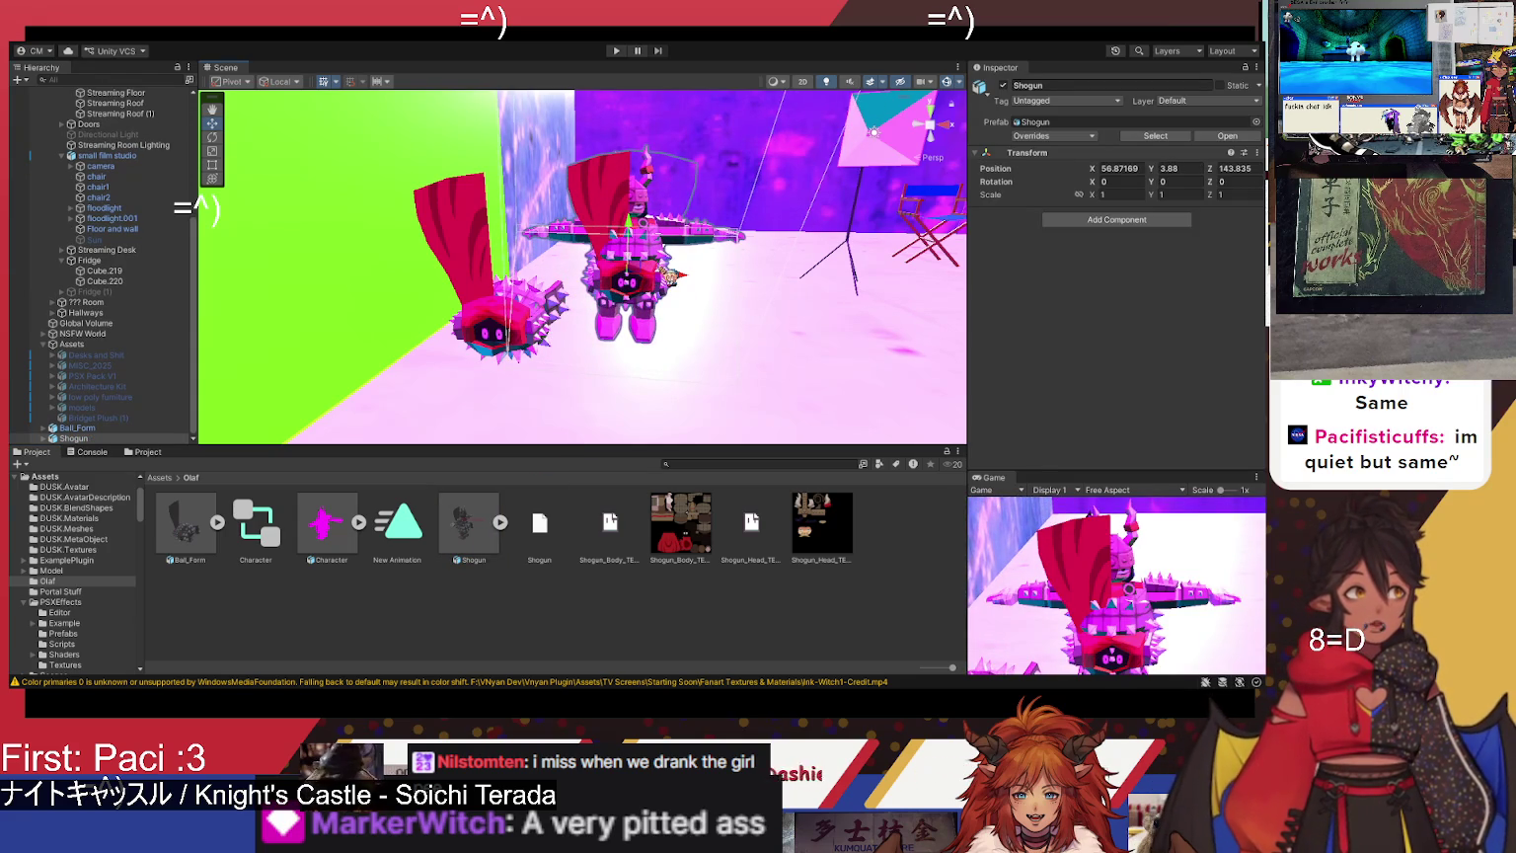
pyautogui.moveTo(667, 276)
pyautogui.mouseDown()
pyautogui.moveTo(589, 282)
pyautogui.moveTo(686, 290)
pyautogui.moveTo(697, 358)
pyautogui.mouseUp()
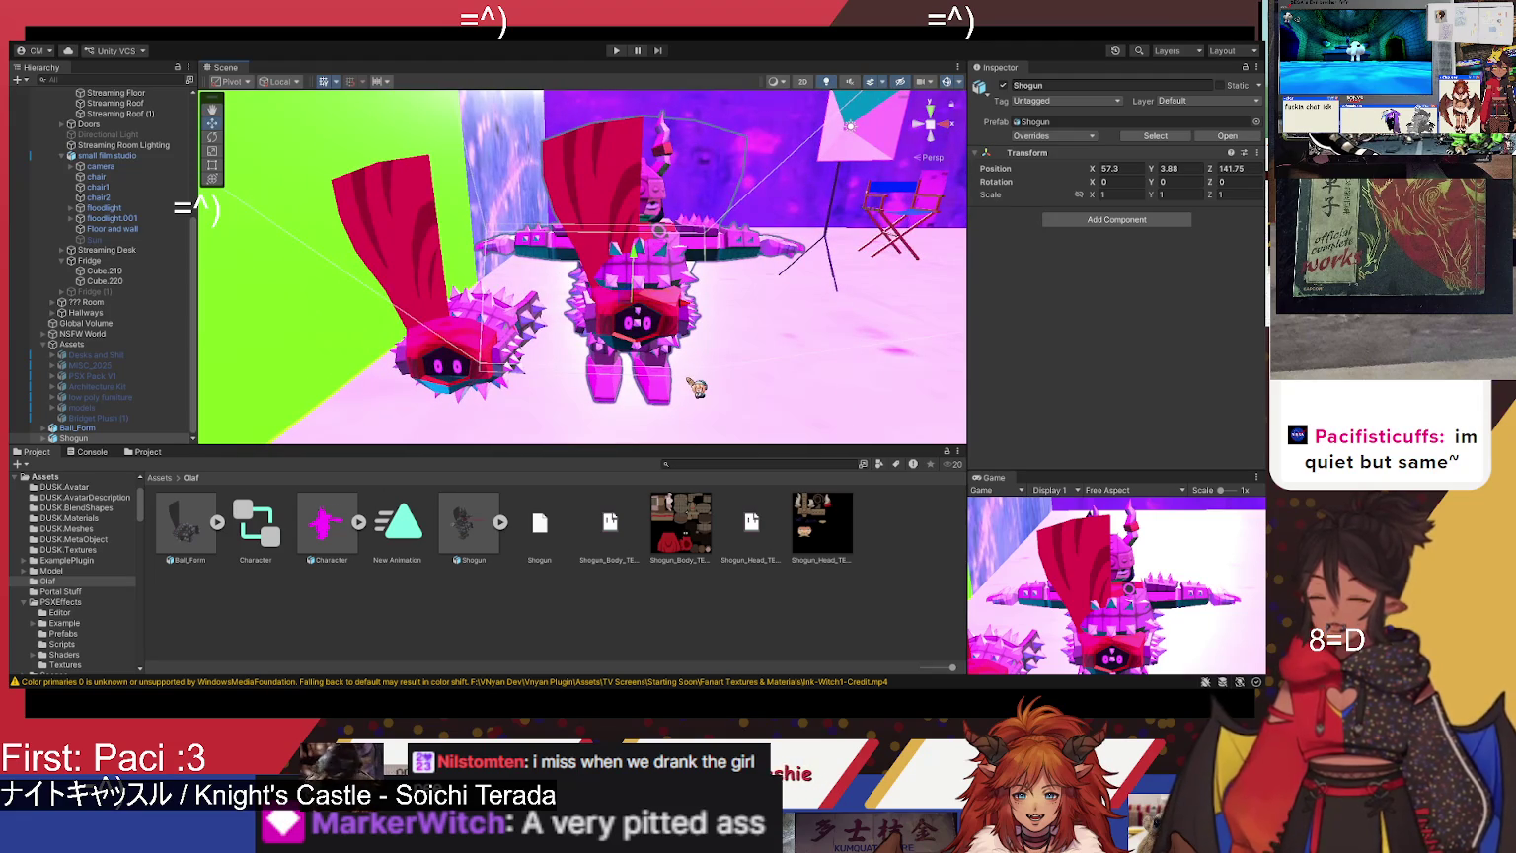
pyautogui.scroll(5, 780, 270)
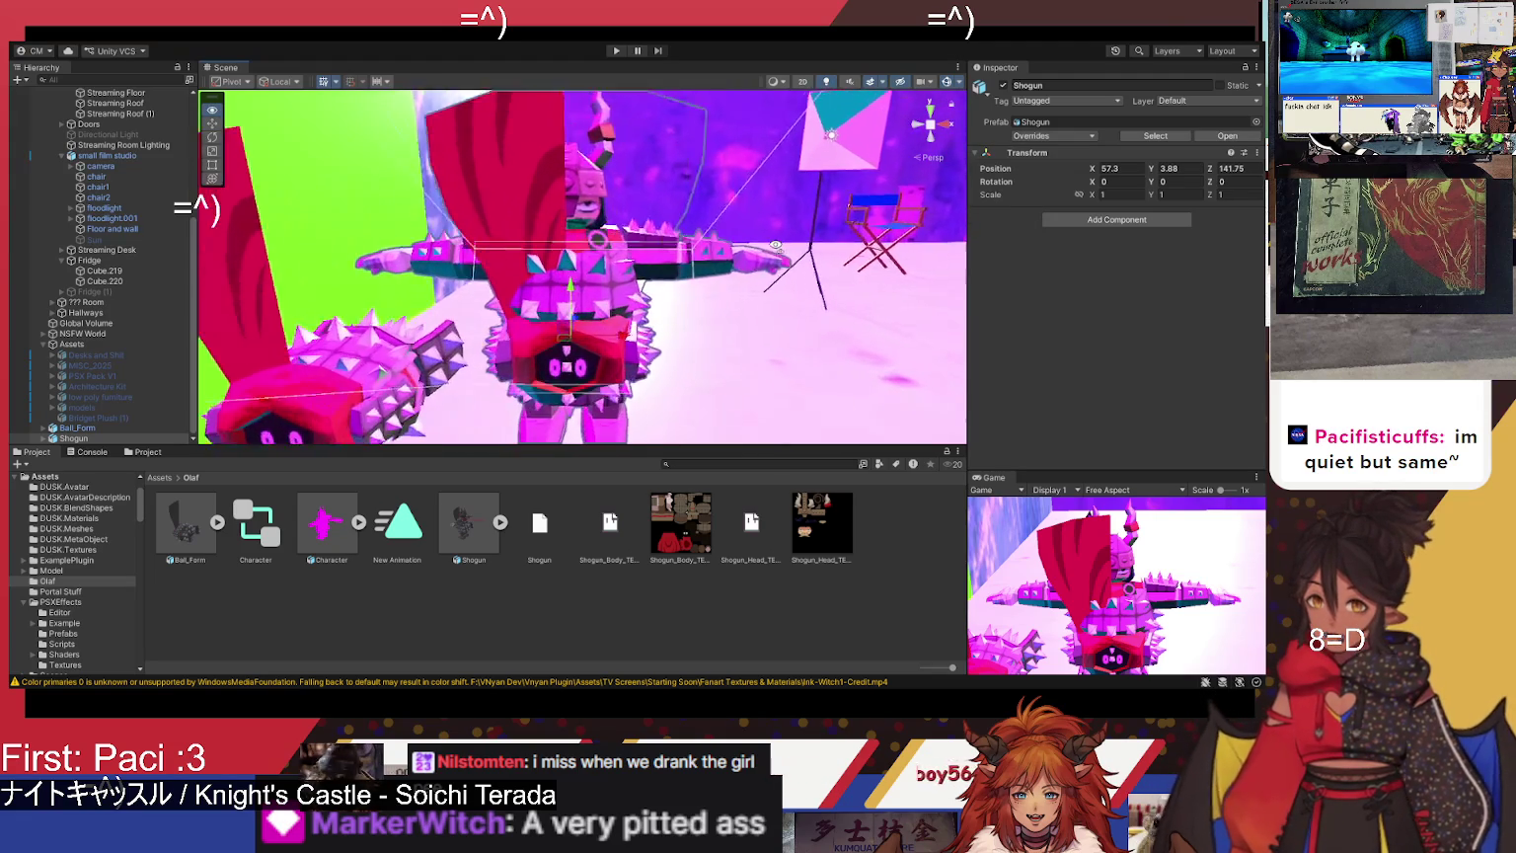
pyautogui.scroll(-3, 735, 272)
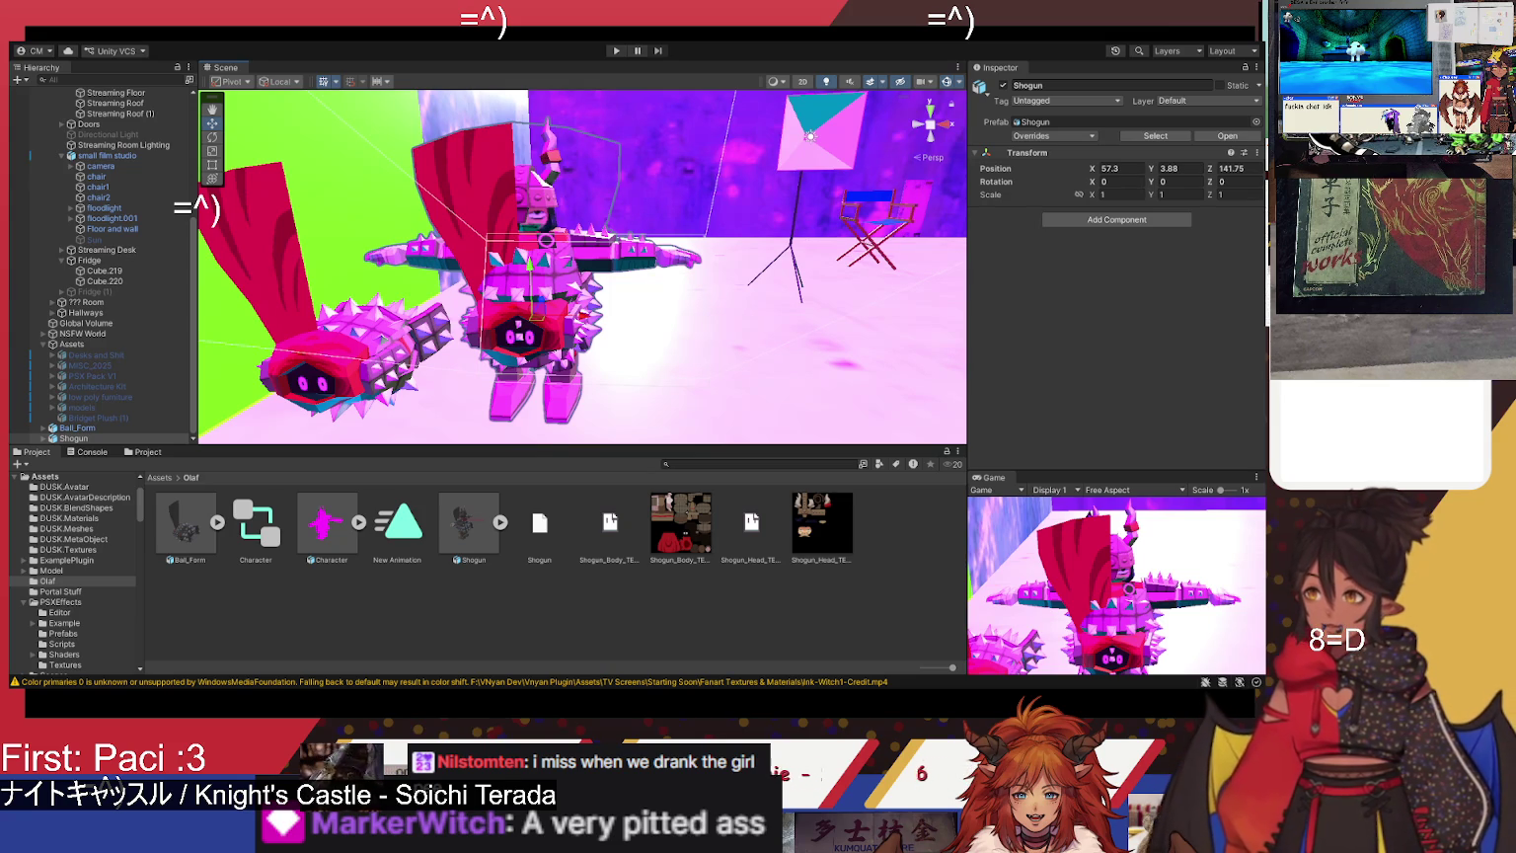
pyautogui.scroll(5, 526, 382)
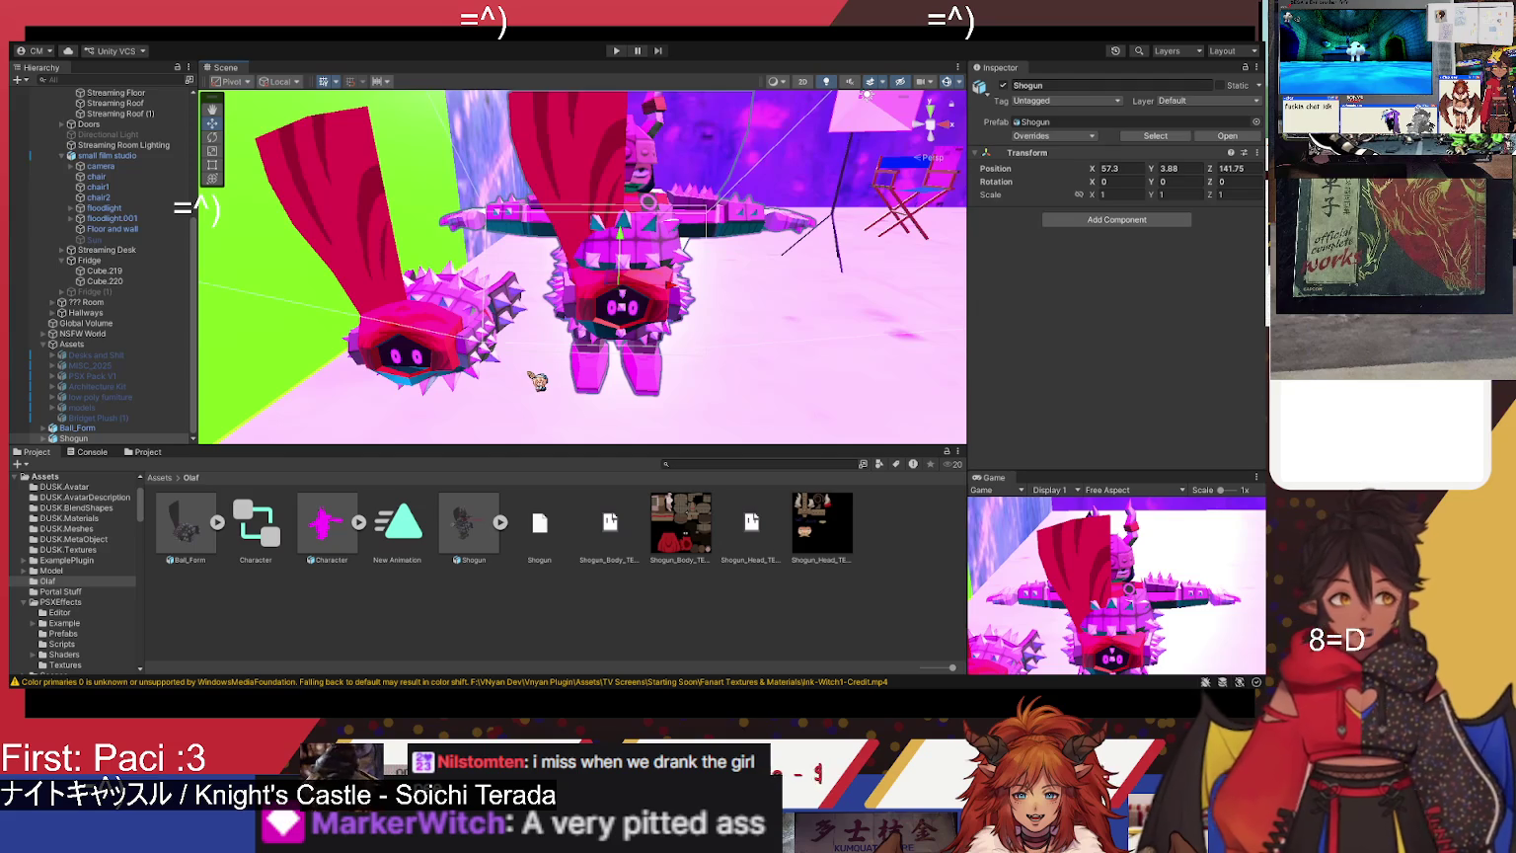
pyautogui.moveTo(659, 314)
pyautogui.mouseDown()
pyautogui.moveTo(647, 293)
pyautogui.moveTo(447, 322)
pyautogui.moveTo(583, 311)
pyautogui.moveTo(613, 330)
pyautogui.moveTo(562, 345)
pyautogui.moveTo(573, 336)
pyautogui.moveTo(607, 356)
pyautogui.moveTo(666, 340)
pyautogui.moveTo(657, 309)
pyautogui.moveTo(659, 330)
pyautogui.moveTo(566, 326)
pyautogui.moveTo(565, 360)
pyautogui.moveTo(581, 307)
pyautogui.moveTo(592, 321)
pyautogui.mouseUp()
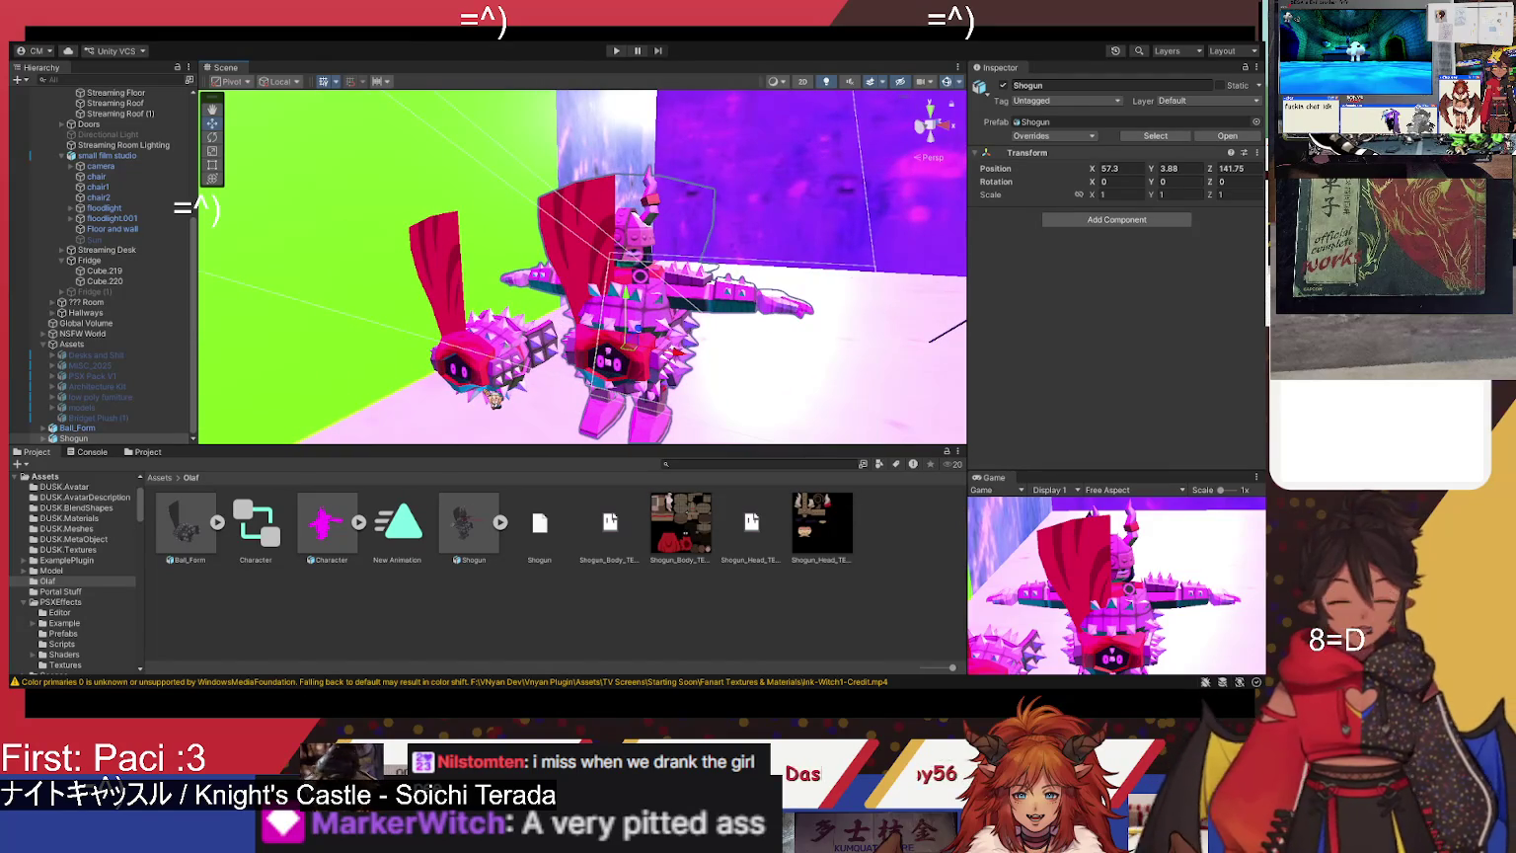
# - Deactivate the Shogun object and select Ball_Form in the scene
pyautogui.click(195, 549)
pyautogui.moveTo(464, 523)
pyautogui.mouseDown()
pyautogui.moveTo(99, 336)
pyautogui.moveTo(108, 420)
pyautogui.moveTo(93, 441)
pyautogui.mouseUp()
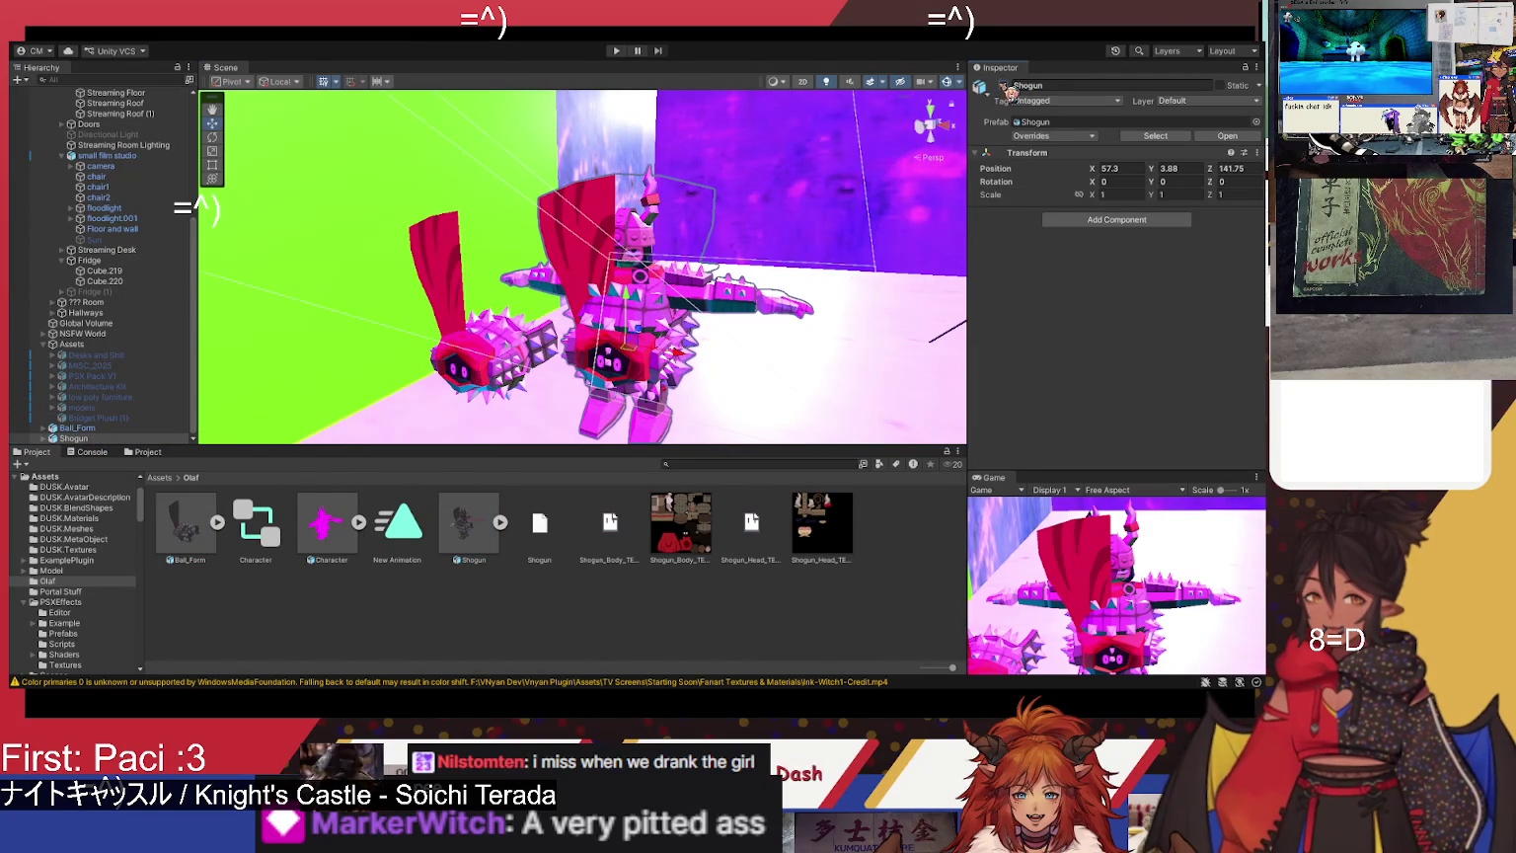
pyautogui.click(1003, 85)
pyautogui.click(118, 428)
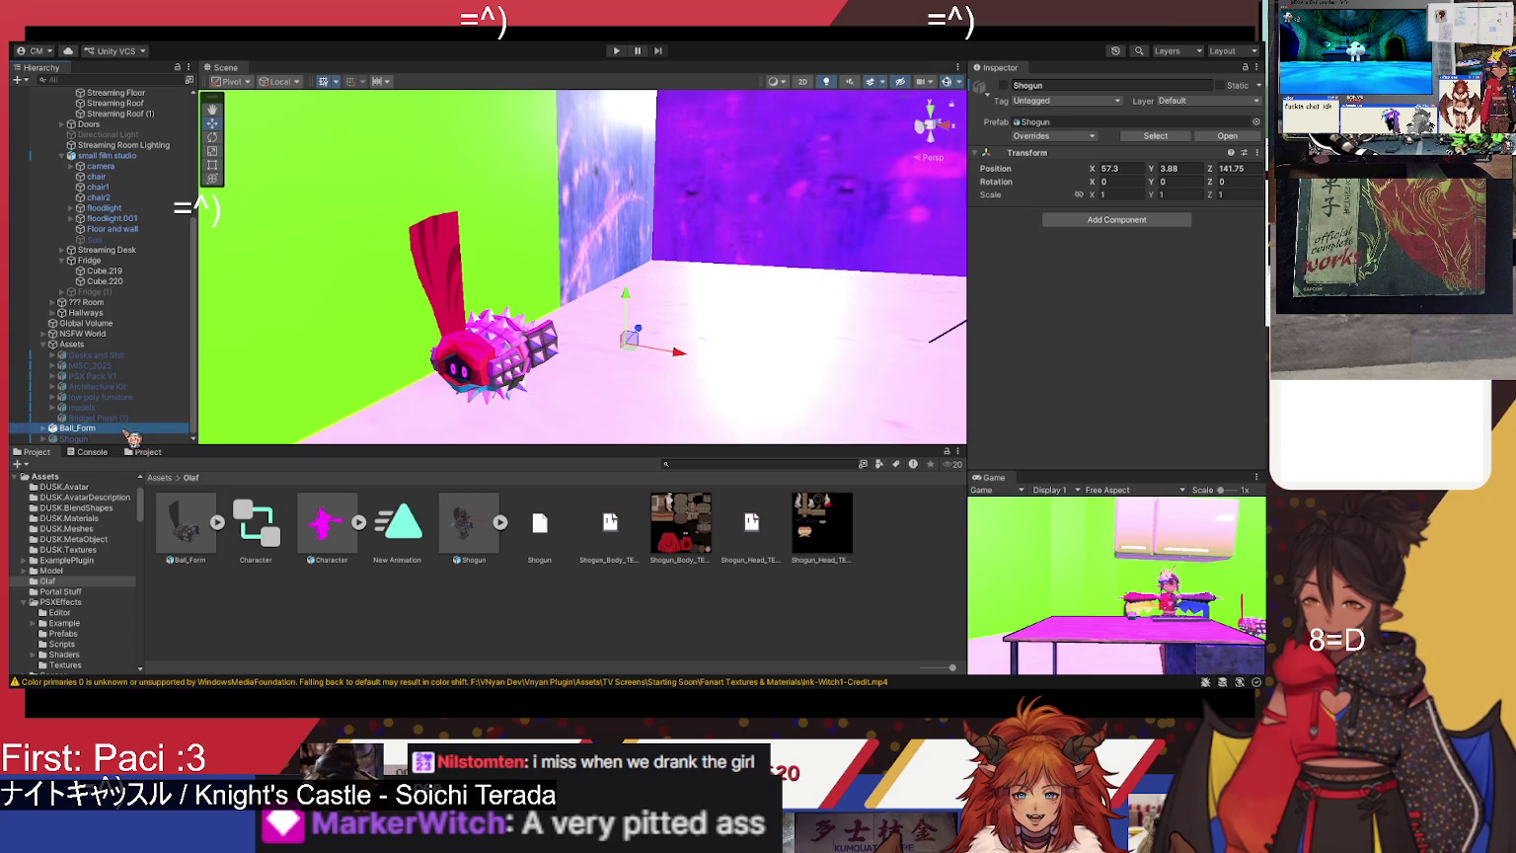
# - Raise Ball_Form to about 57.93, 5.85 and set its Y rotation to 270
pyautogui.moveTo(546, 373)
pyautogui.mouseDown()
pyautogui.moveTo(632, 419)
pyautogui.moveTo(686, 252)
pyautogui.mouseUp()
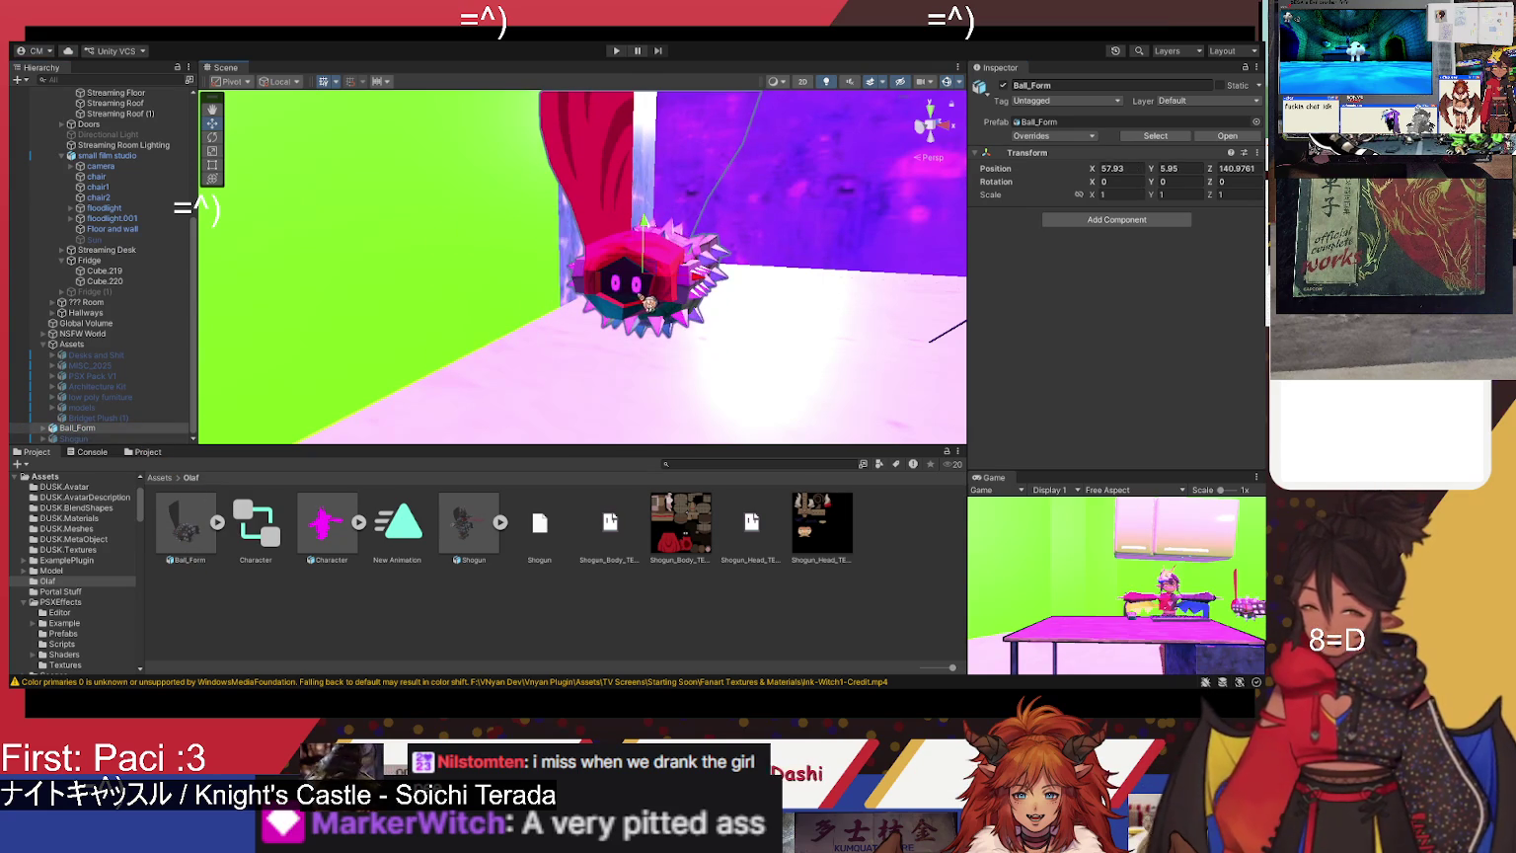
pyautogui.click(1176, 182)
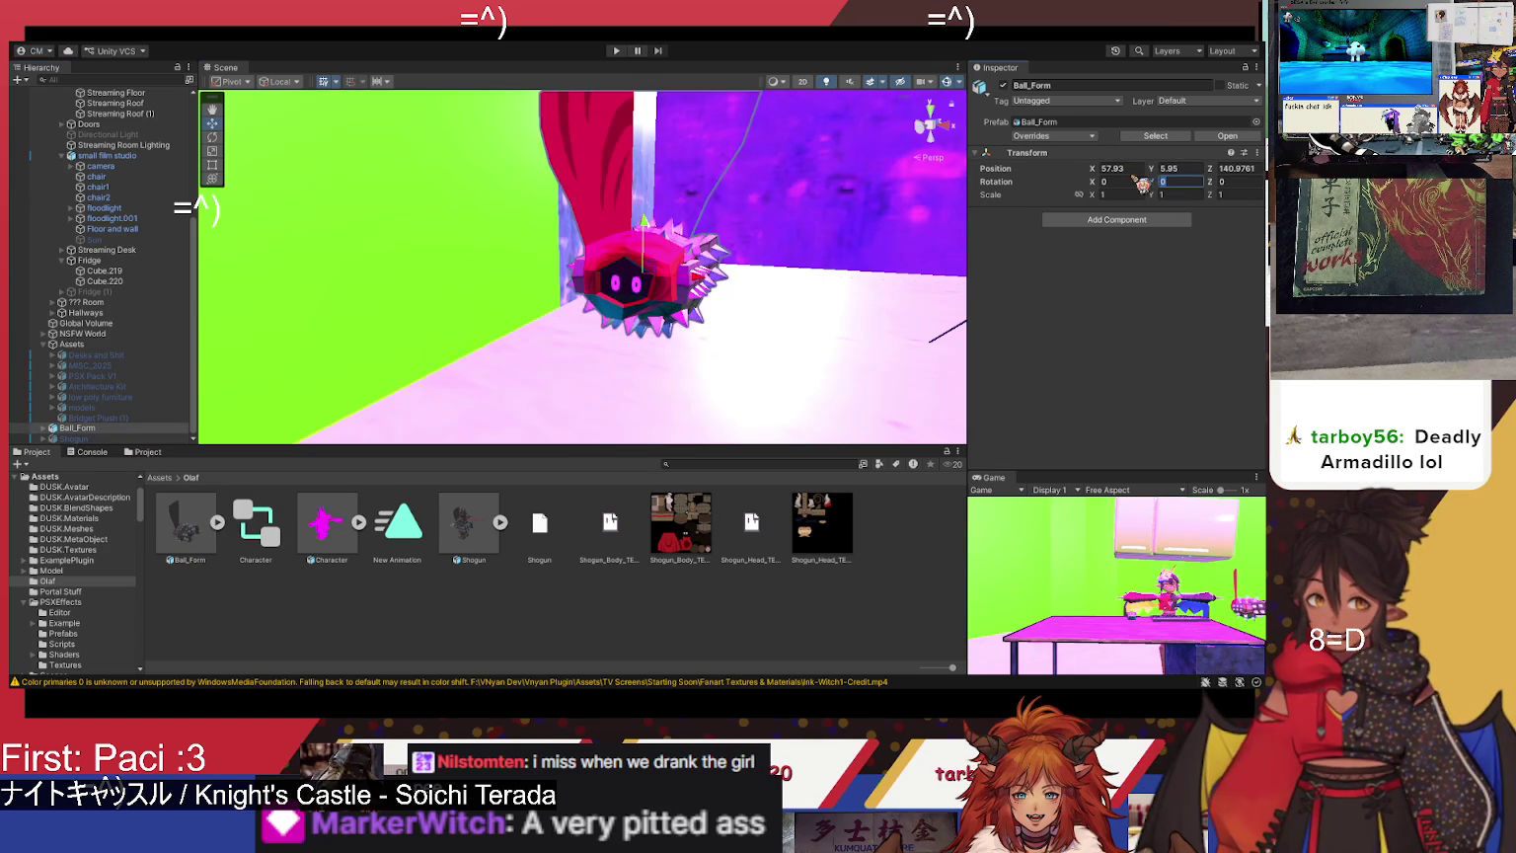
pyautogui.write('90')
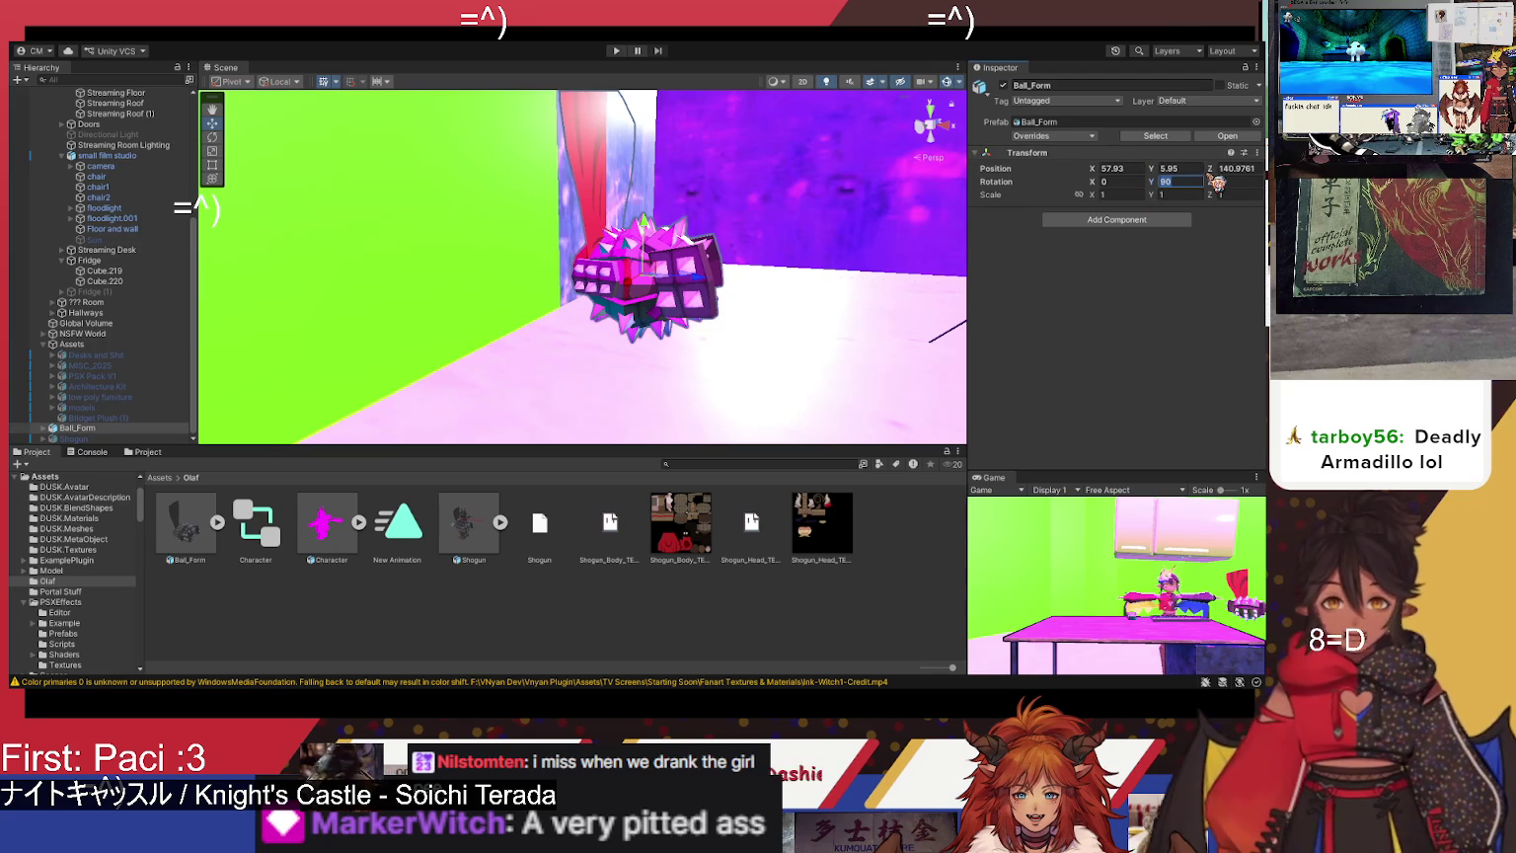
pyautogui.write('180')
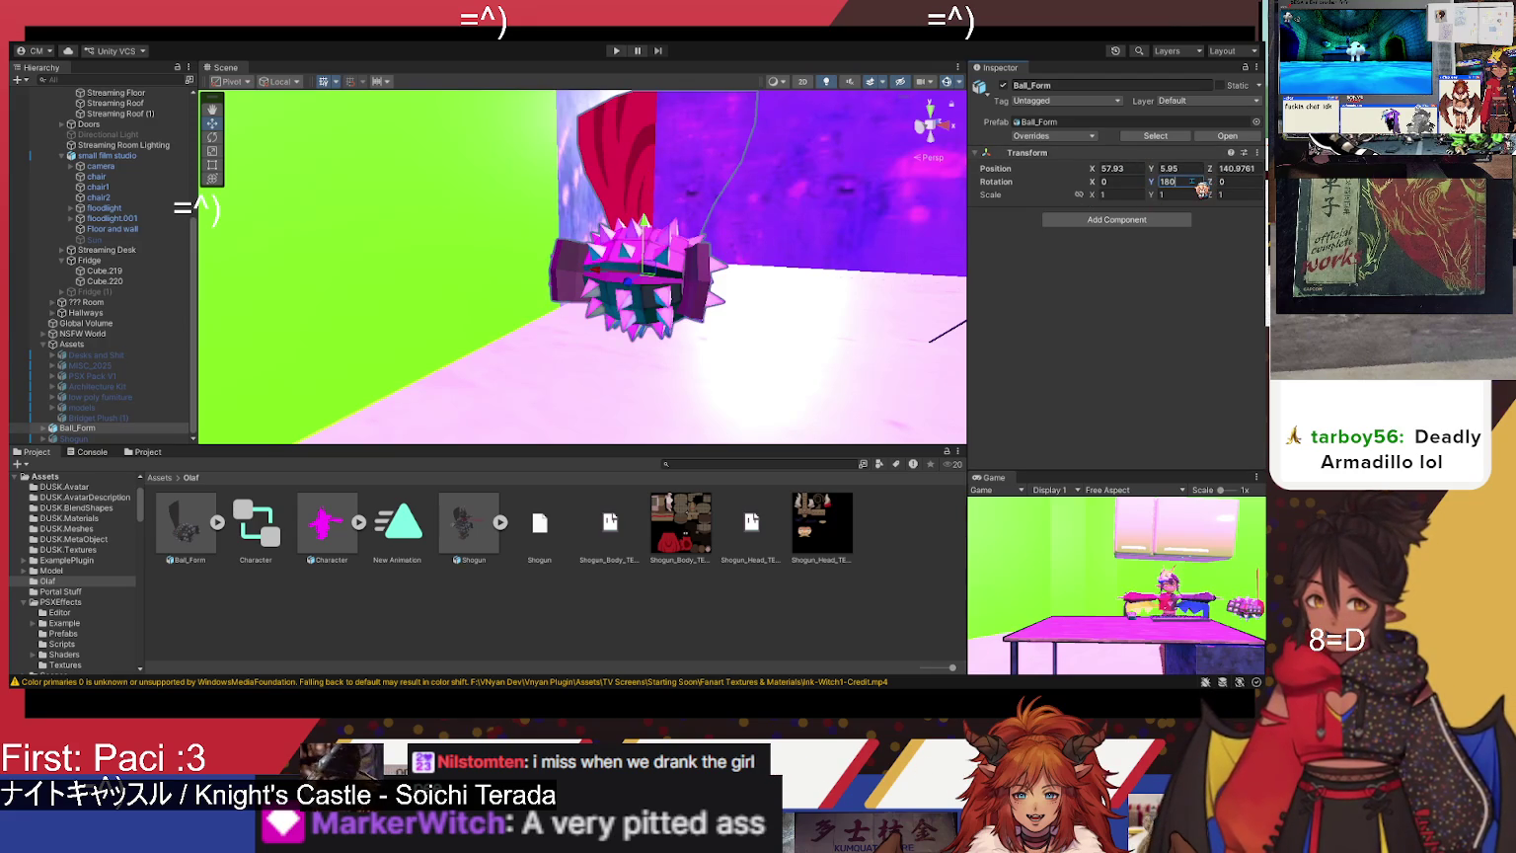
pyautogui.write('270')
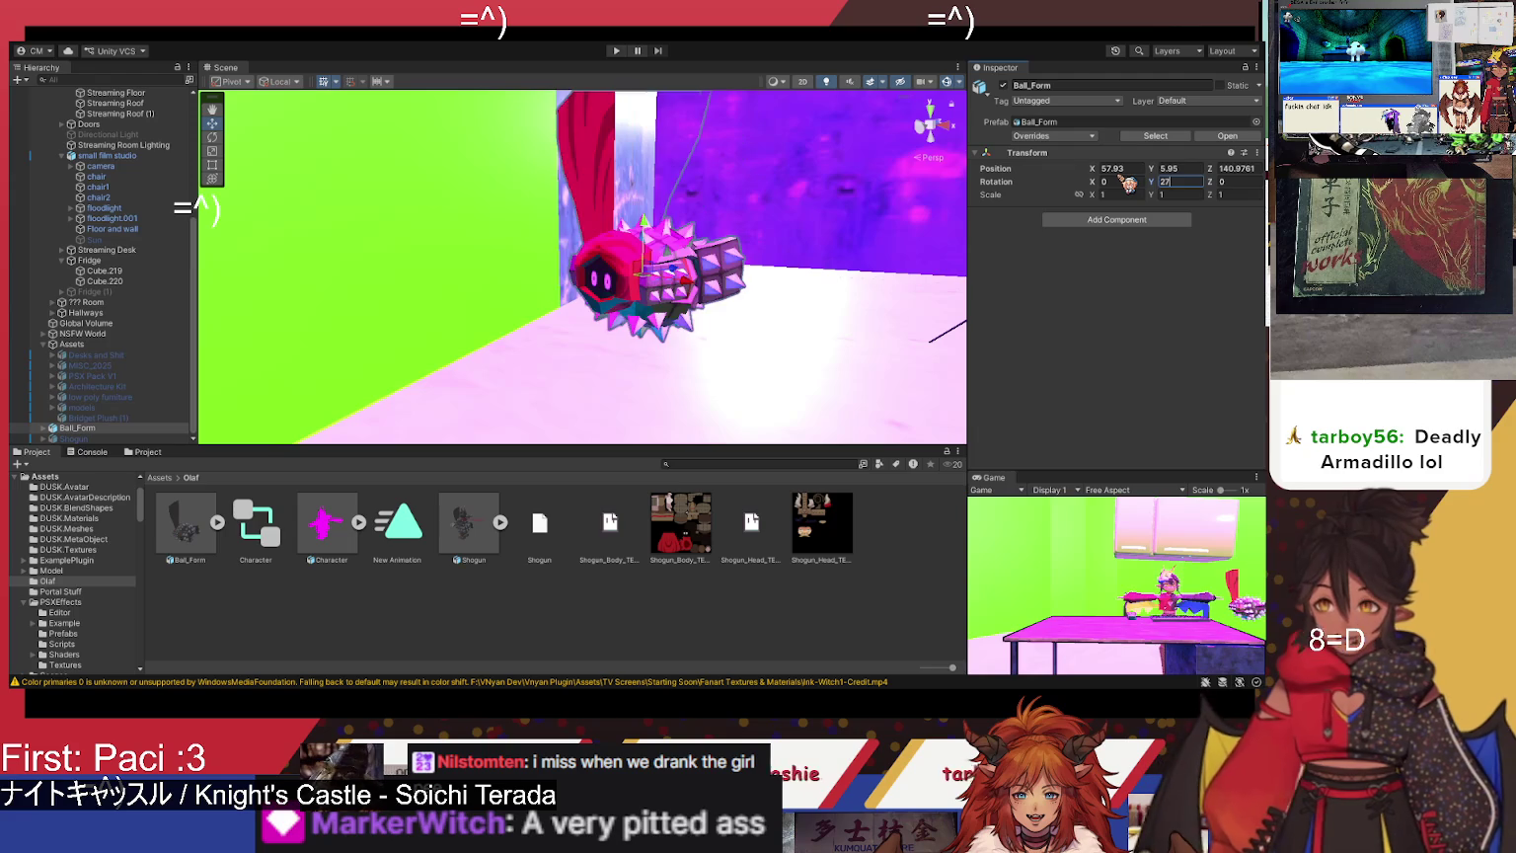
pyautogui.moveTo(729, 296)
pyautogui.mouseDown()
pyautogui.moveTo(504, 316)
pyautogui.moveTo(460, 369)
pyautogui.moveTo(332, 321)
pyautogui.moveTo(500, 352)
pyautogui.mouseUp()
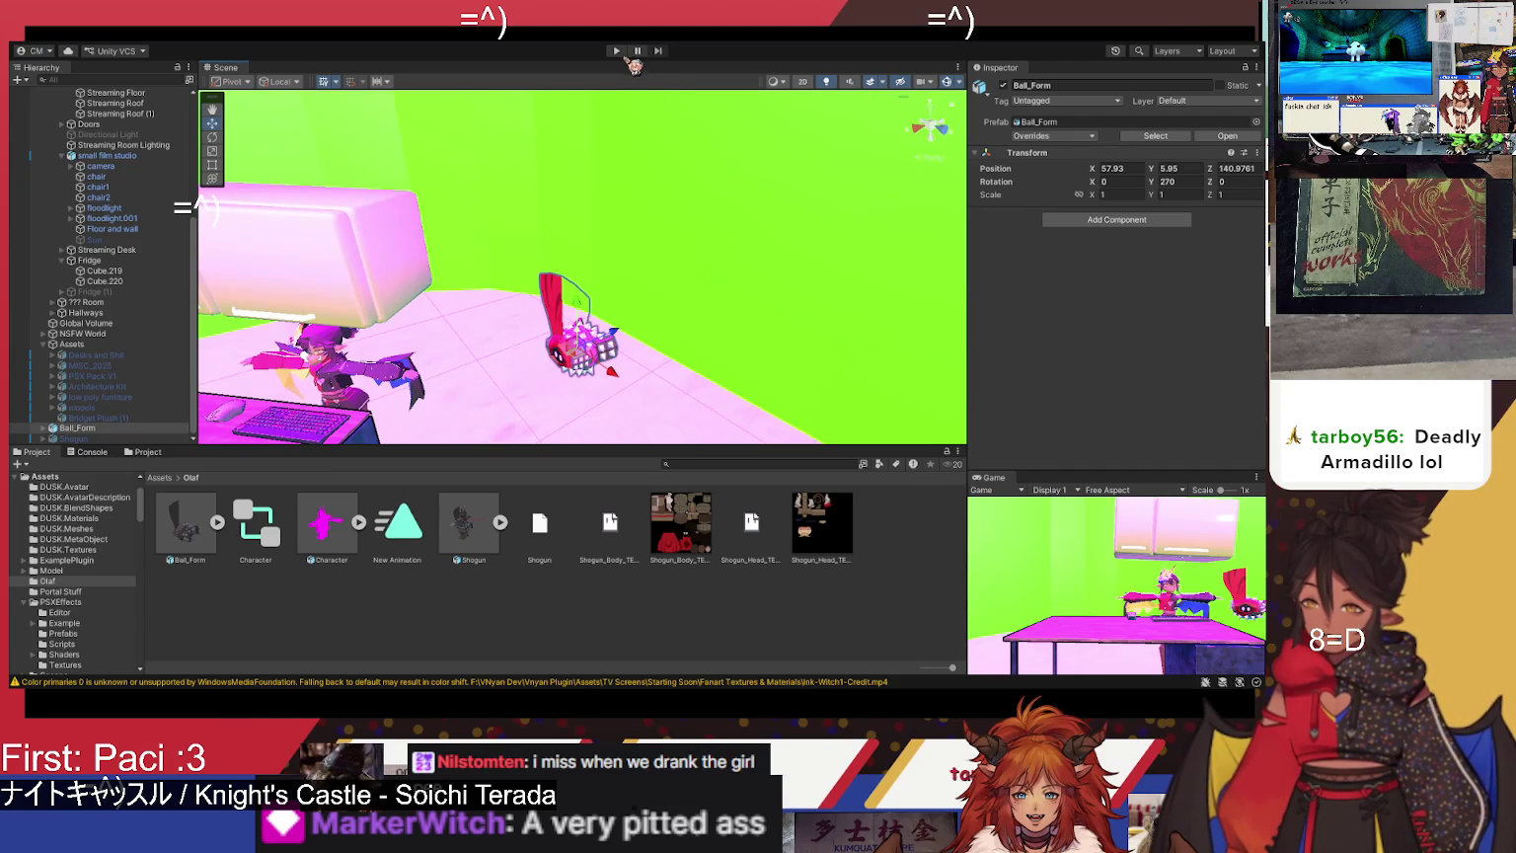
# - Test-run the scene, then lift Ball_Form higher to Y 8.77
pyautogui.click(617, 51)
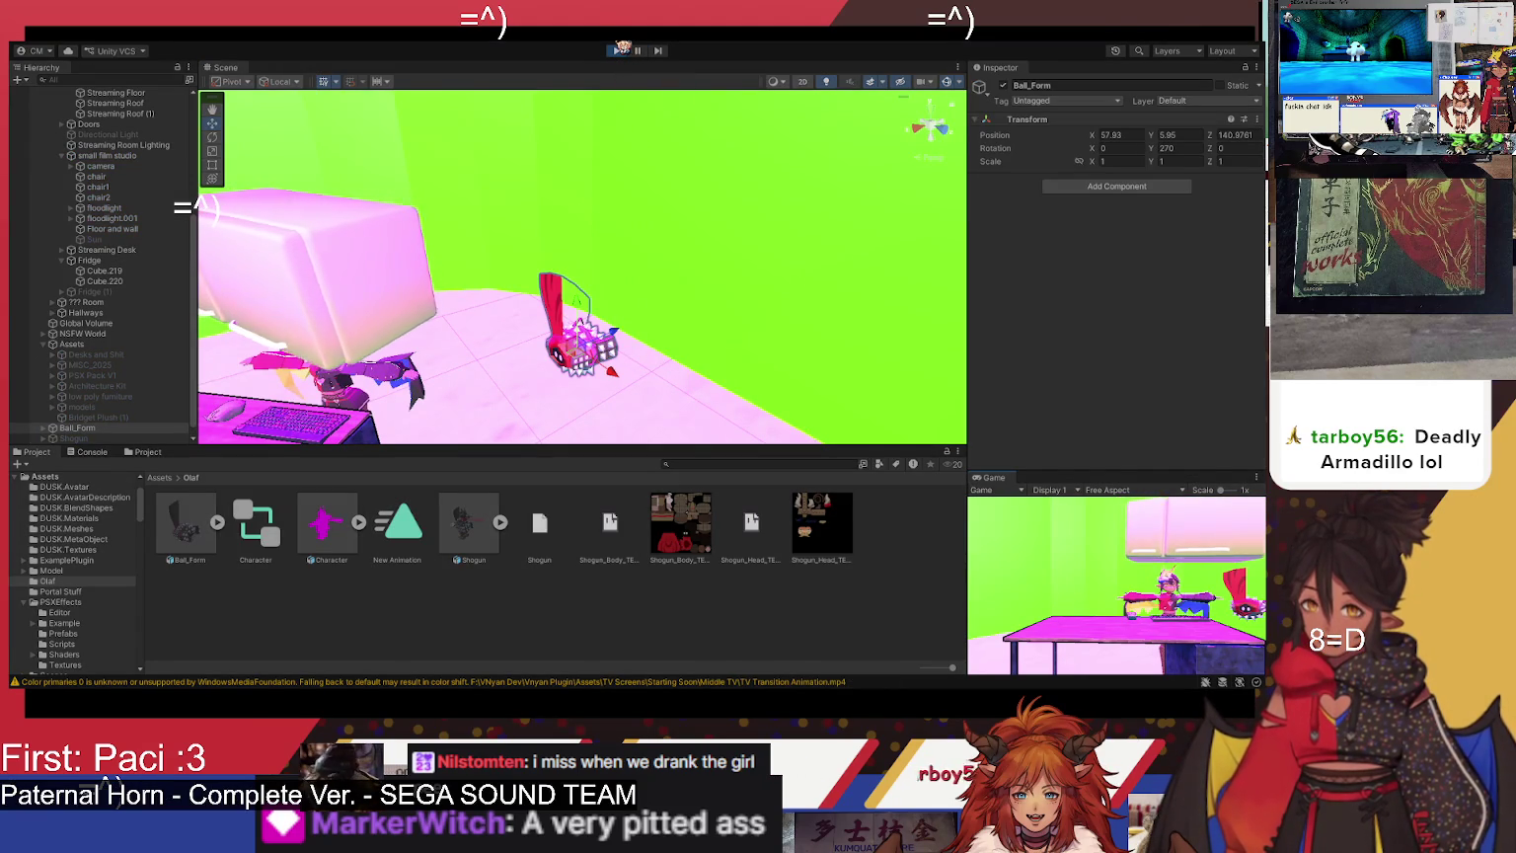
pyautogui.click(617, 51)
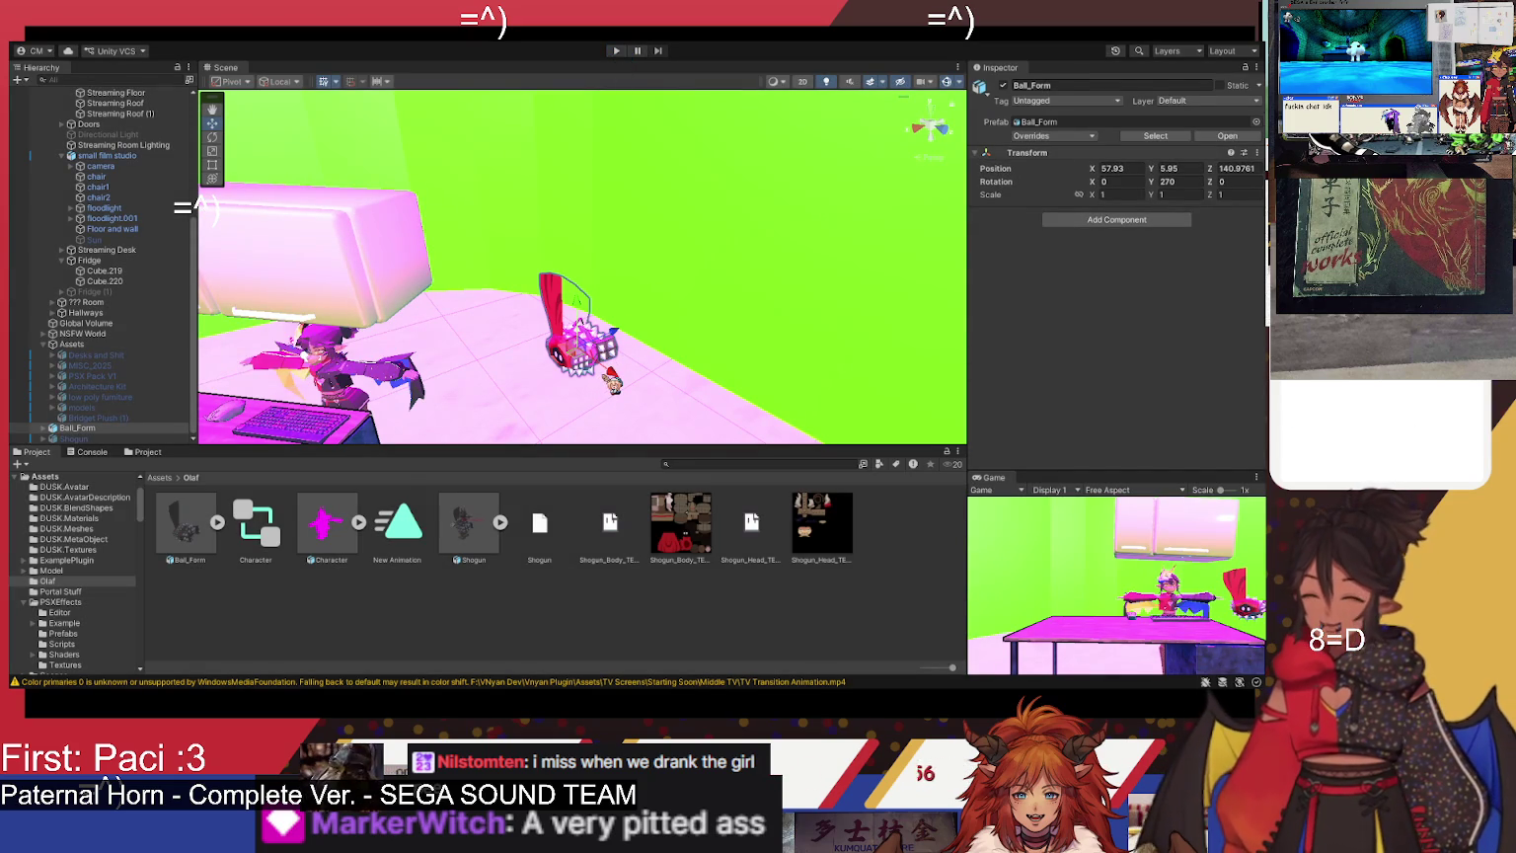
pyautogui.moveTo(591, 322)
pyautogui.mouseDown()
pyautogui.moveTo(573, 271)
pyautogui.moveTo(470, 300)
pyautogui.moveTo(450, 592)
pyautogui.moveTo(429, 630)
pyautogui.moveTo(446, 479)
pyautogui.moveTo(428, 389)
pyautogui.mouseUp()
pyautogui.scroll(-5, 553, 297)
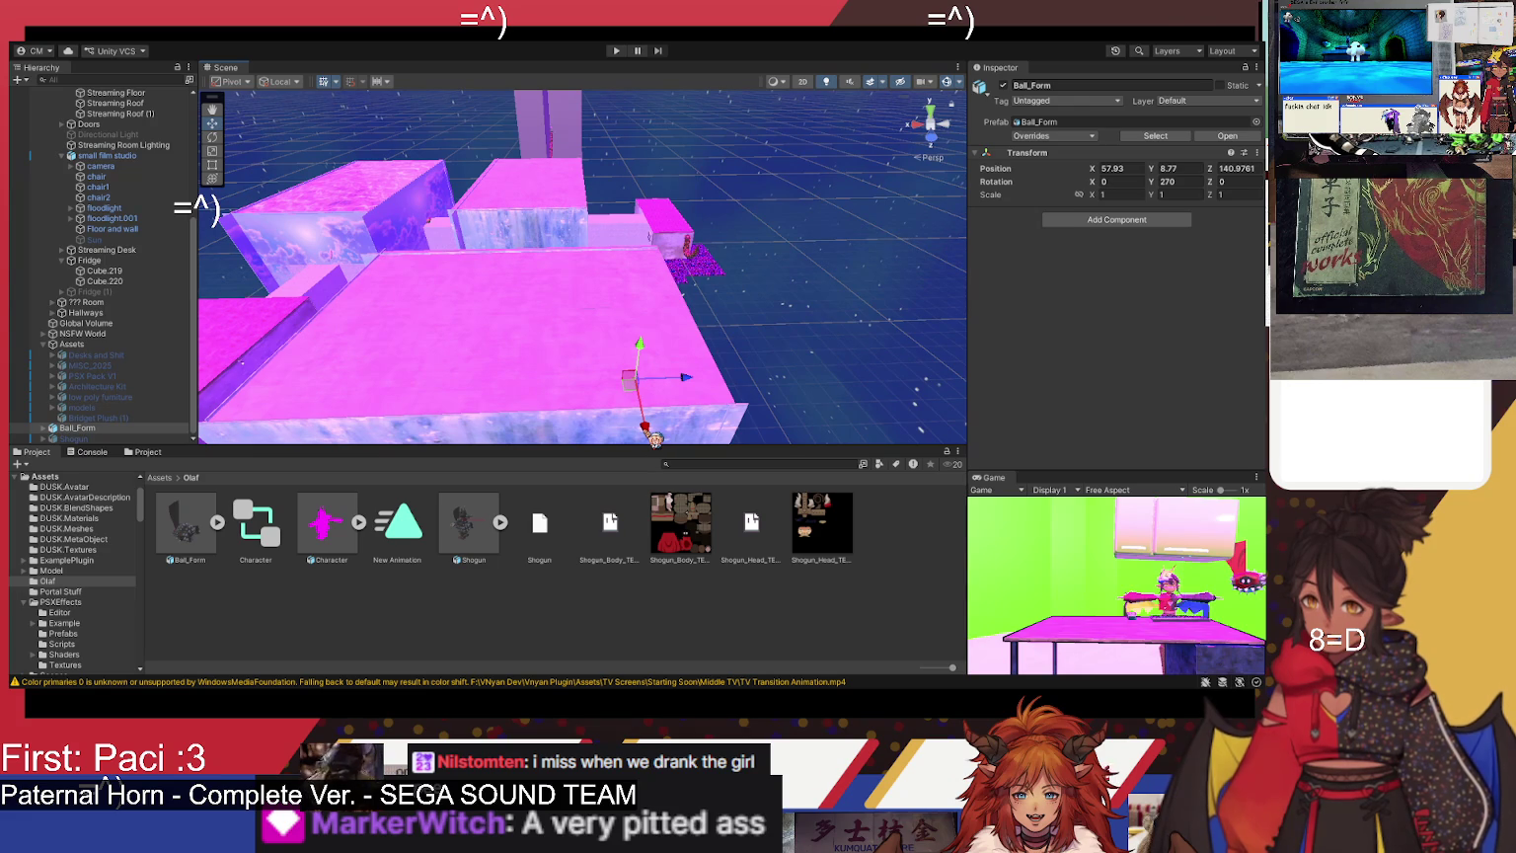
# - Move Ball_Form onto the floor grate at 10.41, -4.45, 5.8 and switch to the Rotate tool
pyautogui.moveTo(653, 437)
pyautogui.mouseDown()
pyautogui.moveTo(622, 304)
pyautogui.moveTo(663, 242)
pyautogui.moveTo(706, 247)
pyautogui.mouseUp()
pyautogui.press('f')
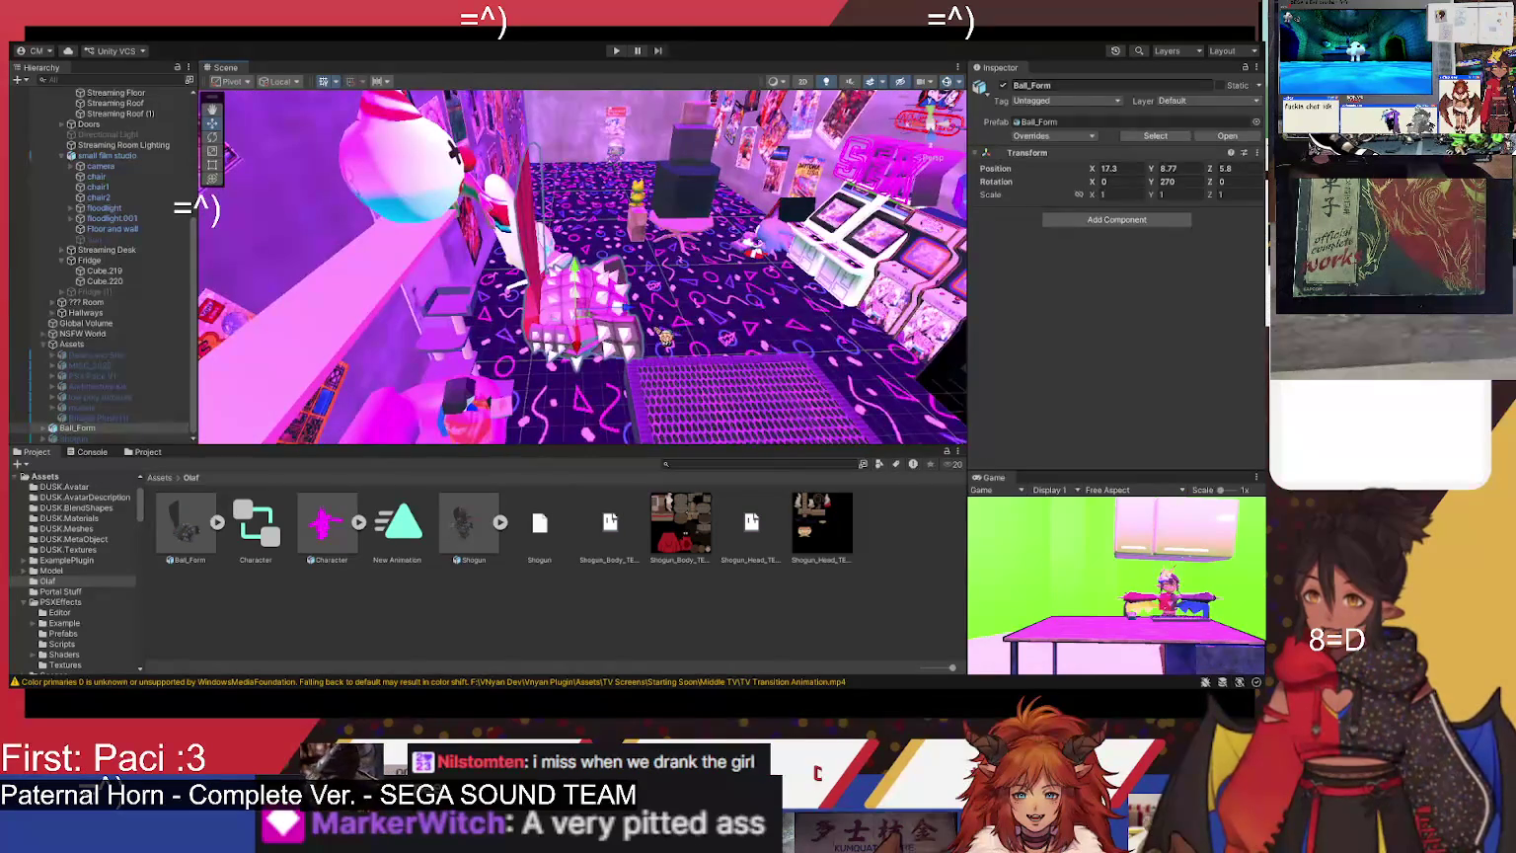
pyautogui.moveTo(624, 314)
pyautogui.mouseDown()
pyautogui.moveTo(738, 339)
pyautogui.moveTo(779, 321)
pyautogui.moveTo(783, 375)
pyautogui.moveTo(687, 570)
pyautogui.mouseUp()
pyautogui.press('f')
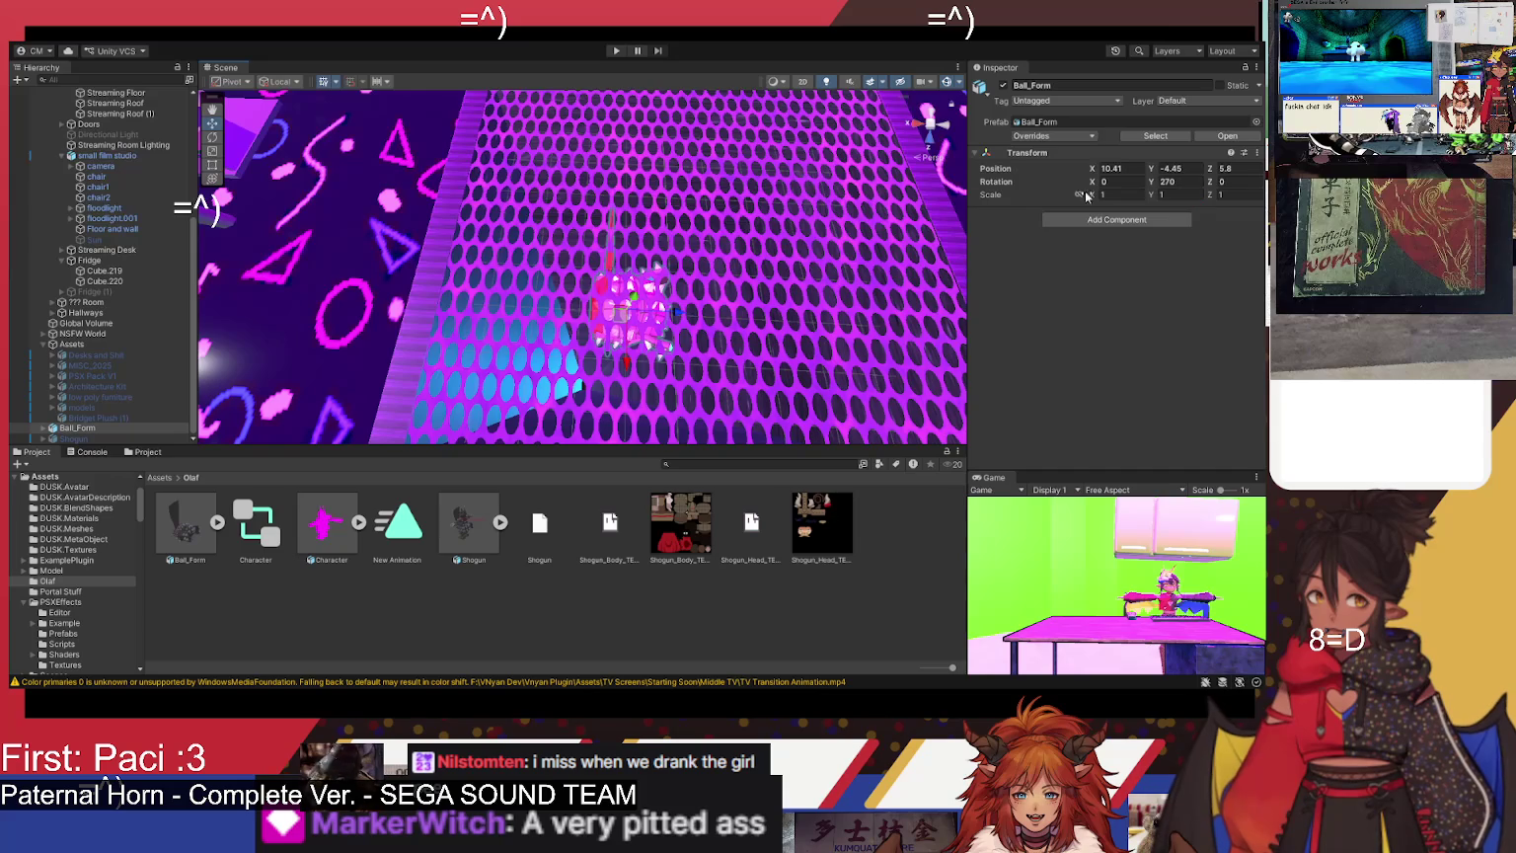
pyautogui.click(213, 137)
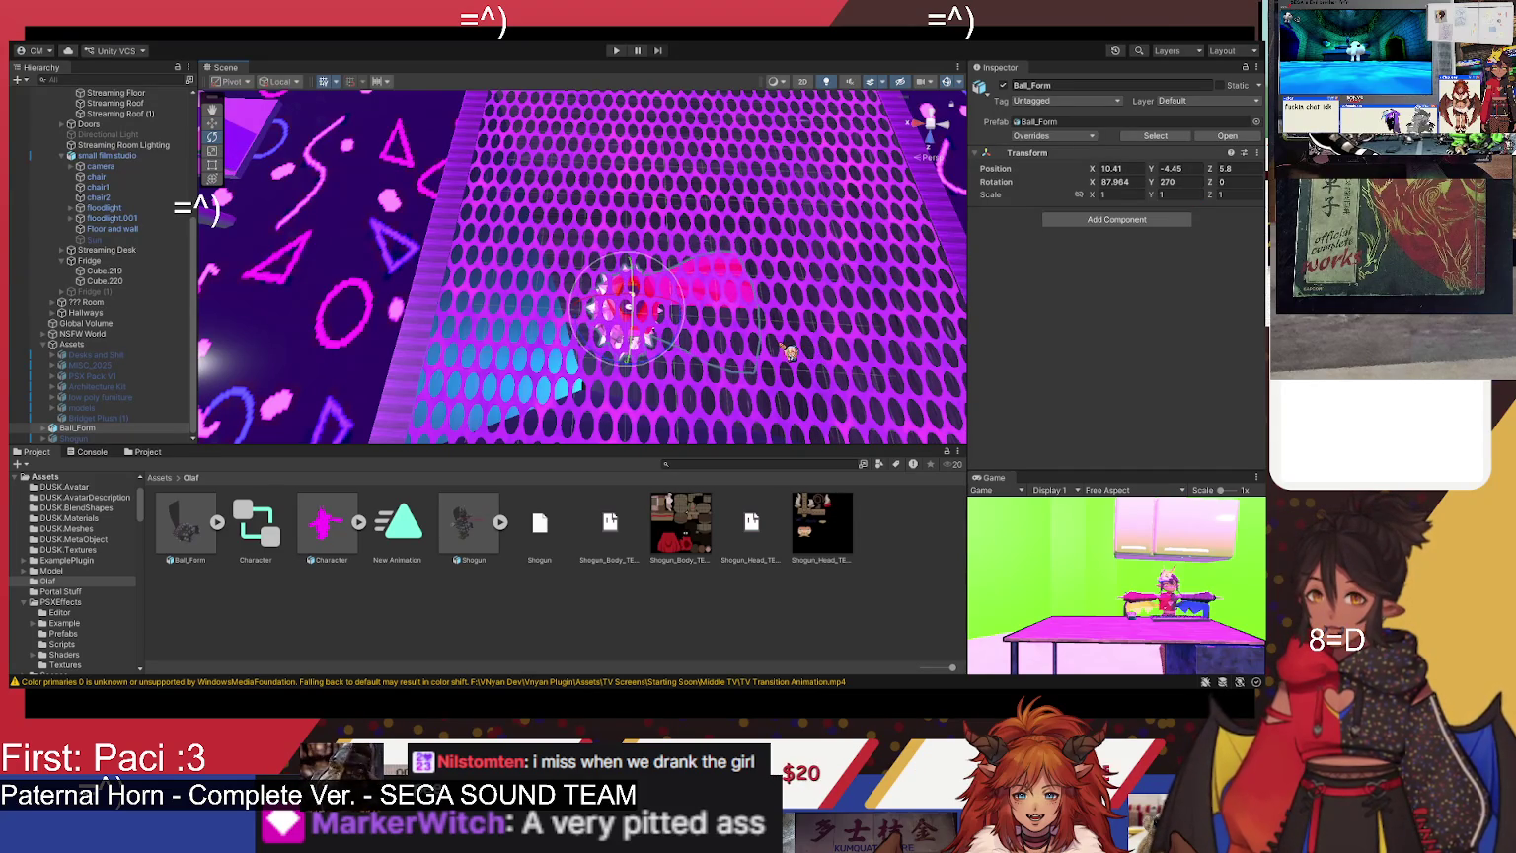
pyautogui.moveTo(632, 309); pyautogui.dragTo(648, 261)
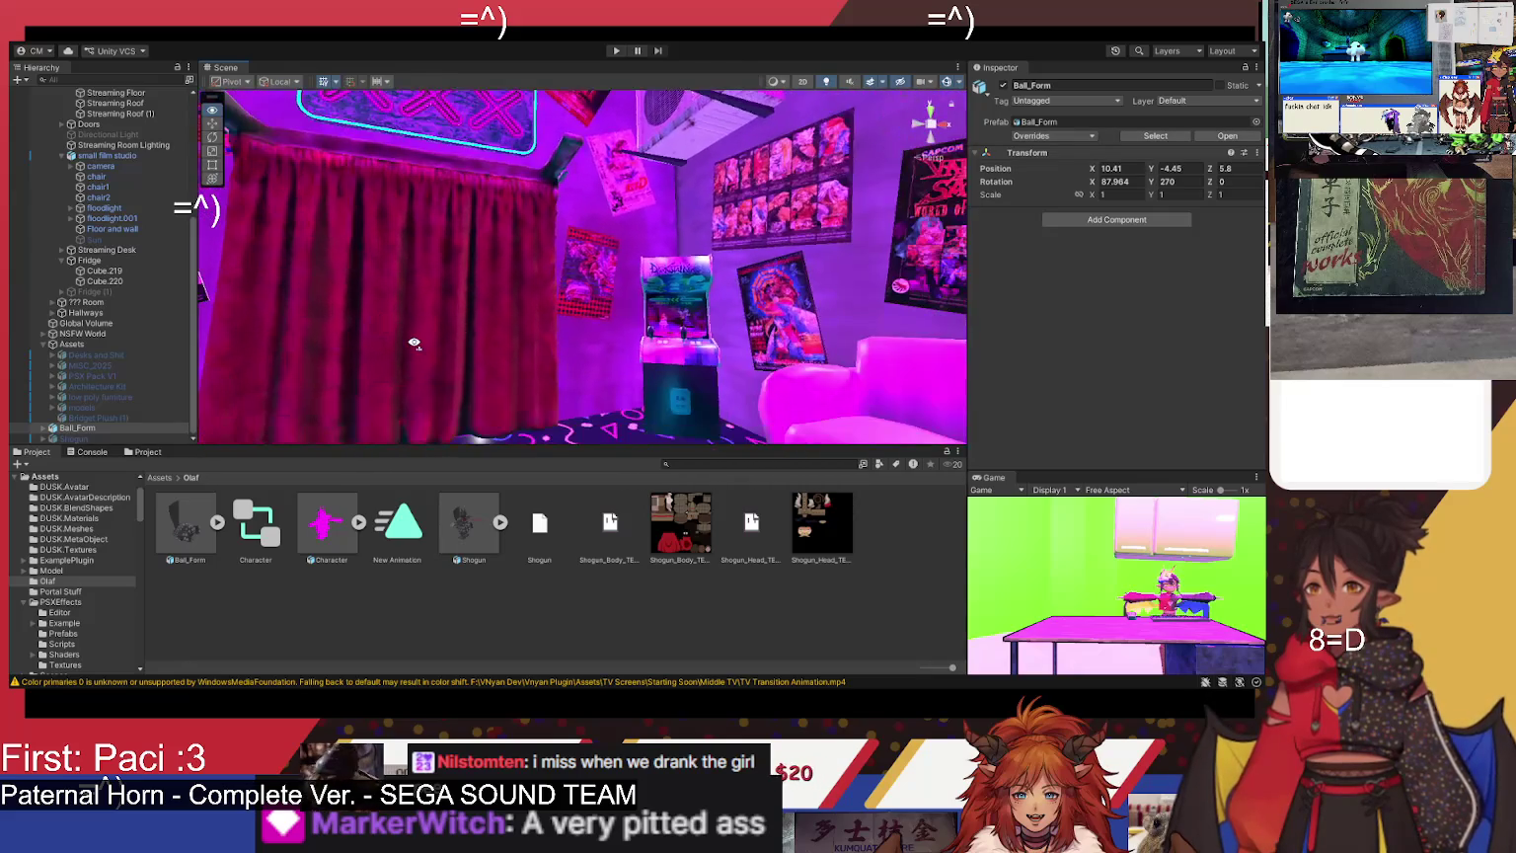
# - Rotate Ball_Form upright on the grate, setting Rotation Z to 90
pyautogui.moveTo(412, 365)
pyautogui.mouseDown()
pyautogui.moveTo(592, 415)
pyautogui.moveTo(691, 464)
pyautogui.moveTo(676, 481)
pyautogui.moveTo(569, 491)
pyautogui.moveTo(506, 465)
pyautogui.moveTo(521, 451)
pyautogui.mouseUp()
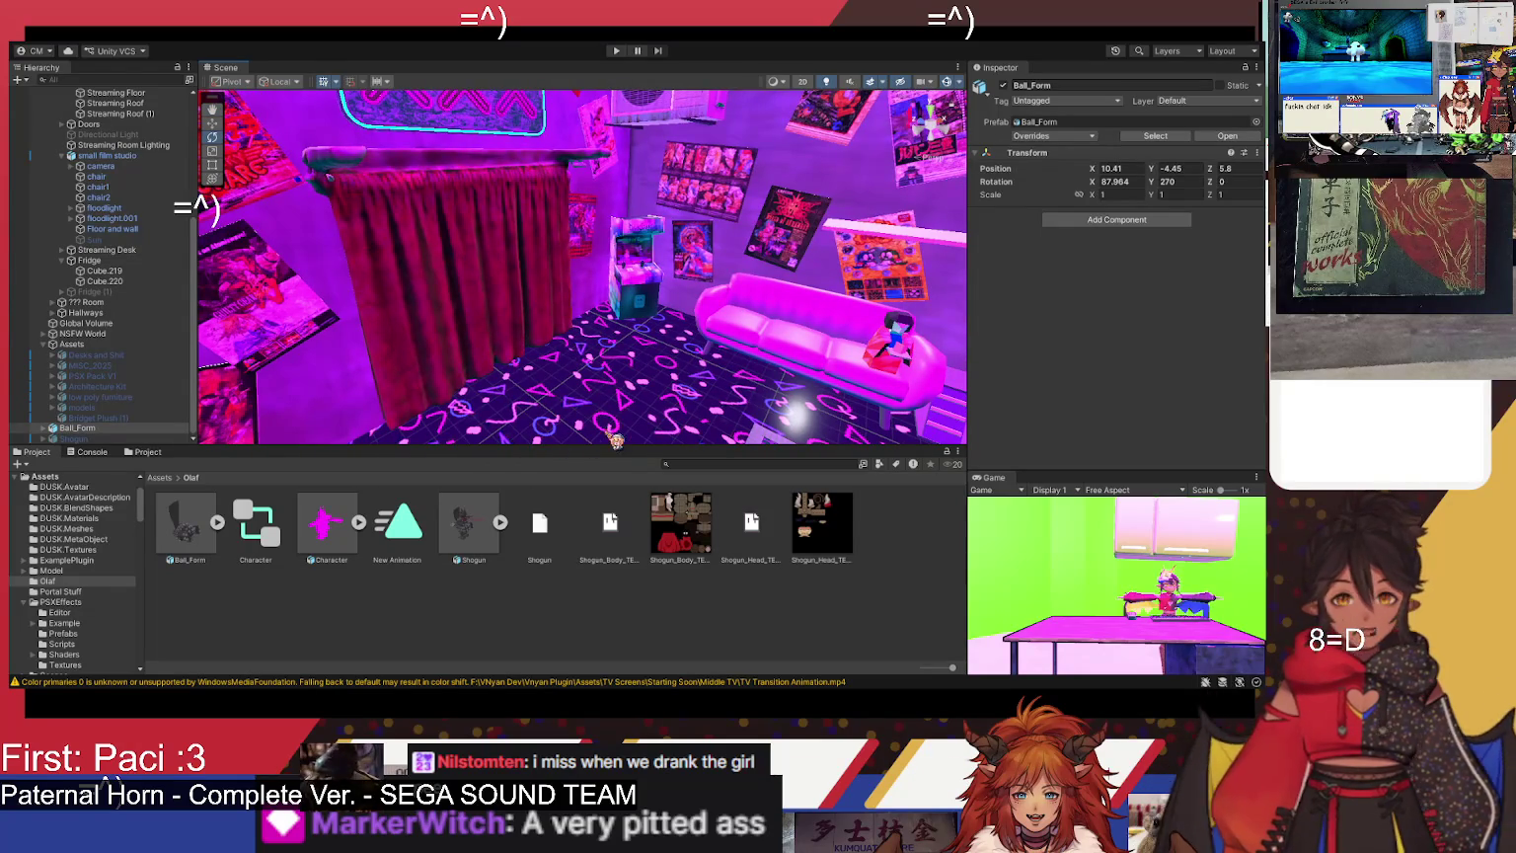
pyautogui.press('f')
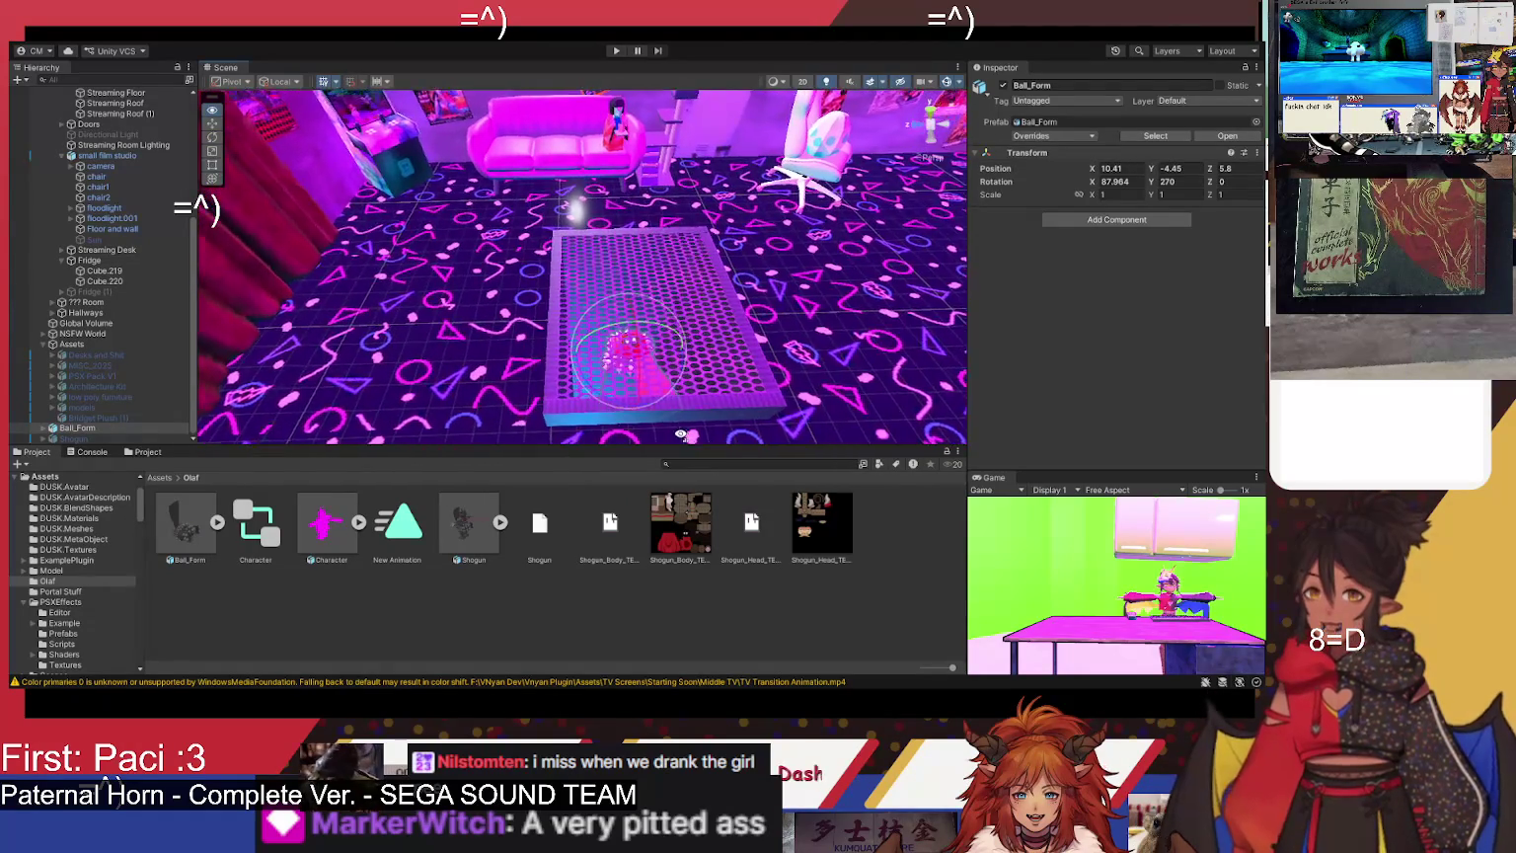
pyautogui.press('f')
pyautogui.scroll(5, 592, 296)
pyautogui.moveTo(593, 296)
pyautogui.mouseDown()
pyautogui.moveTo(651, 347)
pyautogui.moveTo(668, 319)
pyautogui.mouseUp()
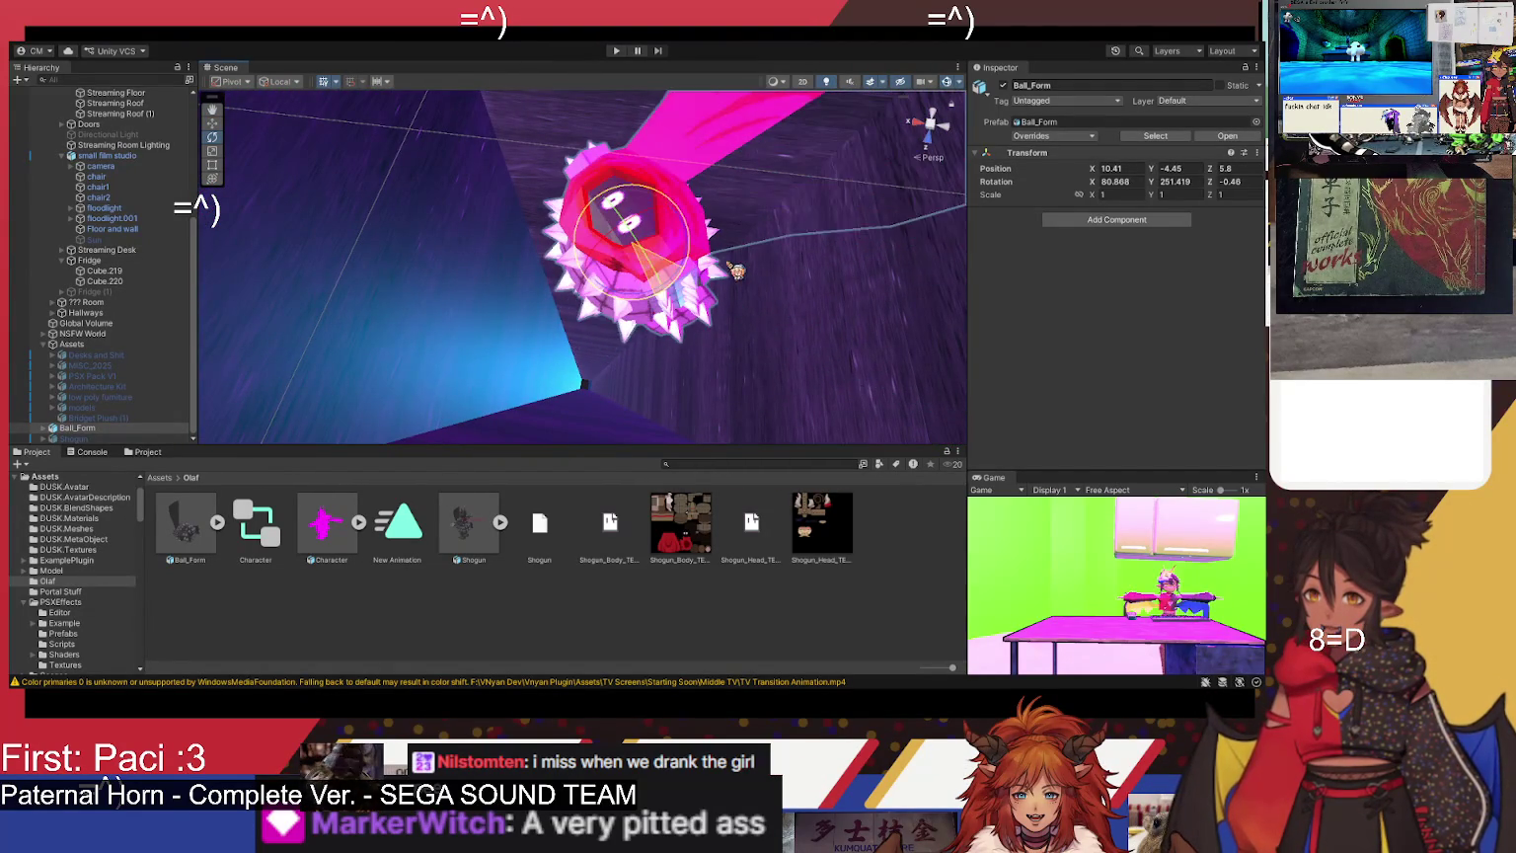
pyautogui.moveTo(659, 297)
pyautogui.mouseDown()
pyautogui.moveTo(888, 394)
pyautogui.moveTo(829, 316)
pyautogui.moveTo(805, 235)
pyautogui.mouseUp()
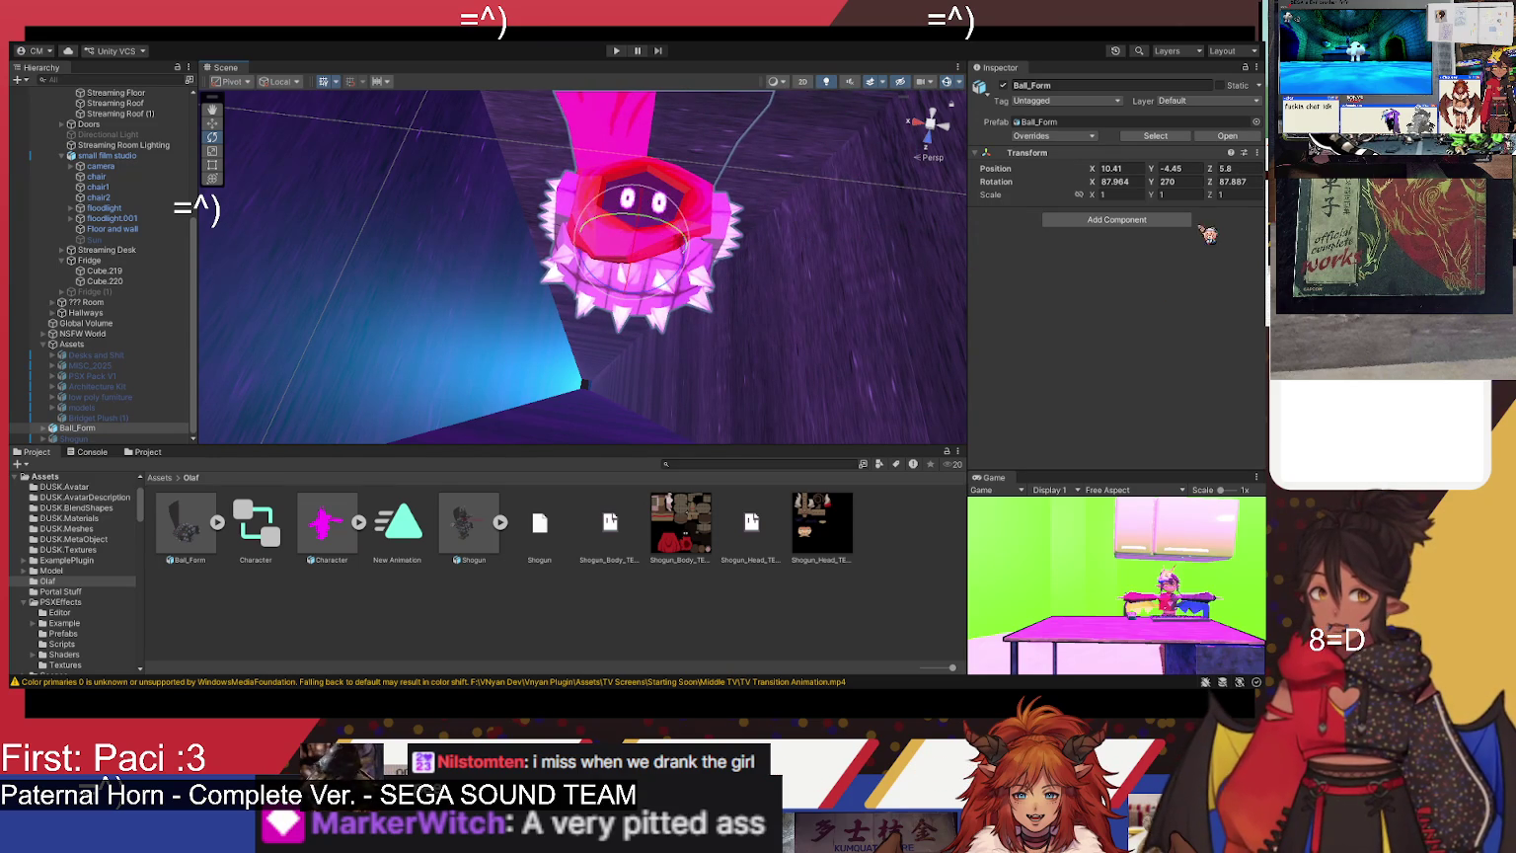
pyautogui.click(1243, 181)
pyautogui.write('90')
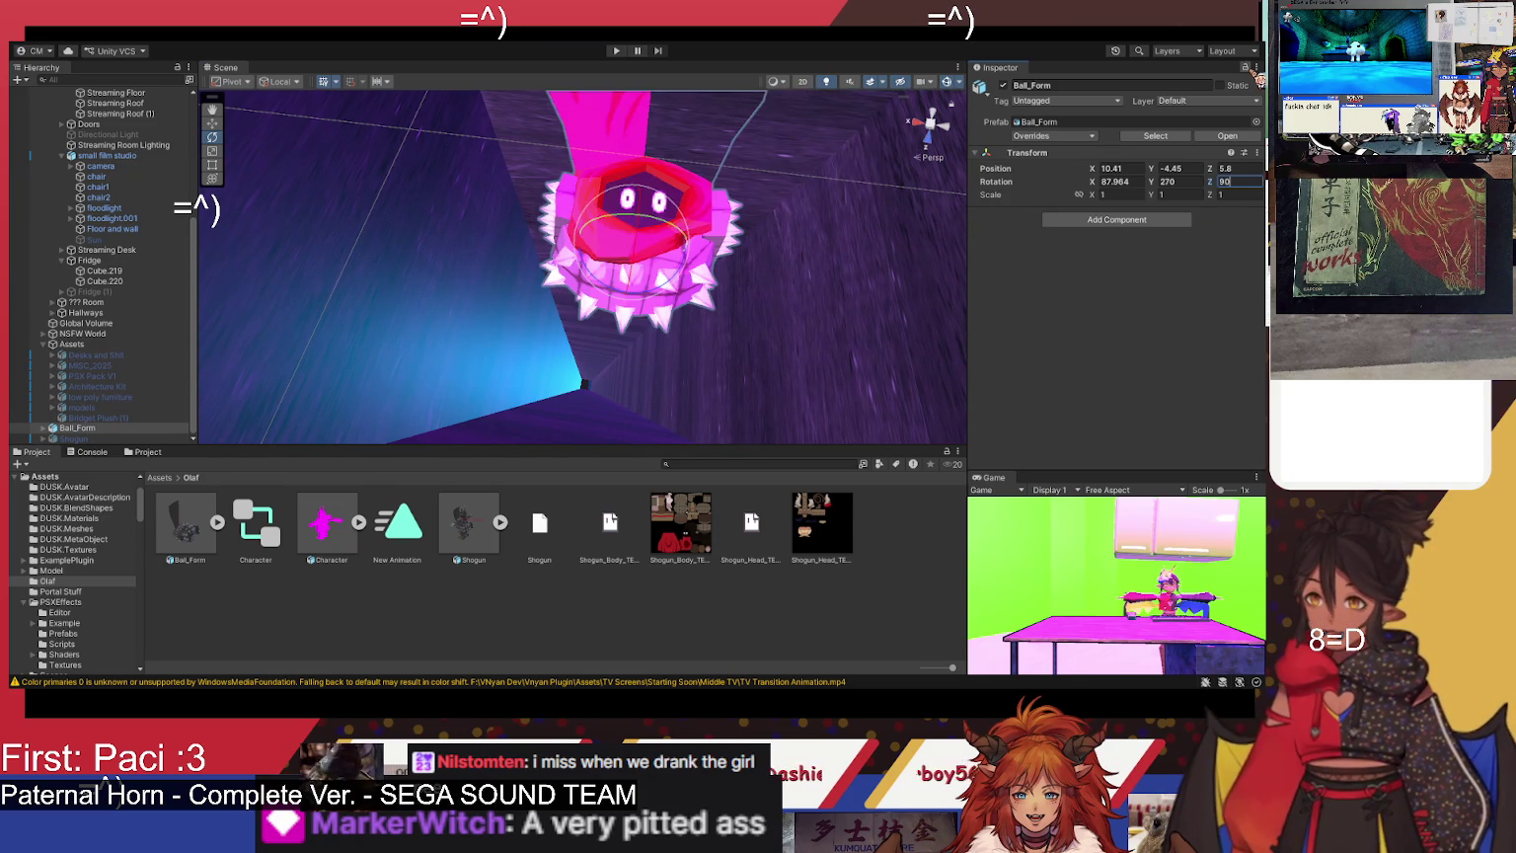
pyautogui.press('Return')
# - Orbit out across the room to the film studio and collapse the small film studio group
pyautogui.press('f')
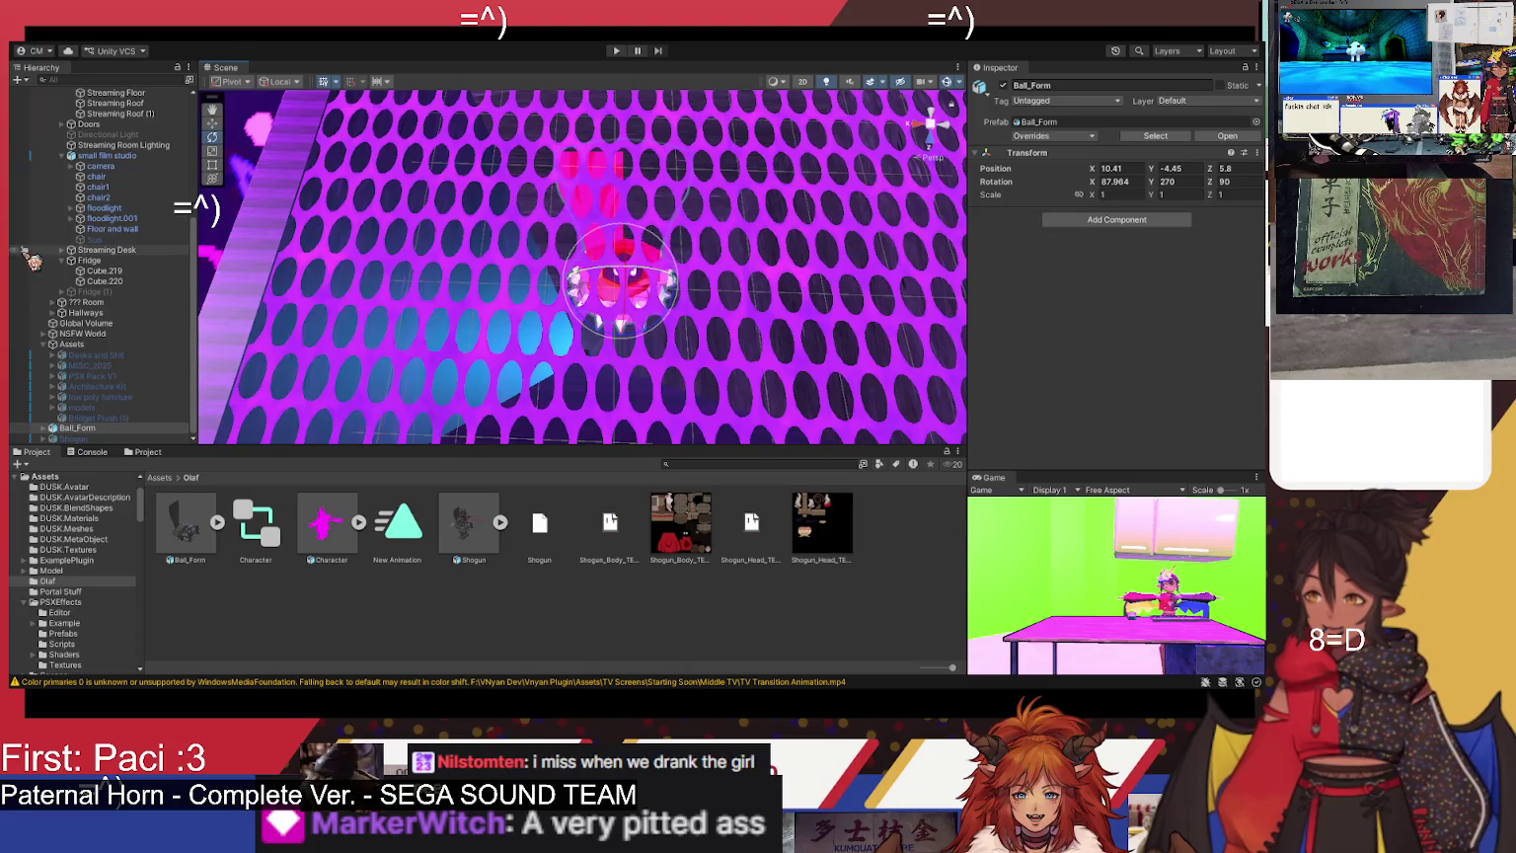
pyautogui.scroll(5, 643, 309)
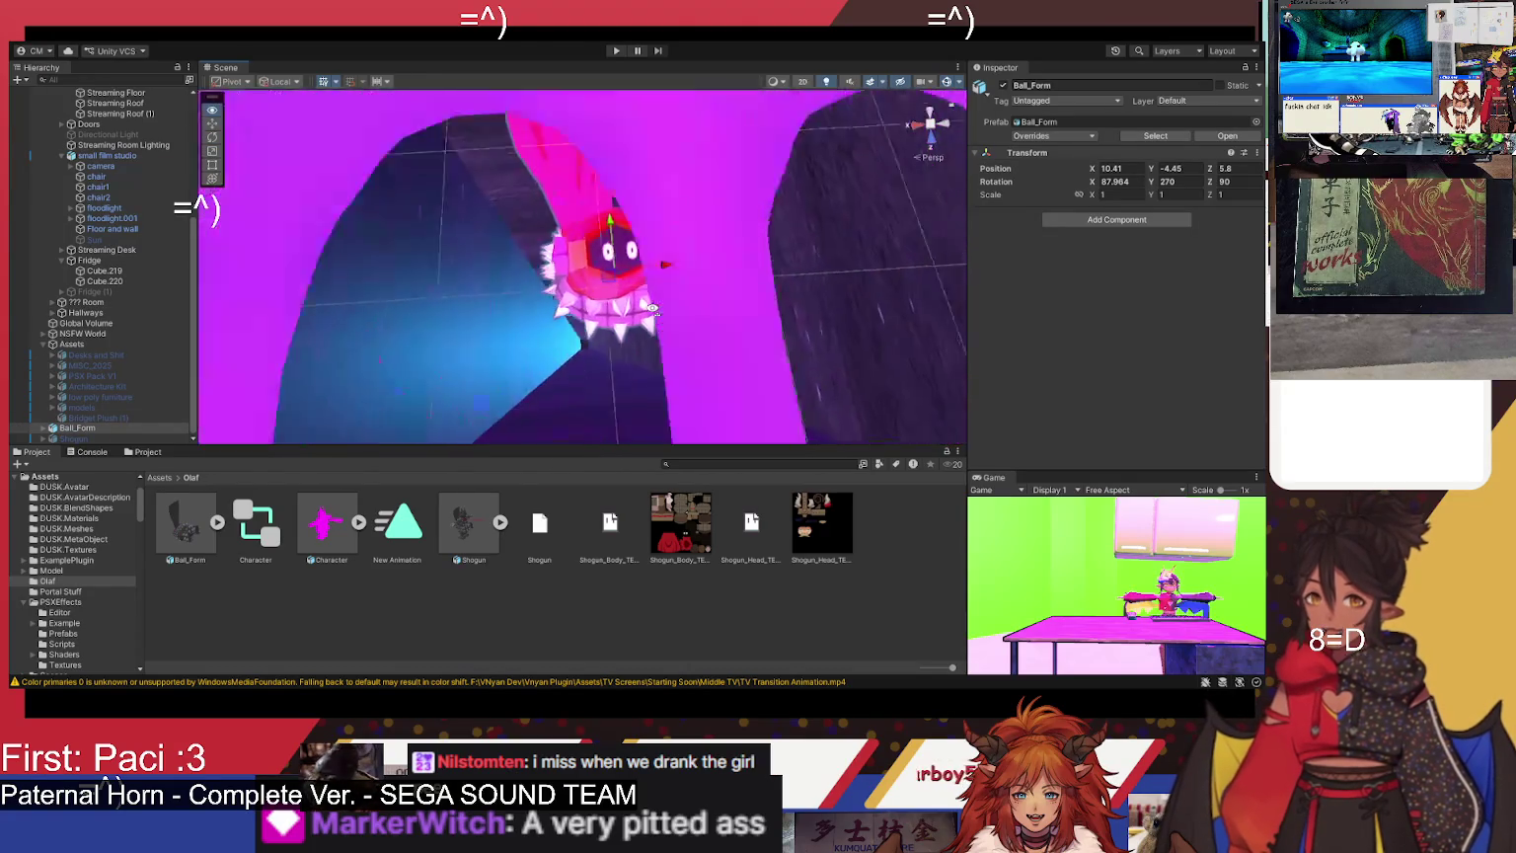
pyautogui.scroll(-5, 606, 331)
pyautogui.moveTo(606, 331); pyautogui.dragTo(639, 310)
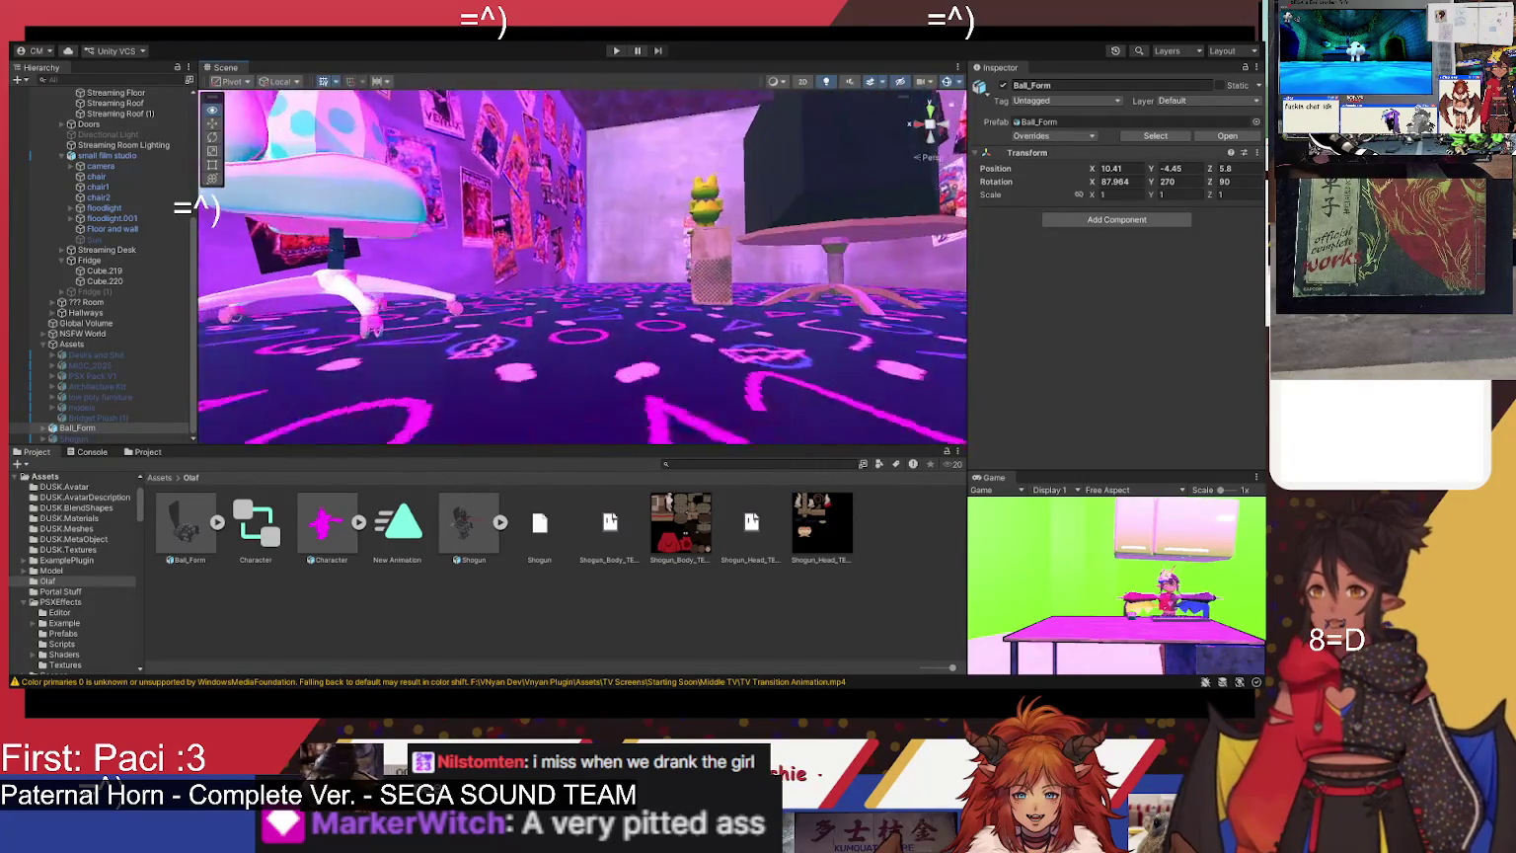
pyautogui.moveTo(629, 542); pyautogui.dragTo(669, 372)
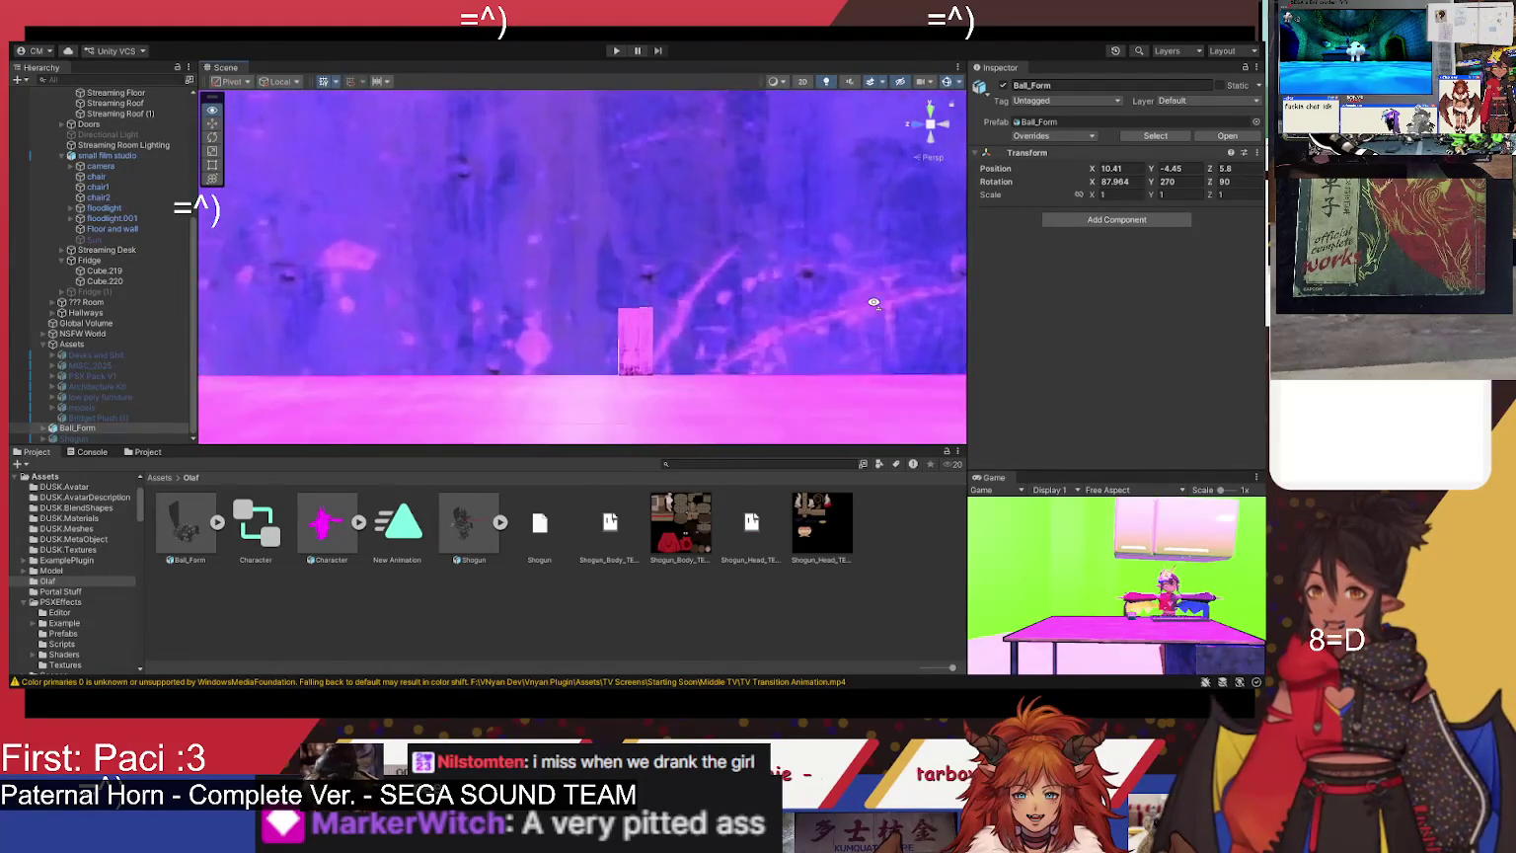
pyautogui.press('f')
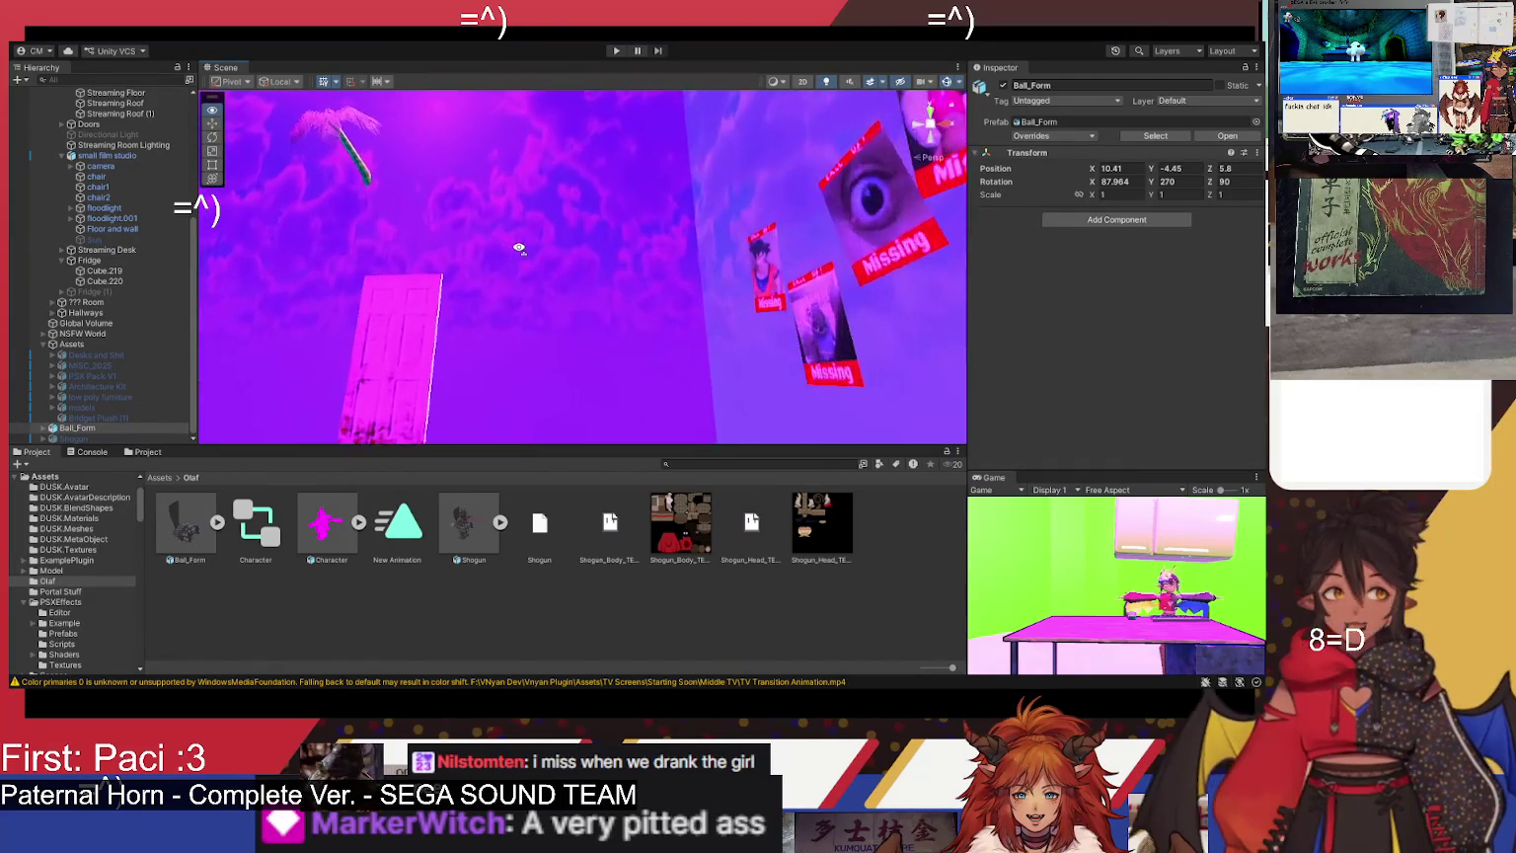
pyautogui.moveTo(499, 265); pyautogui.dragTo(474, 303)
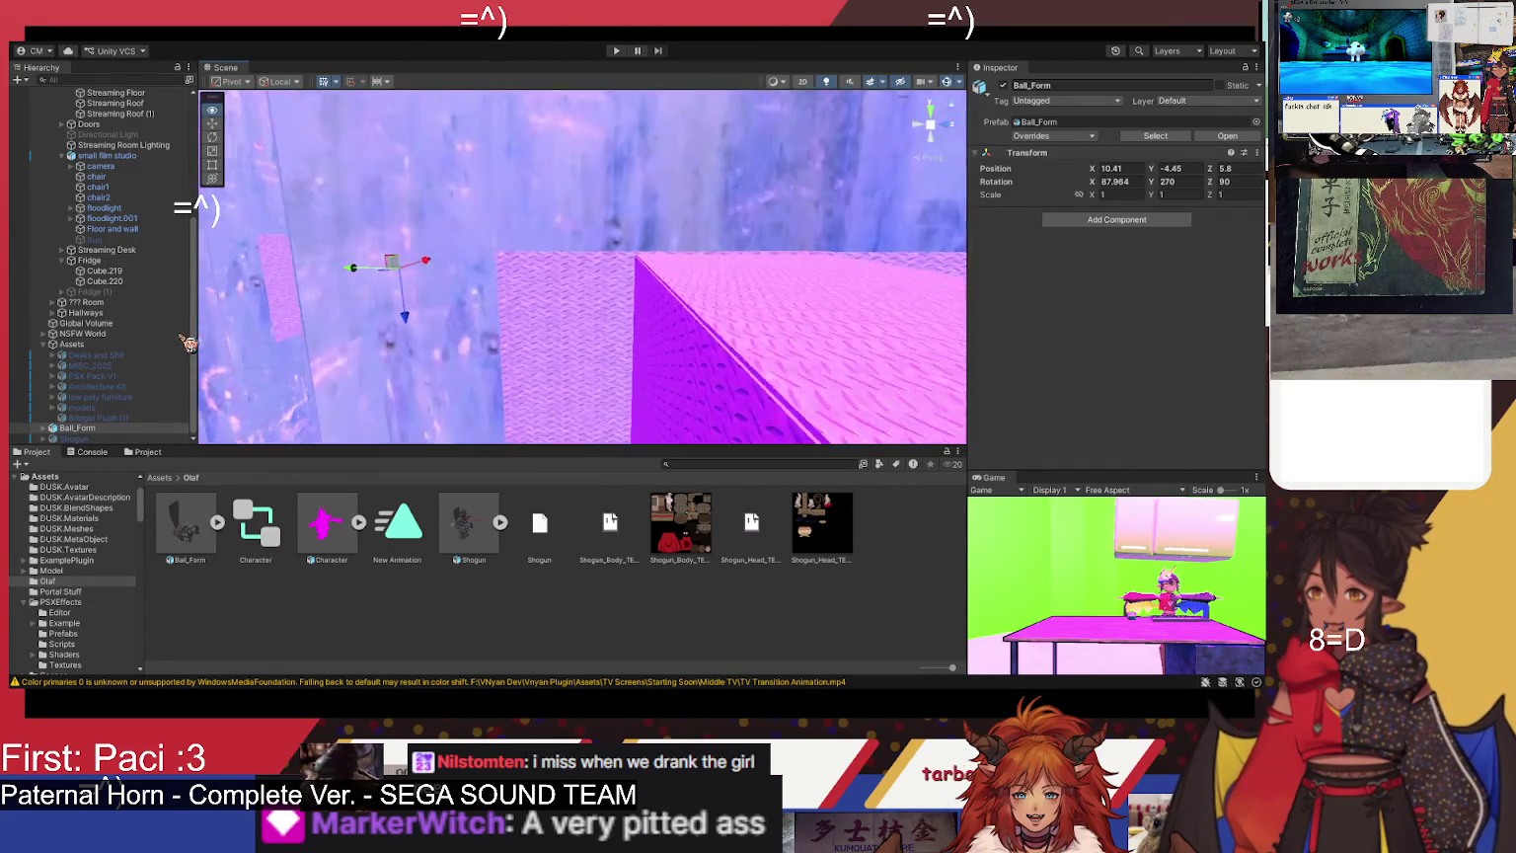
pyautogui.moveTo(188, 316); pyautogui.dragTo(205, 316)
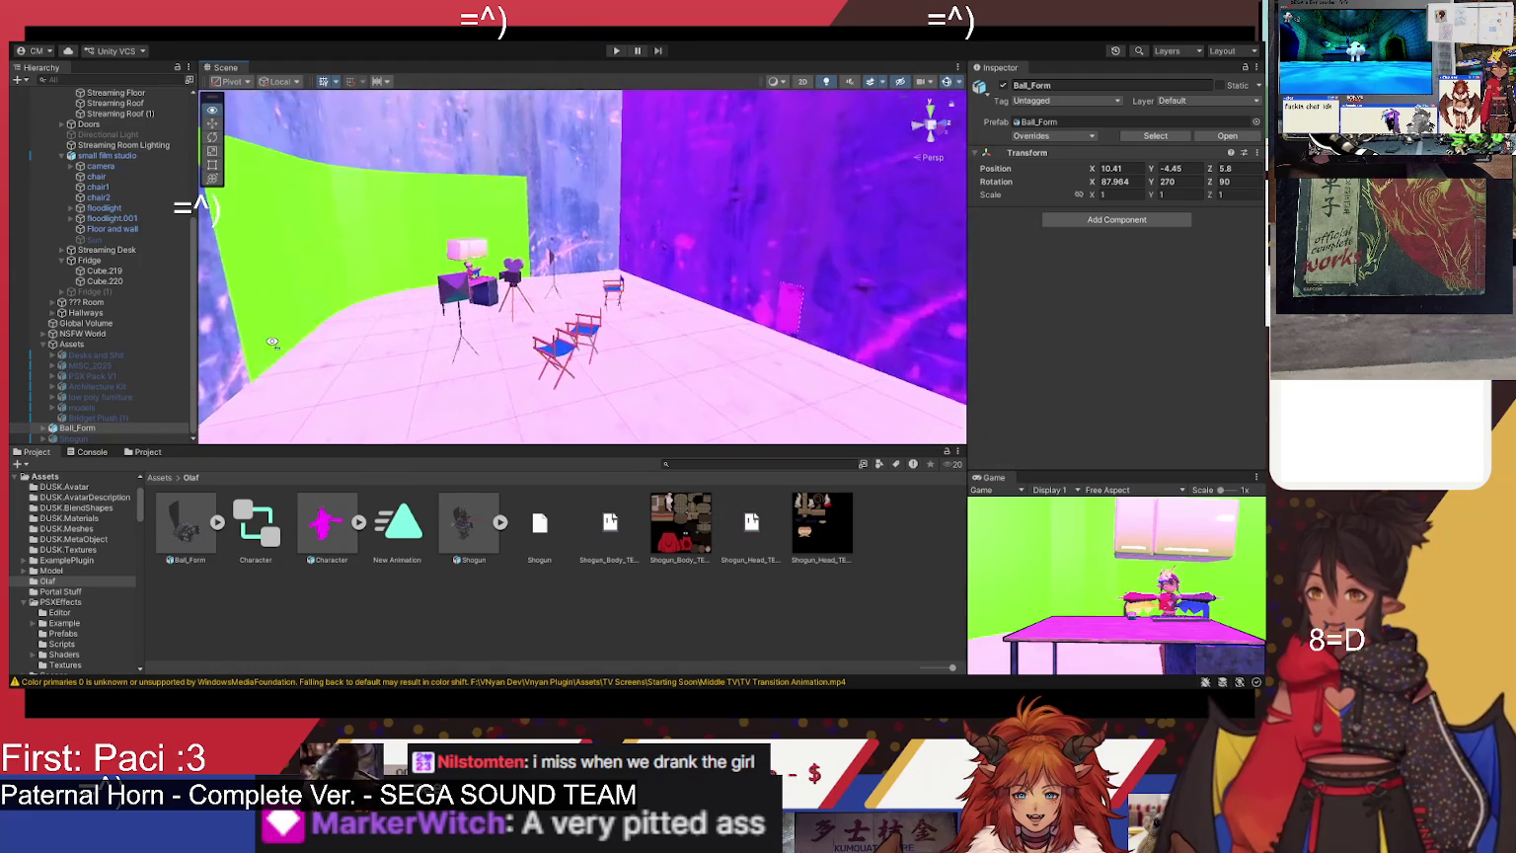
pyautogui.scroll(-5, 200, 337)
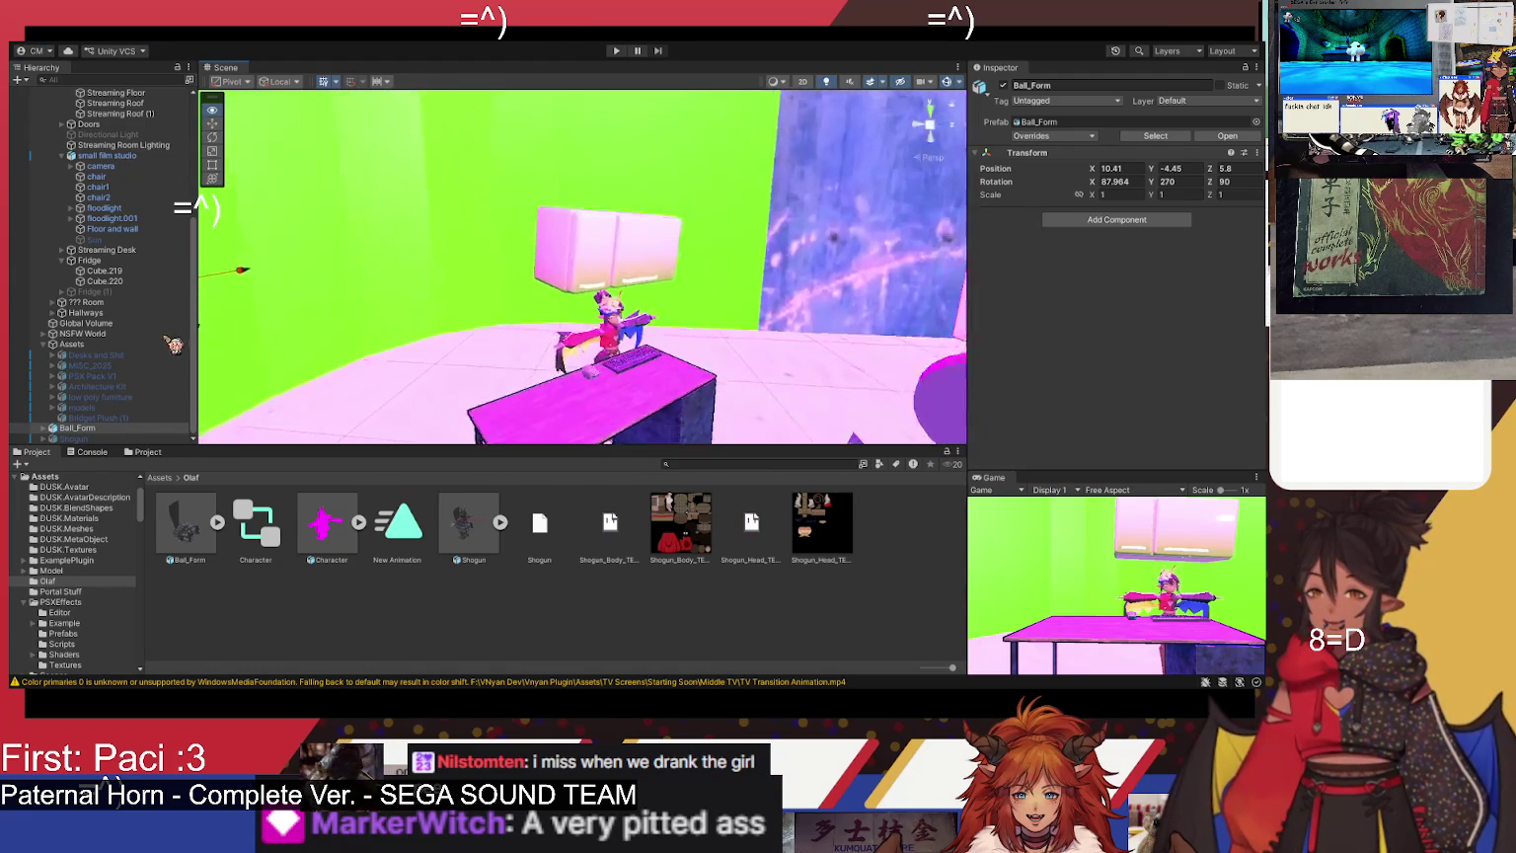
pyautogui.scroll(-3, 583, 267)
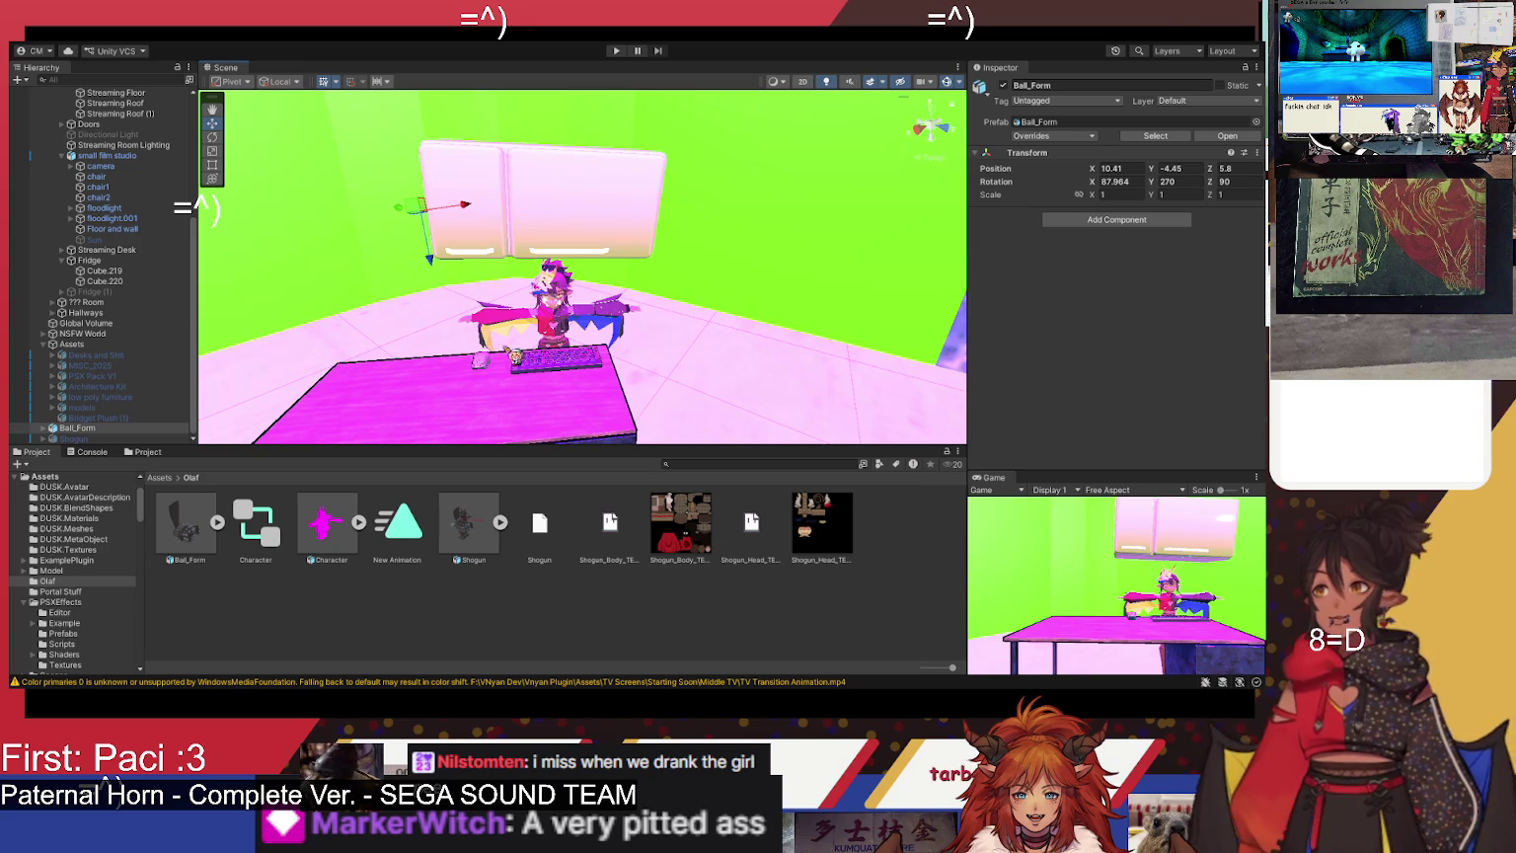
pyautogui.scroll(2, 146, 301)
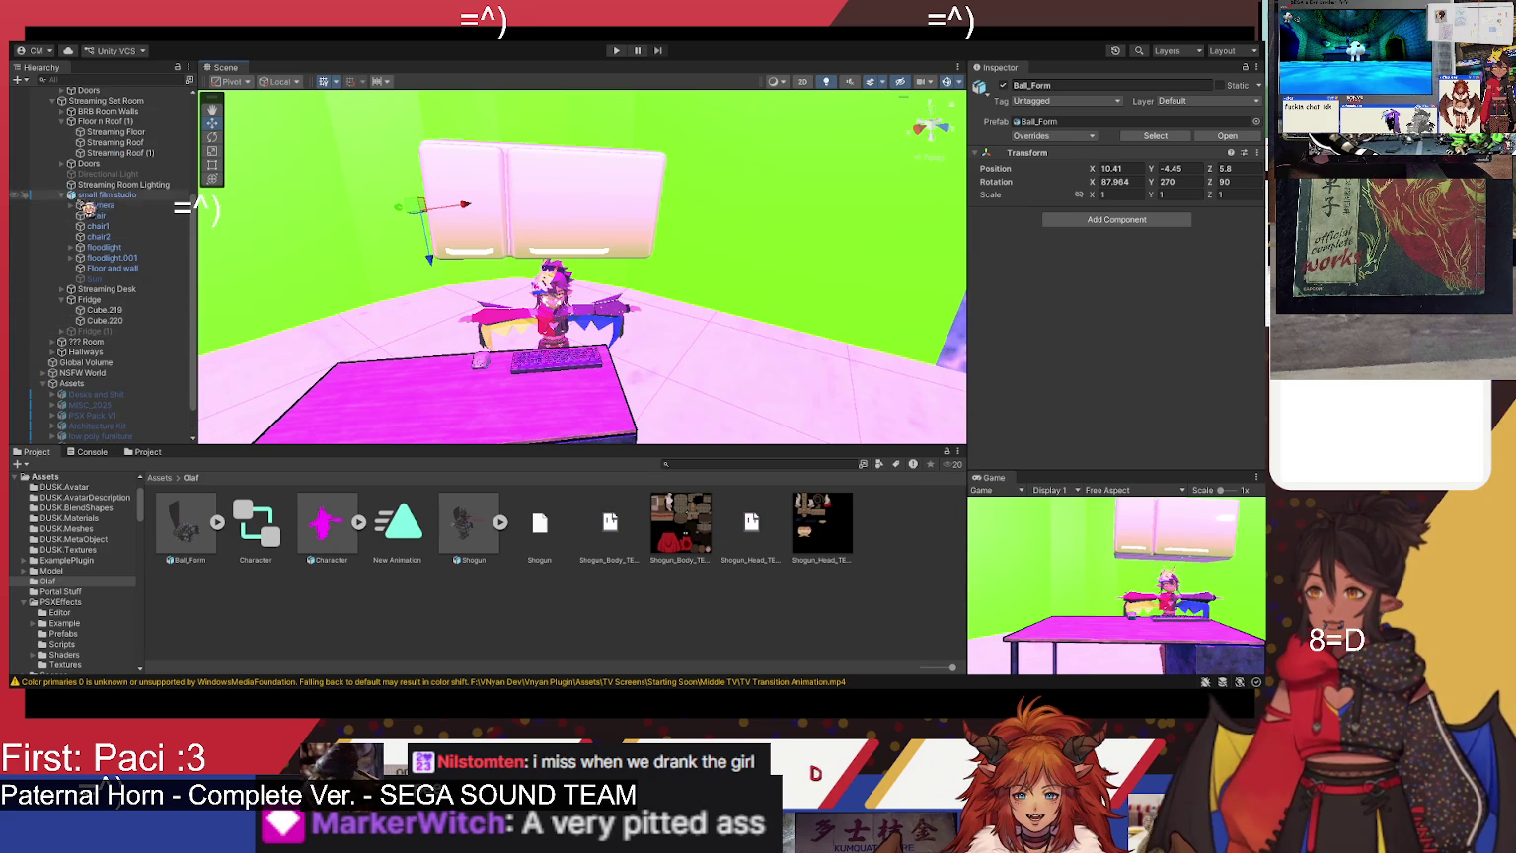
pyautogui.click(64, 196)
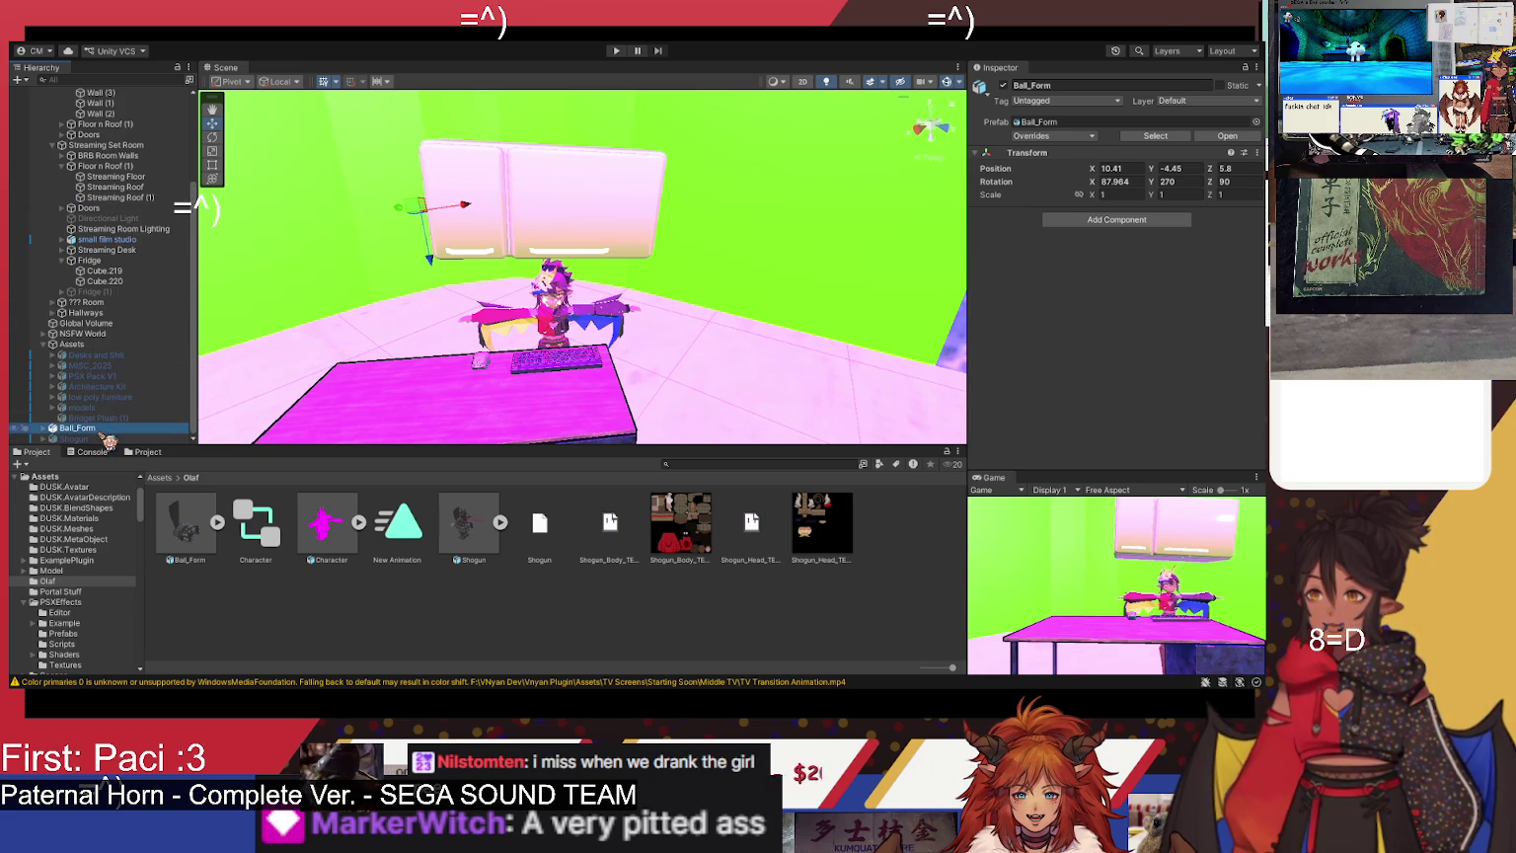
# - Nest the Fridge (1) copy under Fridge, compare it against the original, and leave the copy disabled
pyautogui.click(89, 299)
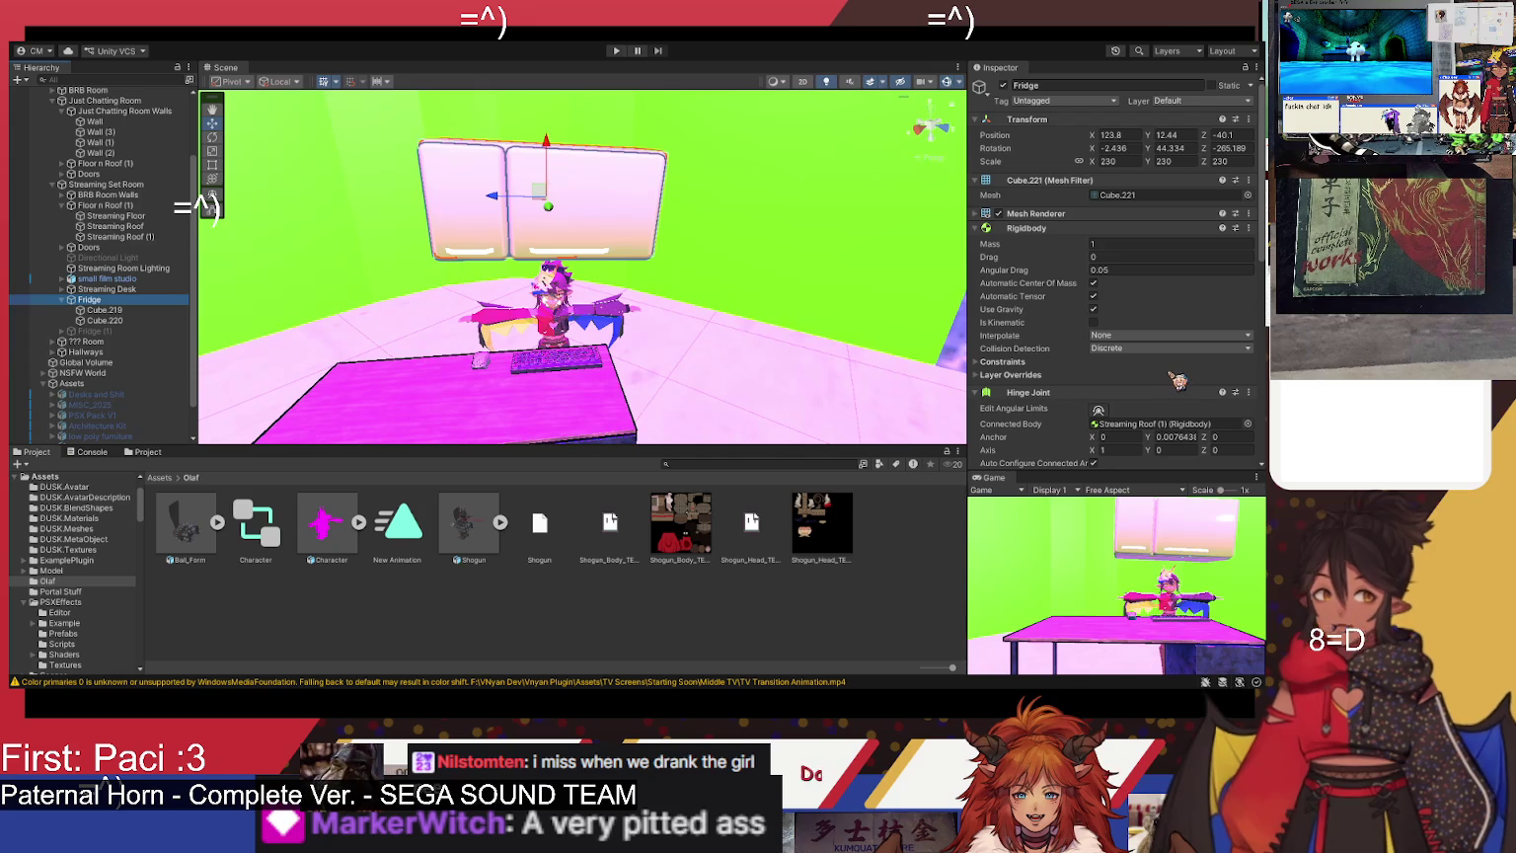
pyautogui.click(94, 331)
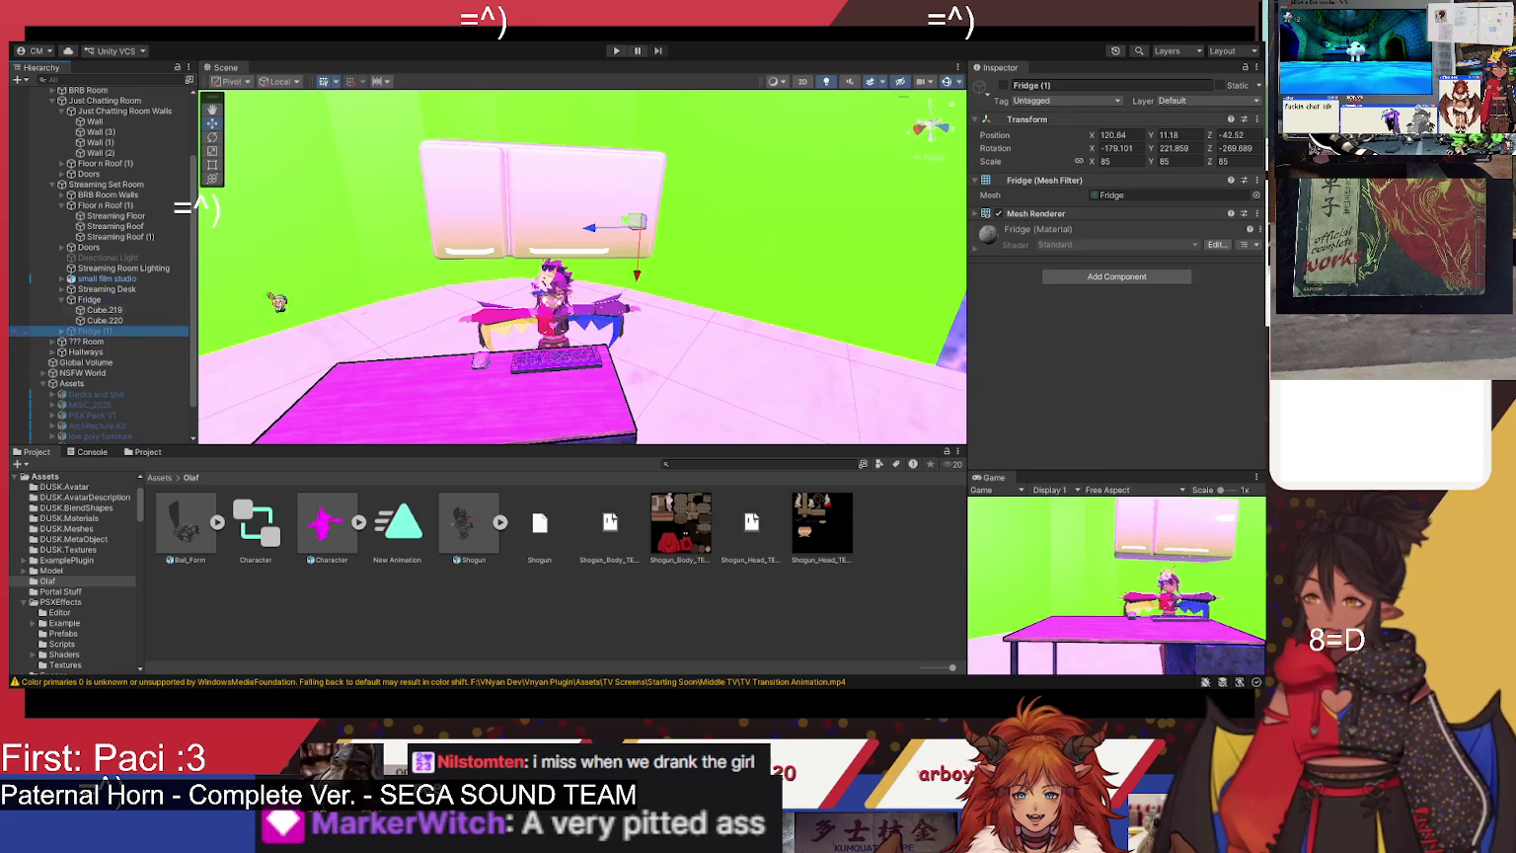
pyautogui.click(1005, 86)
pyautogui.moveTo(138, 332); pyautogui.dragTo(130, 312)
pyautogui.click(1004, 86)
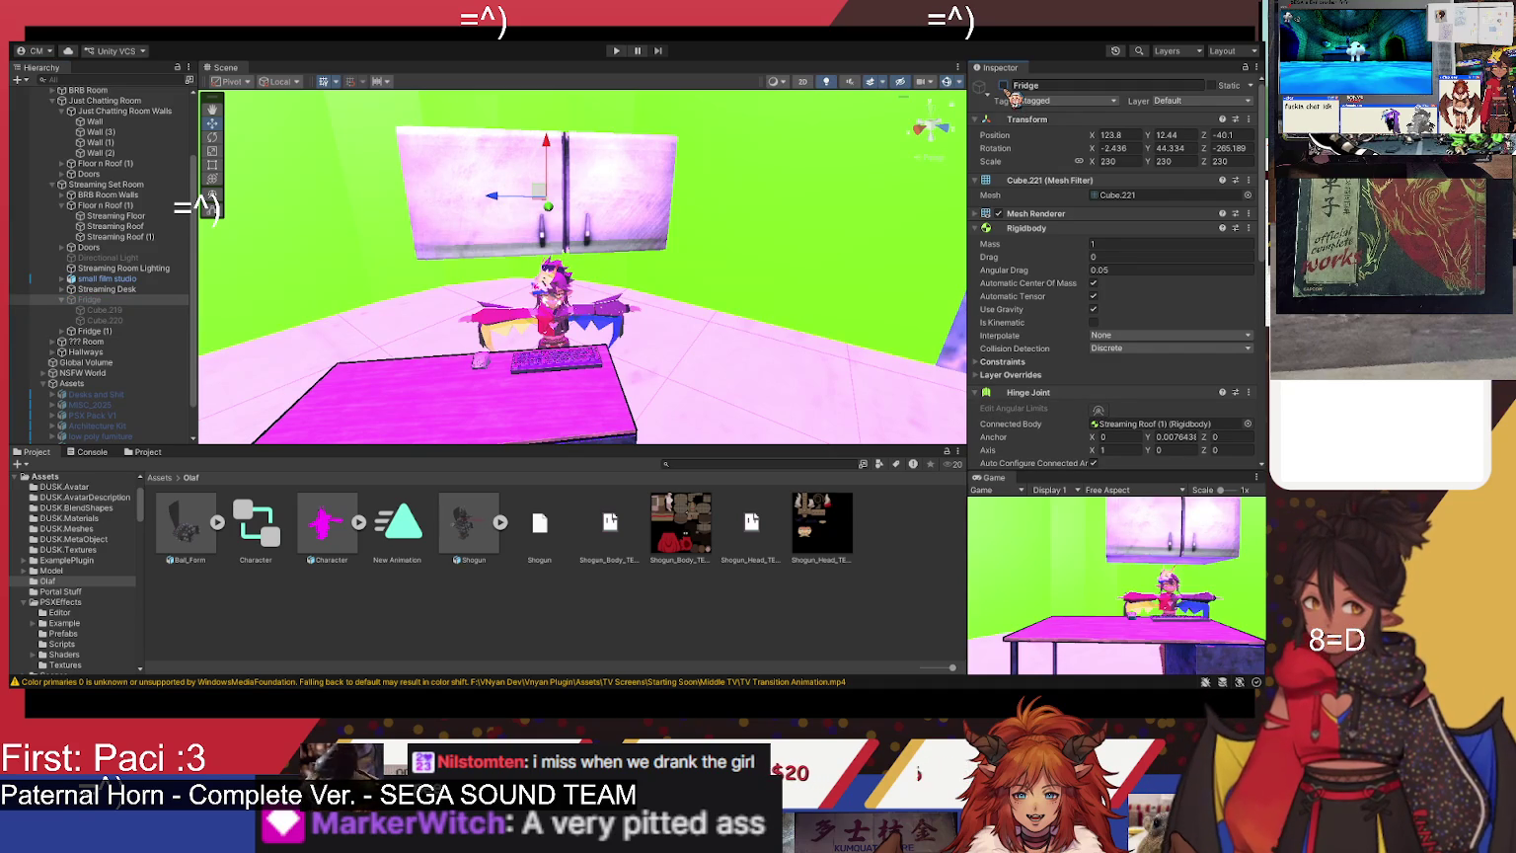
pyautogui.click(1003, 86)
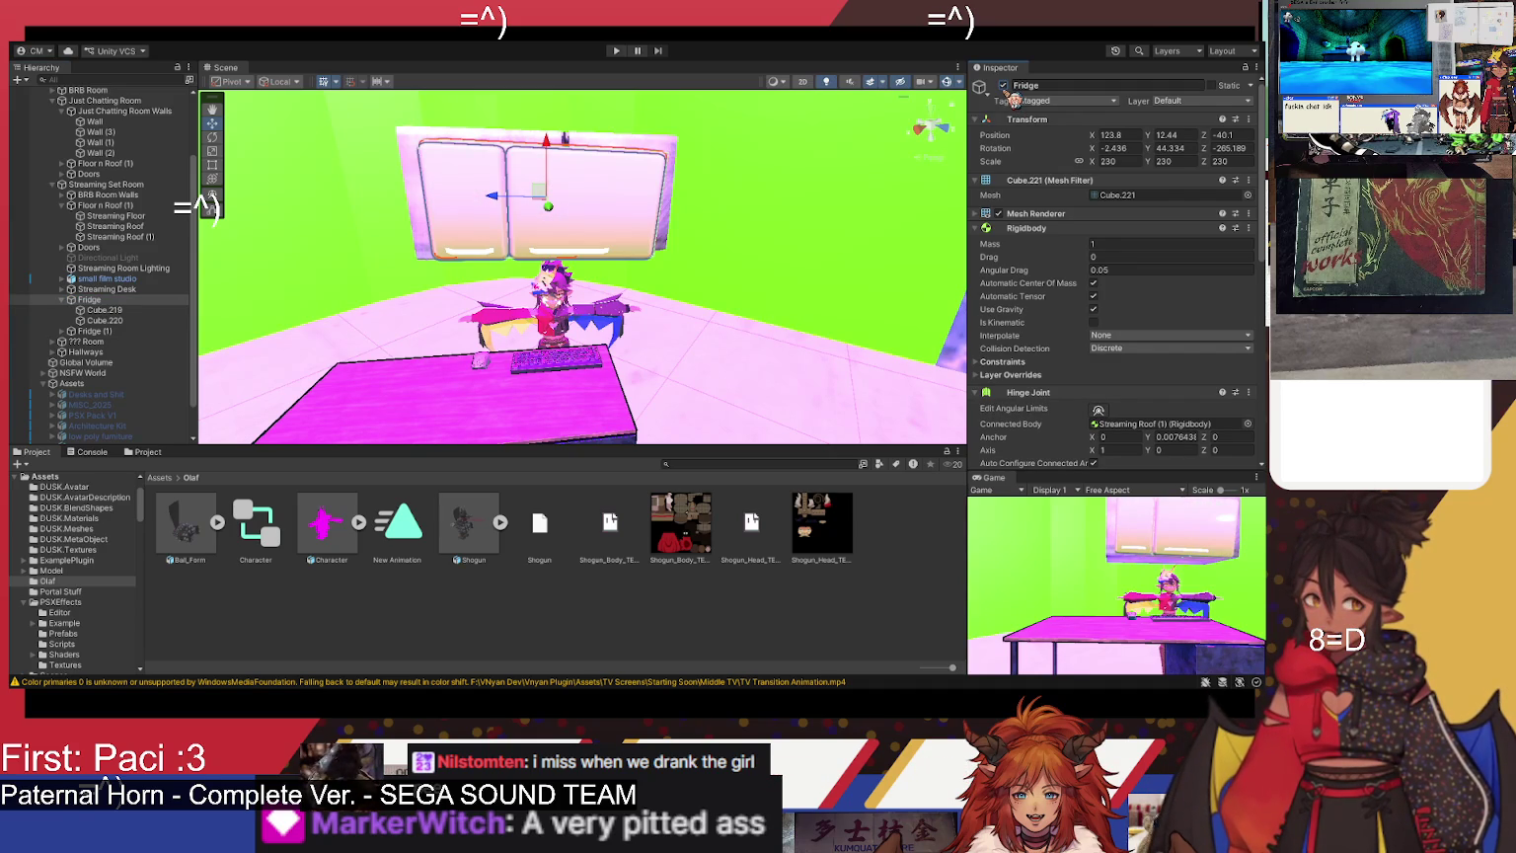
pyautogui.click(144, 333)
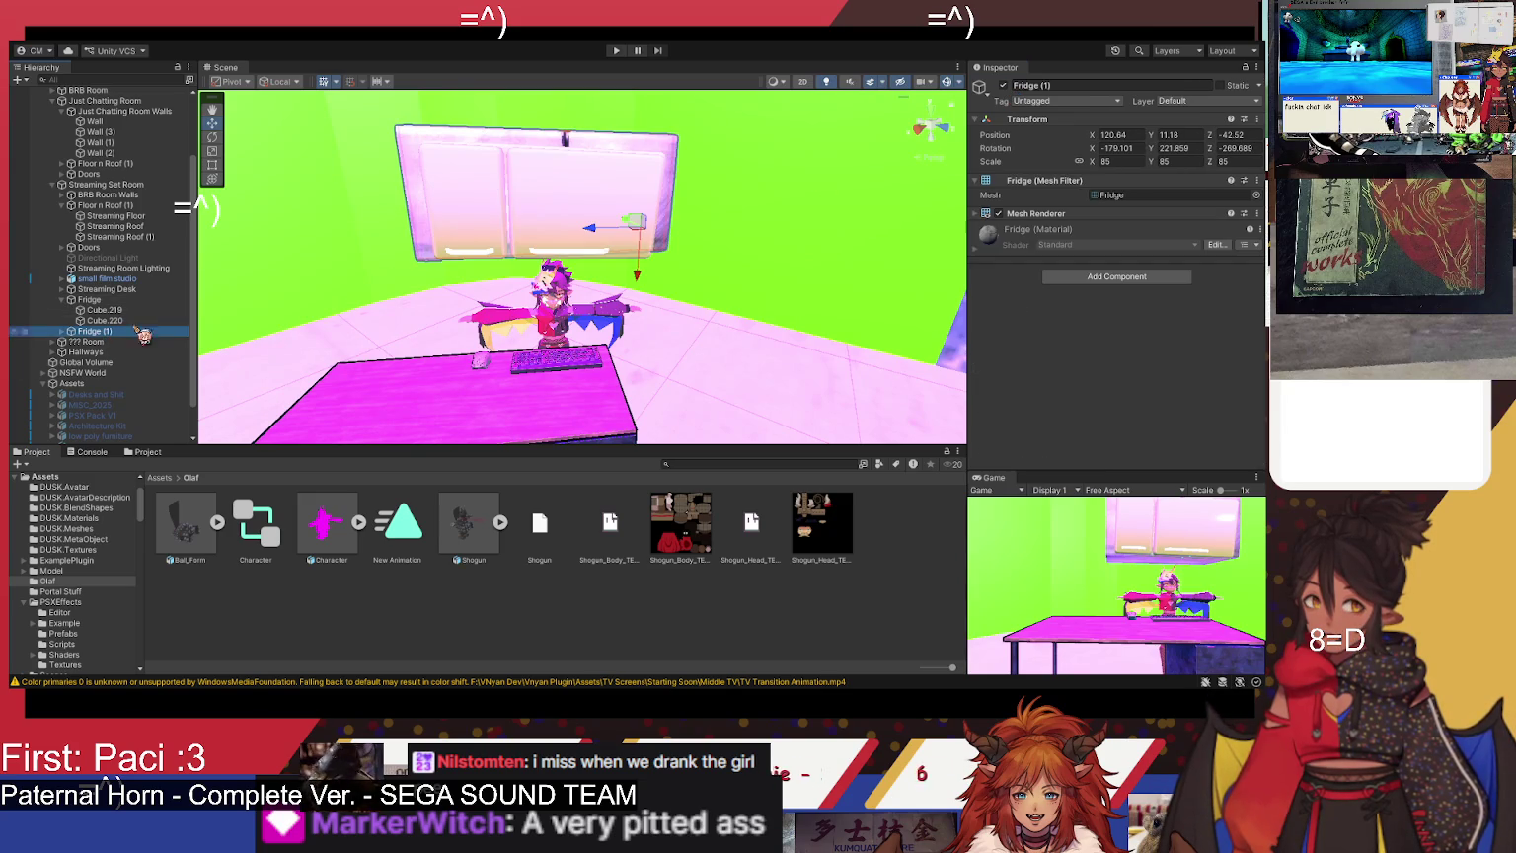
pyautogui.click(1005, 86)
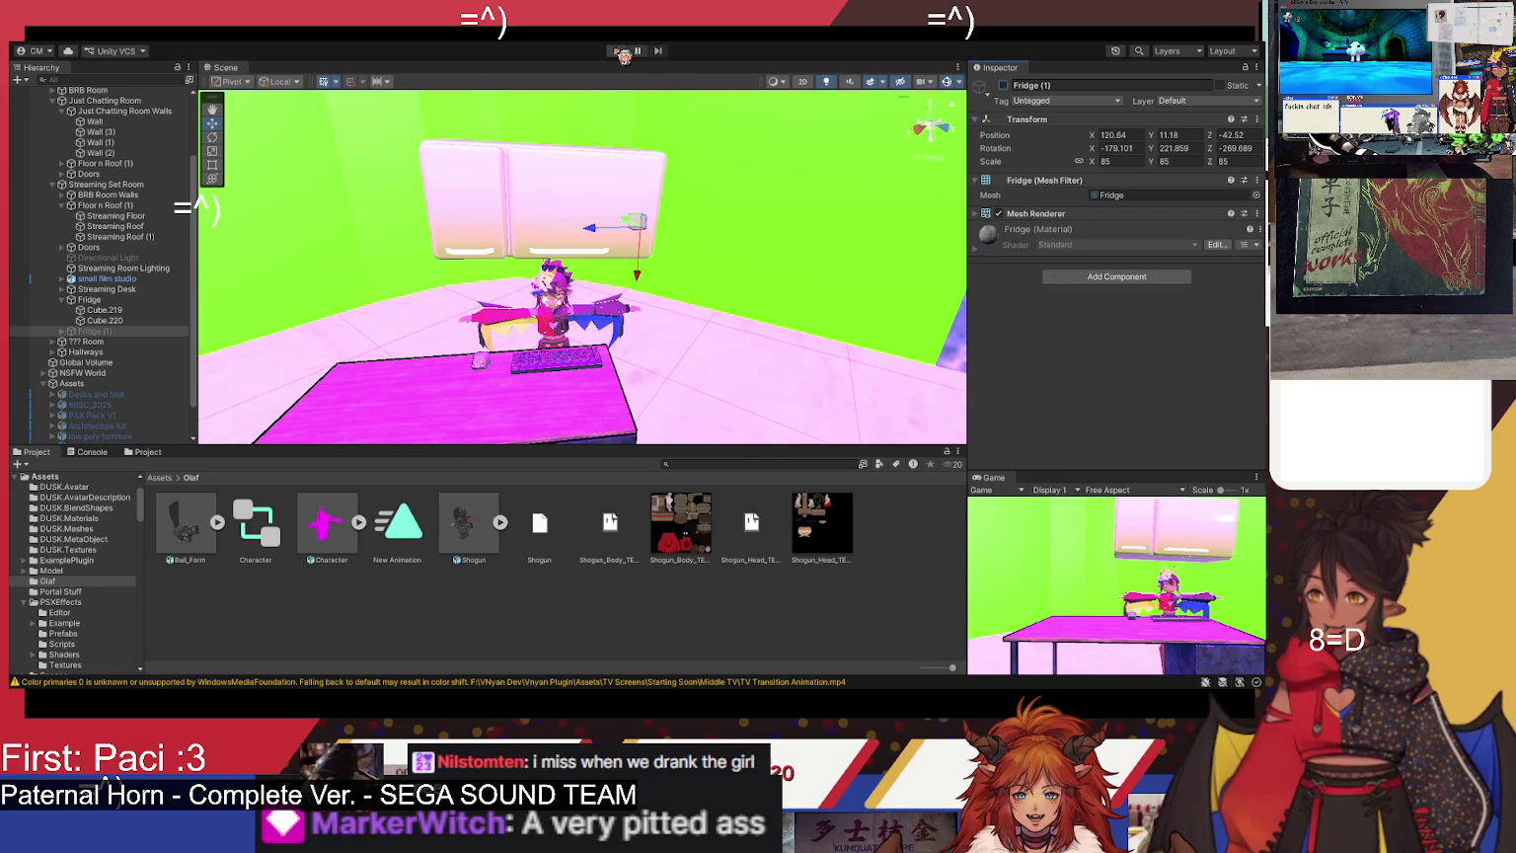
# - Test-run the fridge swing, then select Fridge to show its Rigidbody and Hinge Joint
pyautogui.click(617, 51)
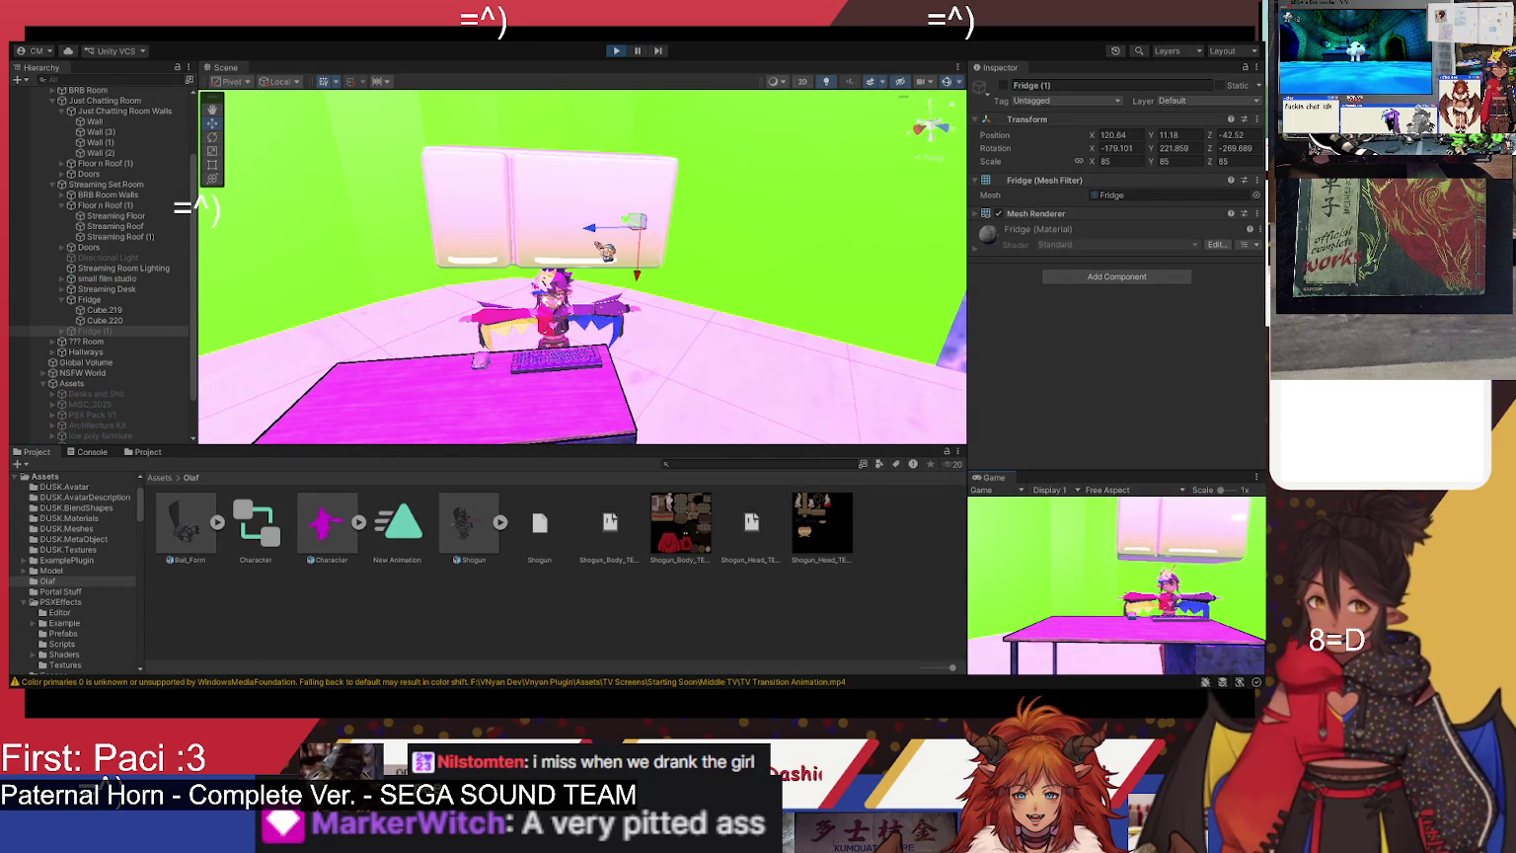
pyautogui.click(616, 50)
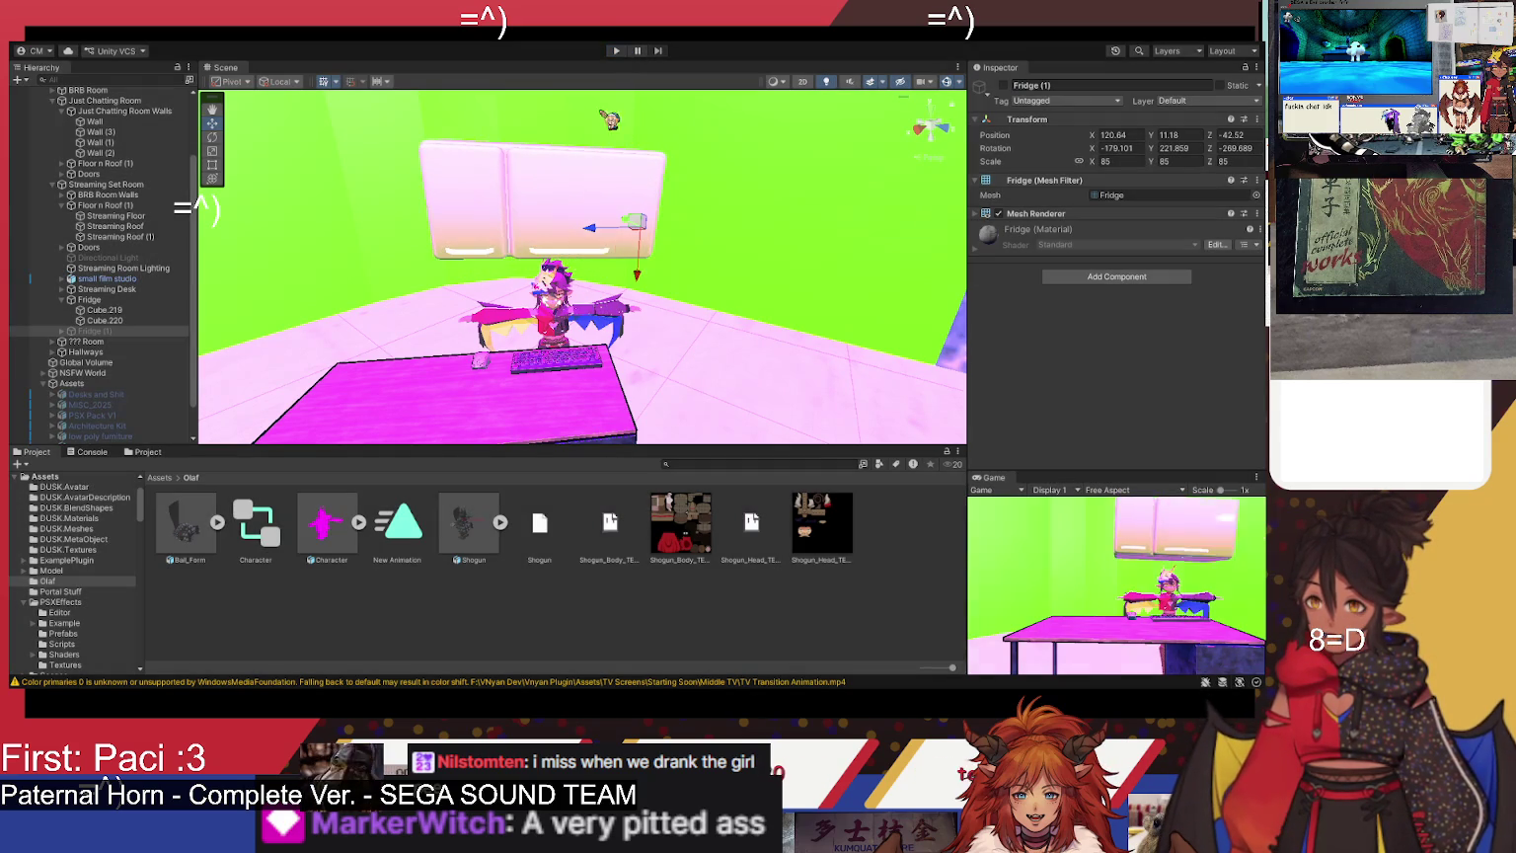
pyautogui.moveTo(597, 279)
pyautogui.mouseDown()
pyautogui.moveTo(580, 350)
pyautogui.moveTo(600, 286)
pyautogui.moveTo(611, 296)
pyautogui.moveTo(619, 125)
pyautogui.moveTo(589, 168)
pyautogui.moveTo(577, 404)
pyautogui.moveTo(548, 399)
pyautogui.mouseUp()
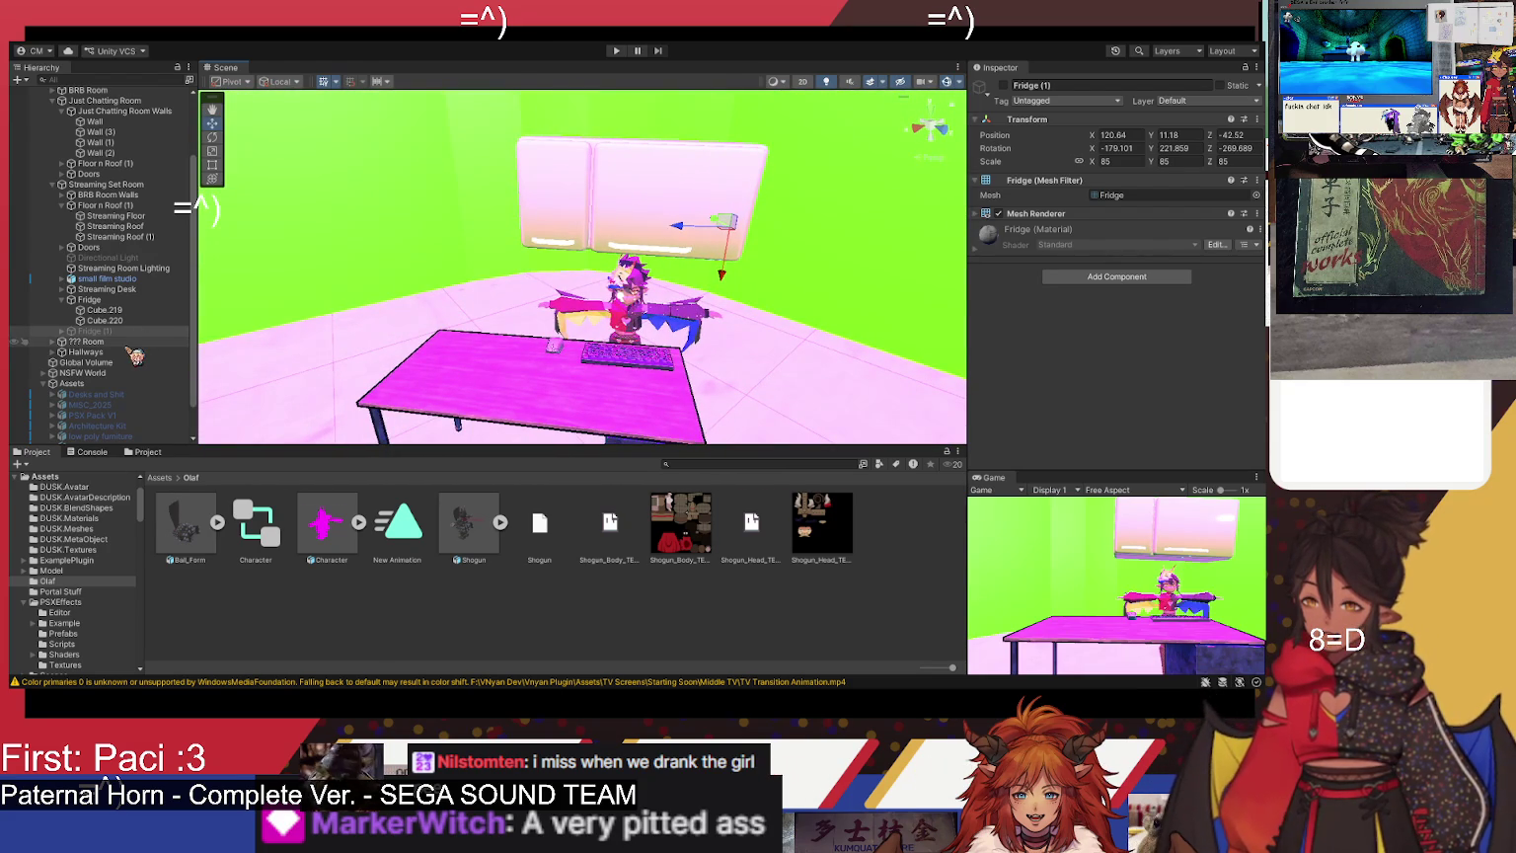
pyautogui.click(89, 299)
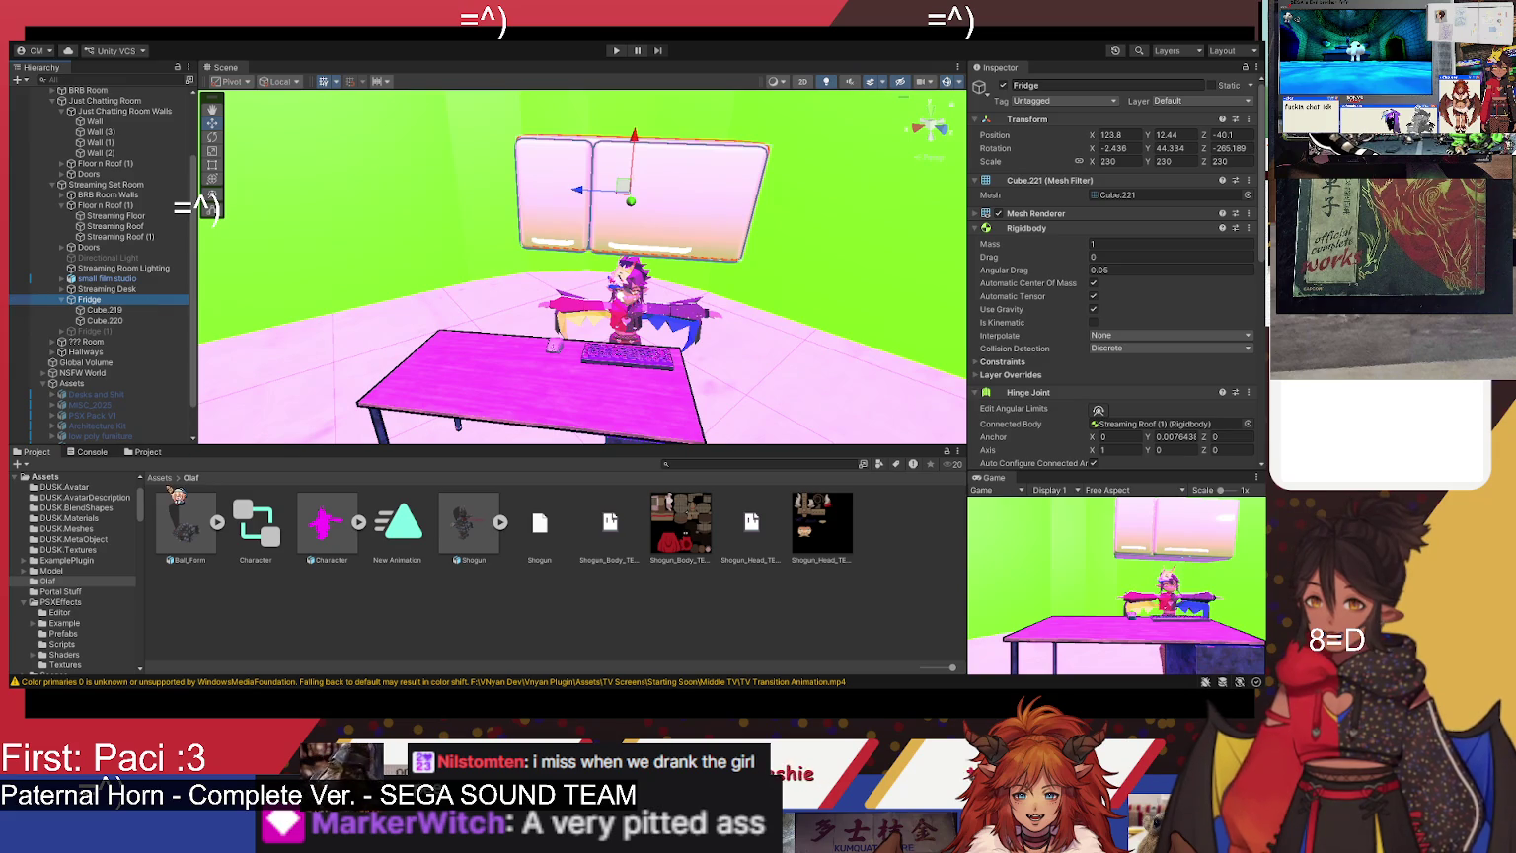
# - Reselect Fridge and tick Use Limits on its Hinge Joint
pyautogui.click(160, 477)
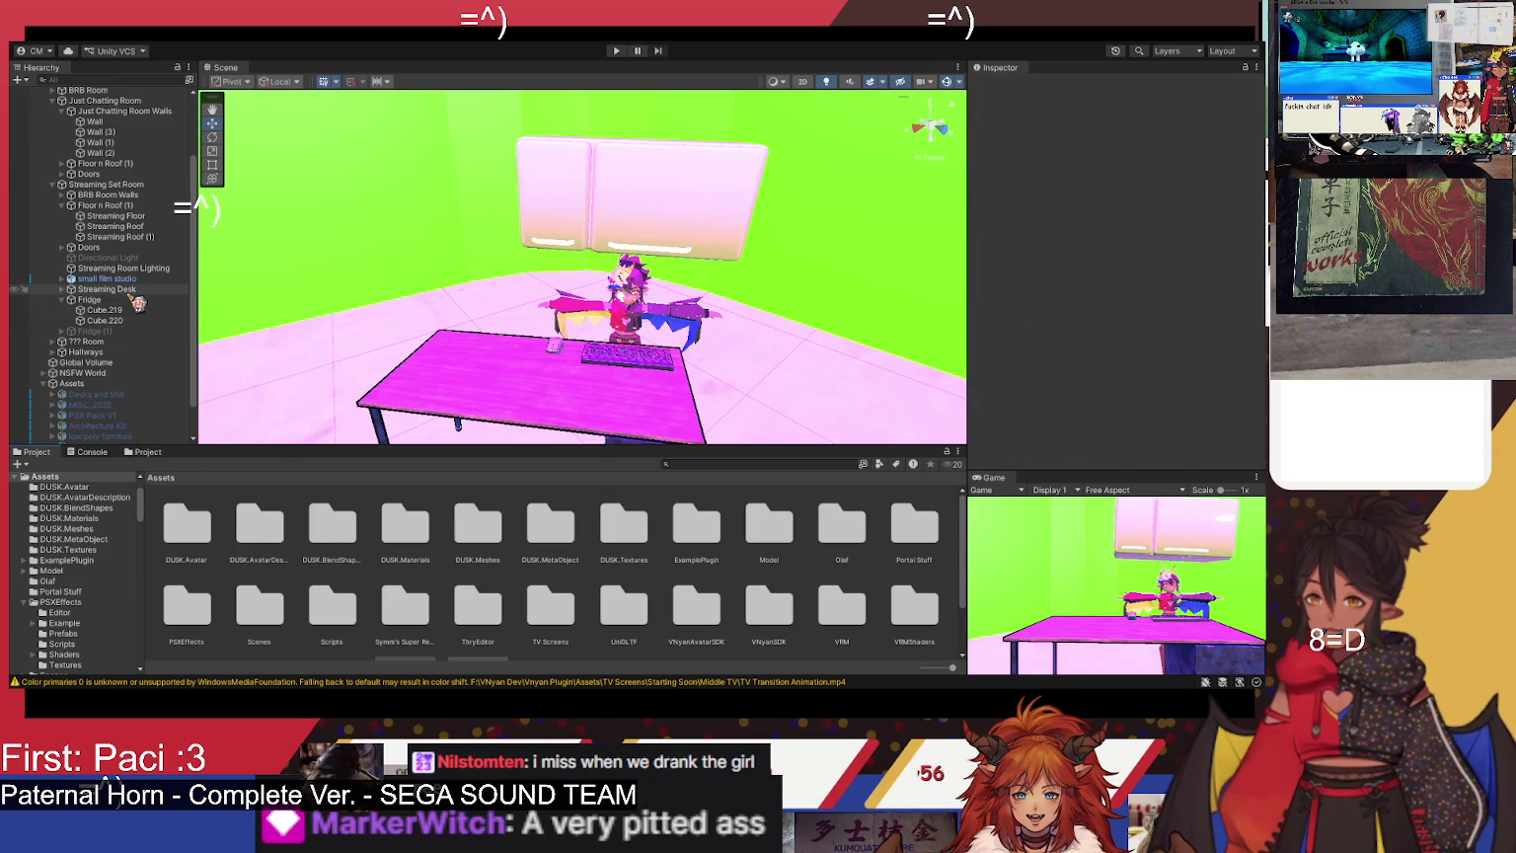
pyautogui.click(137, 300)
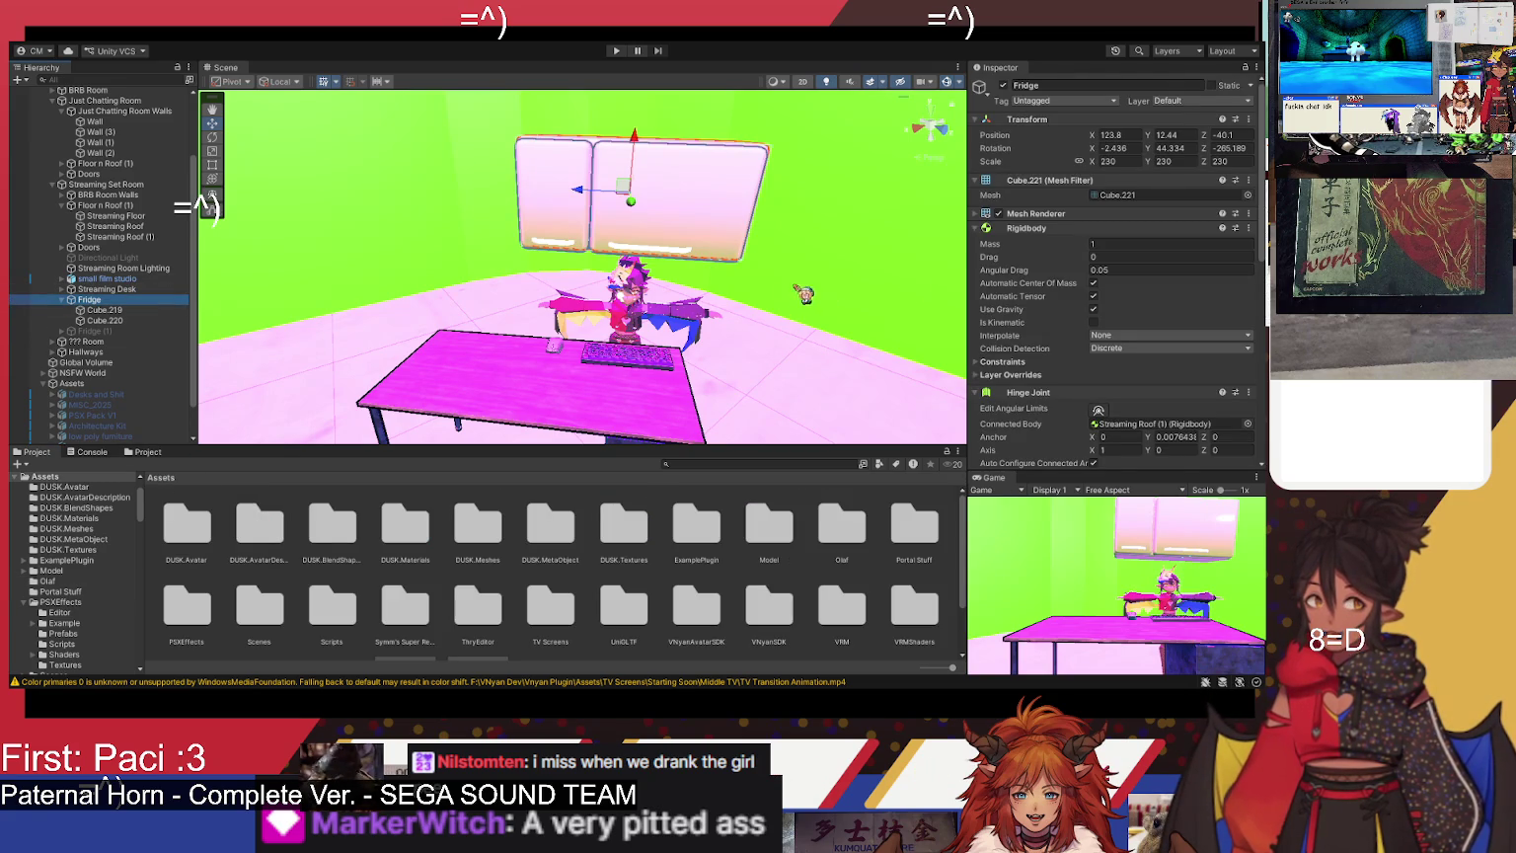
pyautogui.scroll(-3, 1085, 369)
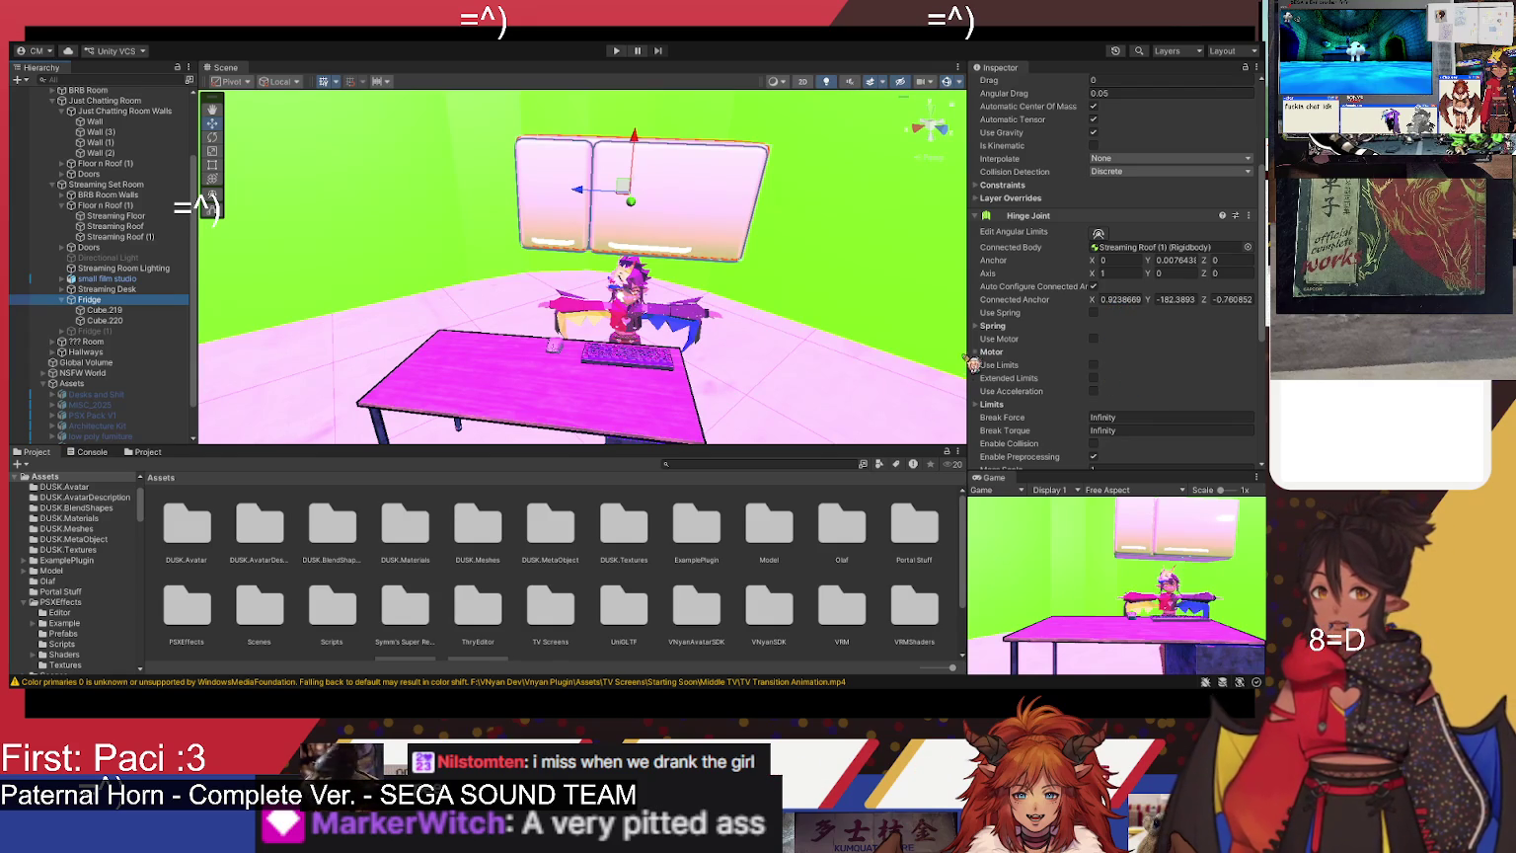
pyautogui.click(1094, 365)
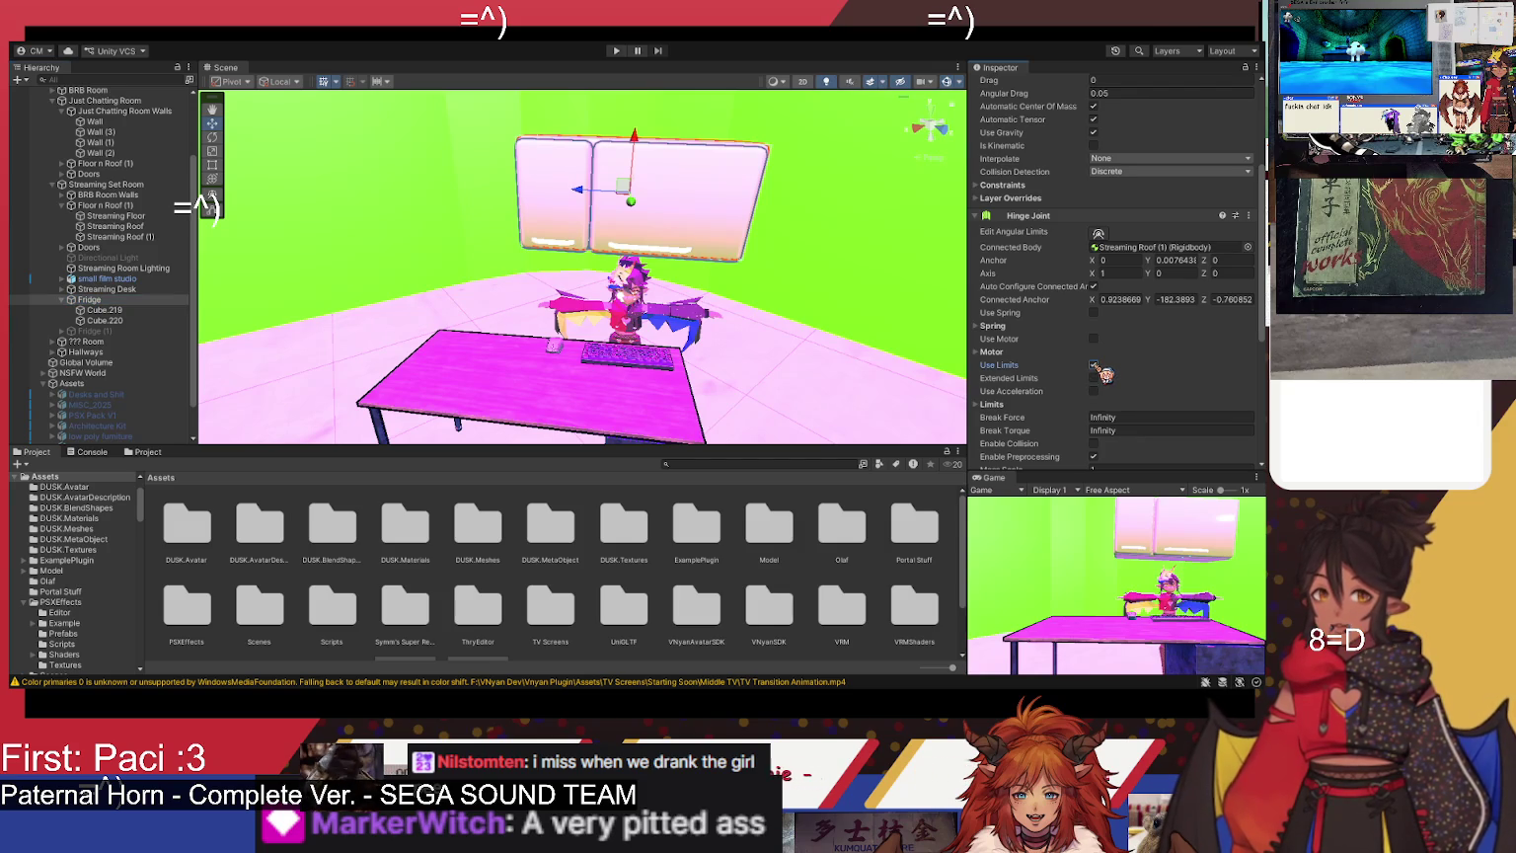
# - Set the hinge Mass Scale to 5 and start a test run
pyautogui.scroll(-4, 1168, 387)
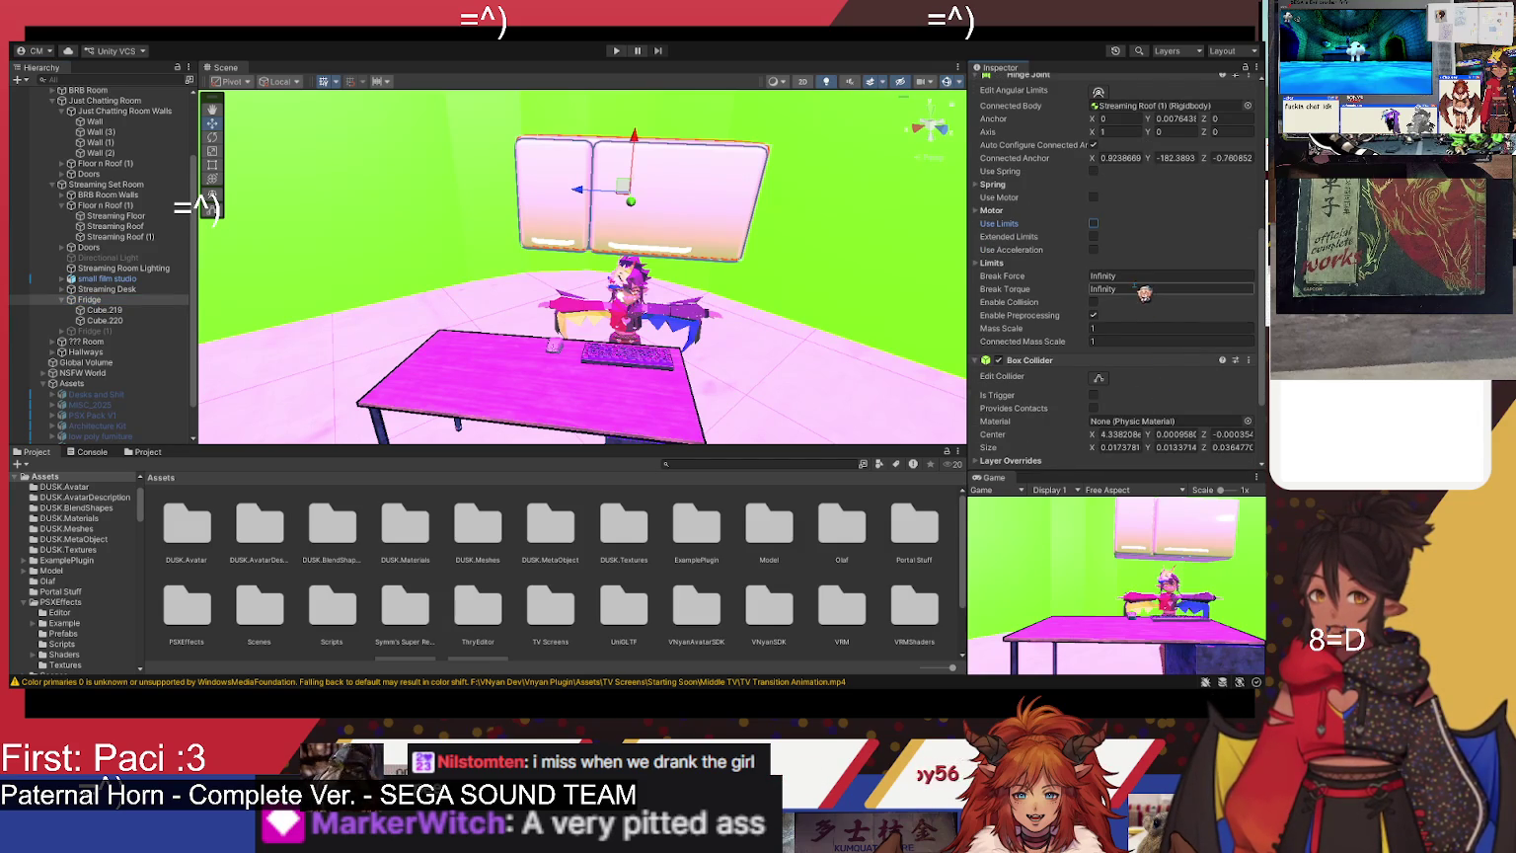
pyautogui.click(1118, 329)
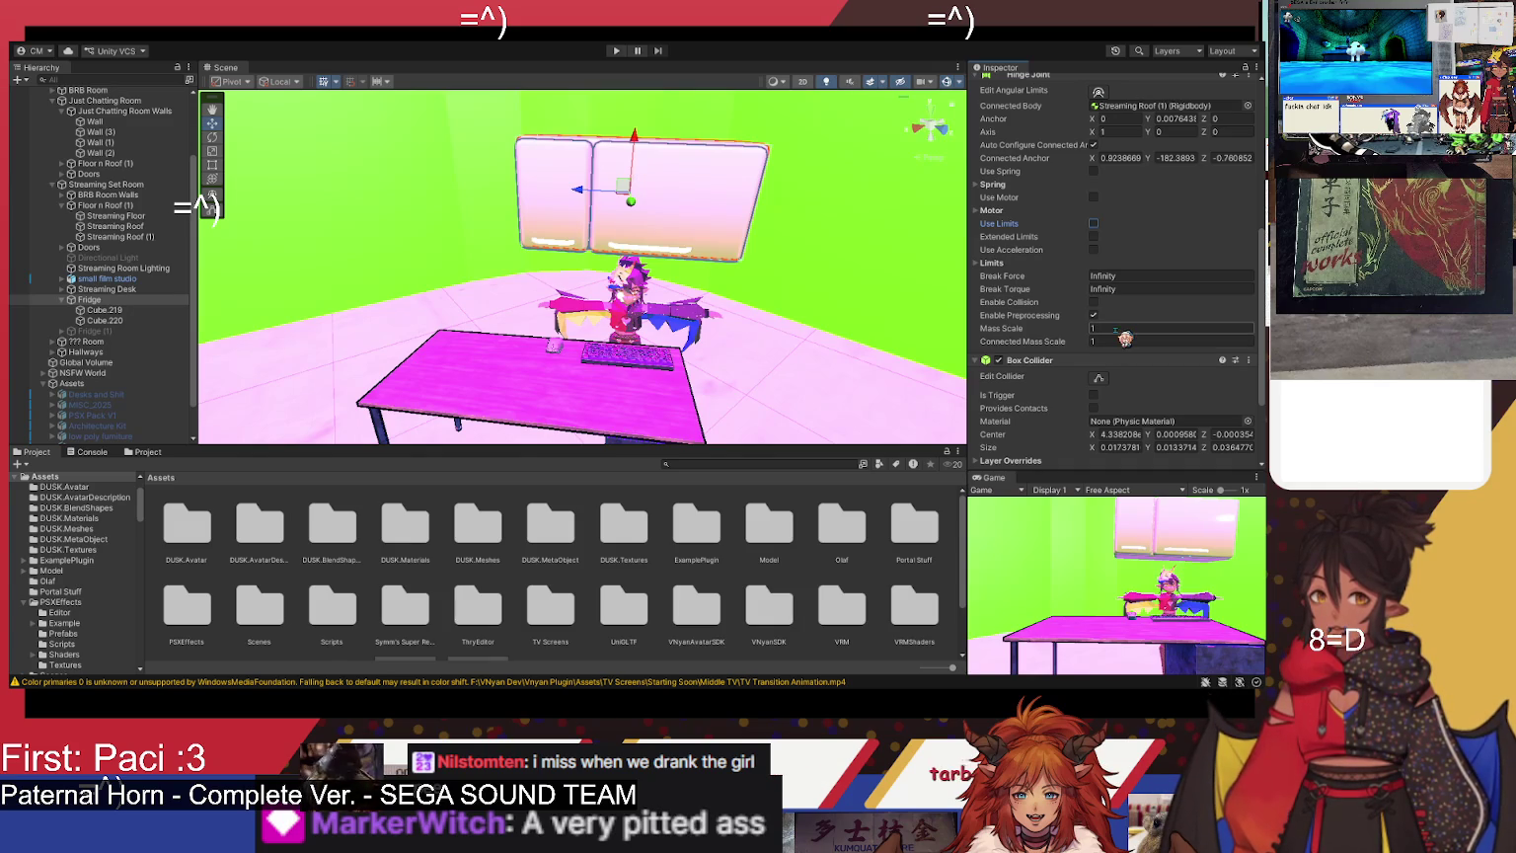
pyautogui.click(1120, 329)
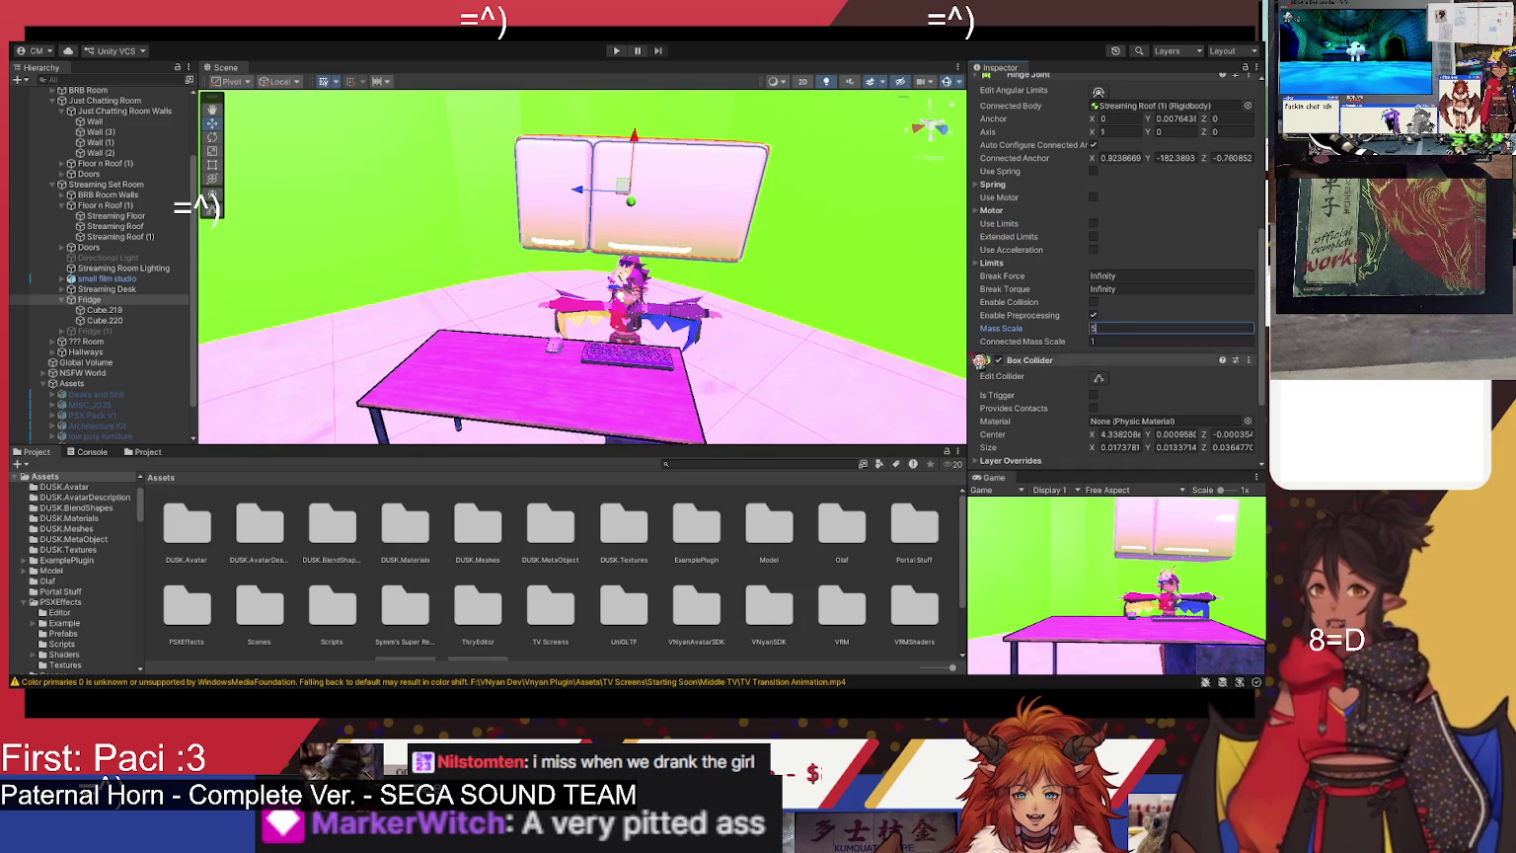
pyautogui.click(616, 51)
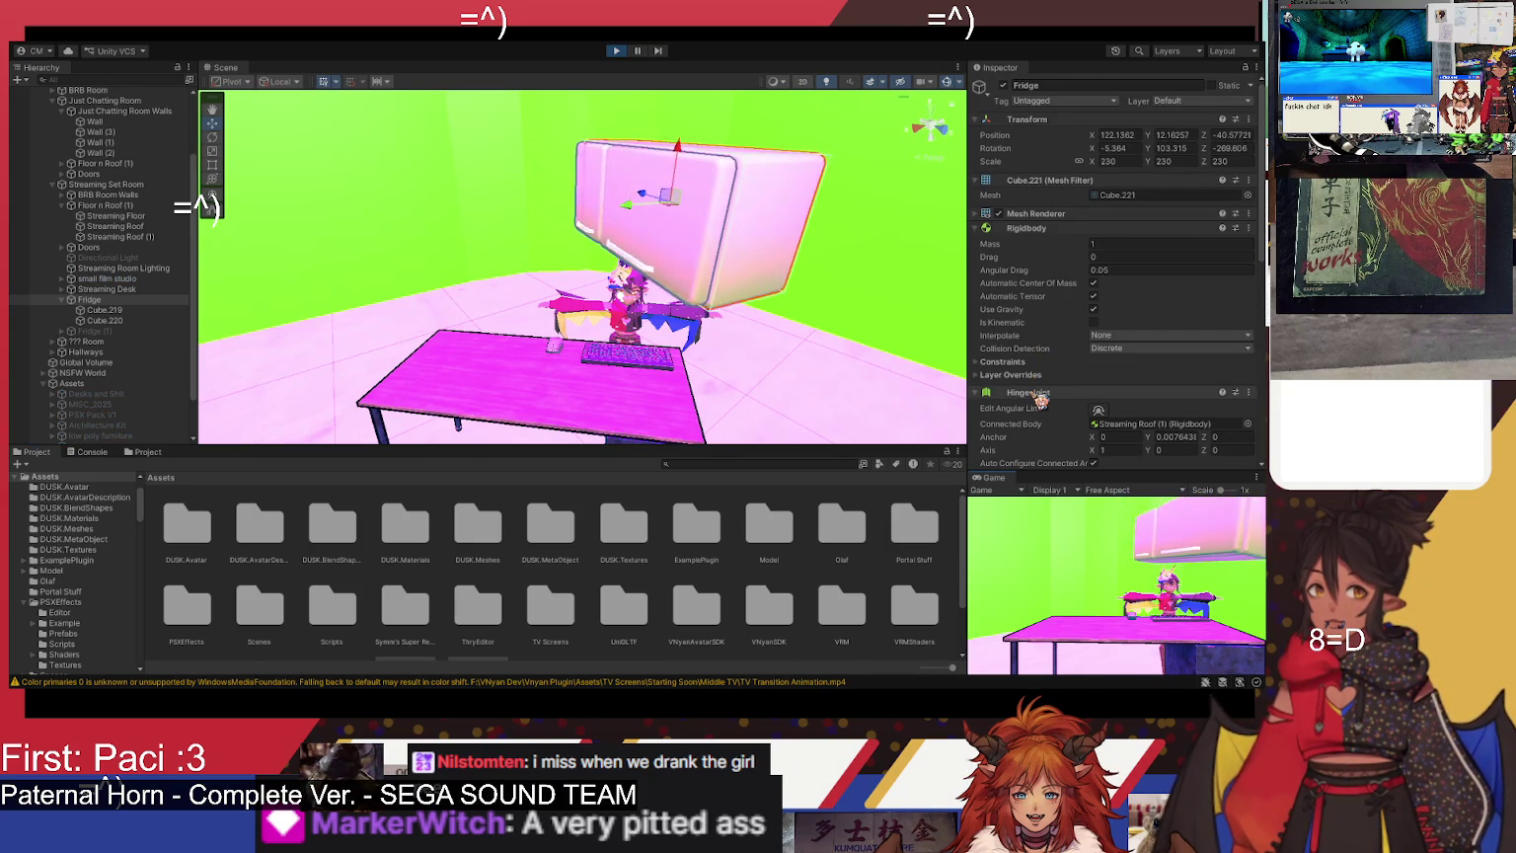
# - Stop the run, set Connected Mass Scale to 5, and replay, viewing the fridge side-on
pyautogui.scroll(-5, 1056, 392)
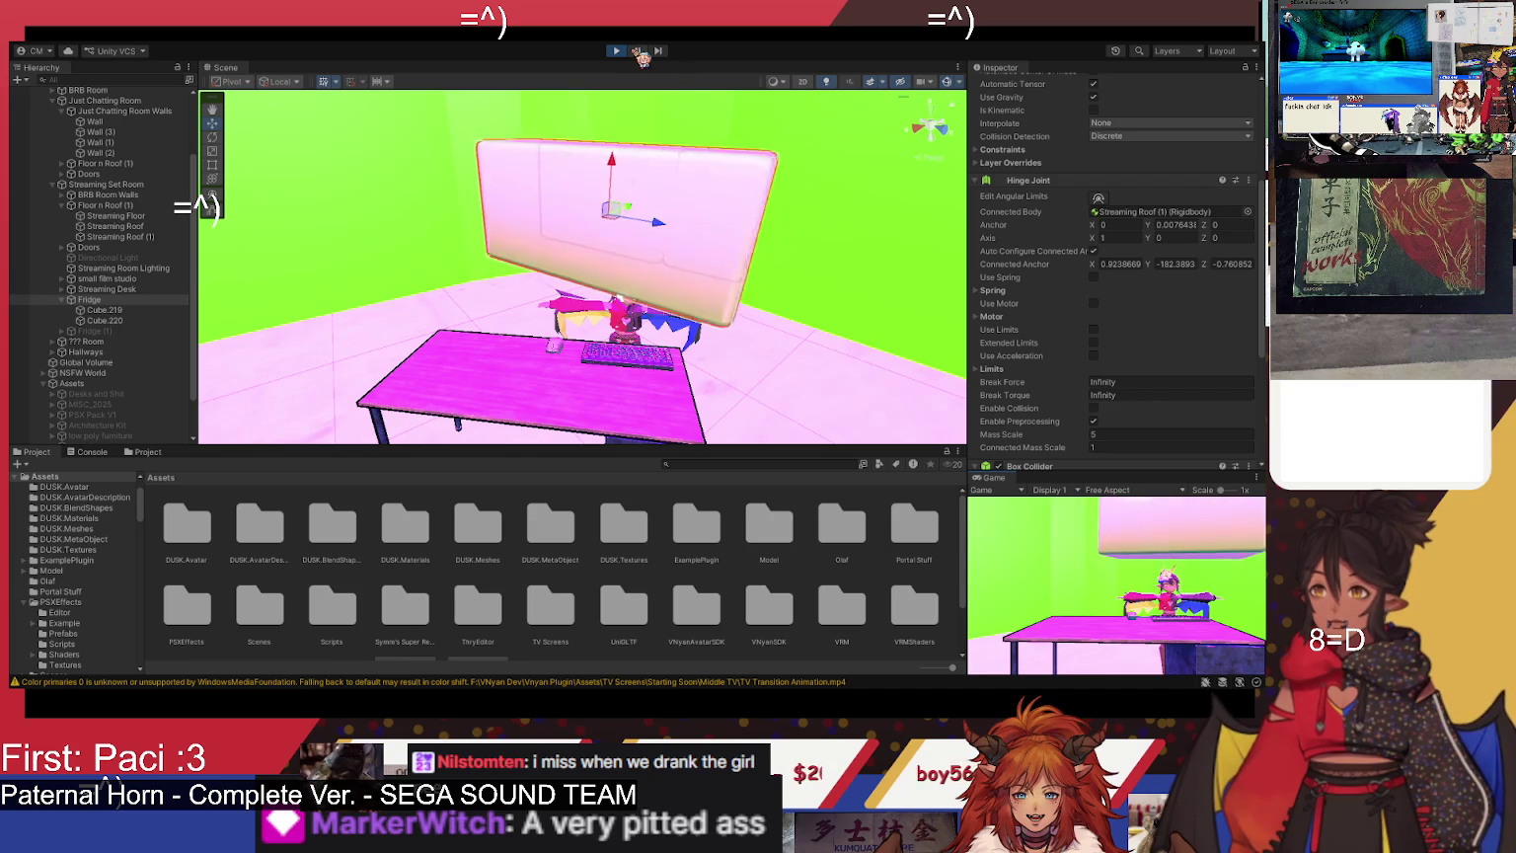
pyautogui.hotkey('ctrl', 'p')
pyautogui.scroll(-5, 1089, 326)
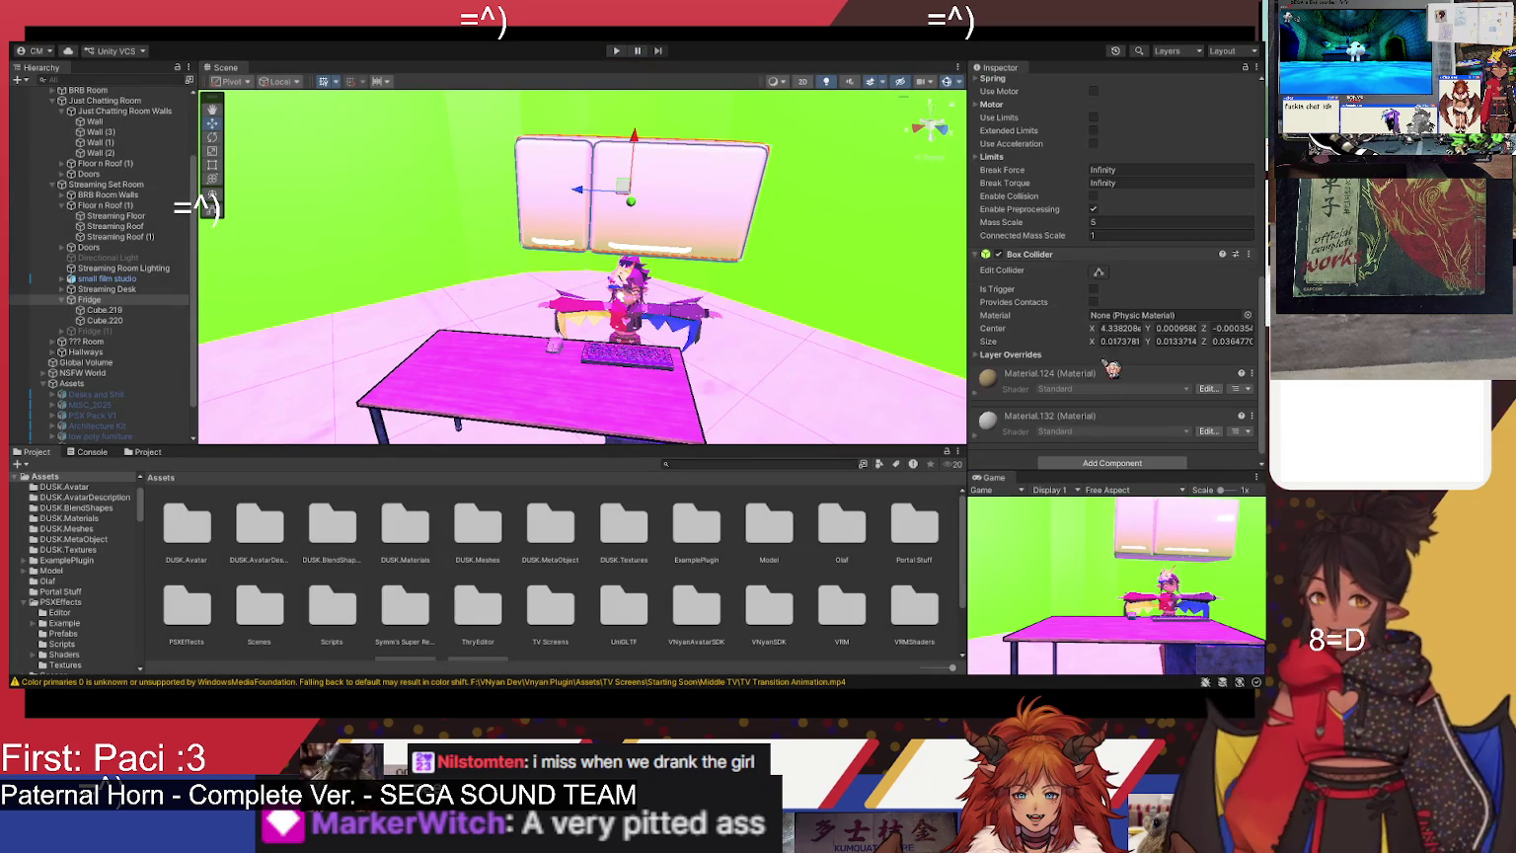
pyautogui.click(1115, 237)
pyautogui.write('5')
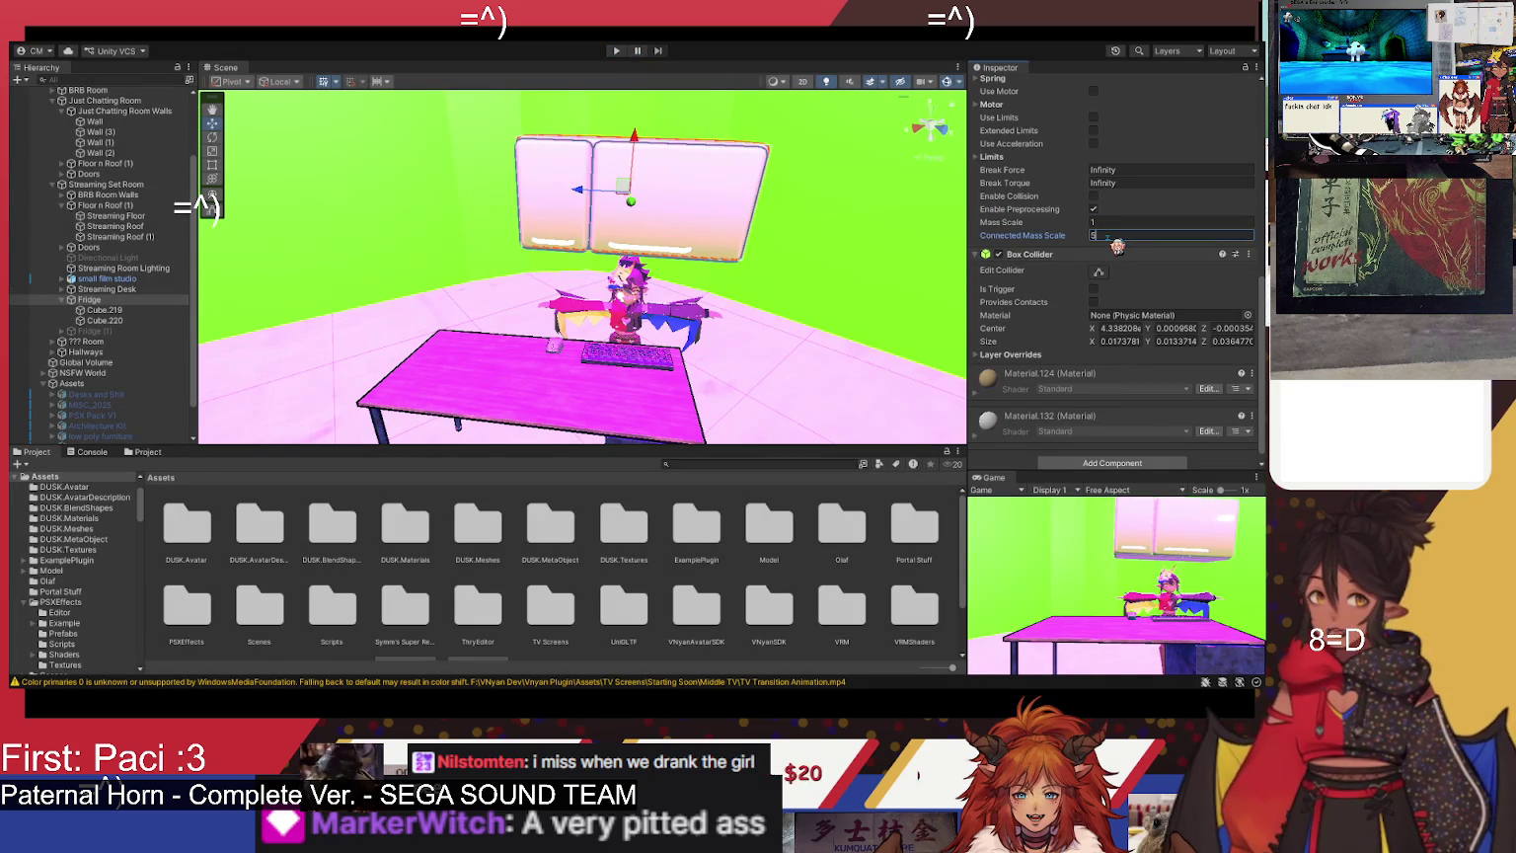
pyautogui.click(618, 51)
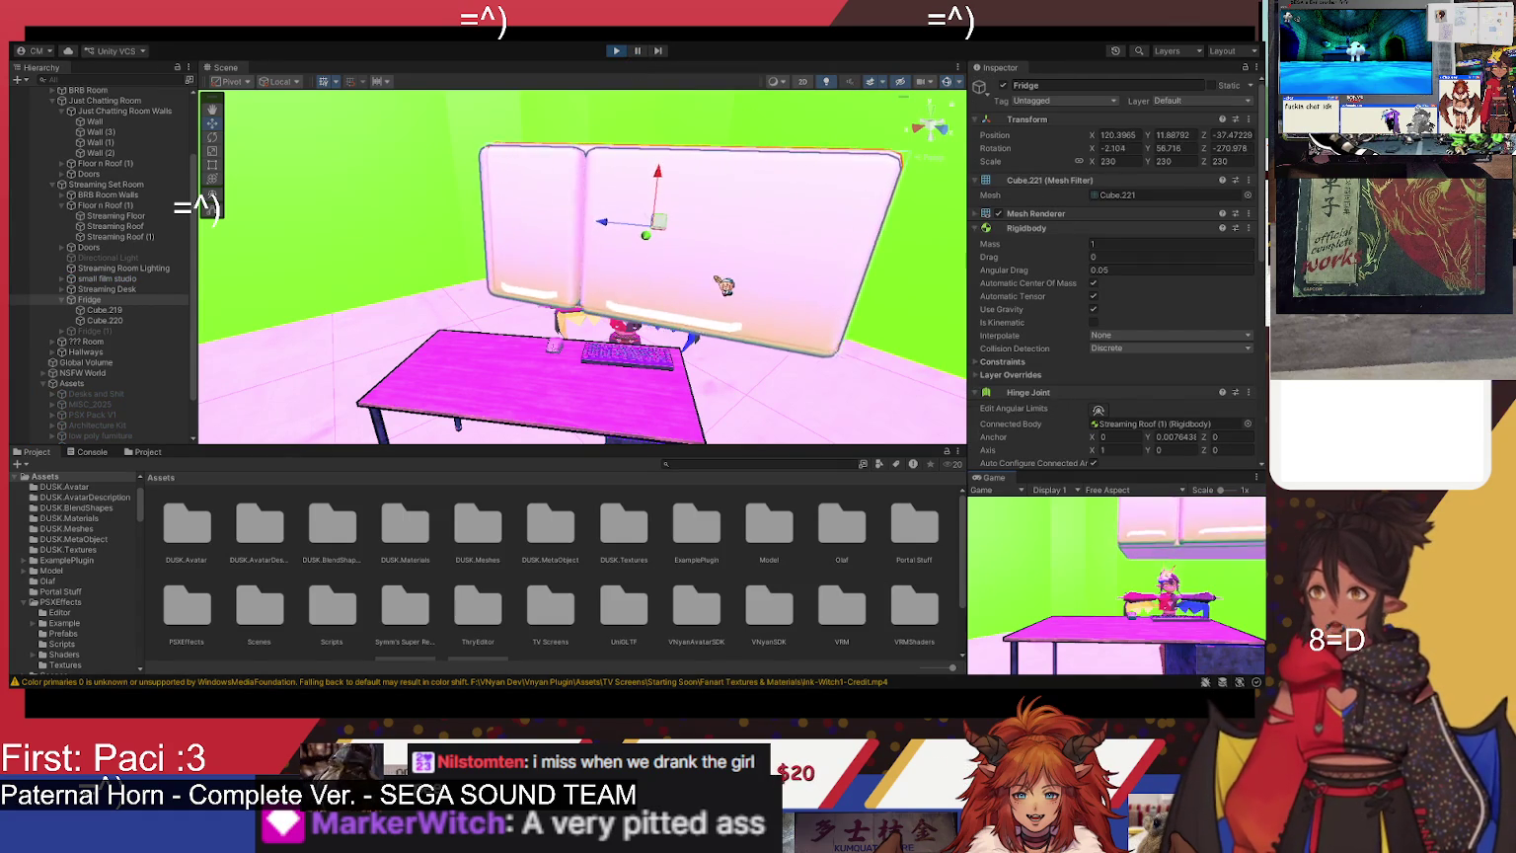
pyautogui.moveTo(630, 298)
pyautogui.mouseDown()
pyautogui.moveTo(627, 267)
pyautogui.moveTo(679, 338)
pyautogui.moveTo(851, 346)
pyautogui.mouseUp()
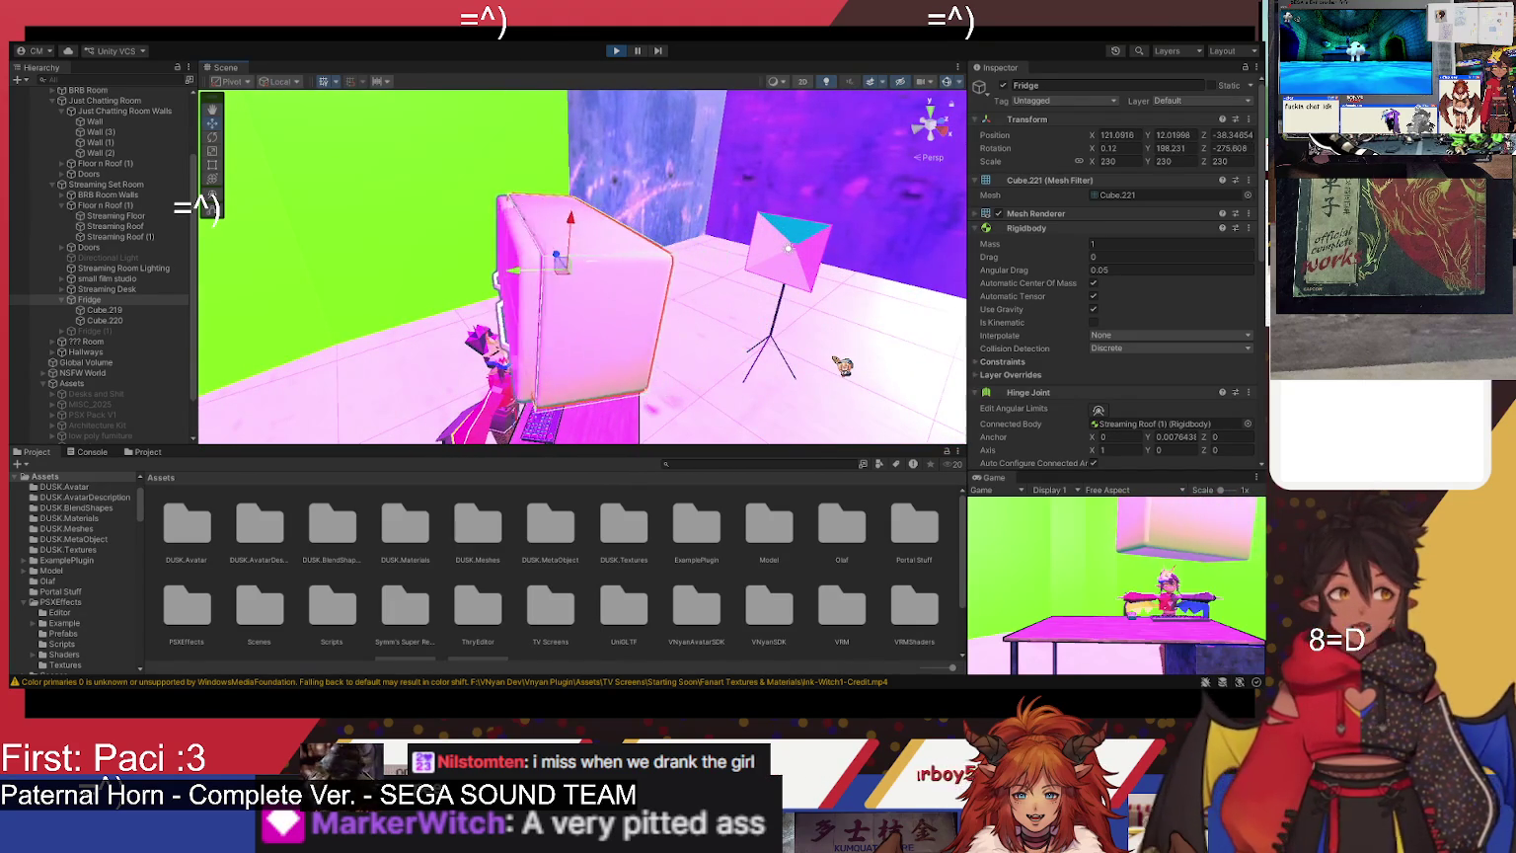
pyautogui.moveTo(842, 366)
pyautogui.mouseDown()
pyautogui.moveTo(751, 431)
pyautogui.moveTo(681, 365)
pyautogui.mouseUp()
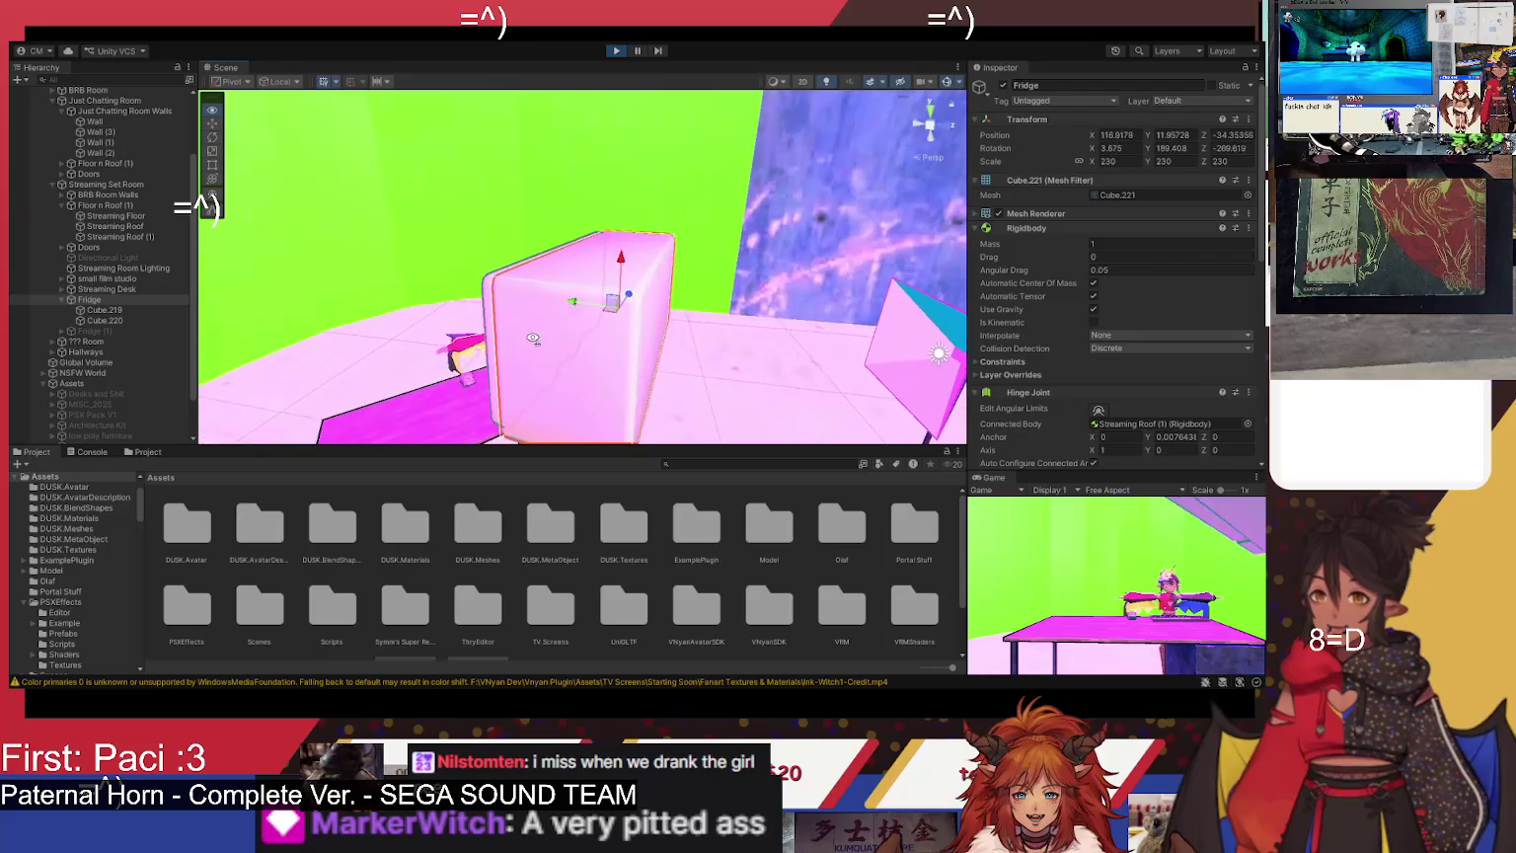
pyautogui.click(617, 51)
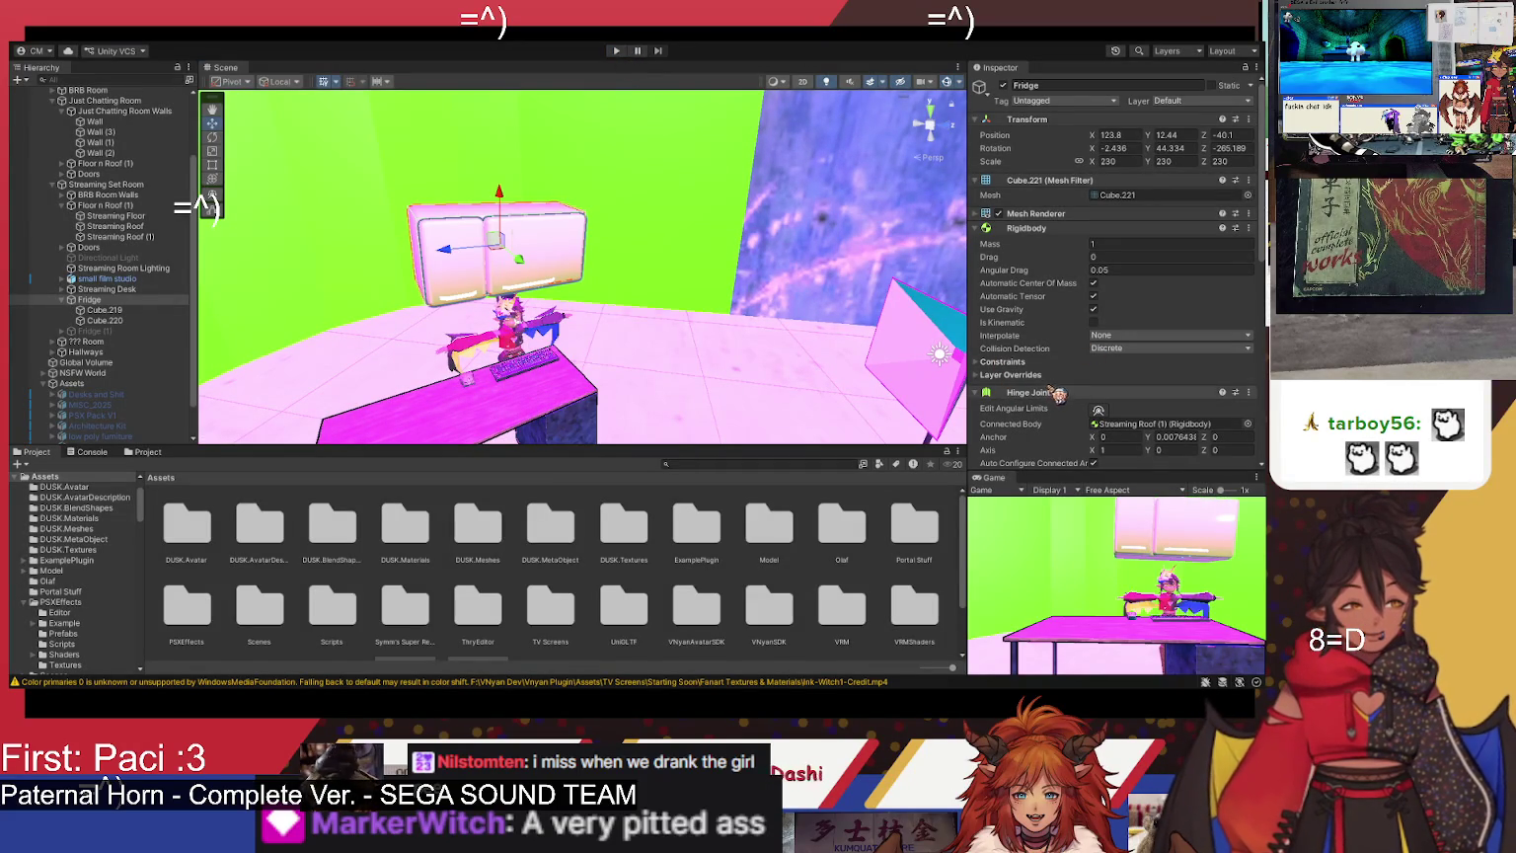
# - Set Connected Mass Scale to 1 and Mass Scale to 100, then test-run the scene
pyautogui.scroll(-2, 1054, 393)
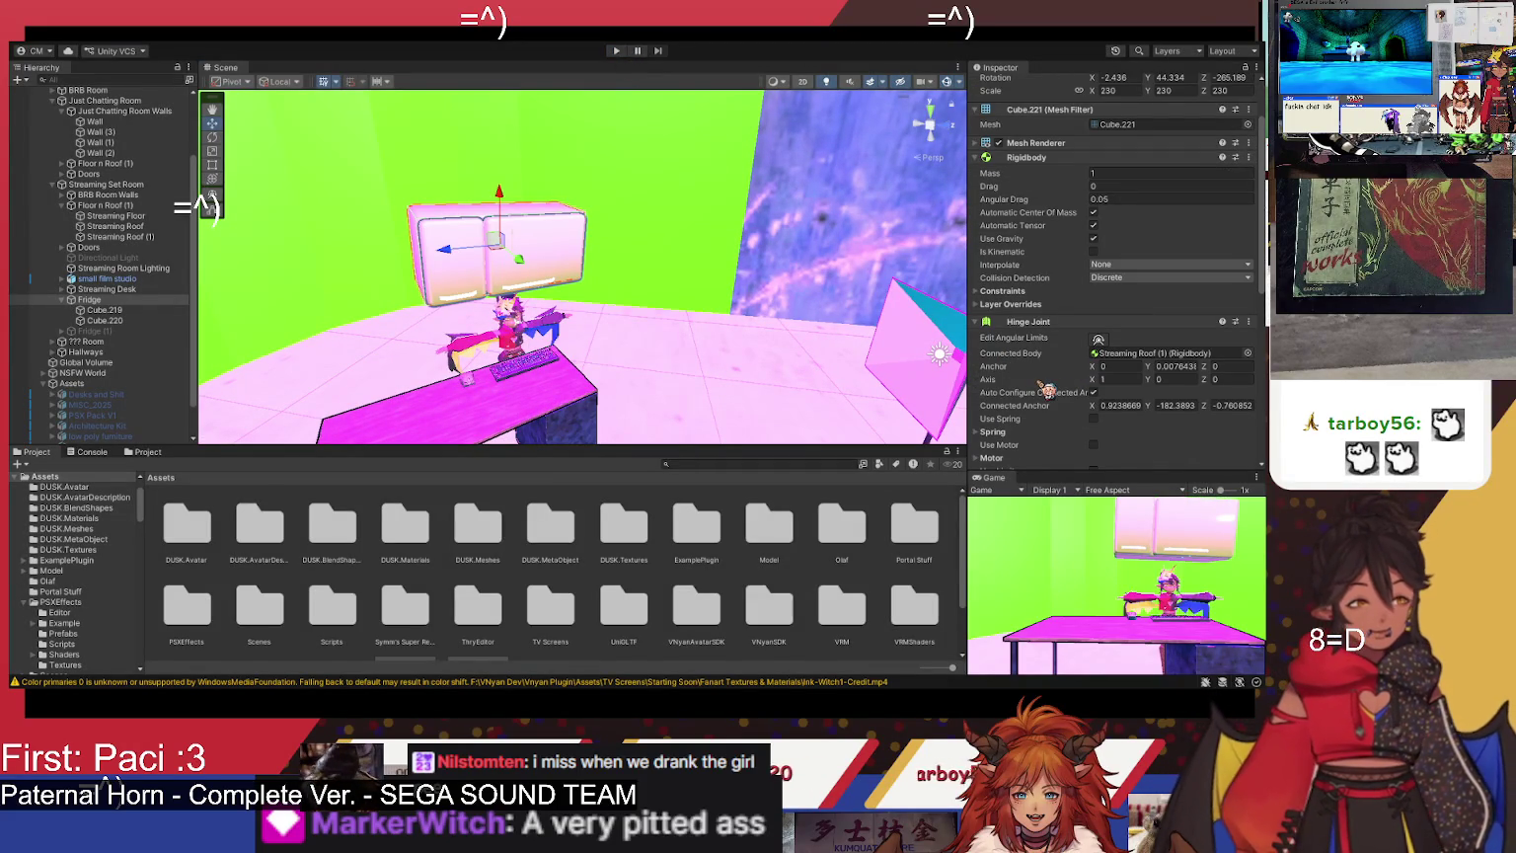
pyautogui.scroll(1, 1044, 321)
pyautogui.scroll(-4, 1086, 327)
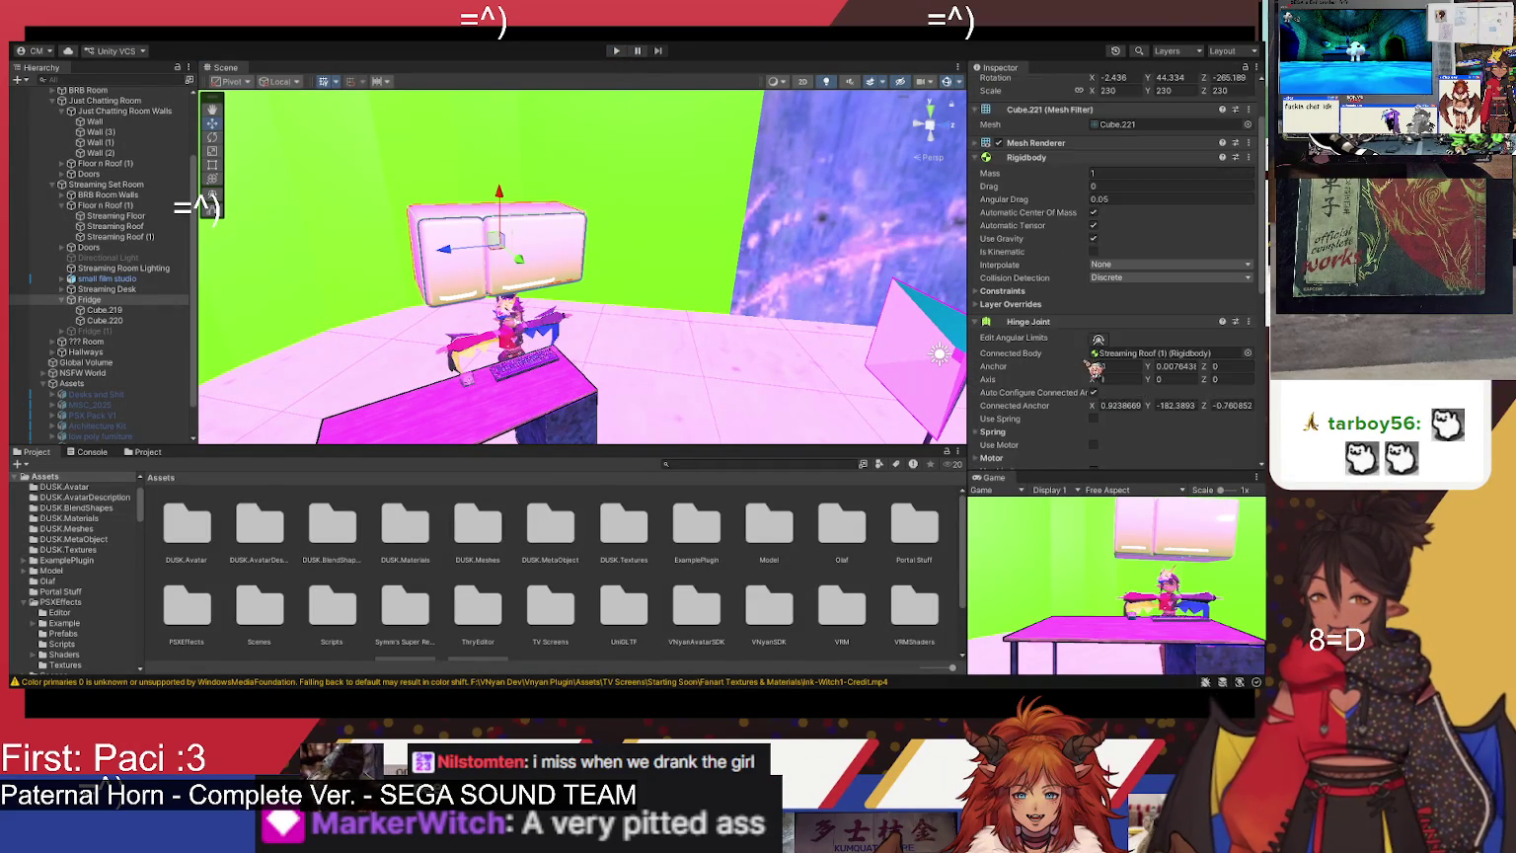
pyautogui.scroll(-1, 1135, 350)
pyautogui.click(1120, 447)
pyautogui.write('1')
pyautogui.hotkey('shift', 'Tab')
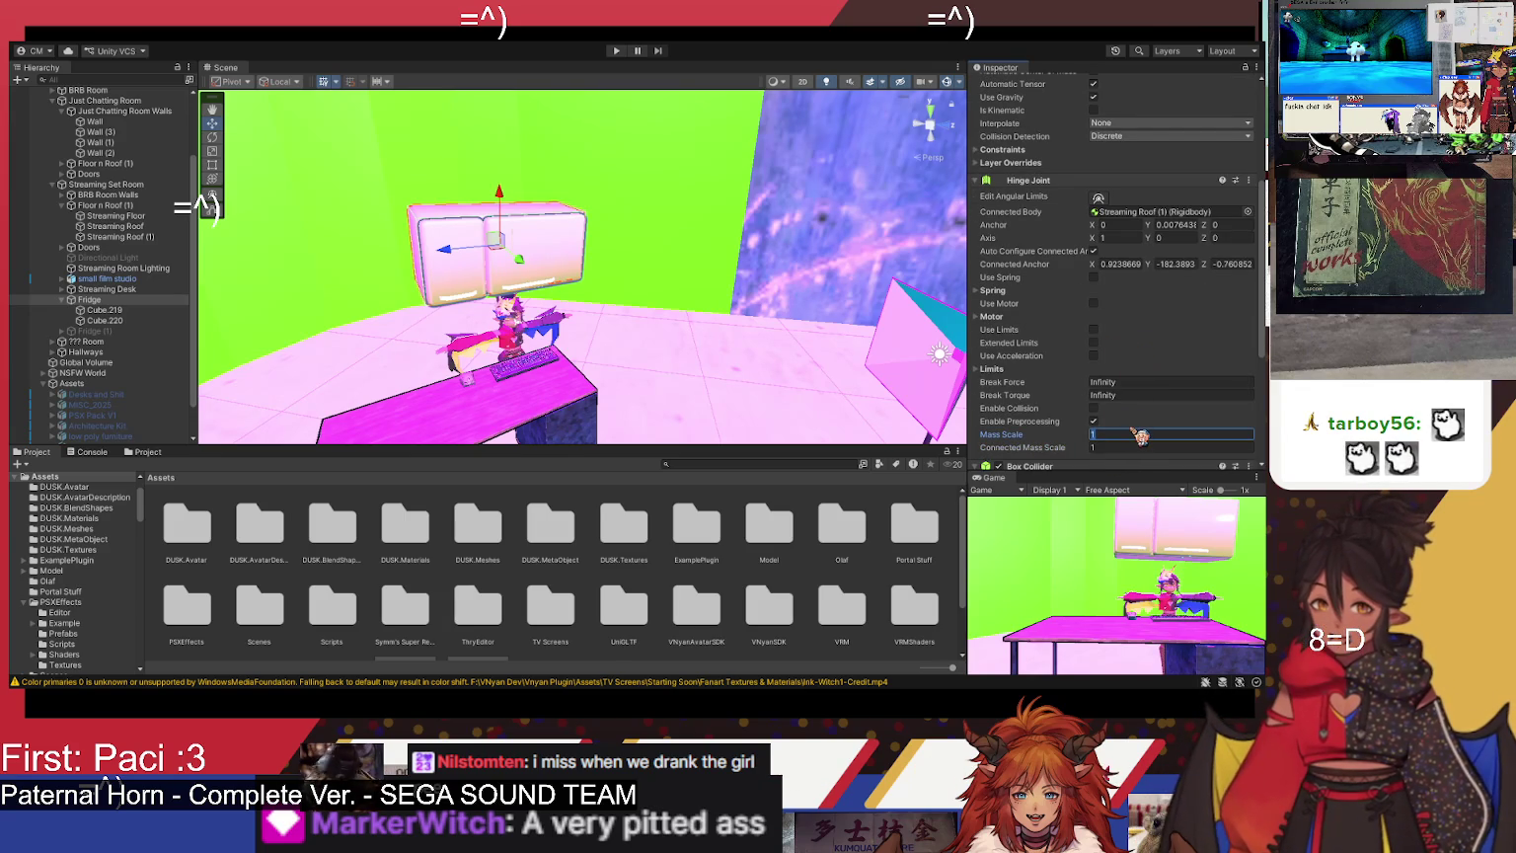
pyautogui.click(617, 50)
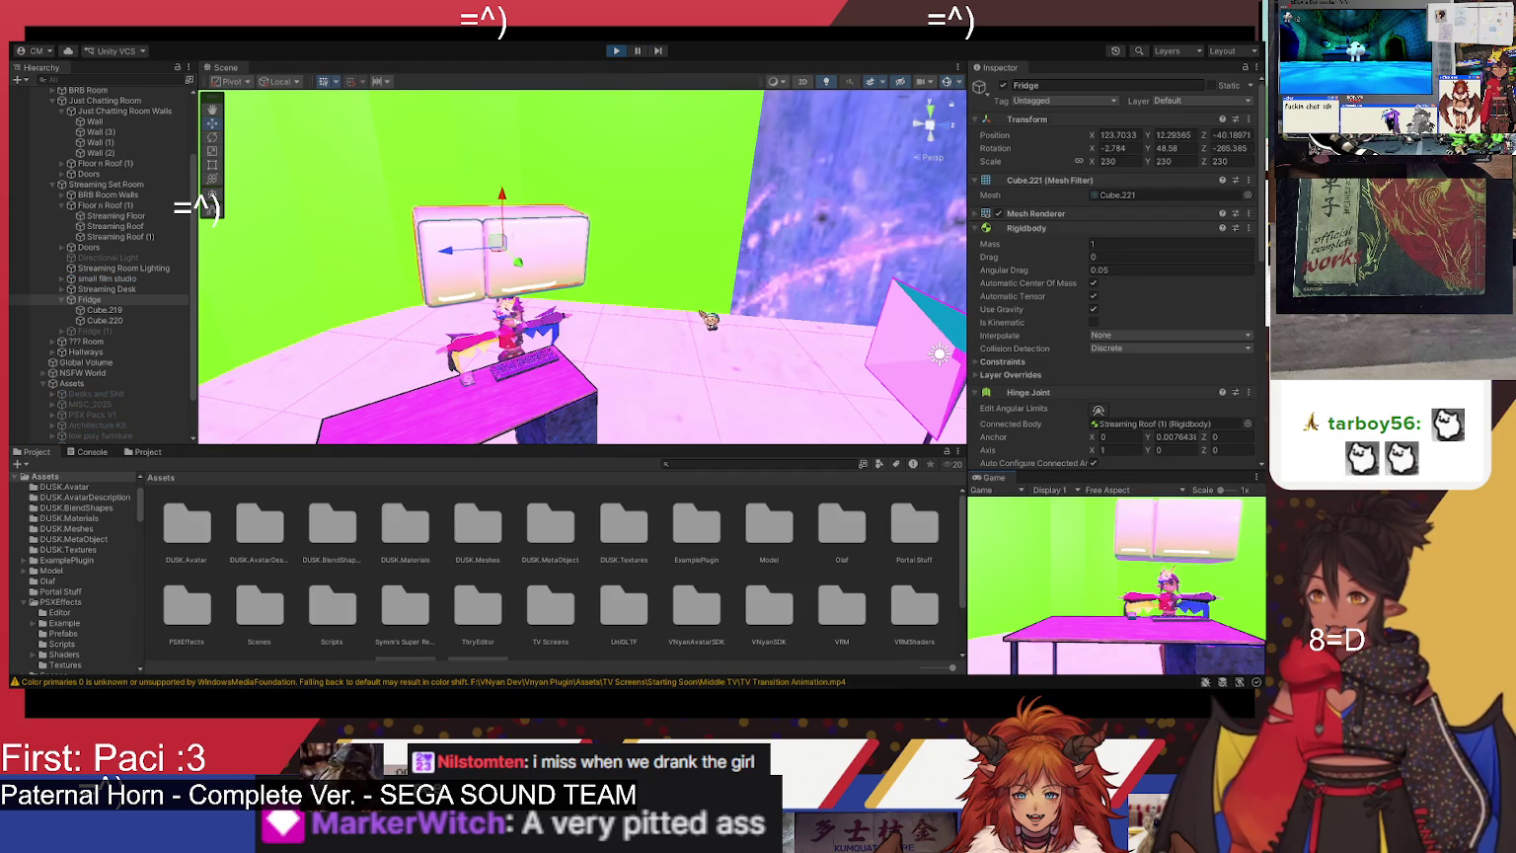
pyautogui.click(619, 52)
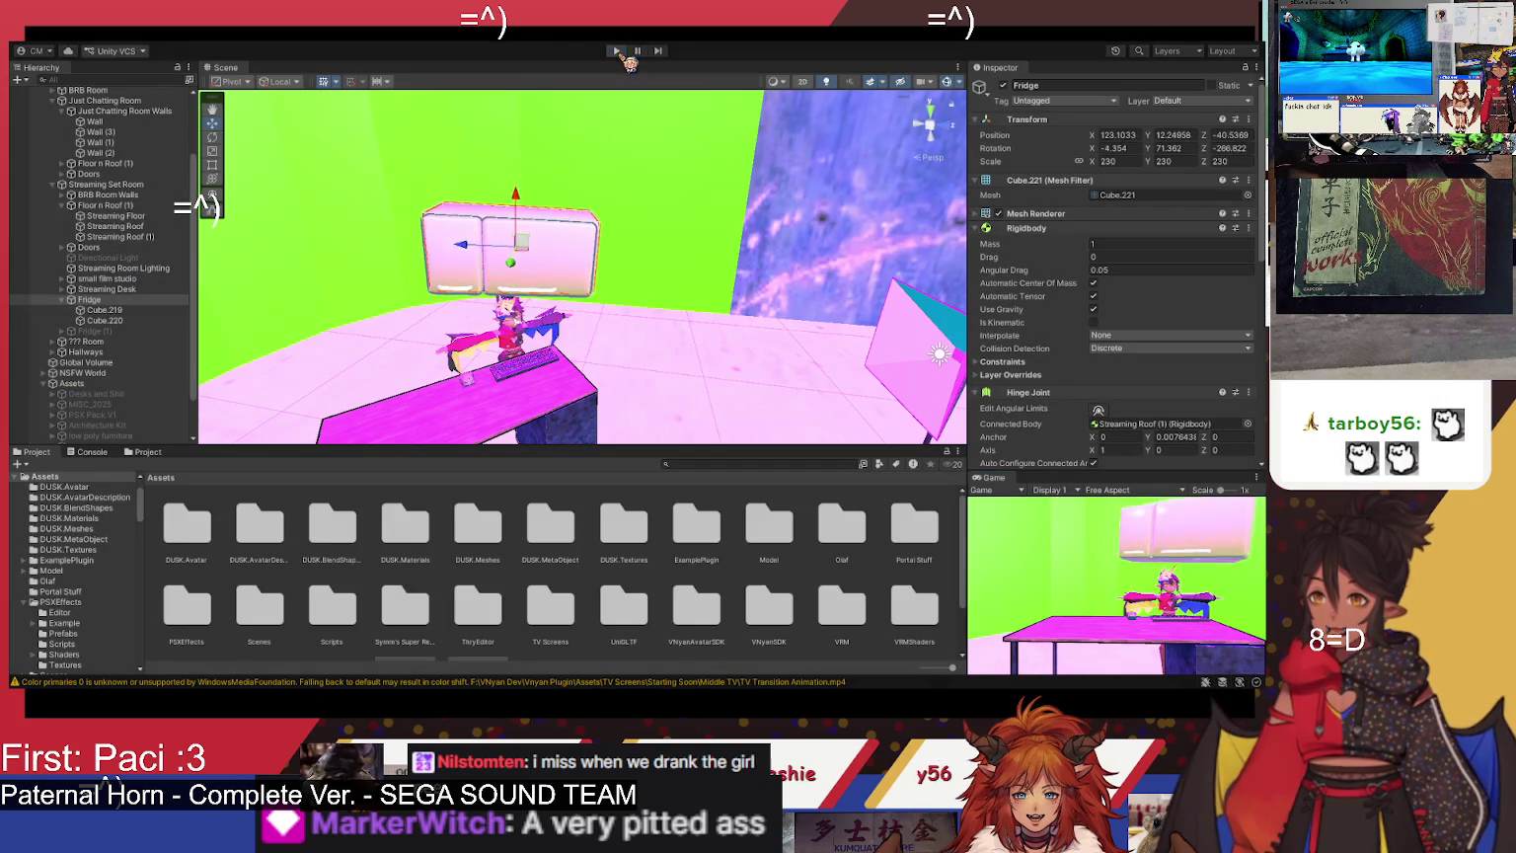
# - Change the hinge Mass Scale to 10000 and play the scene again
pyautogui.scroll(-2, 1140, 419)
pyautogui.scroll(-2, 1132, 375)
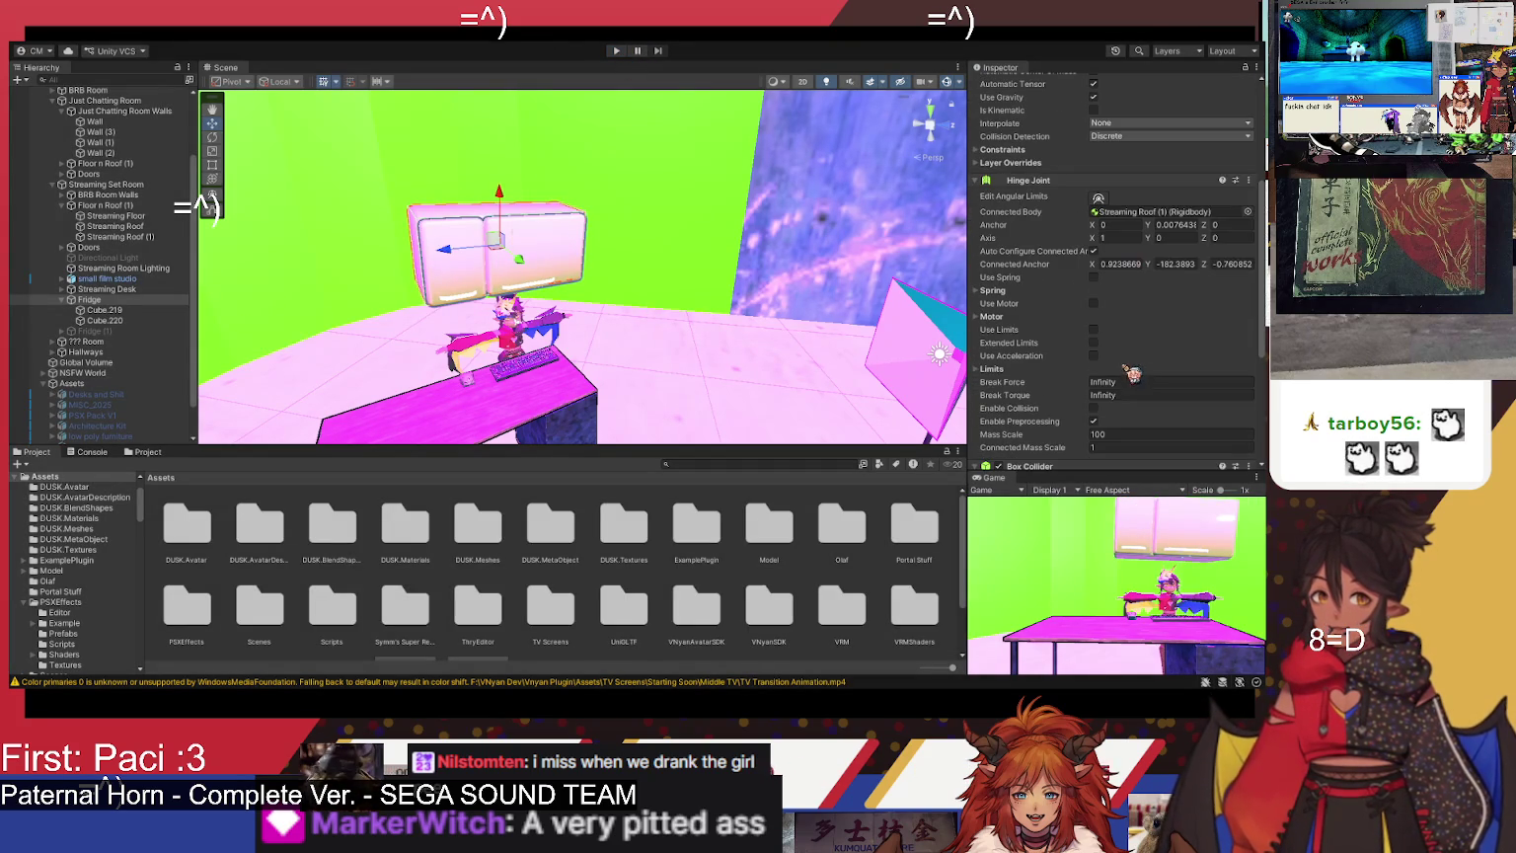
pyautogui.click(1113, 435)
pyautogui.write('10000')
pyautogui.click(616, 51)
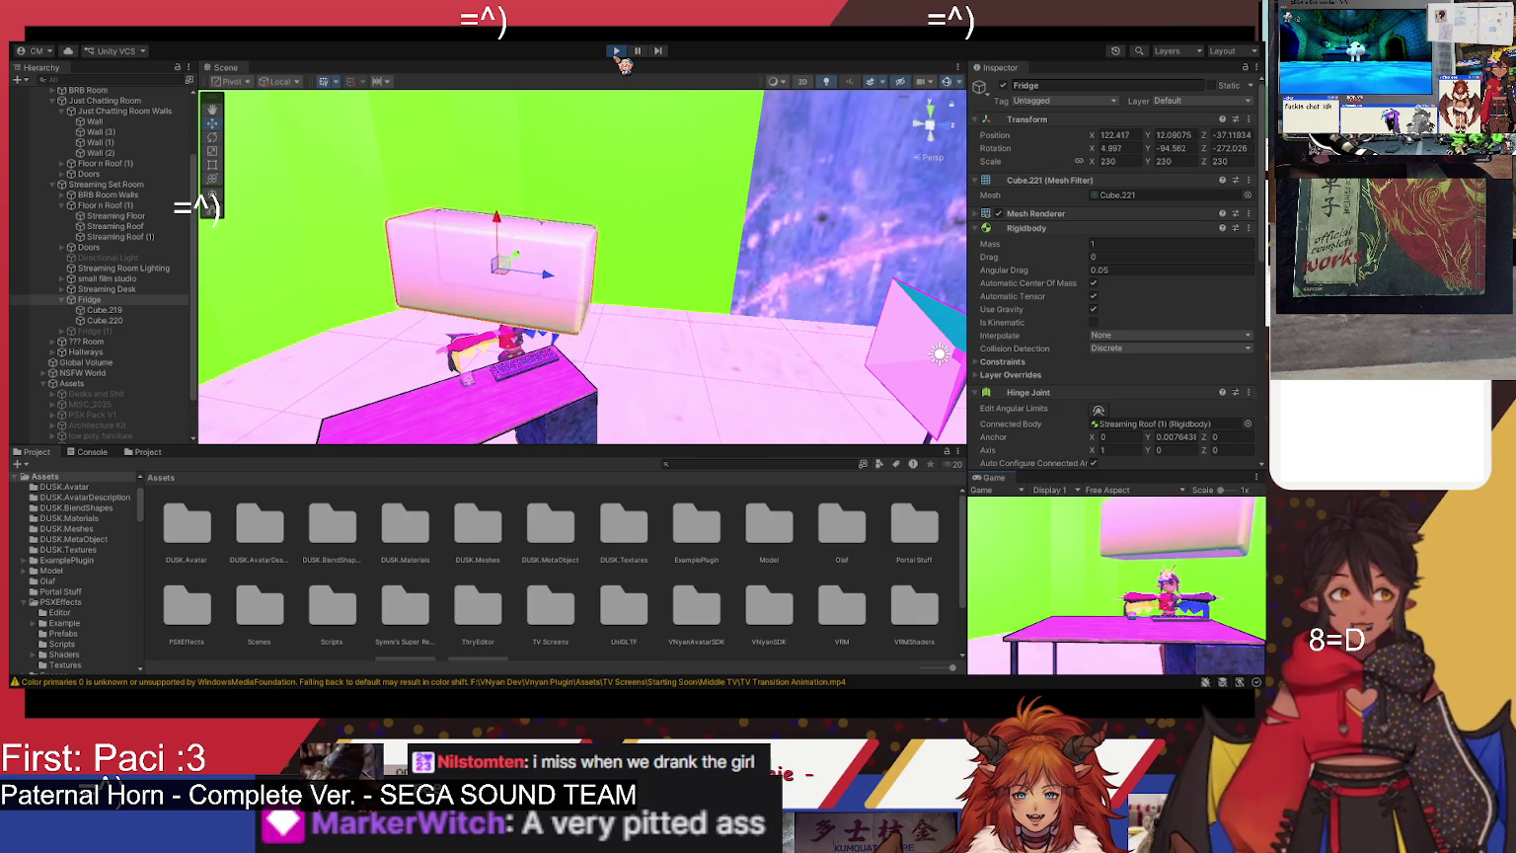
# - Stop the run and view the fridge from the front
pyautogui.click(617, 51)
pyautogui.scroll(-5, 1143, 424)
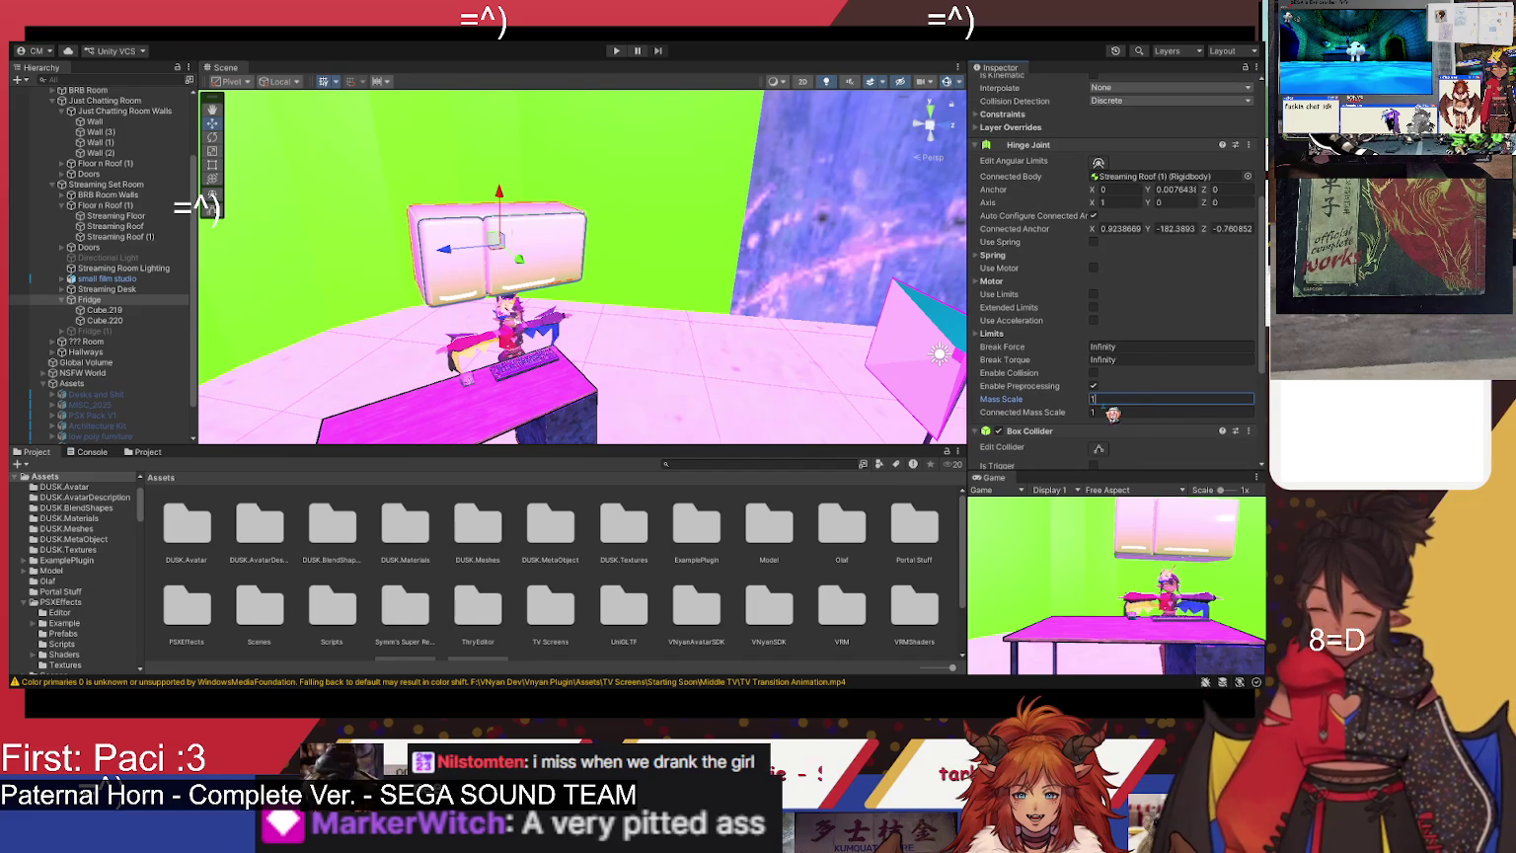
pyautogui.scroll(3, 1165, 299)
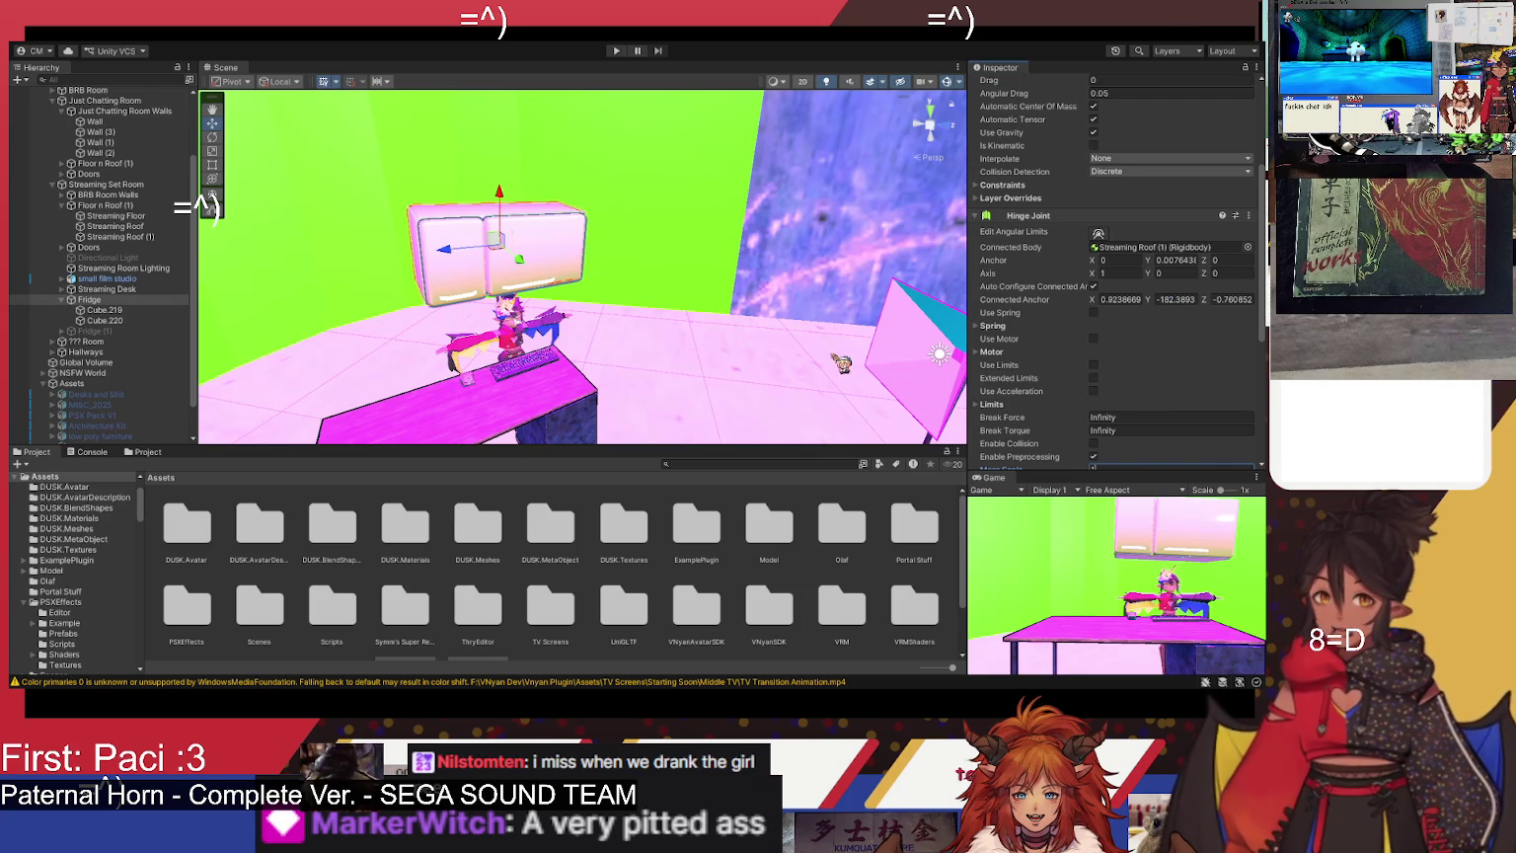
pyautogui.moveTo(760, 310)
pyautogui.mouseDown()
pyautogui.moveTo(651, 328)
pyautogui.moveTo(670, 329)
pyautogui.mouseUp()
pyautogui.scroll(-3, 1216, 414)
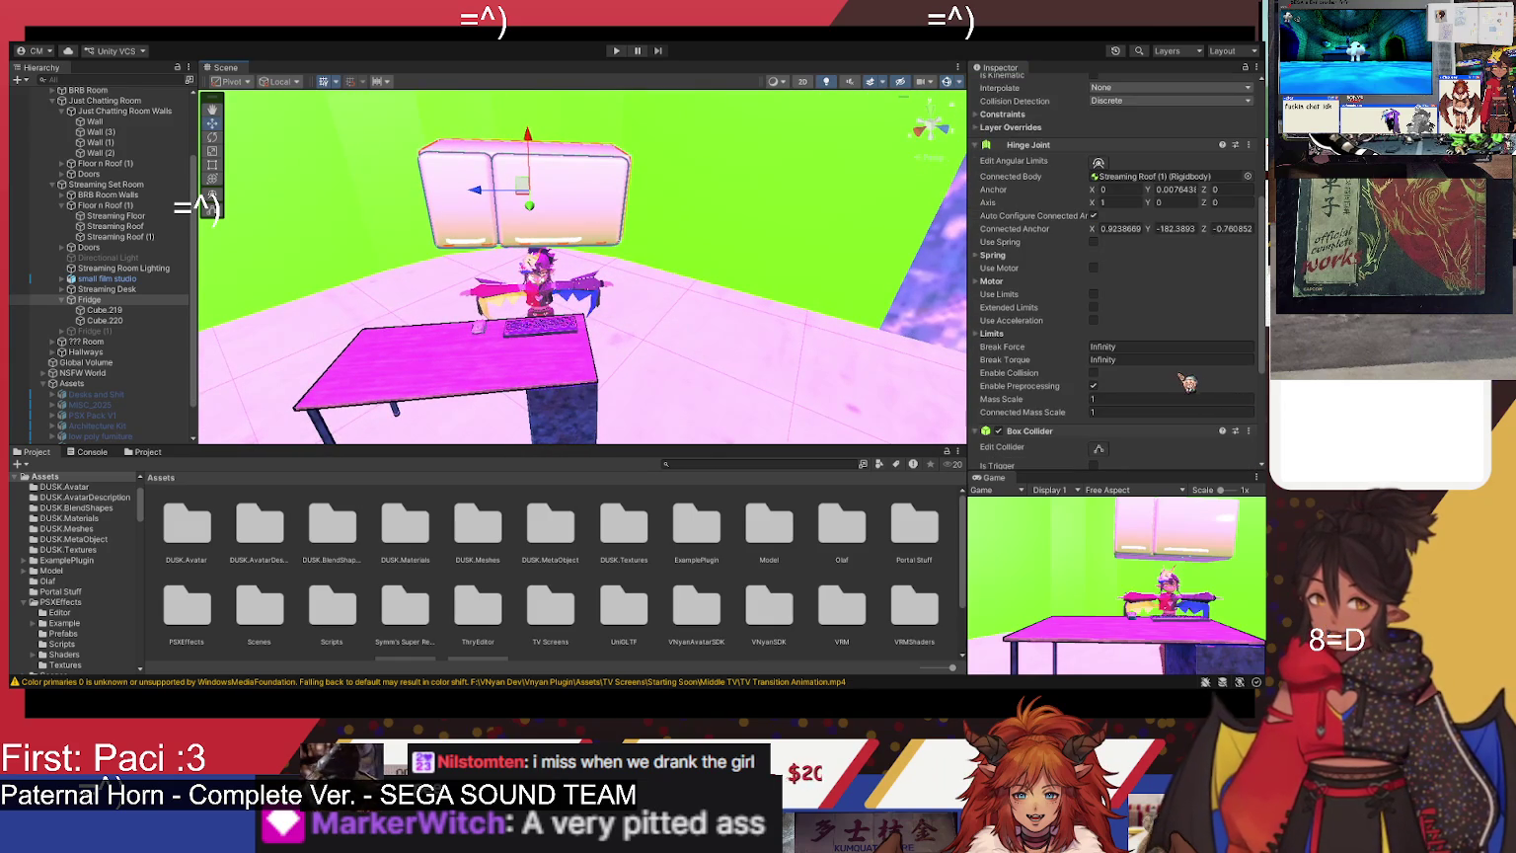
# - Enable the hinge spring, test it in a short run, then review the Hinge Joint settings
pyautogui.click(1093, 241)
pyautogui.click(616, 50)
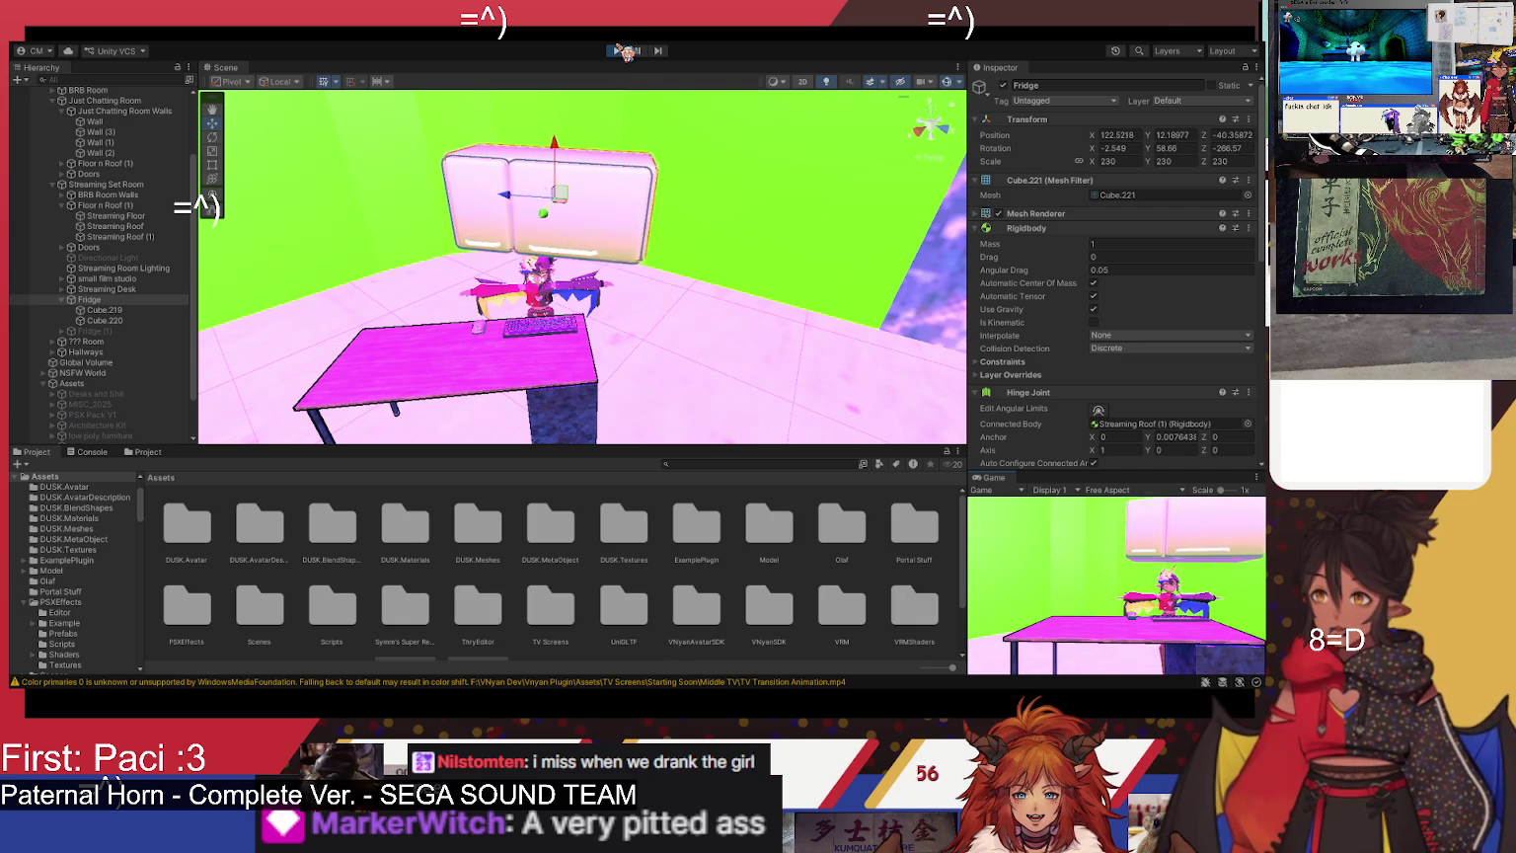
pyautogui.click(616, 50)
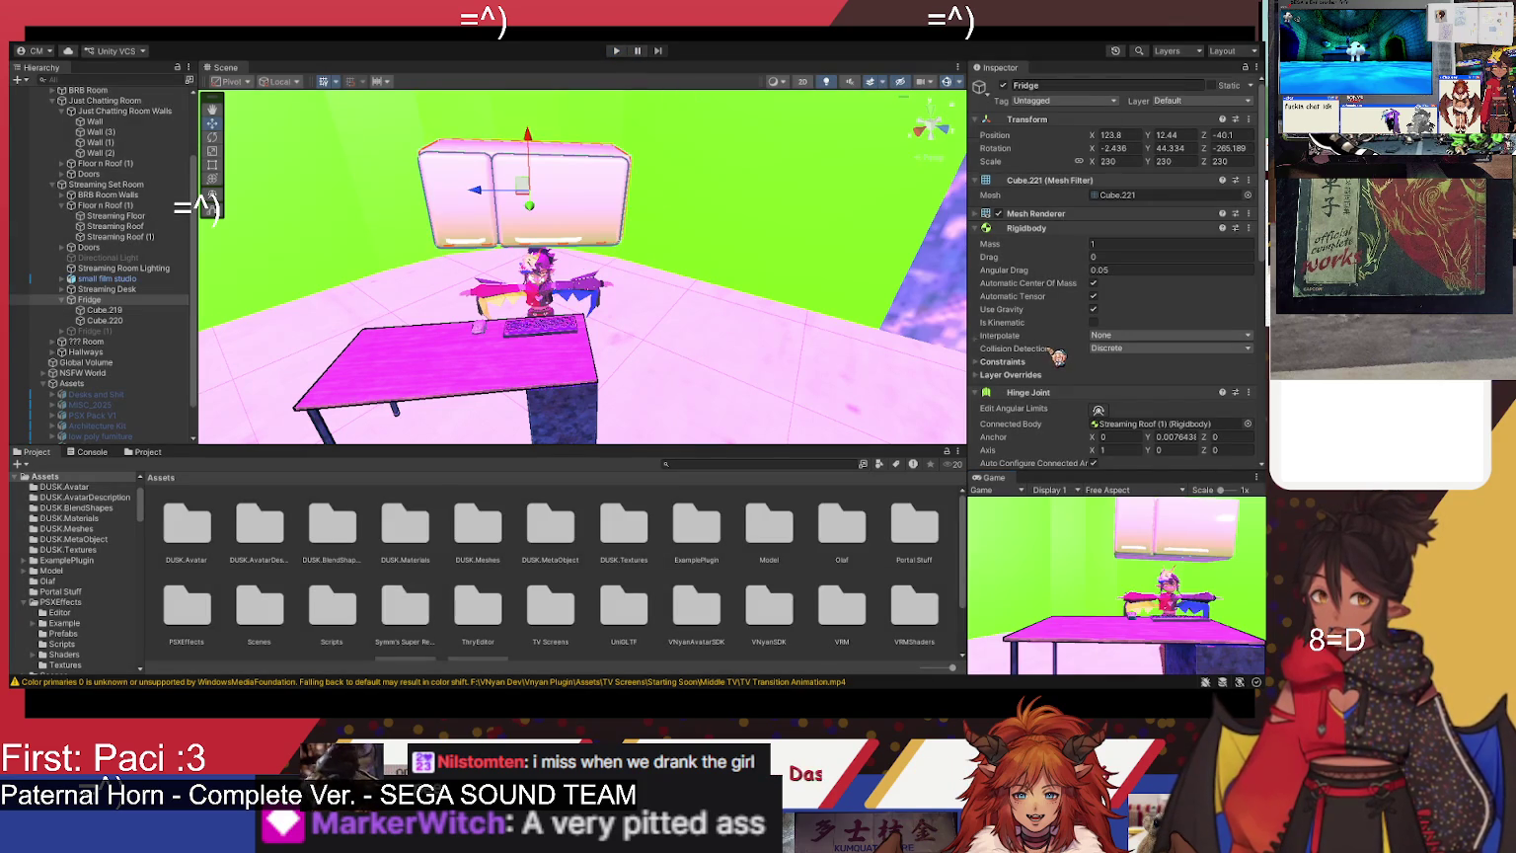
pyautogui.scroll(-2, 1056, 357)
pyautogui.scroll(-4, 1056, 357)
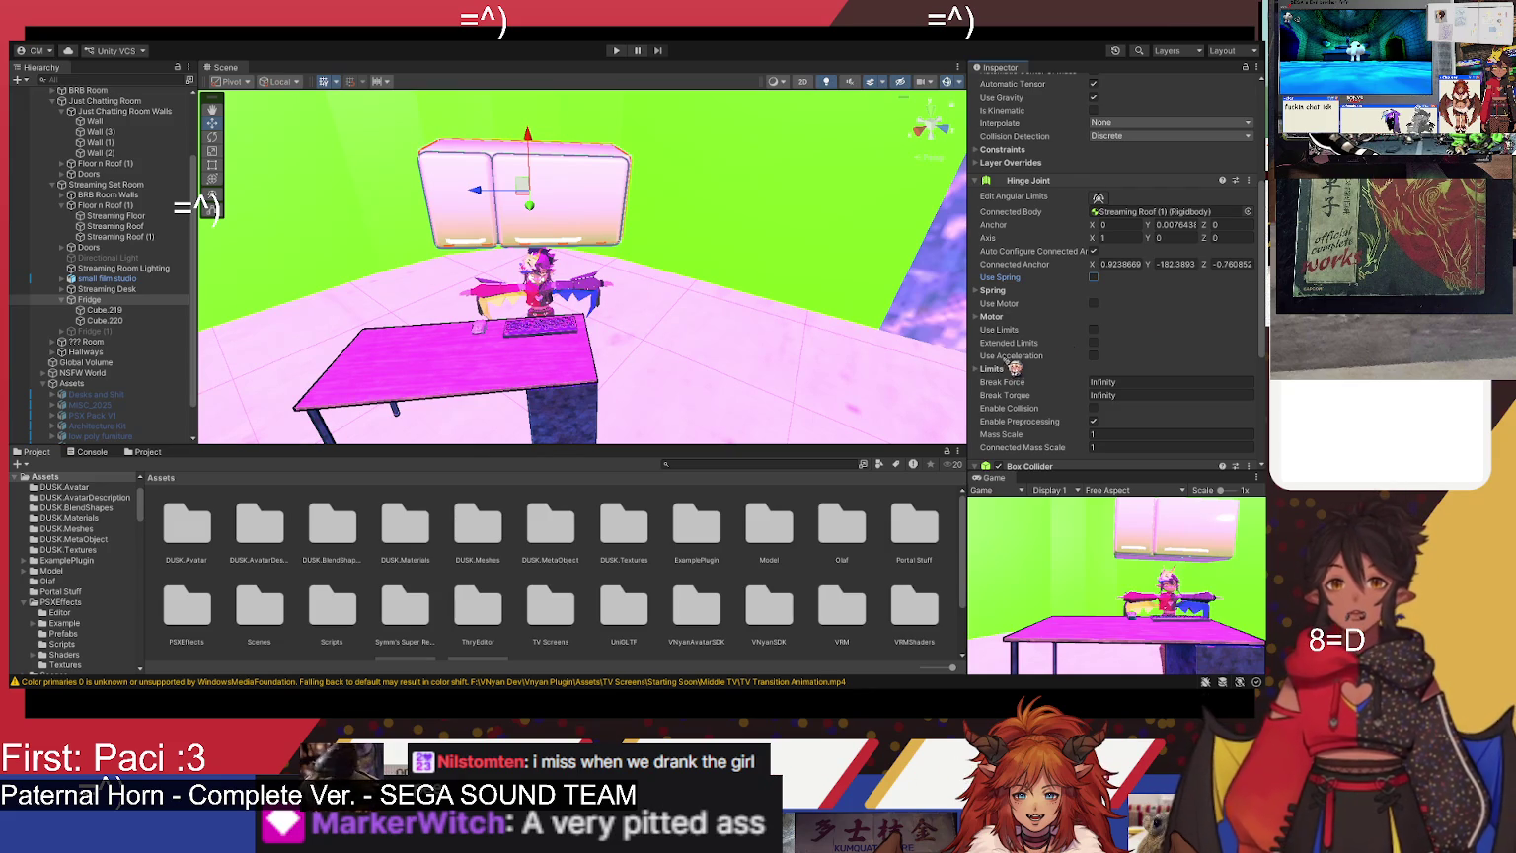
pyautogui.scroll(-2, 1141, 318)
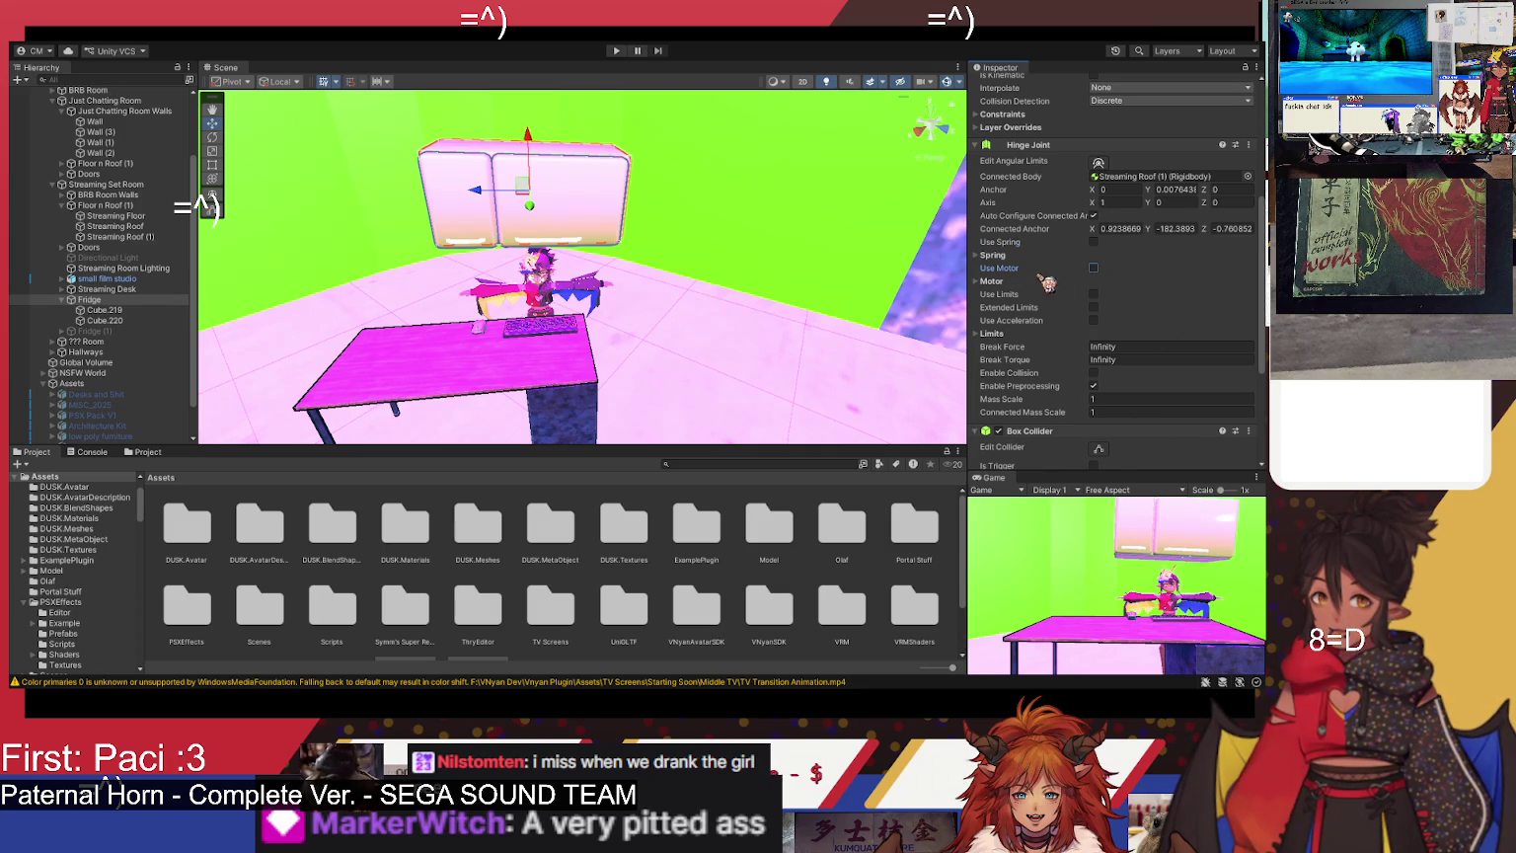
# - Expand Motor, tick Use Limits, enter a Mass Scale of 1000, and start a test run
pyautogui.click(978, 282)
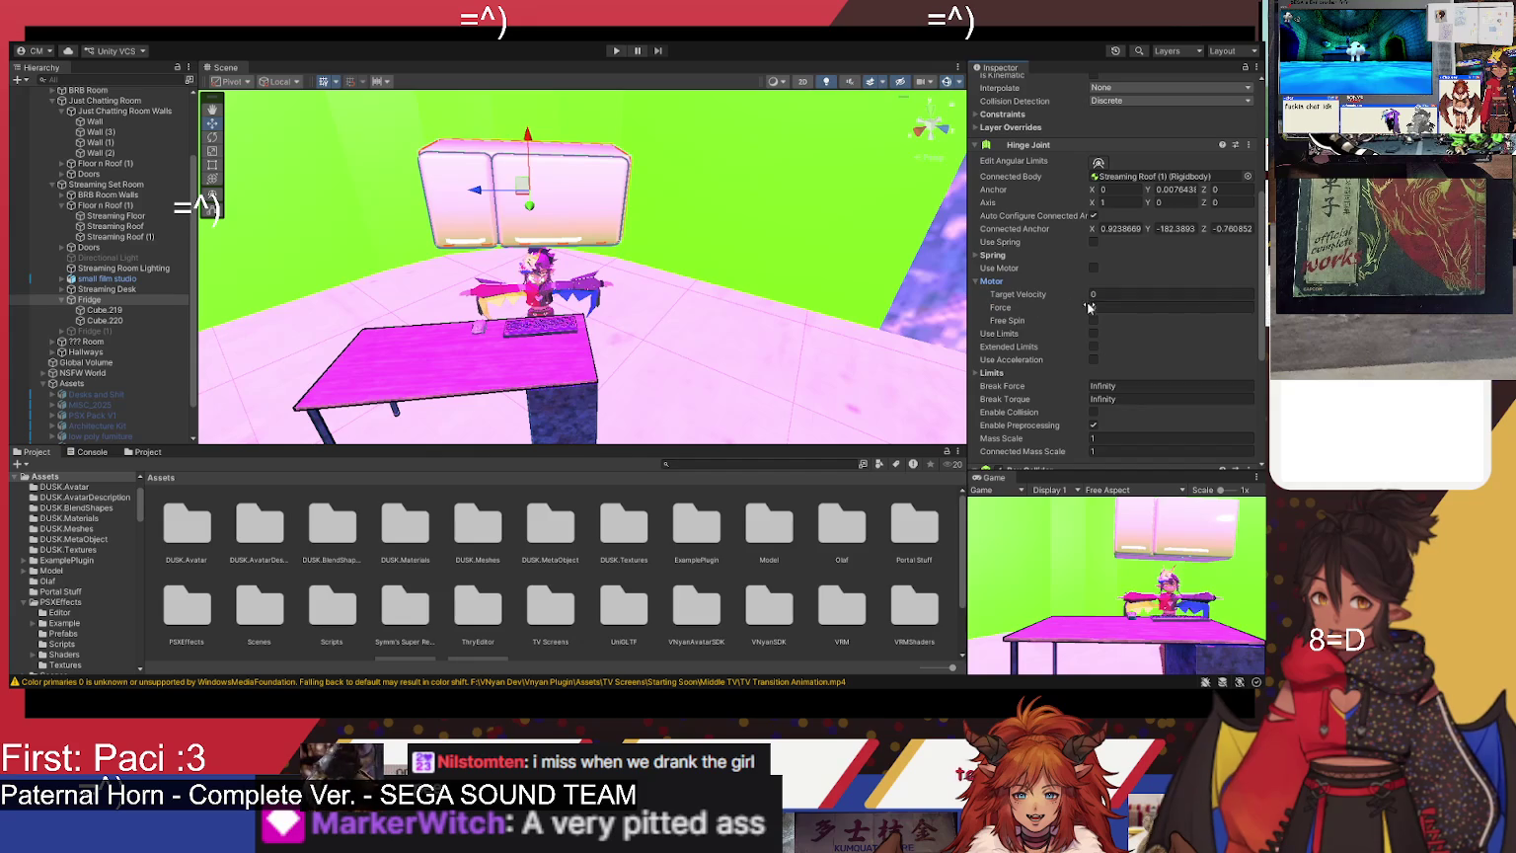
pyautogui.click(1094, 334)
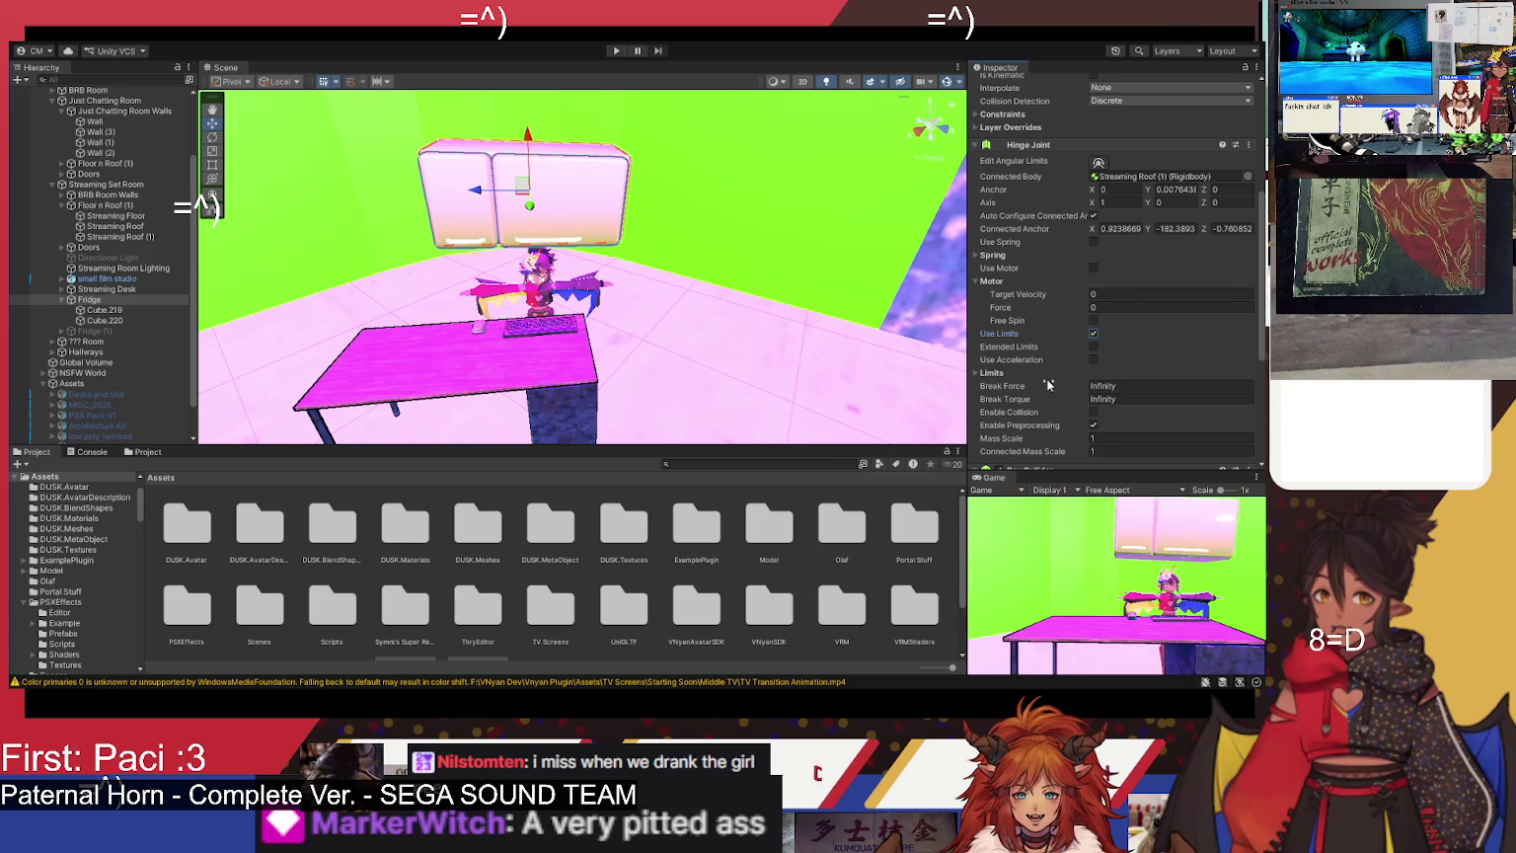
pyautogui.scroll(-2, 1066, 358)
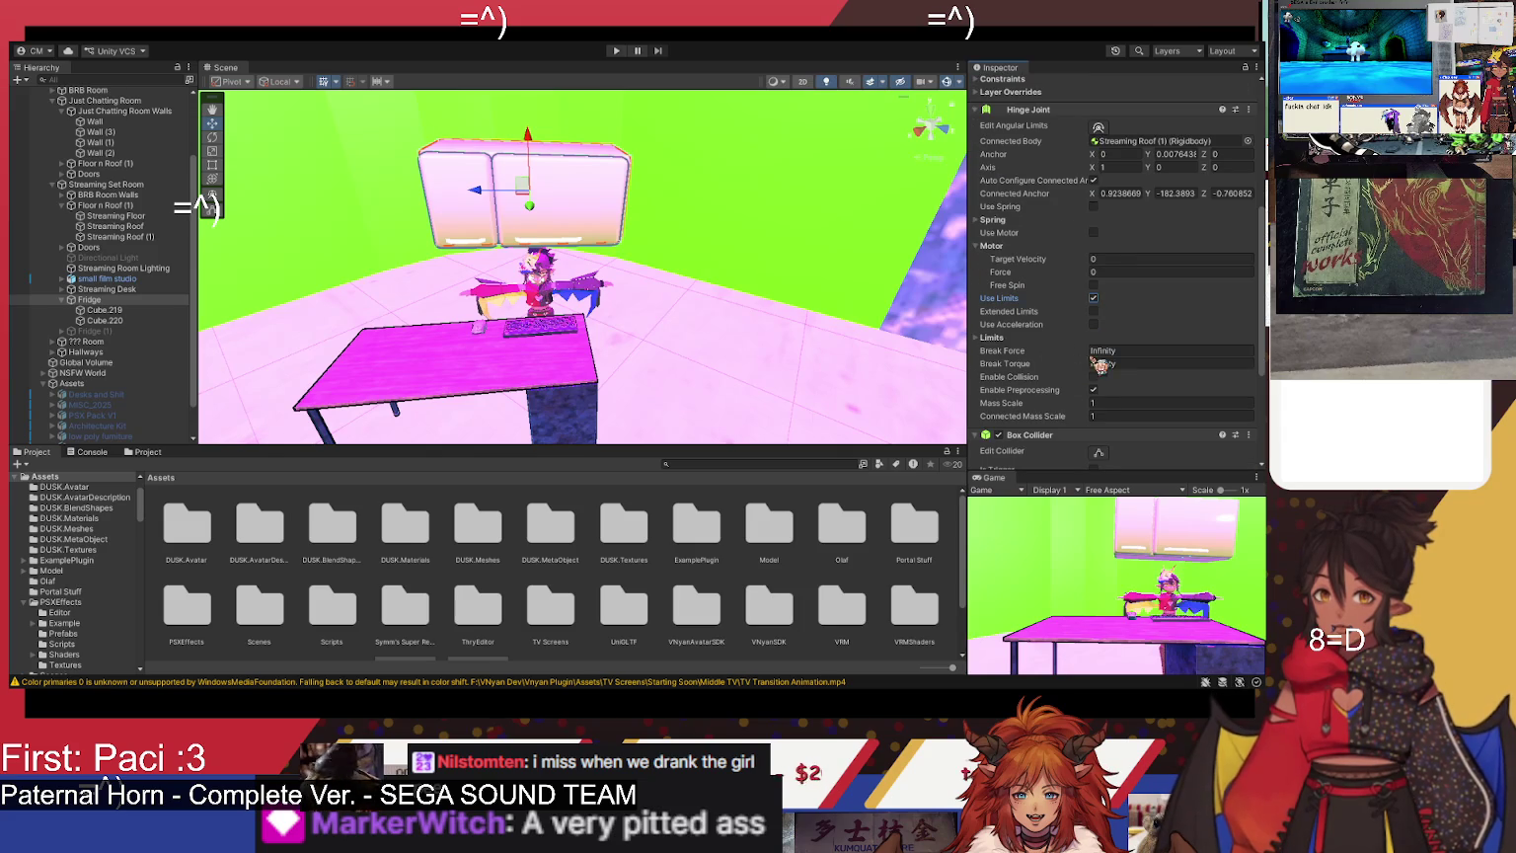
pyautogui.scroll(-4, 1084, 306)
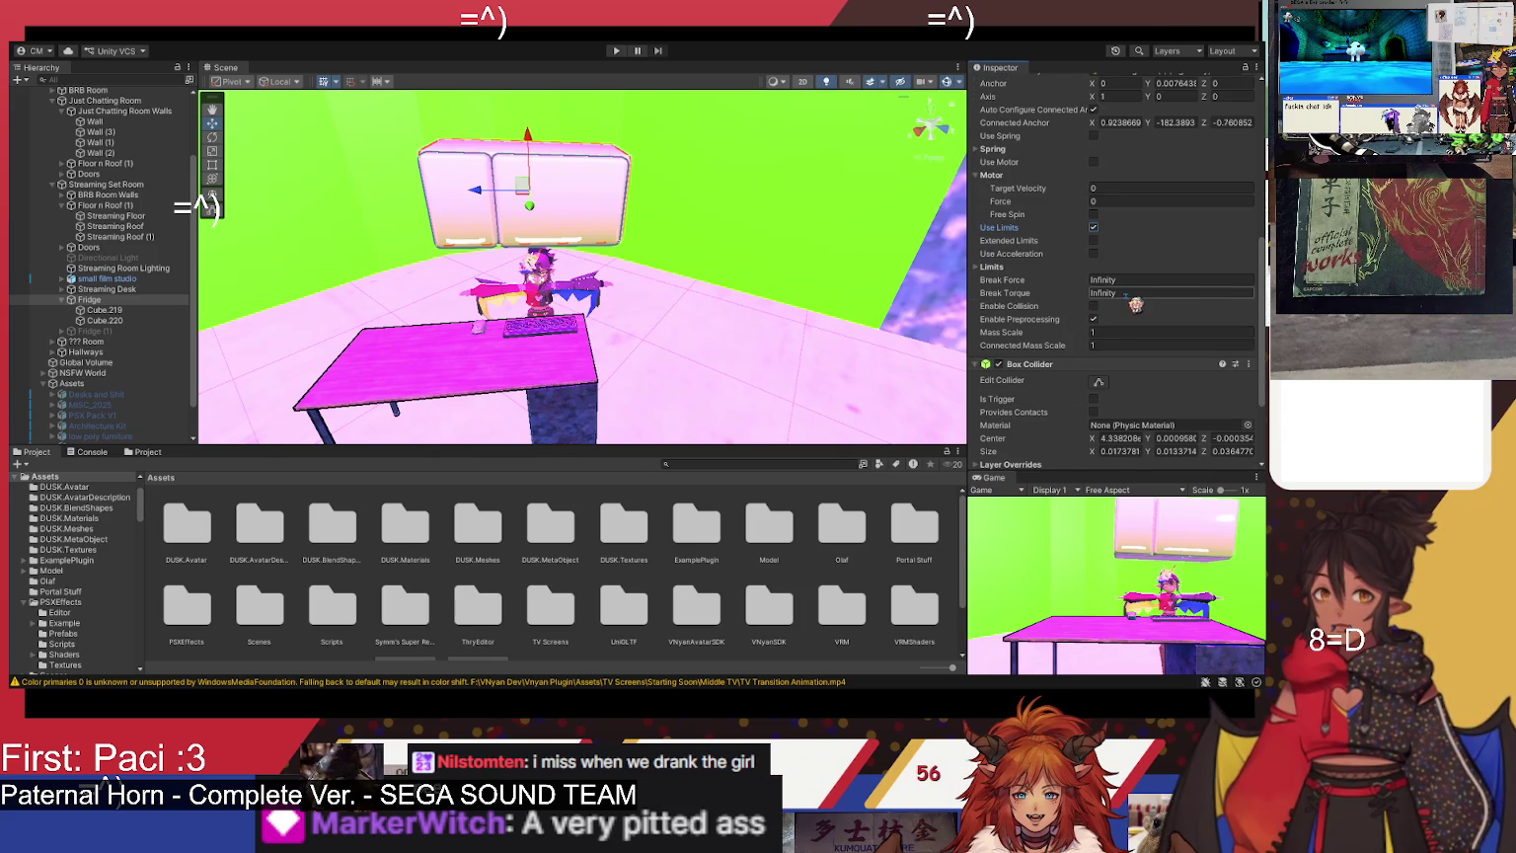
pyautogui.click(1119, 334)
pyautogui.write('1000')
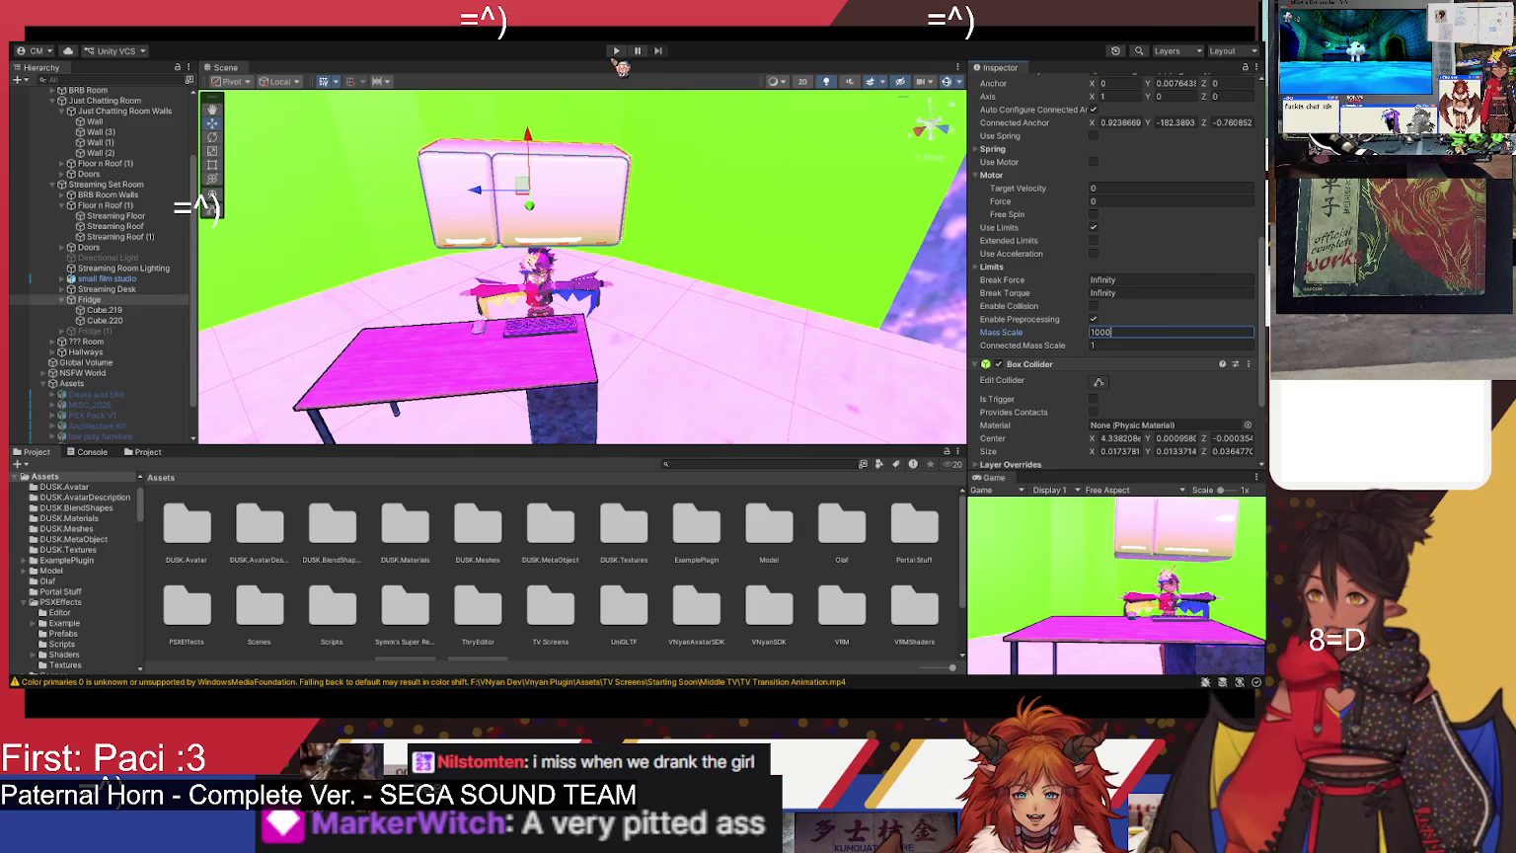
pyautogui.click(616, 52)
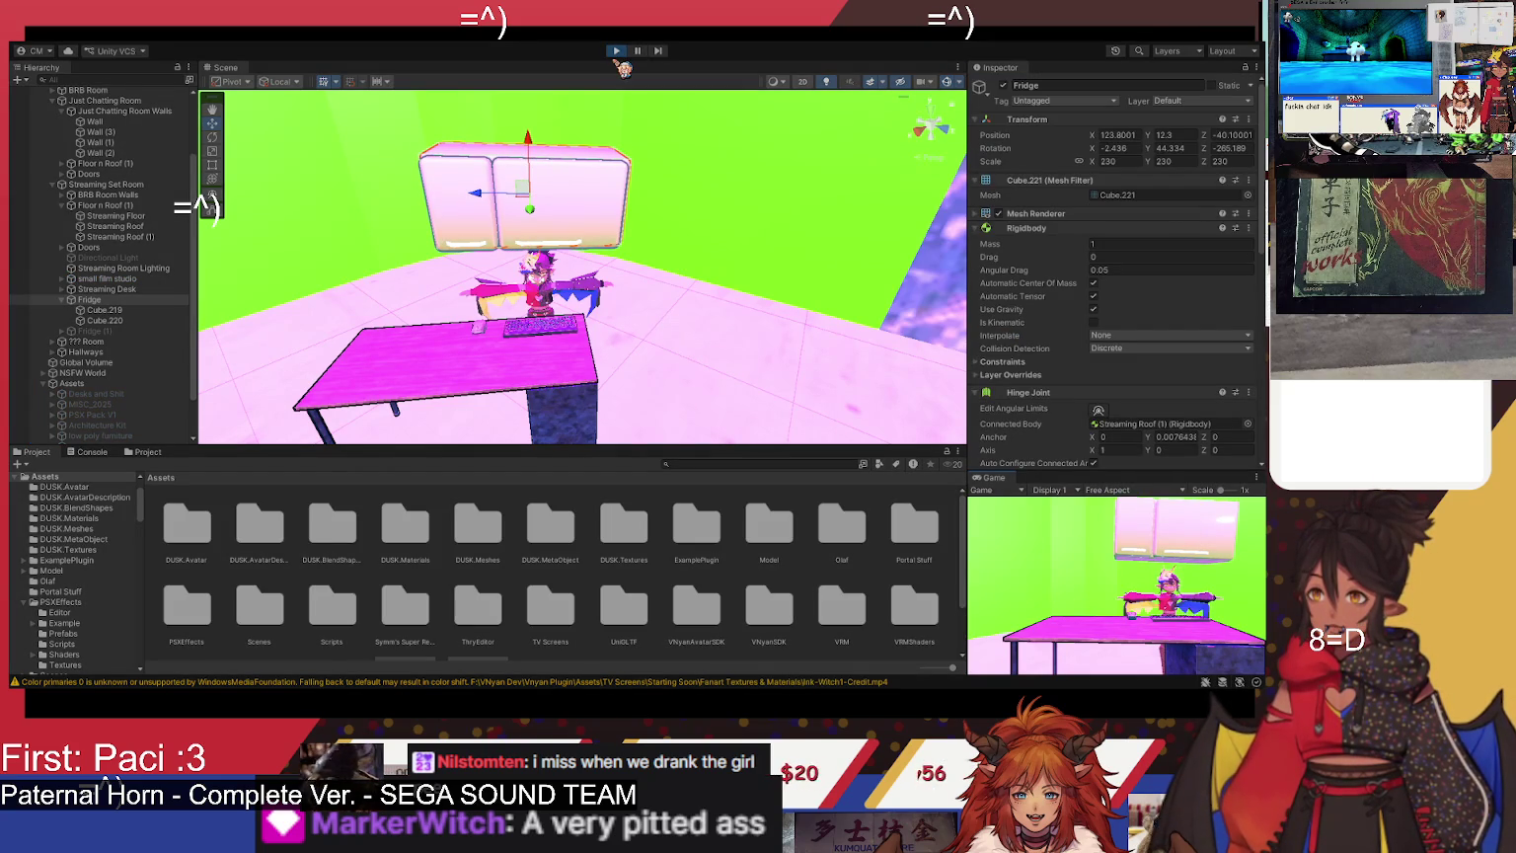
# - Stop the test run and set the hinge Mass Scale back to 1
pyautogui.moveTo(628, 215); pyautogui.dragTo(603, 218)
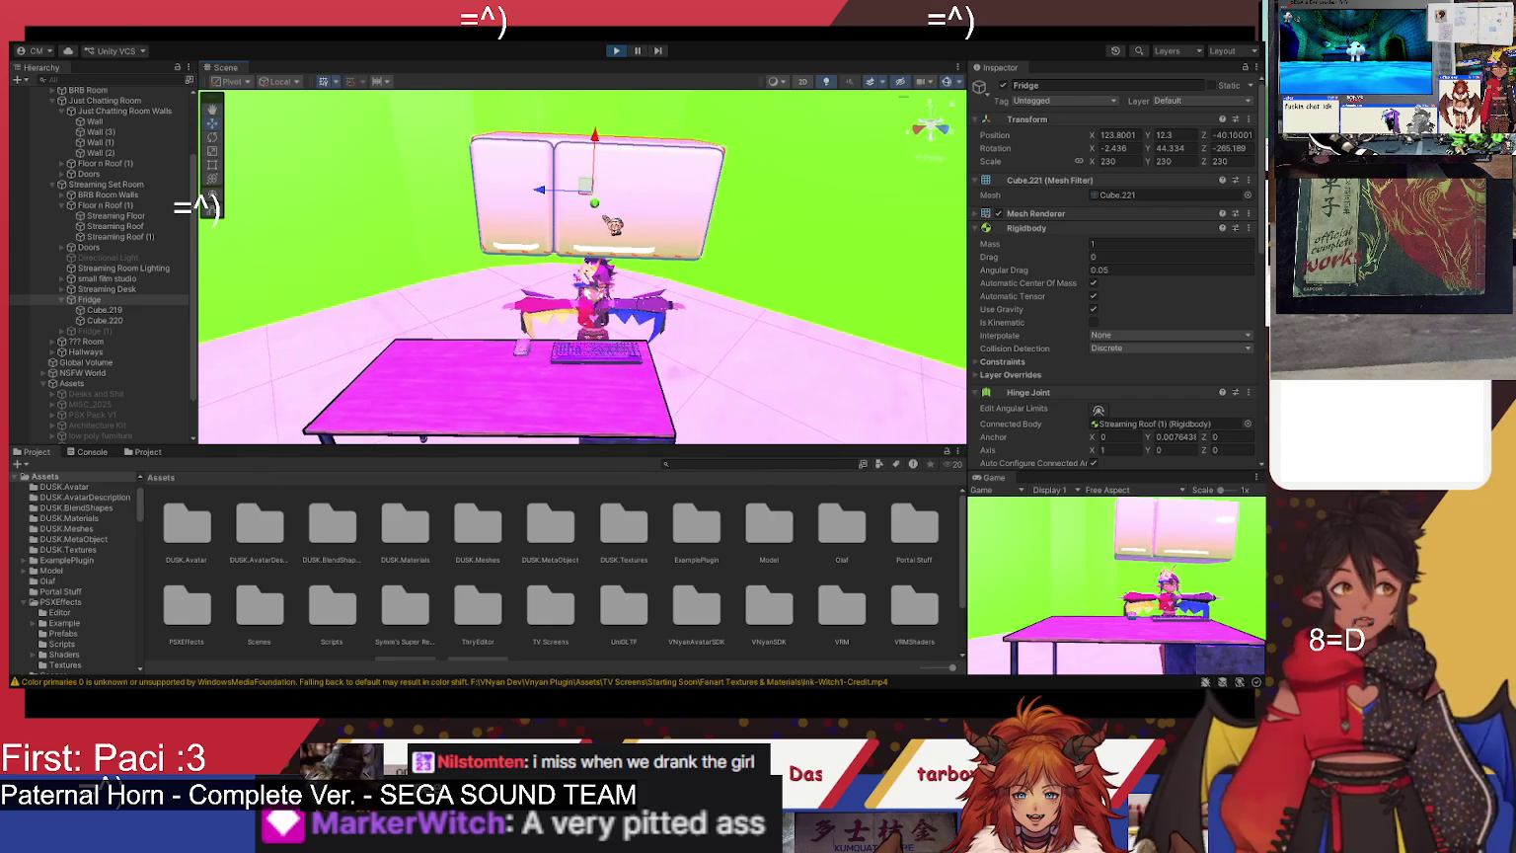
pyautogui.scroll(-3, 992, 321)
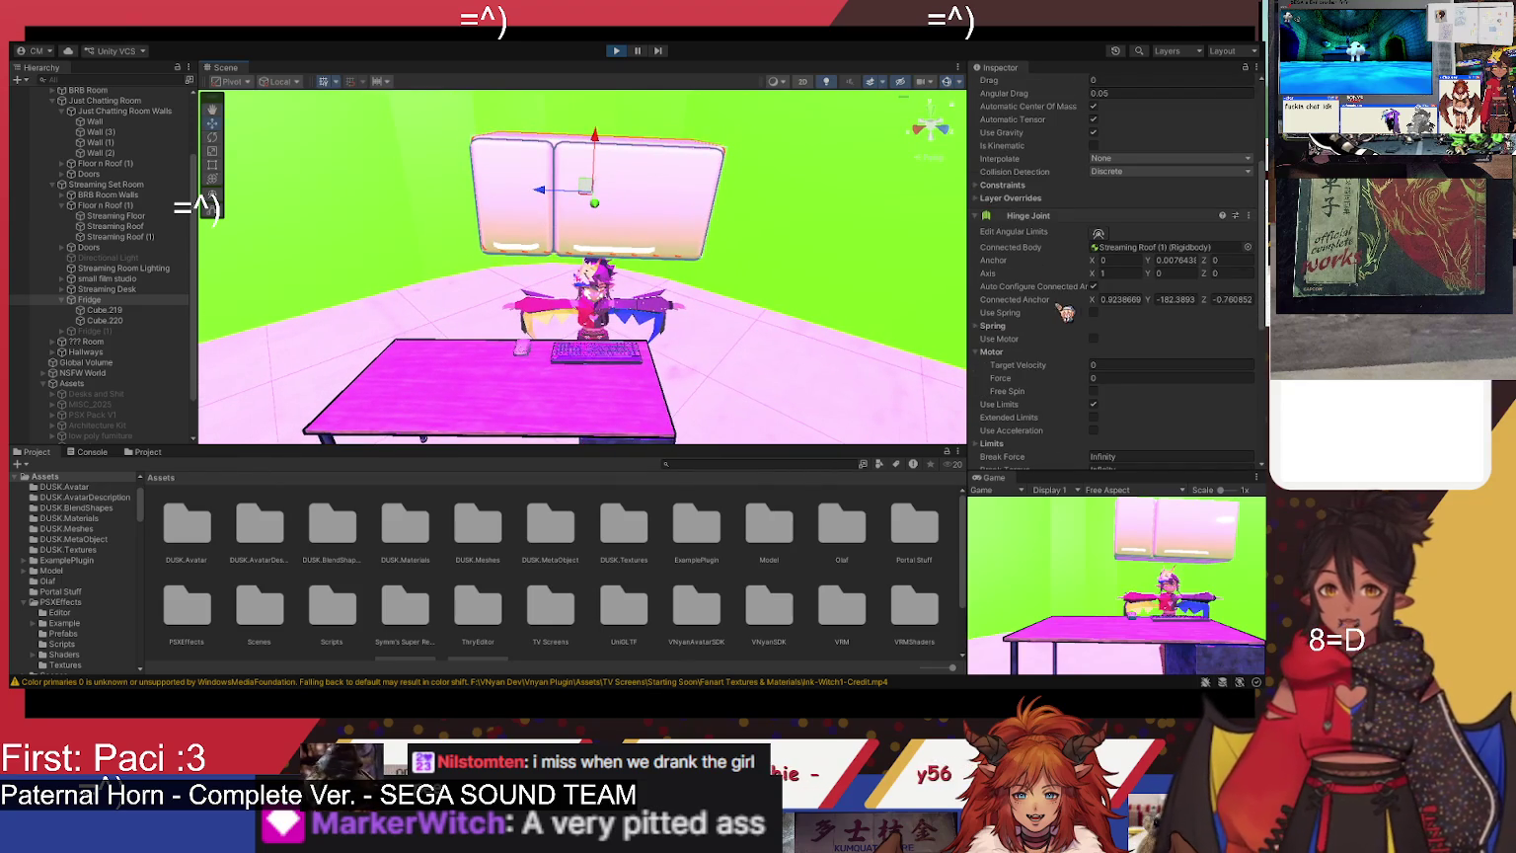
pyautogui.click(618, 51)
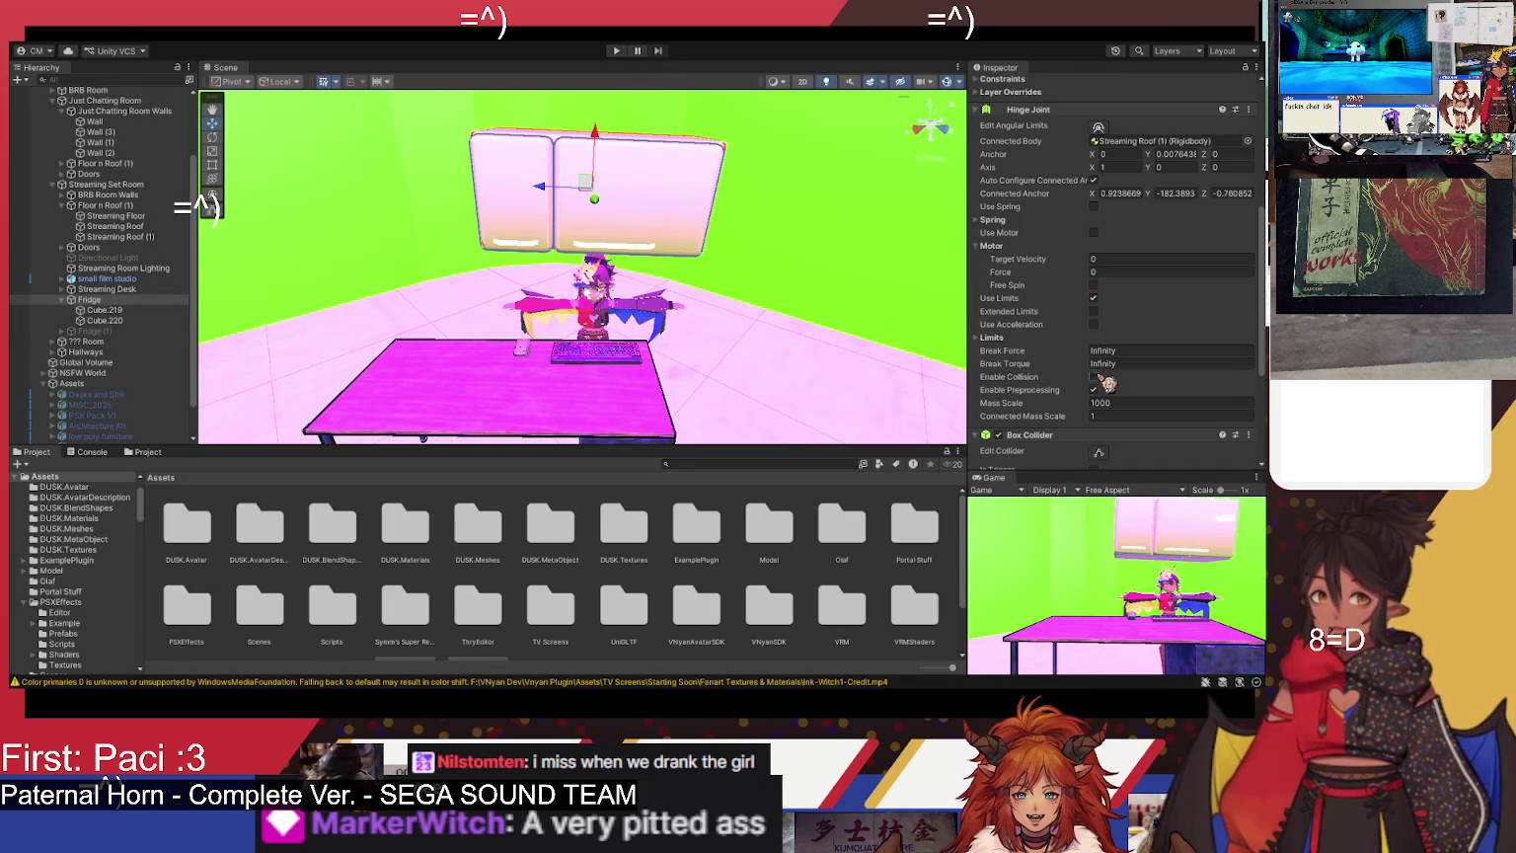
pyautogui.scroll(-3, 1097, 301)
pyautogui.click(1125, 296)
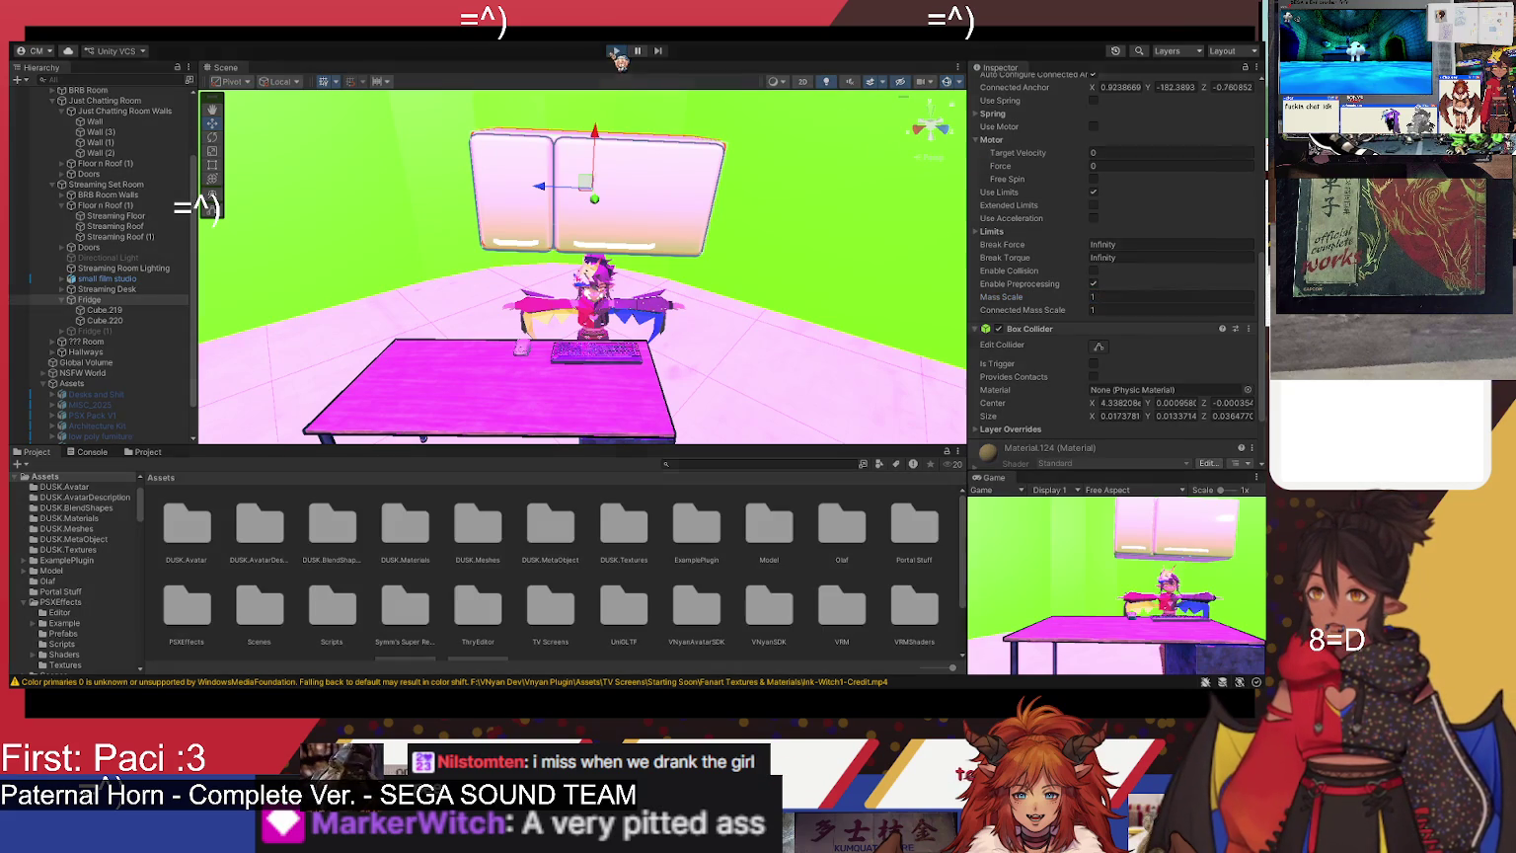
# - Play the scene and orbit around the fridge and desk to watch it swing
pyautogui.click(616, 50)
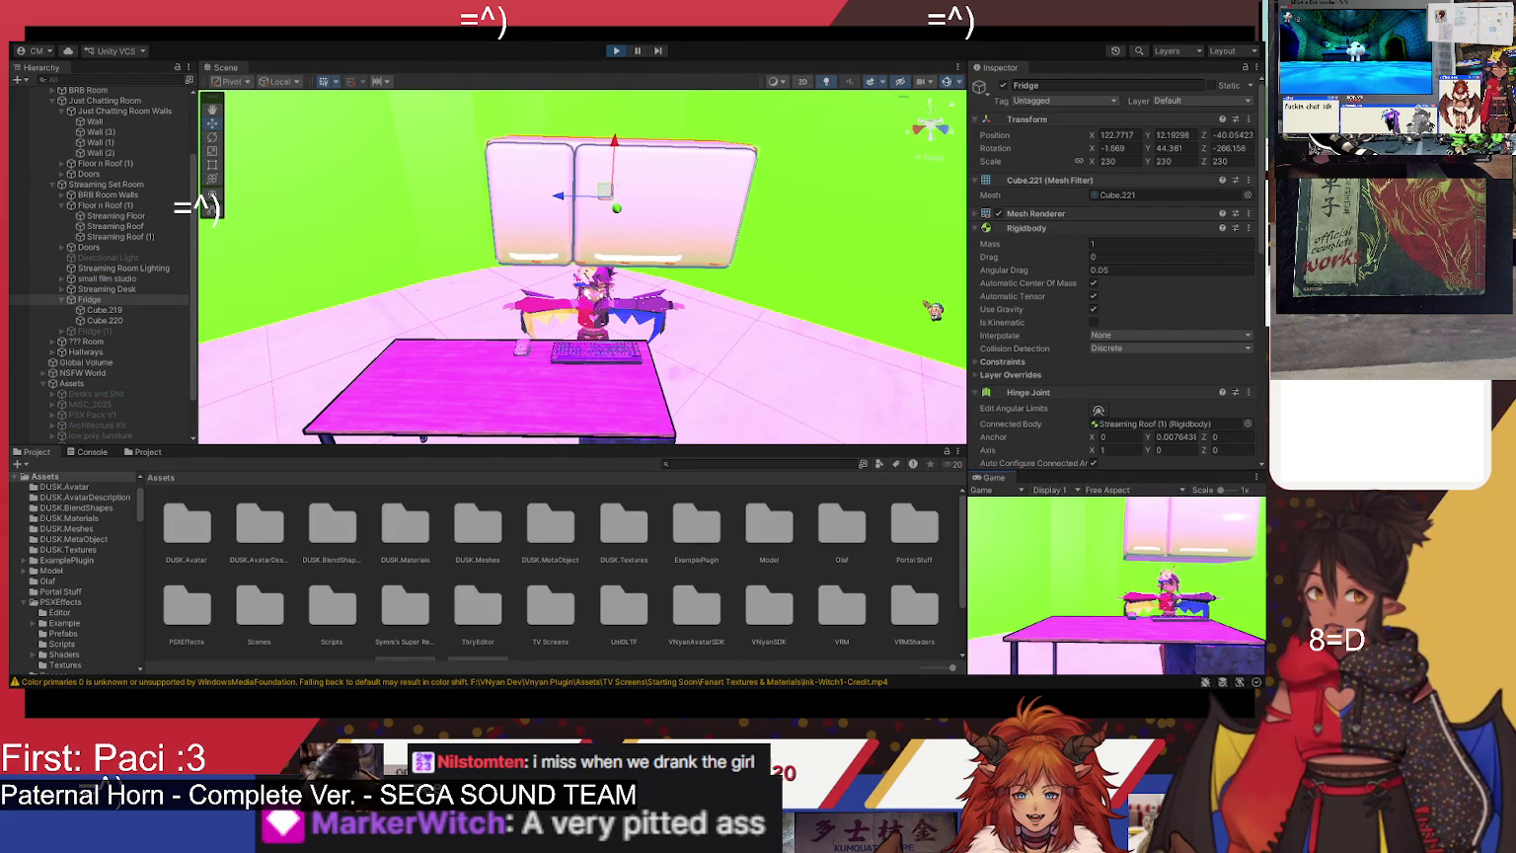
pyautogui.moveTo(888, 332); pyautogui.dragTo(890, 305)
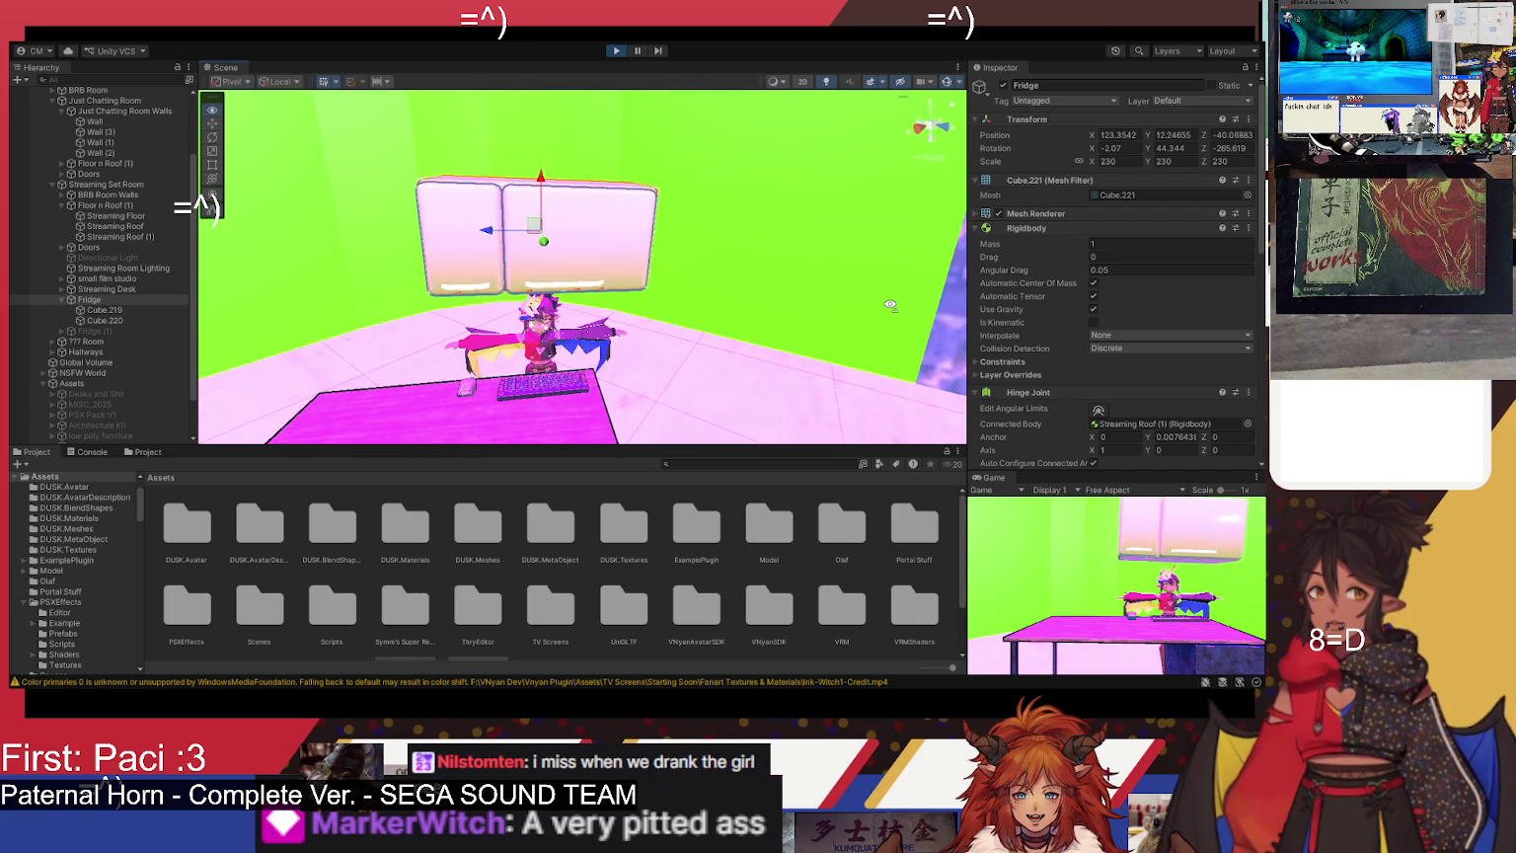
pyautogui.scroll(-3, 1101, 420)
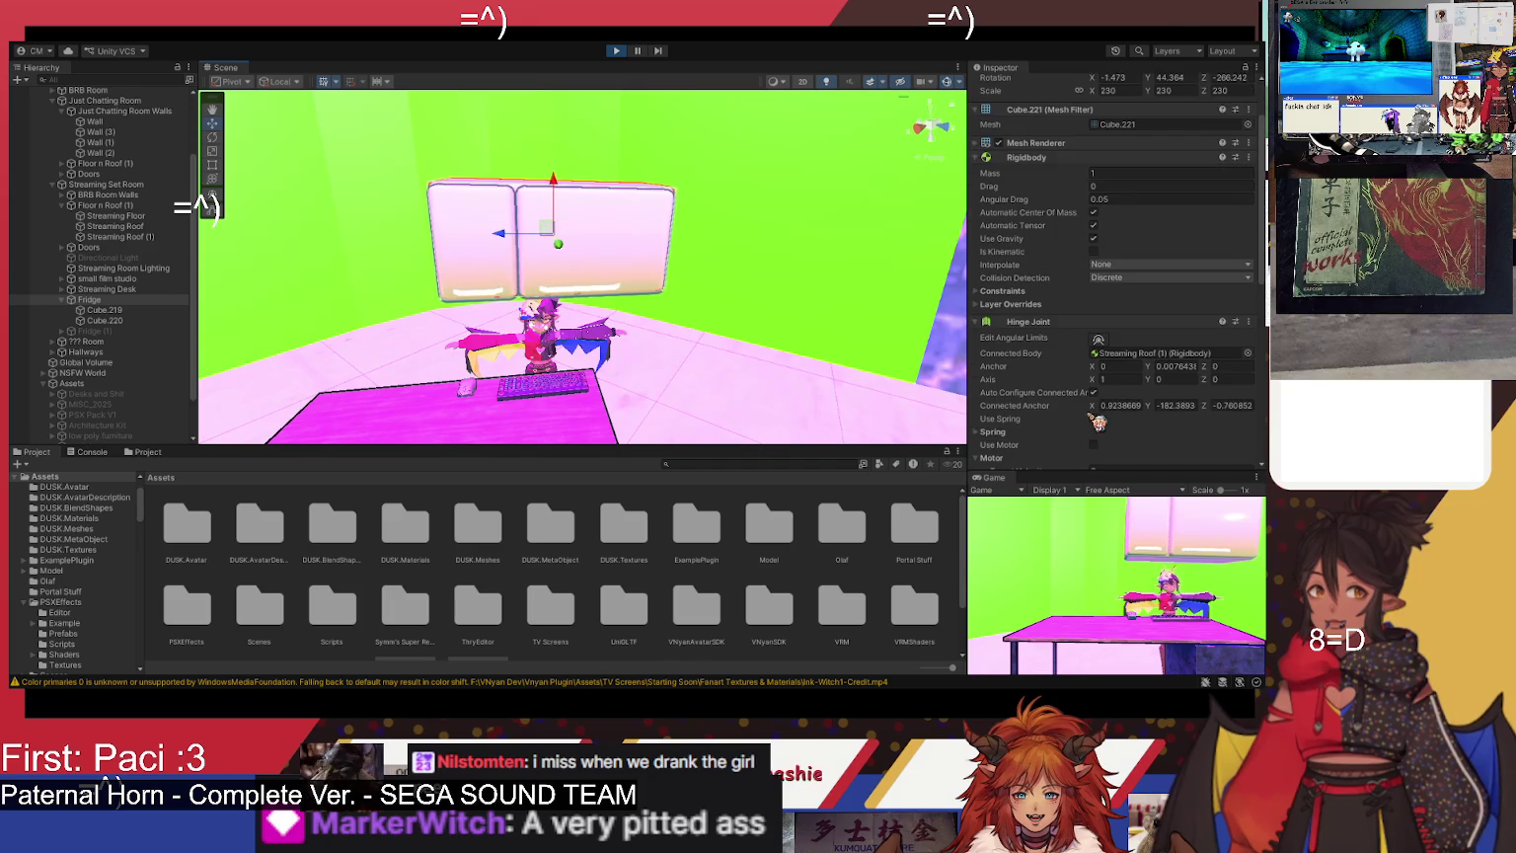
pyautogui.scroll(-3, 1097, 421)
pyautogui.moveTo(795, 365)
pyautogui.mouseDown()
pyautogui.moveTo(727, 387)
pyautogui.moveTo(823, 381)
pyautogui.mouseUp()
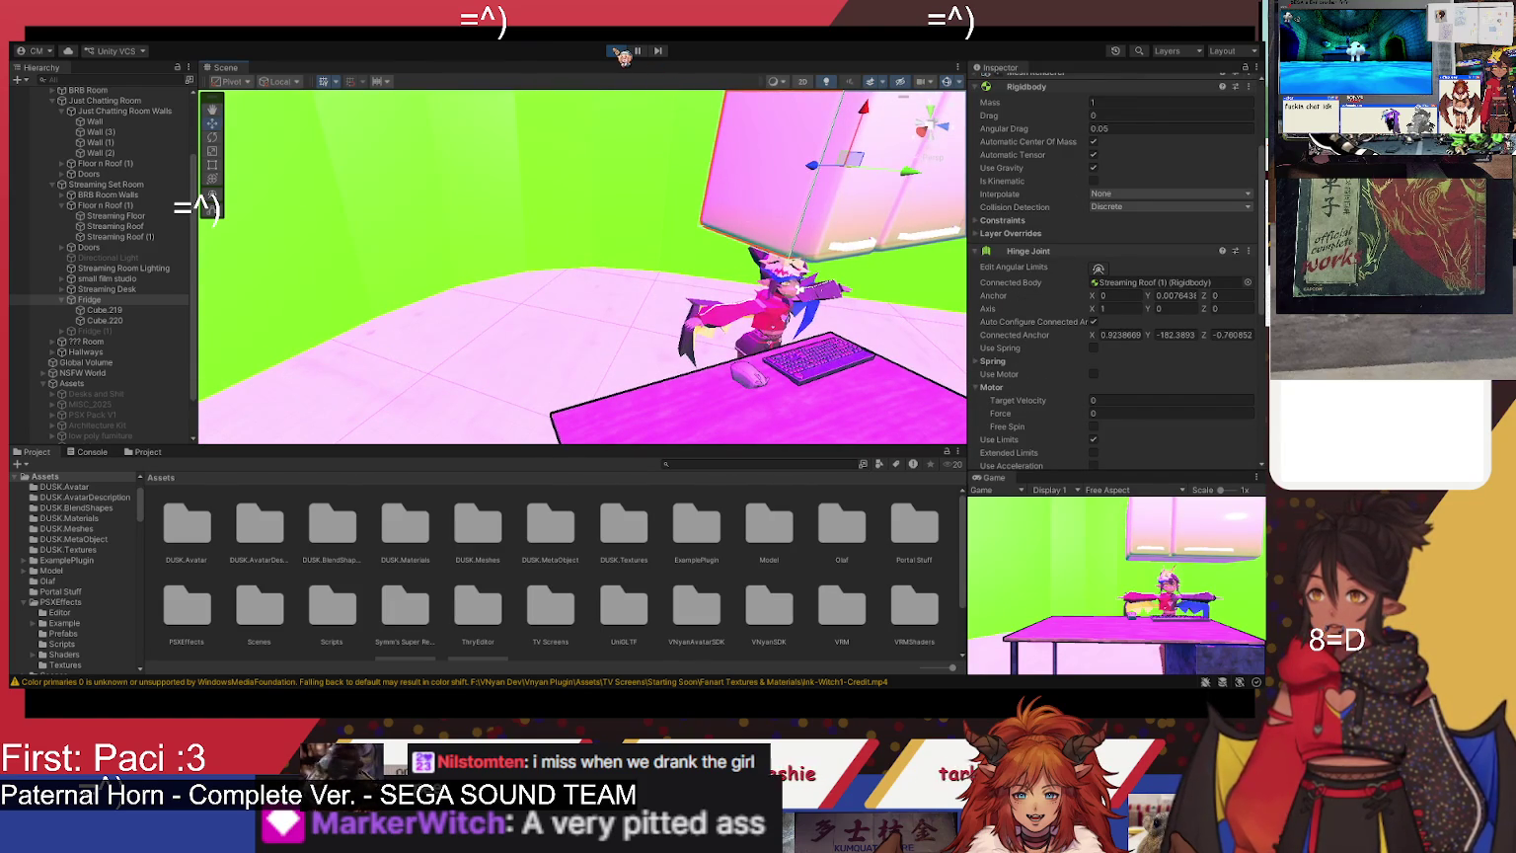
pyautogui.click(616, 50)
pyautogui.scroll(-2, 1002, 362)
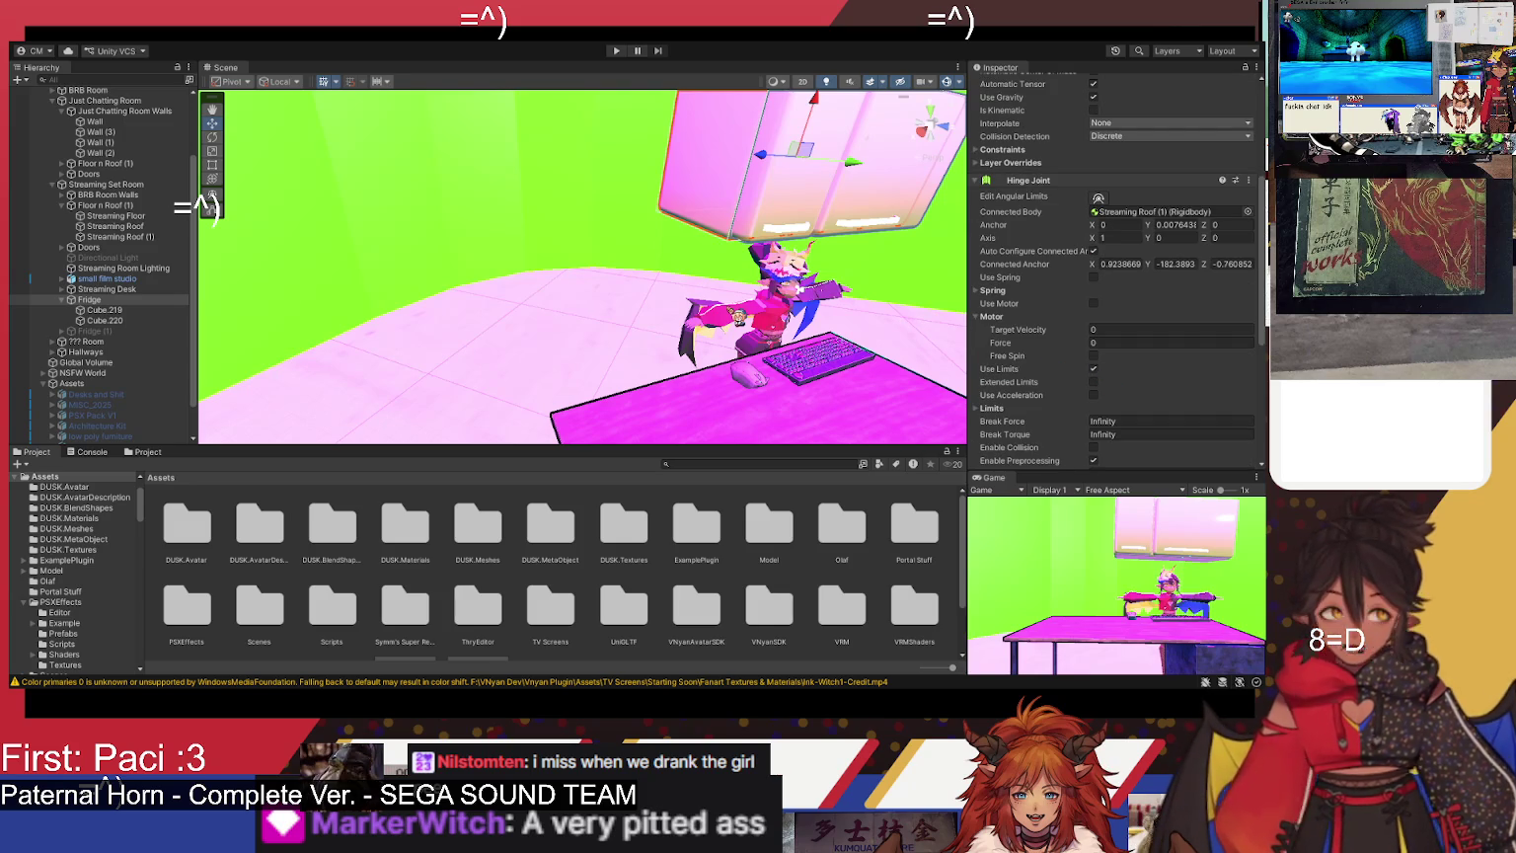
pyautogui.moveTo(741, 320); pyautogui.dragTo(698, 319)
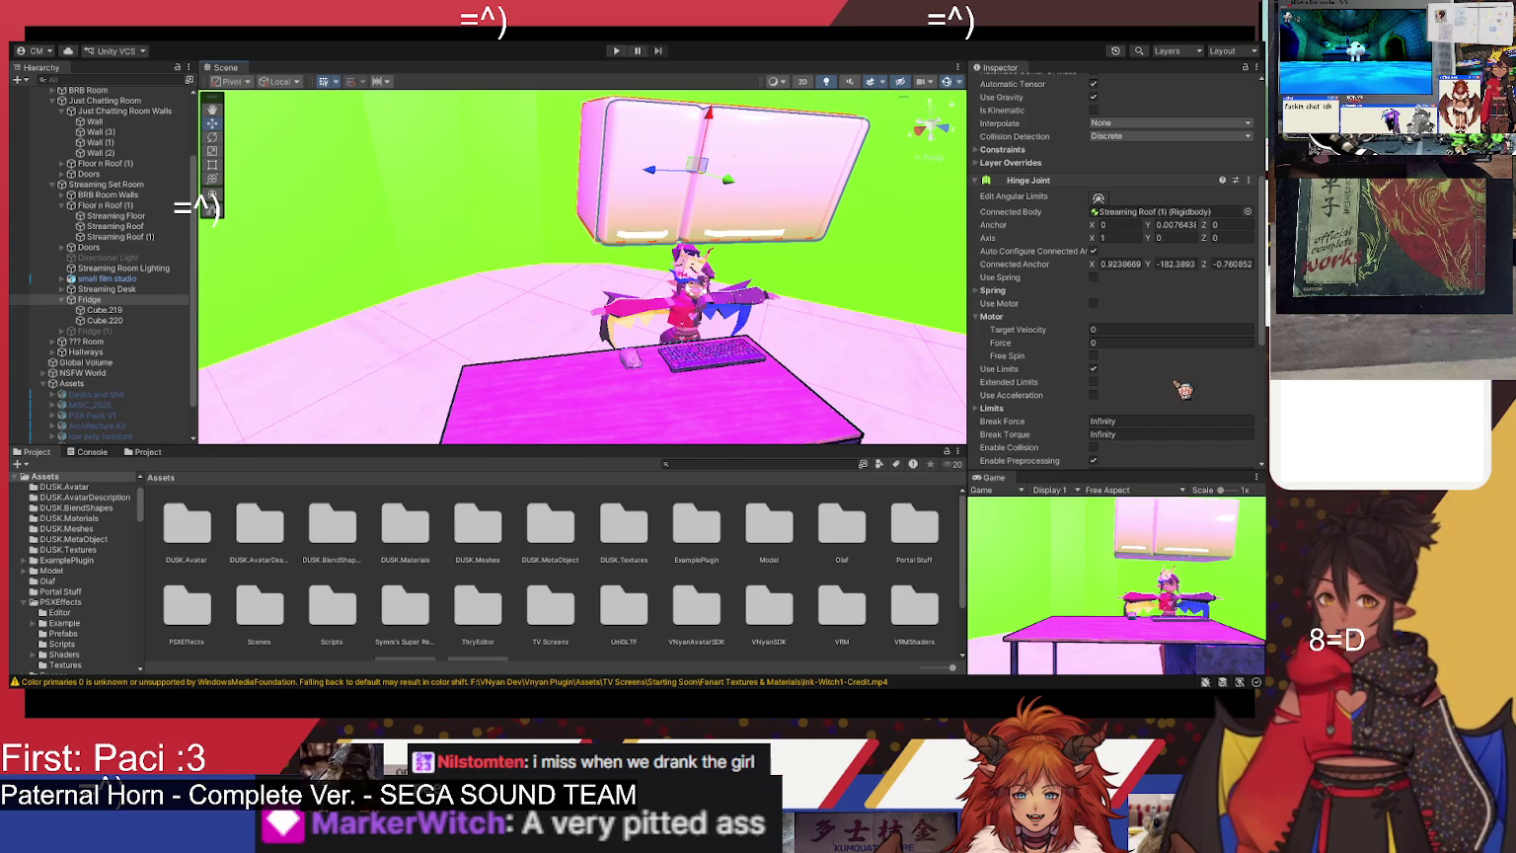
pyautogui.scroll(-1, 1182, 391)
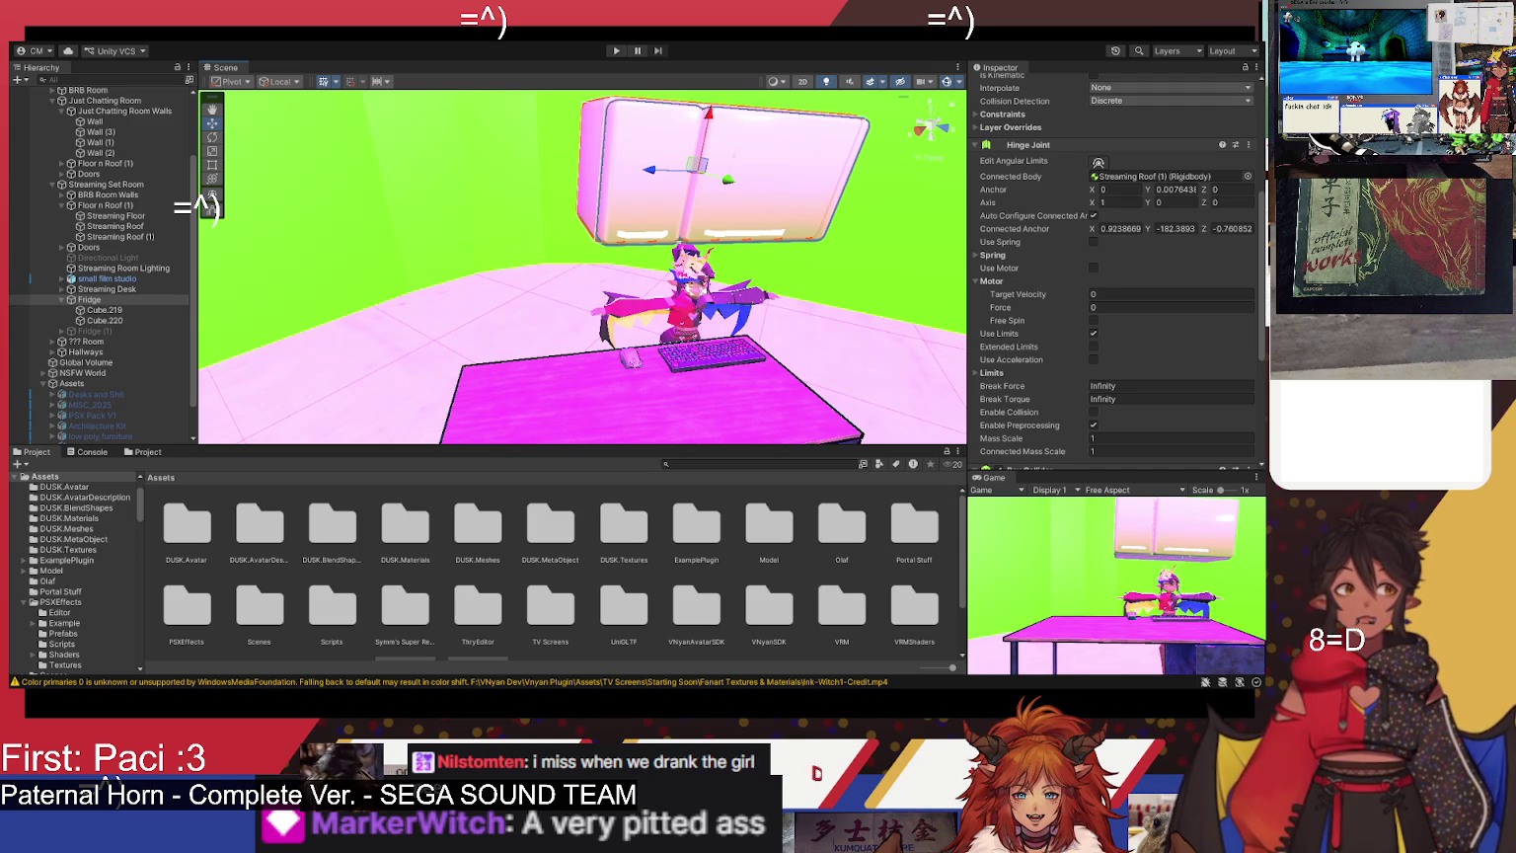
pyautogui.scroll(-2, 1135, 385)
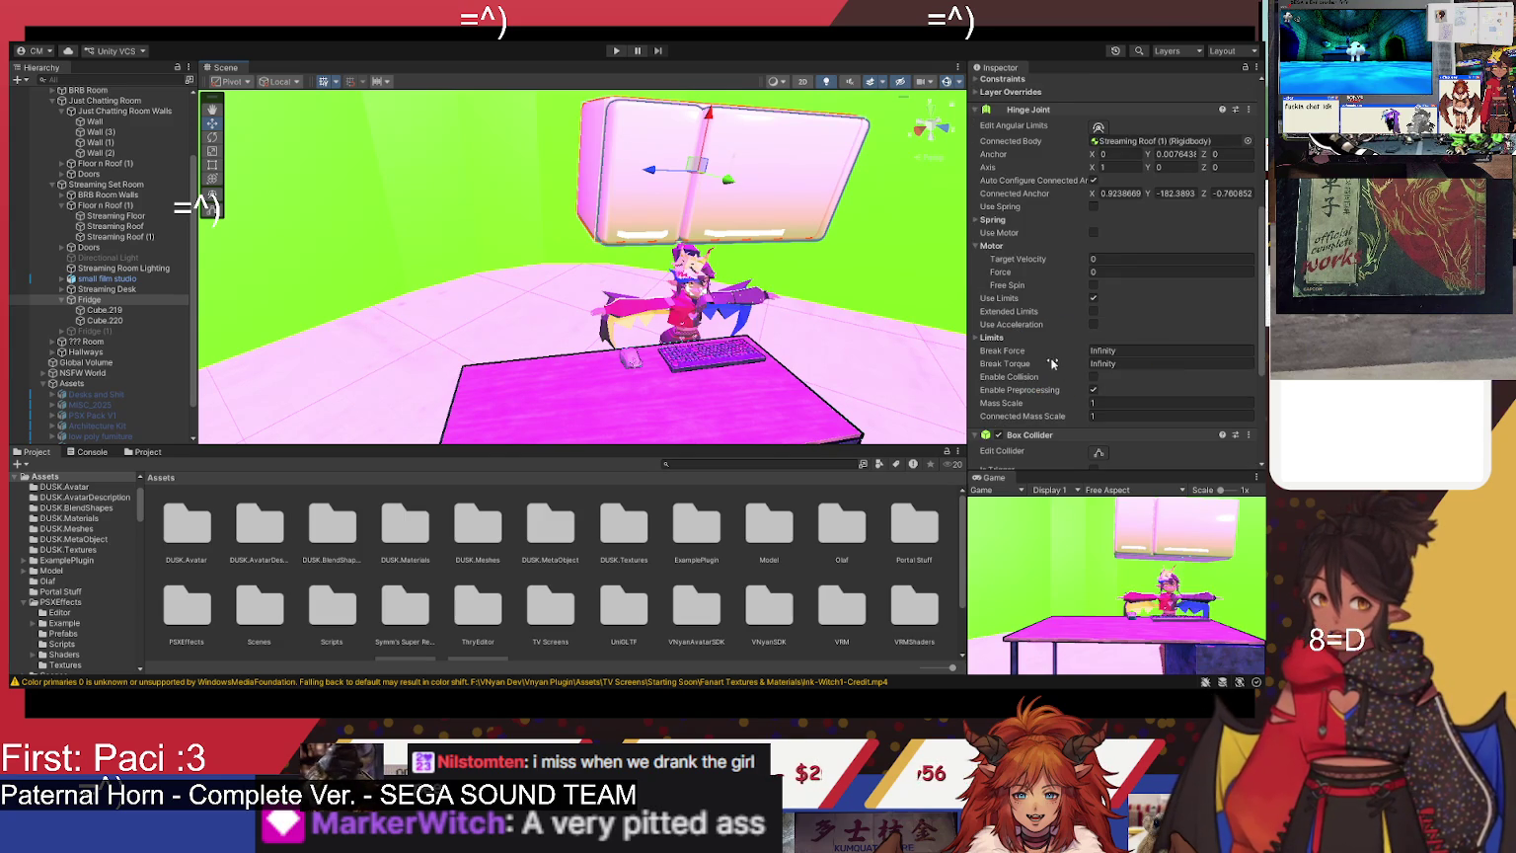
# - Set the motor Target Velocity to 5 and start a test run
pyautogui.click(1114, 261)
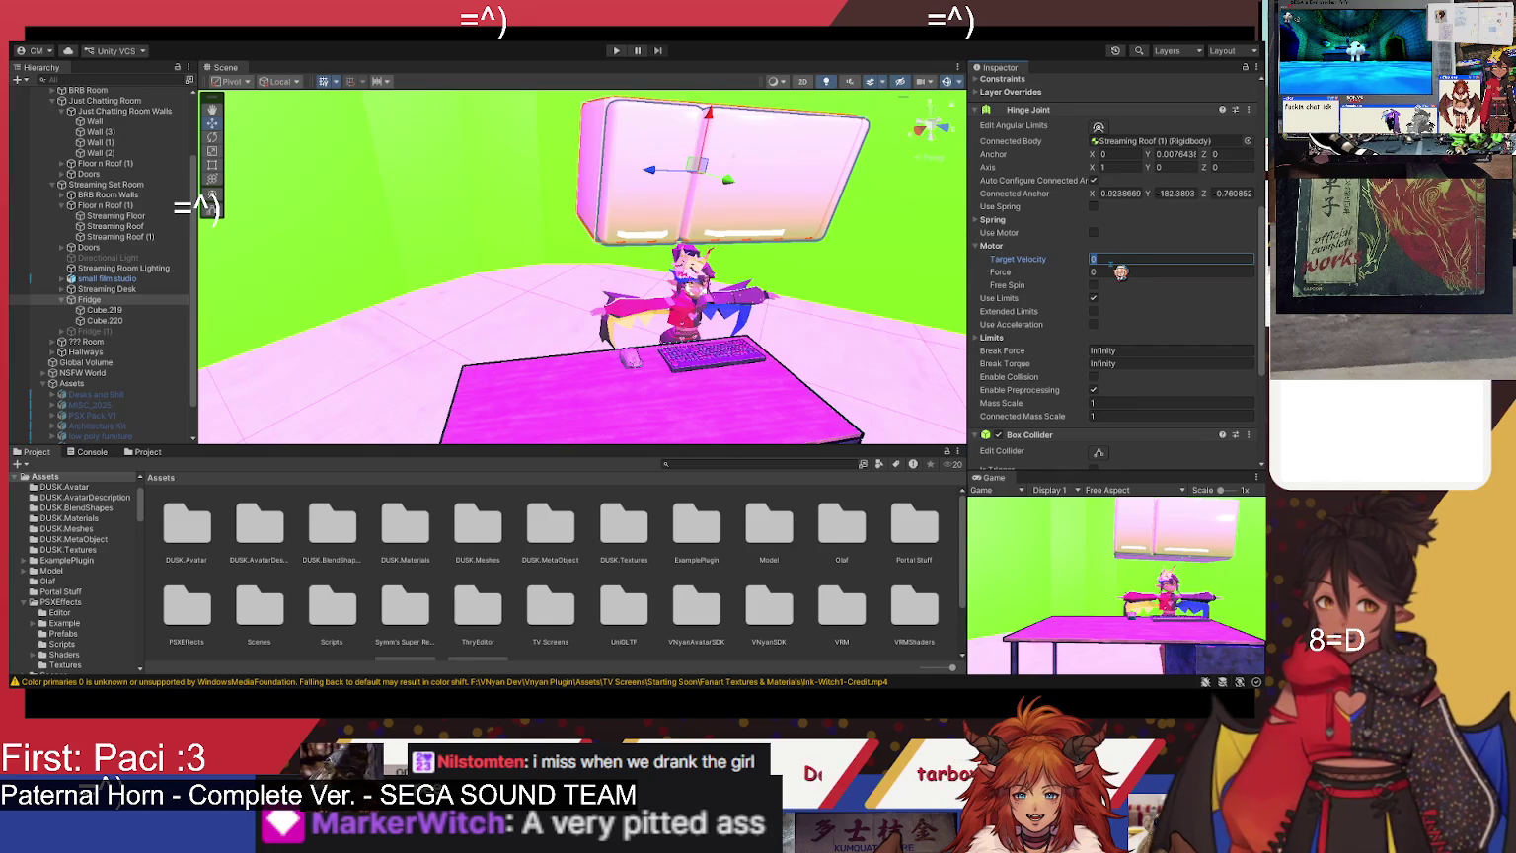
pyautogui.write('5')
pyautogui.click(616, 51)
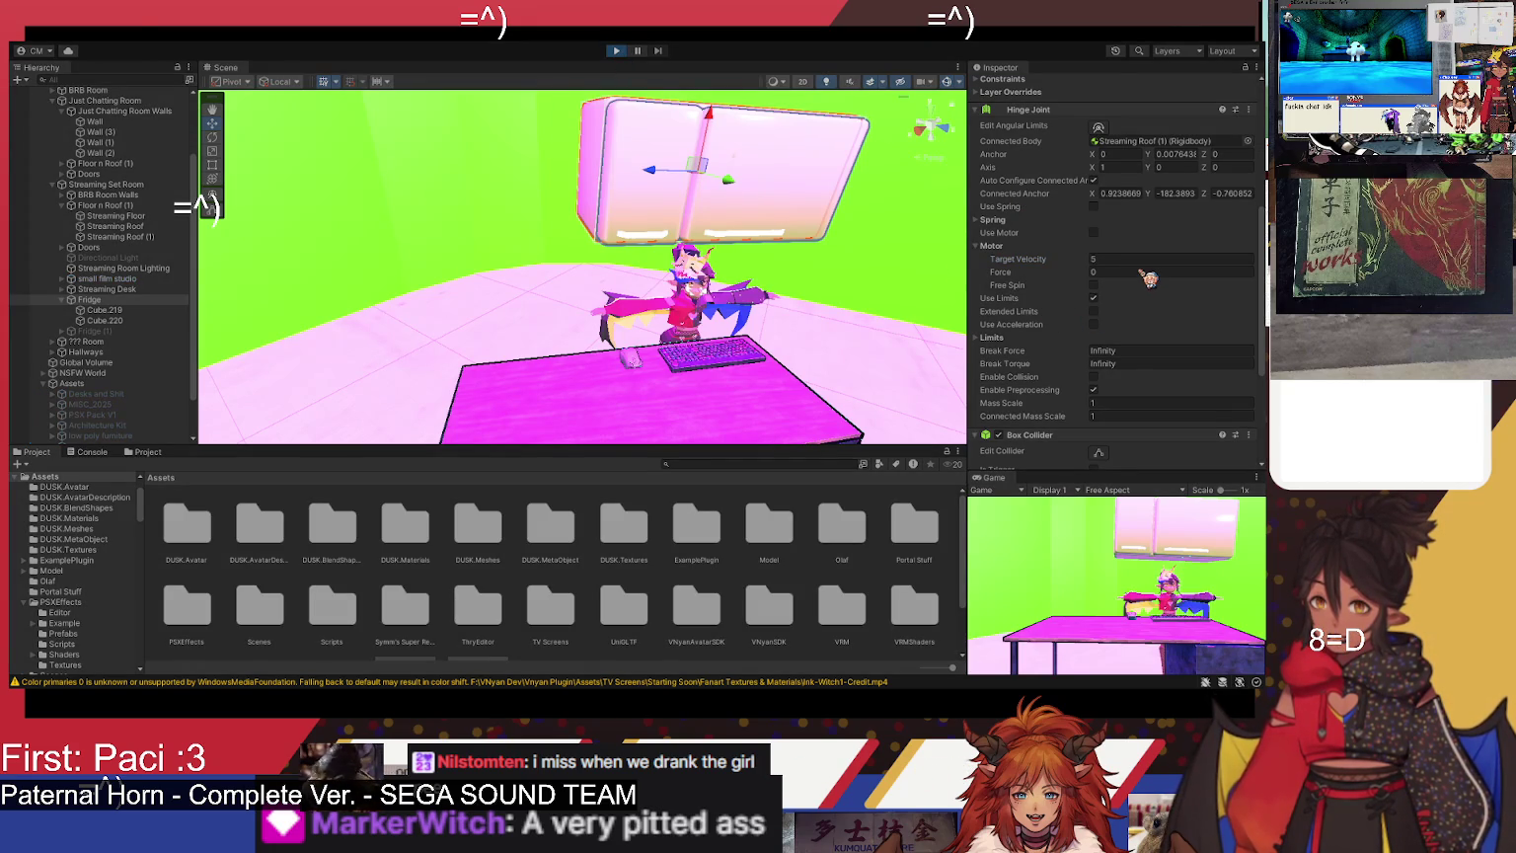
pyautogui.scroll(5, 1150, 280)
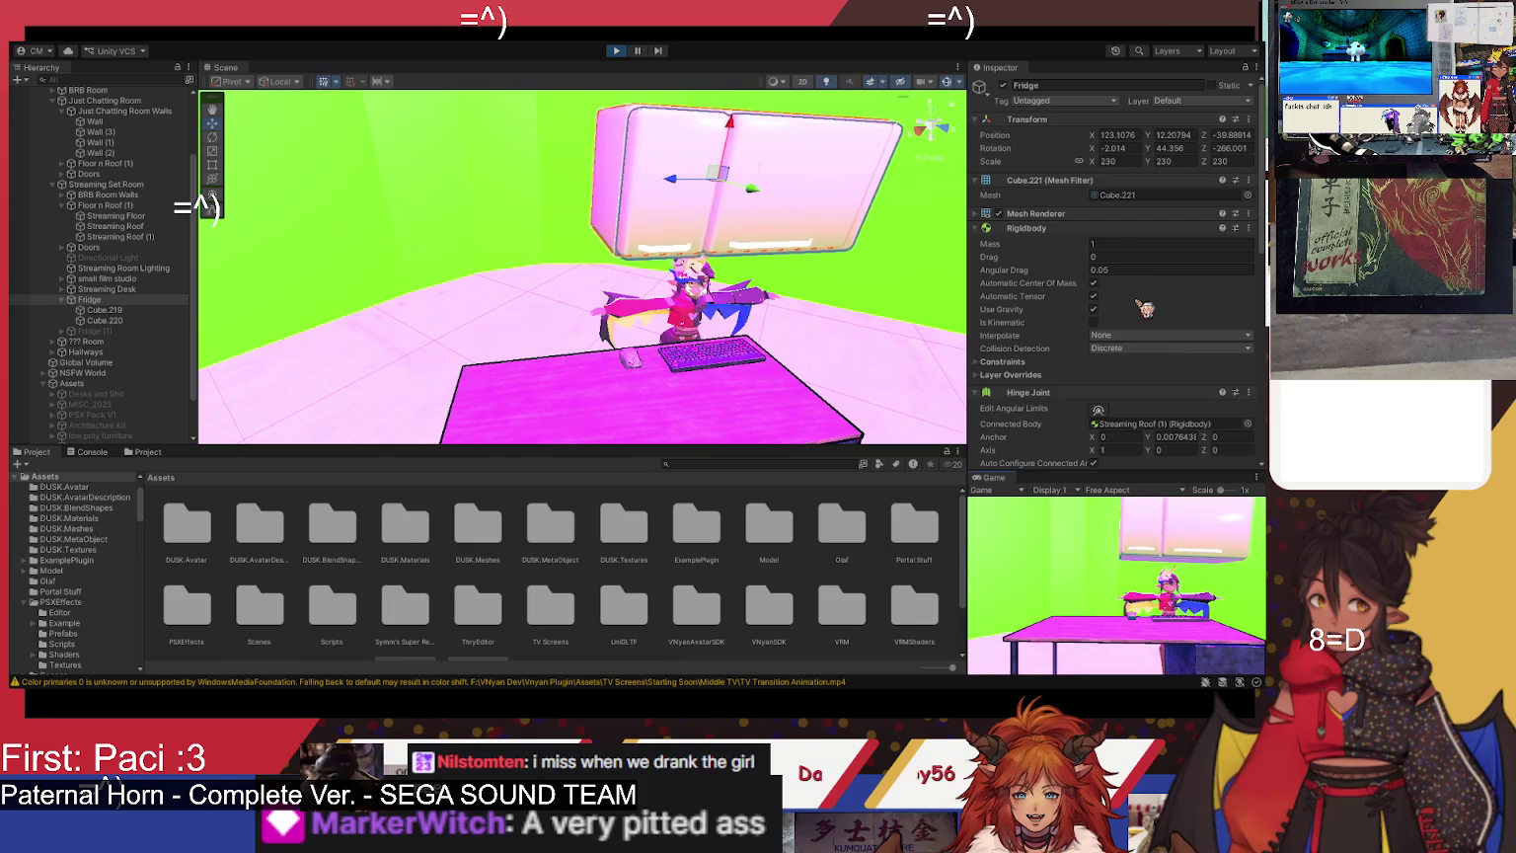
pyautogui.scroll(-5, 1153, 325)
# - Raise Target Velocity to 500 and set Force to 54, then stop the run
pyautogui.click(1160, 367)
pyautogui.write('00')
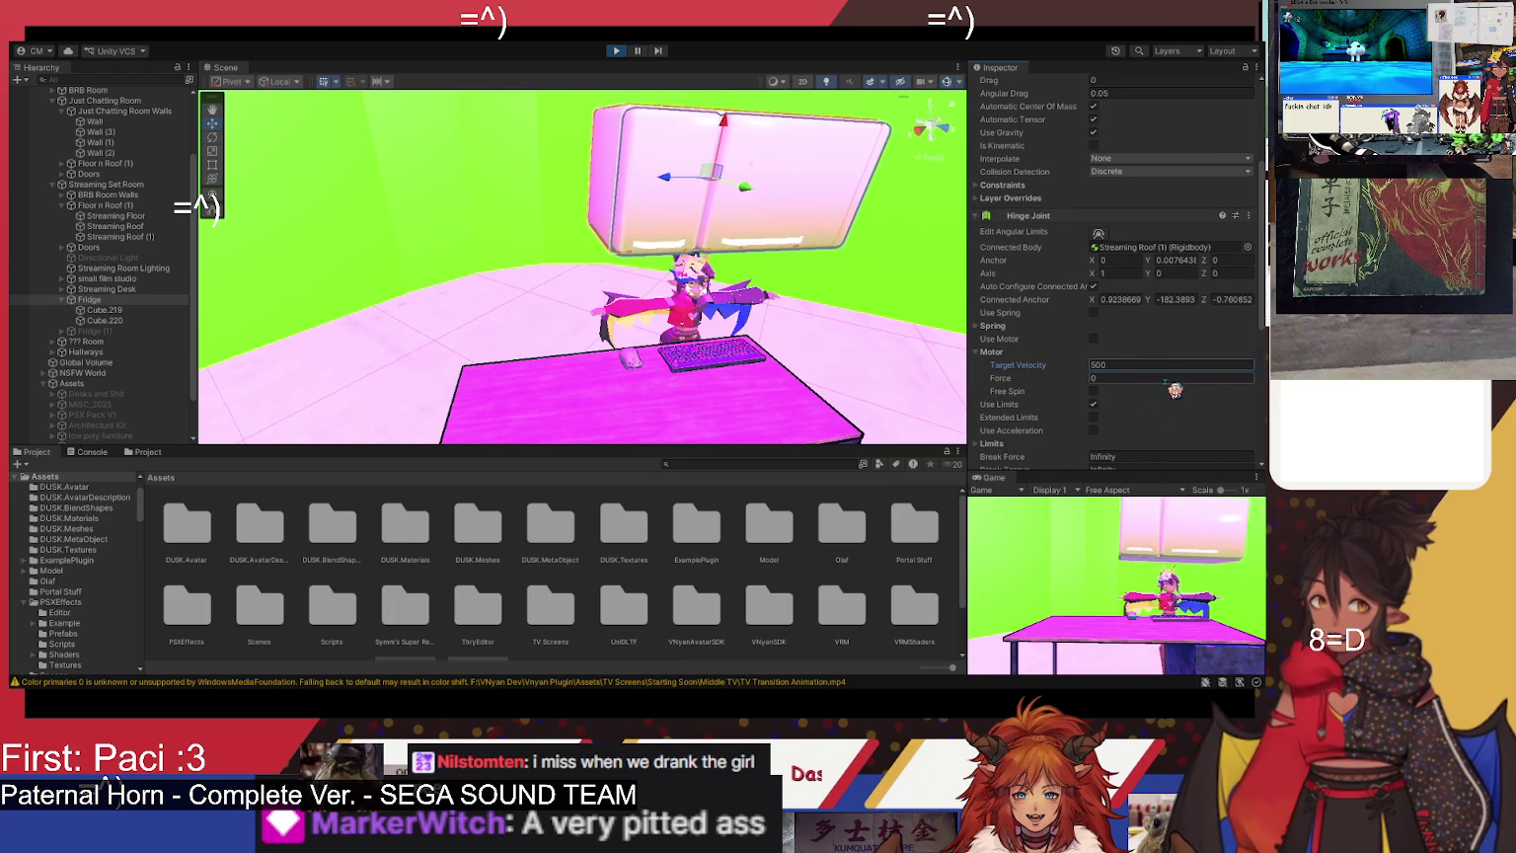
pyautogui.click(1168, 378)
pyautogui.write('54')
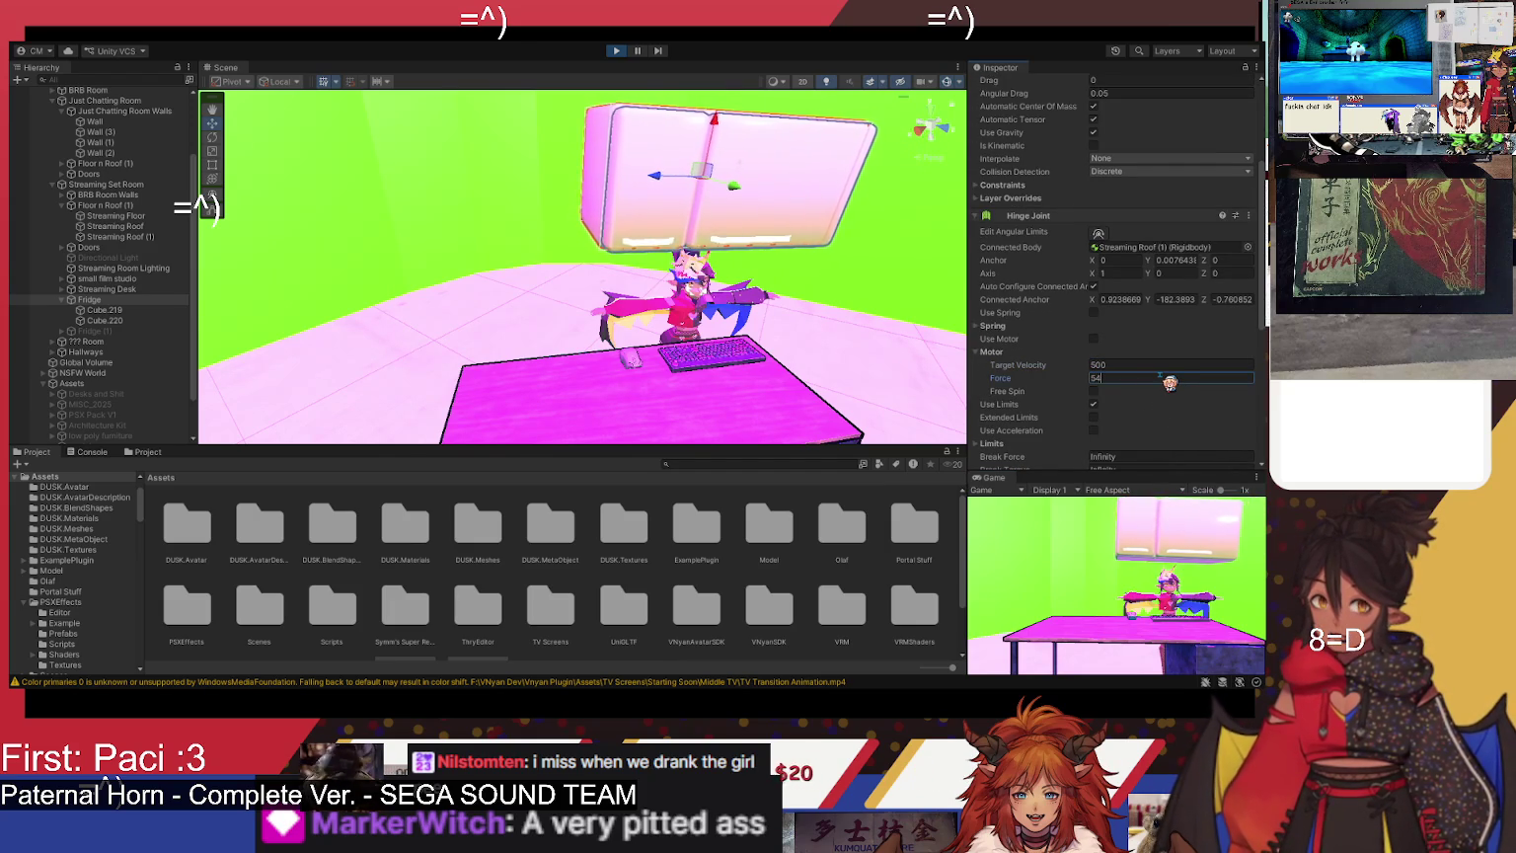
pyautogui.click(1184, 365)
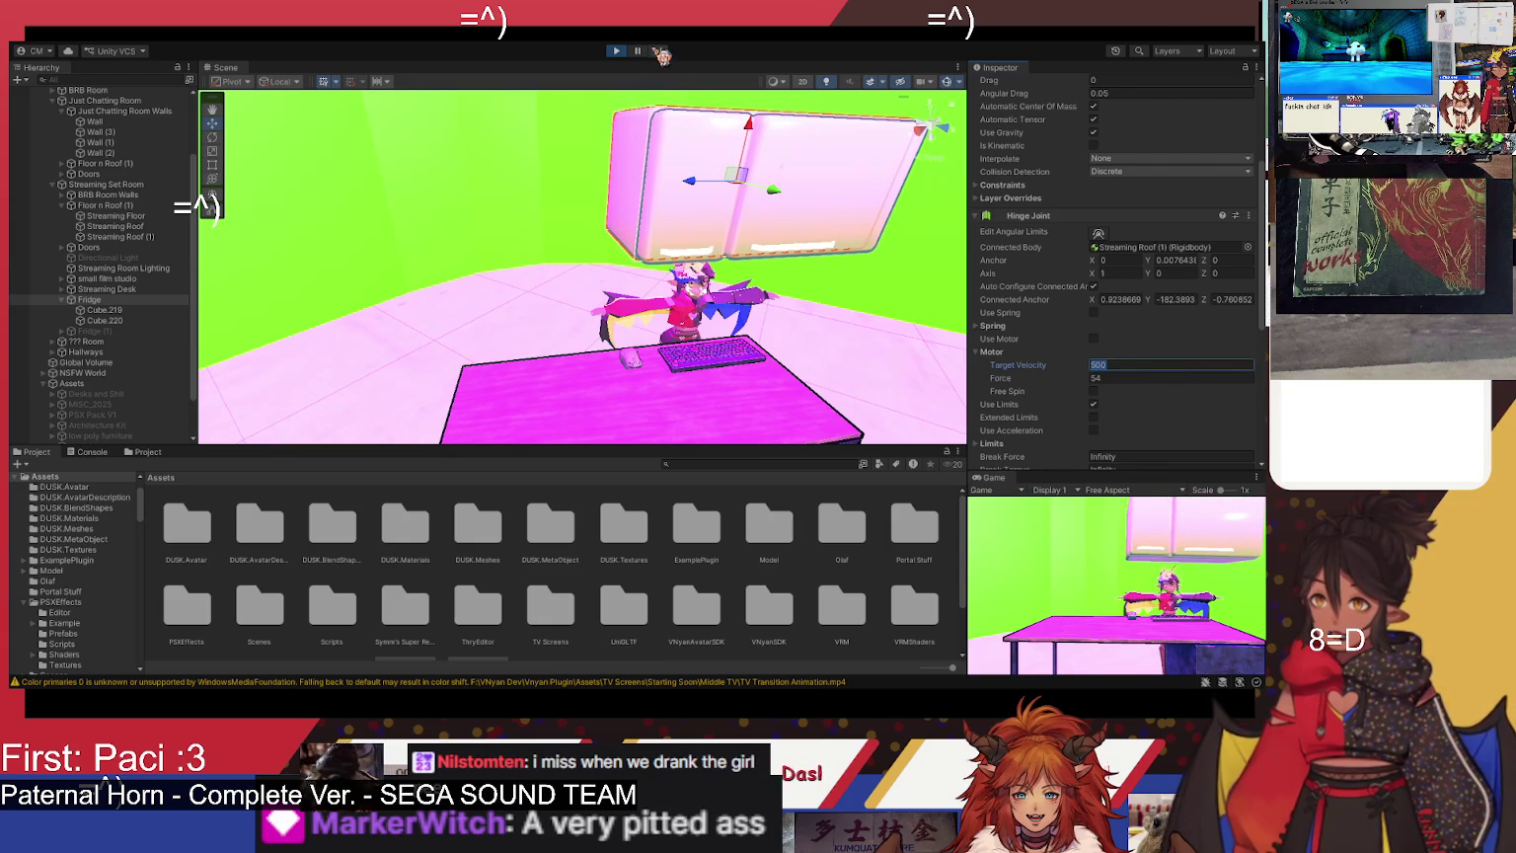
pyautogui.click(615, 50)
# - Turn on the hinge motor, test-run it, then enter a Target Velocity of 500000
pyautogui.click(1135, 365)
pyautogui.write('5')
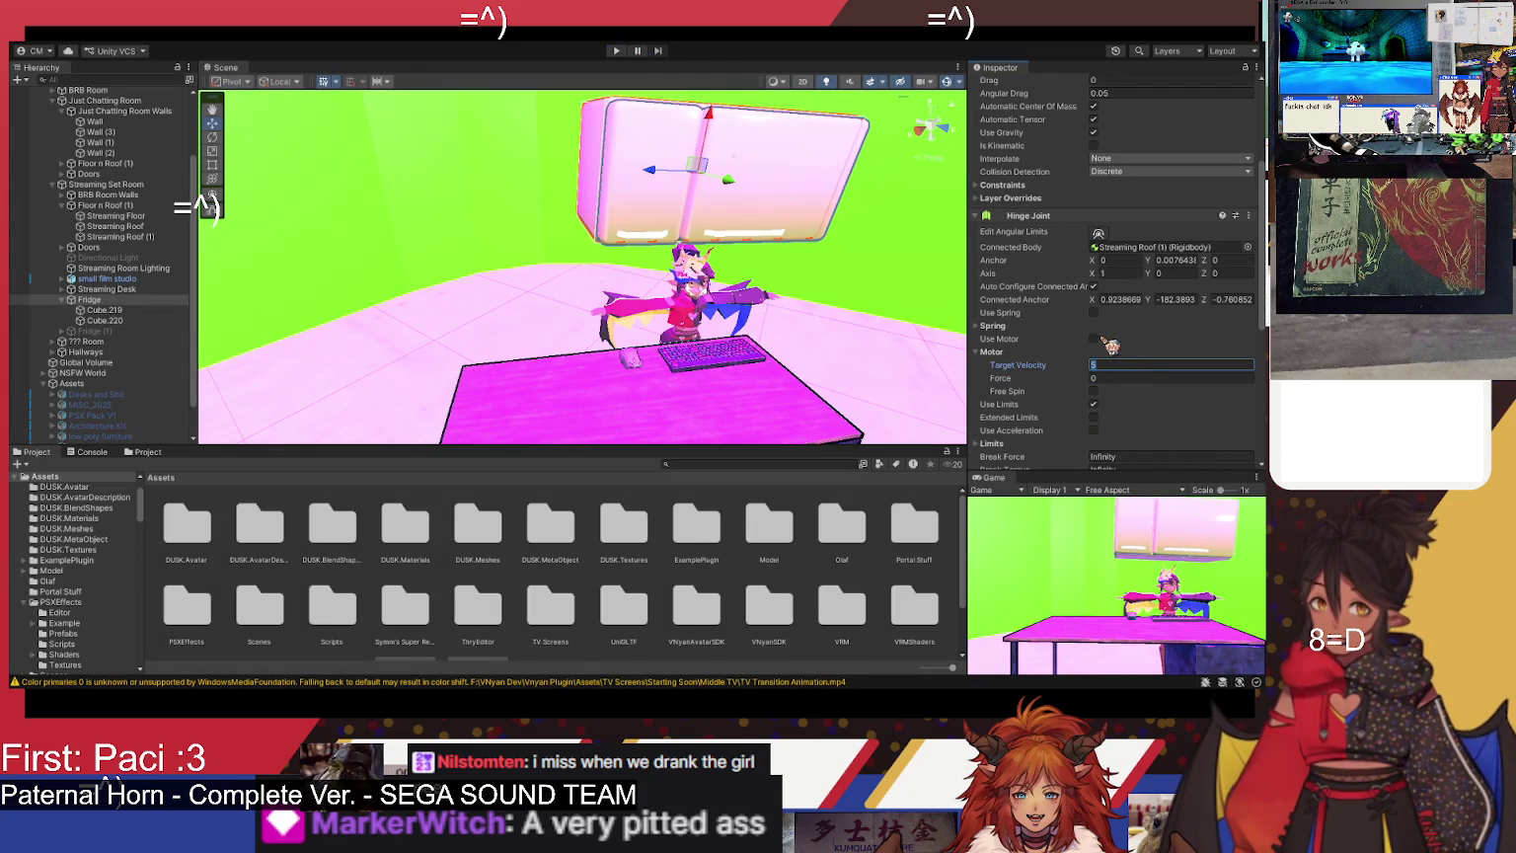
pyautogui.click(1095, 338)
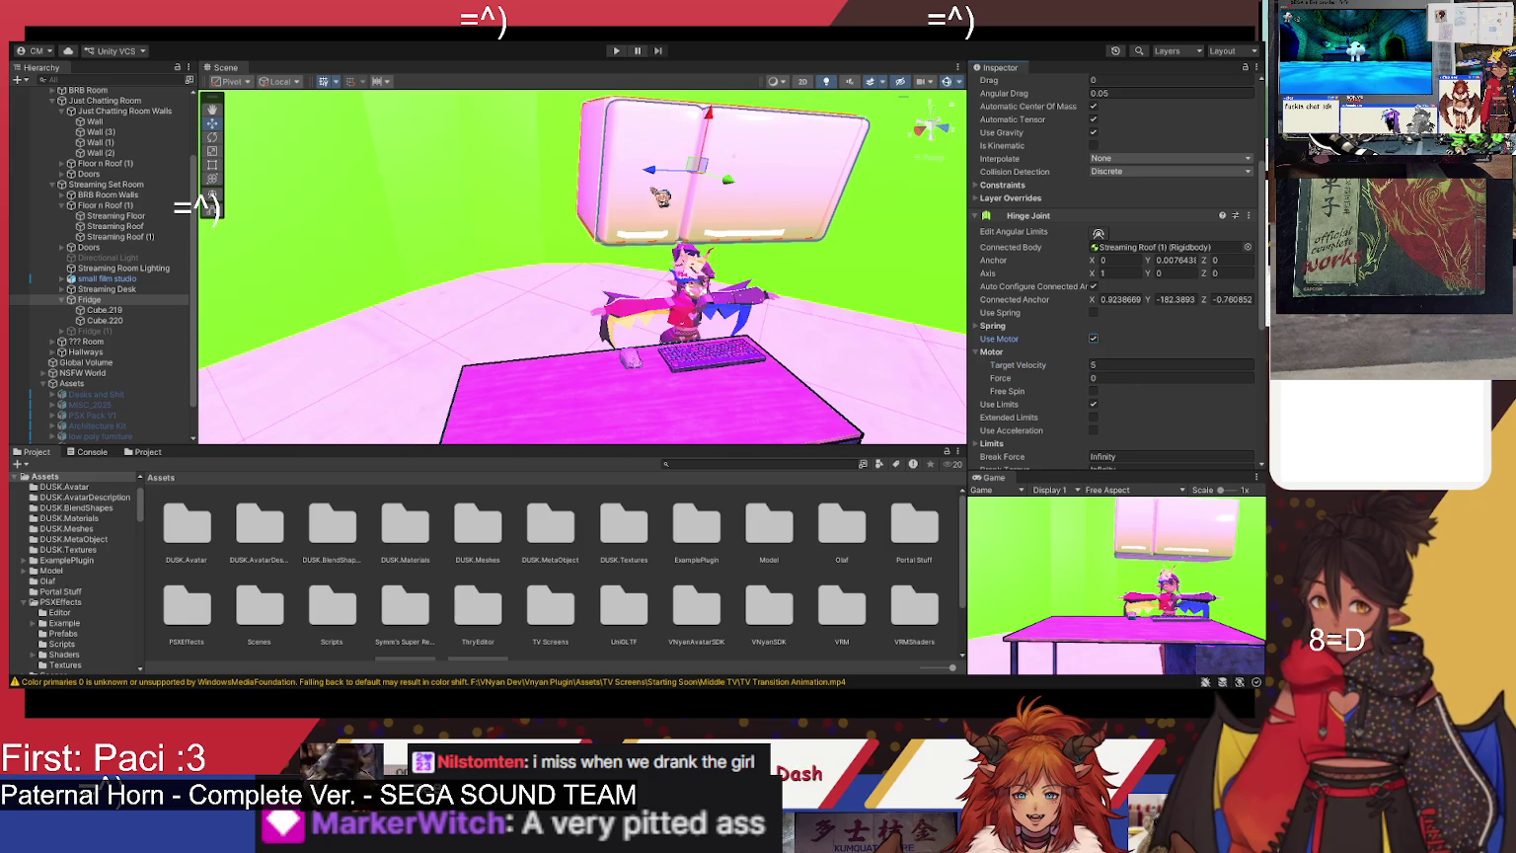
pyautogui.click(620, 51)
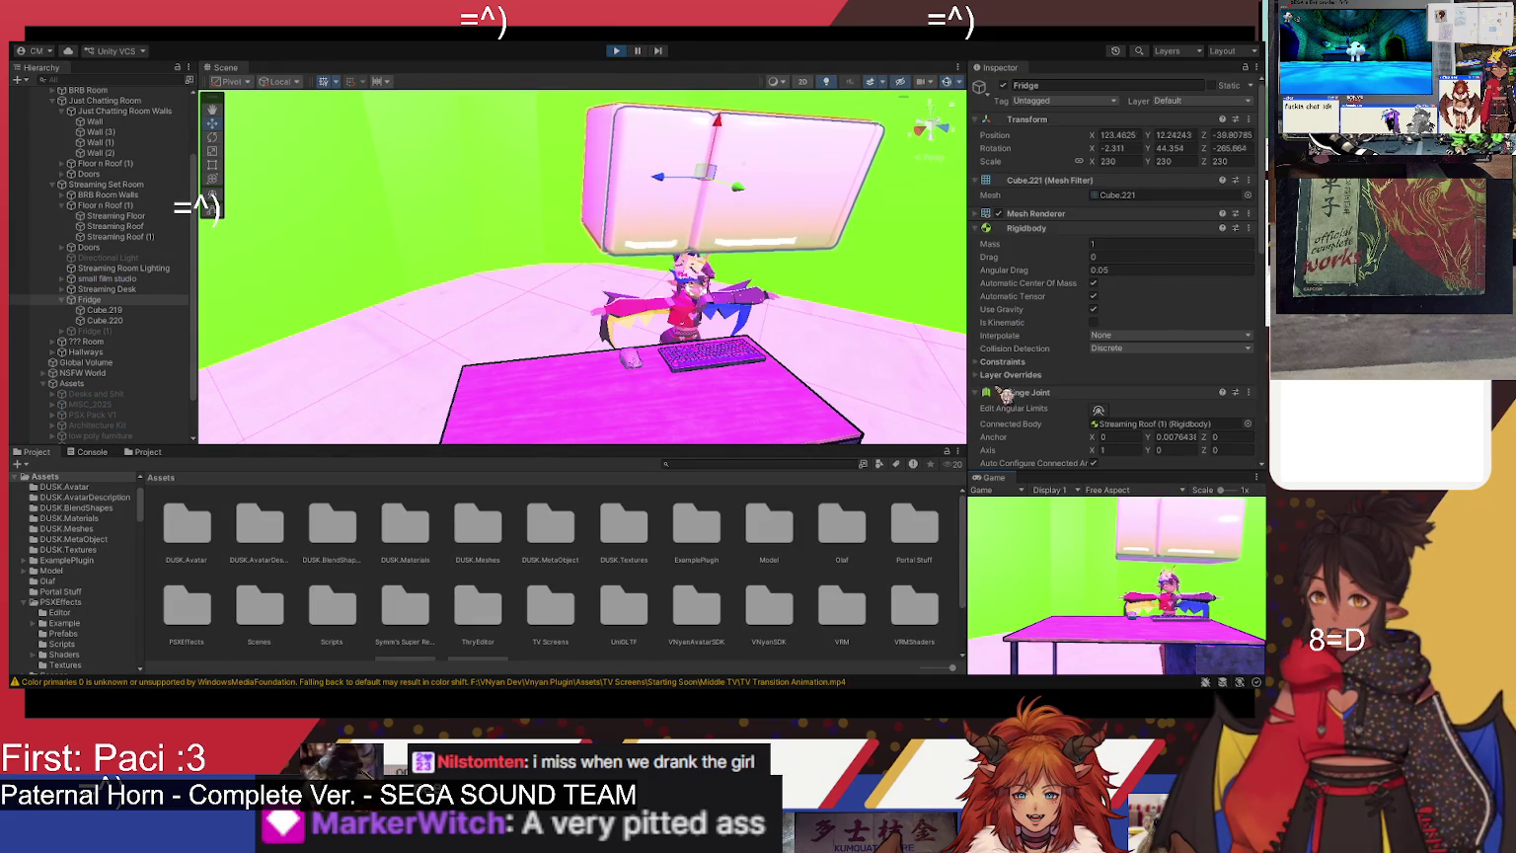
pyautogui.scroll(-5, 1141, 349)
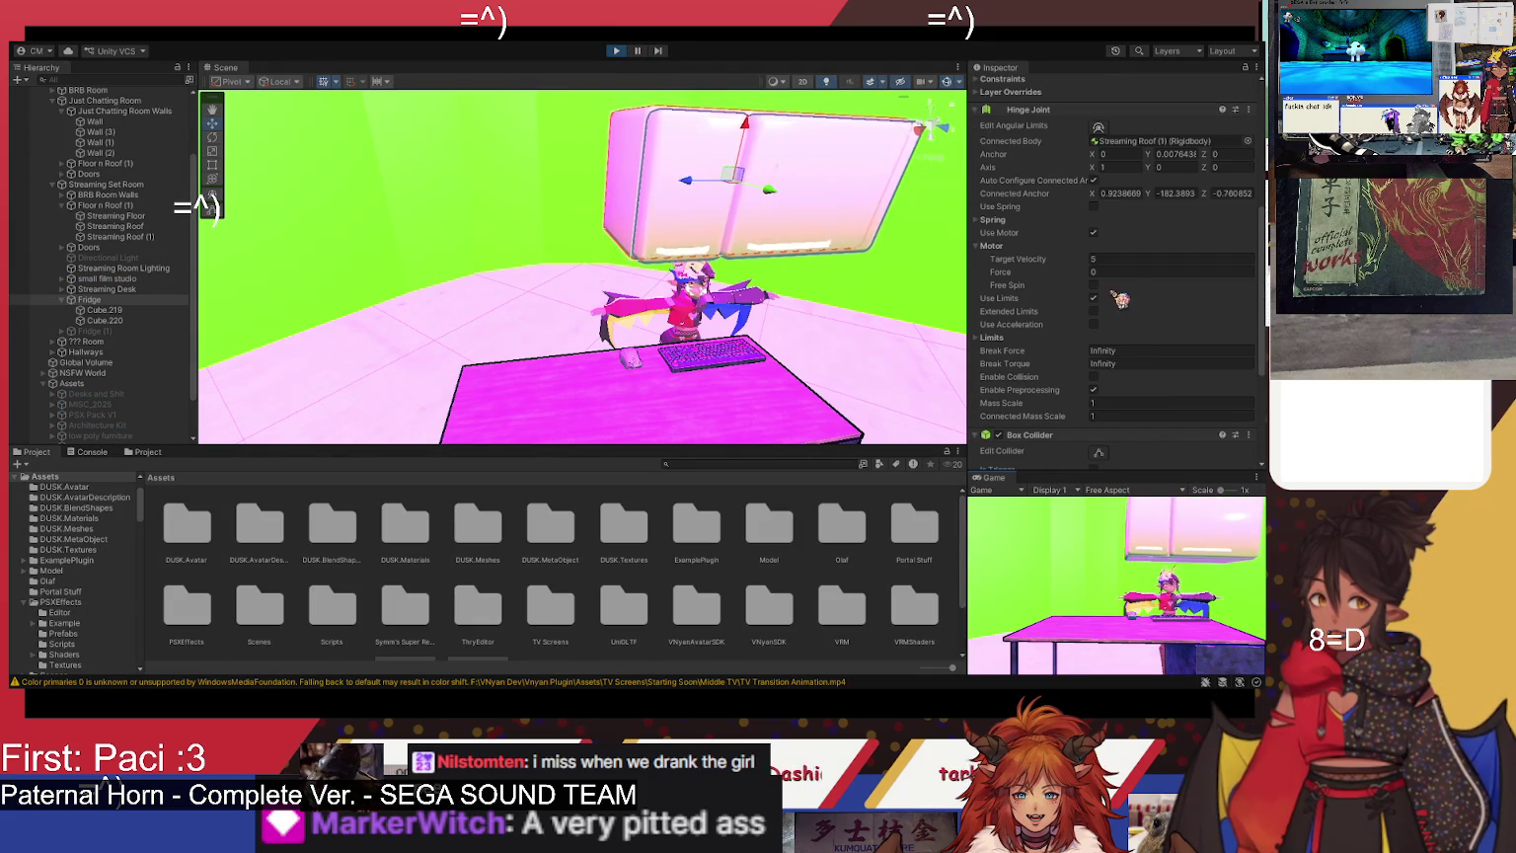
pyautogui.click(1109, 260)
pyautogui.write('500')
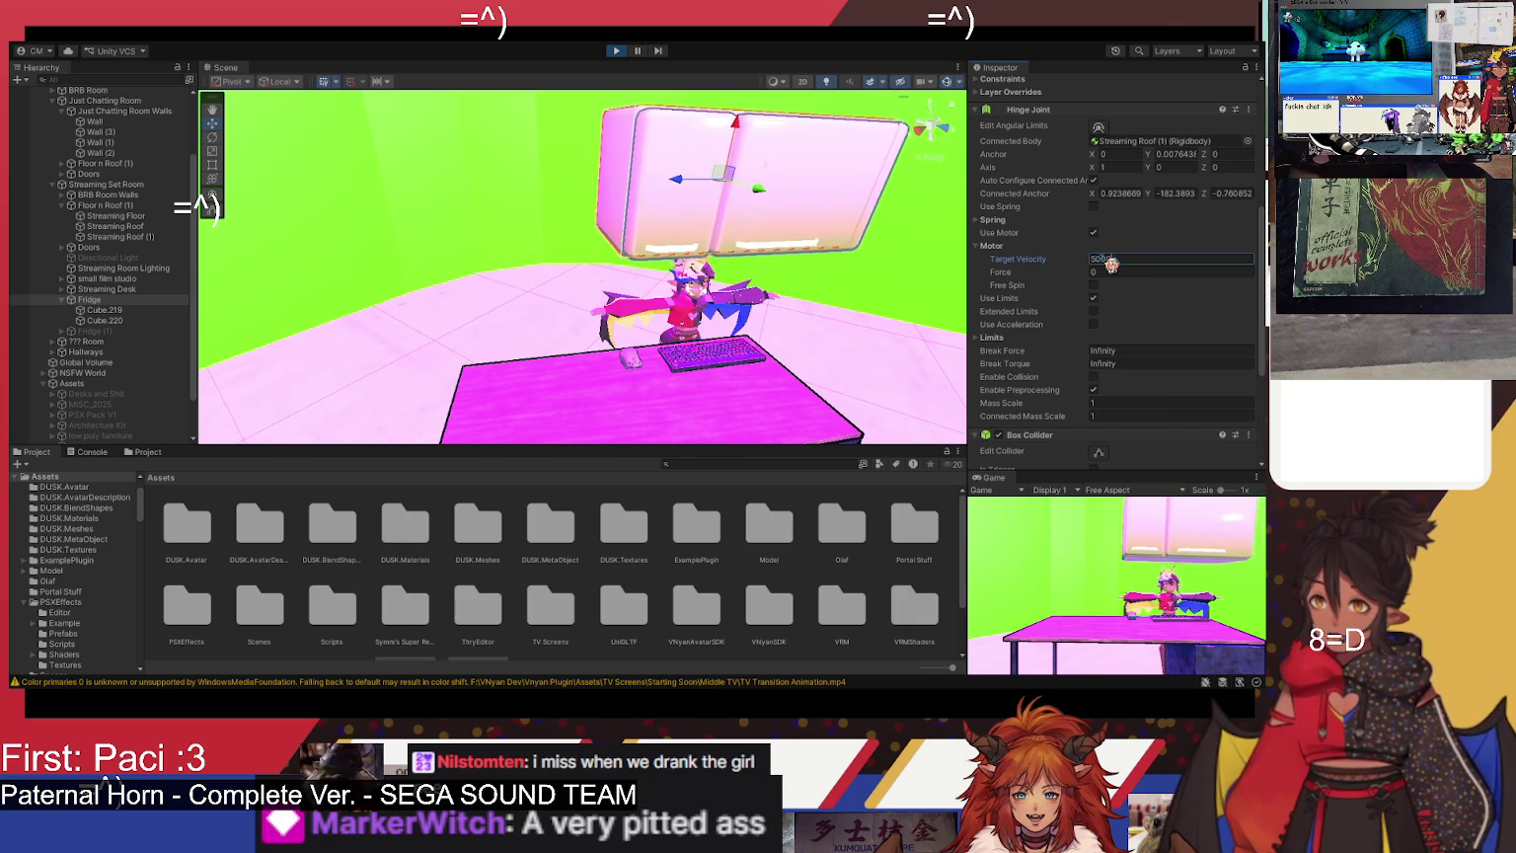
pyautogui.write('000')
pyautogui.click(1107, 273)
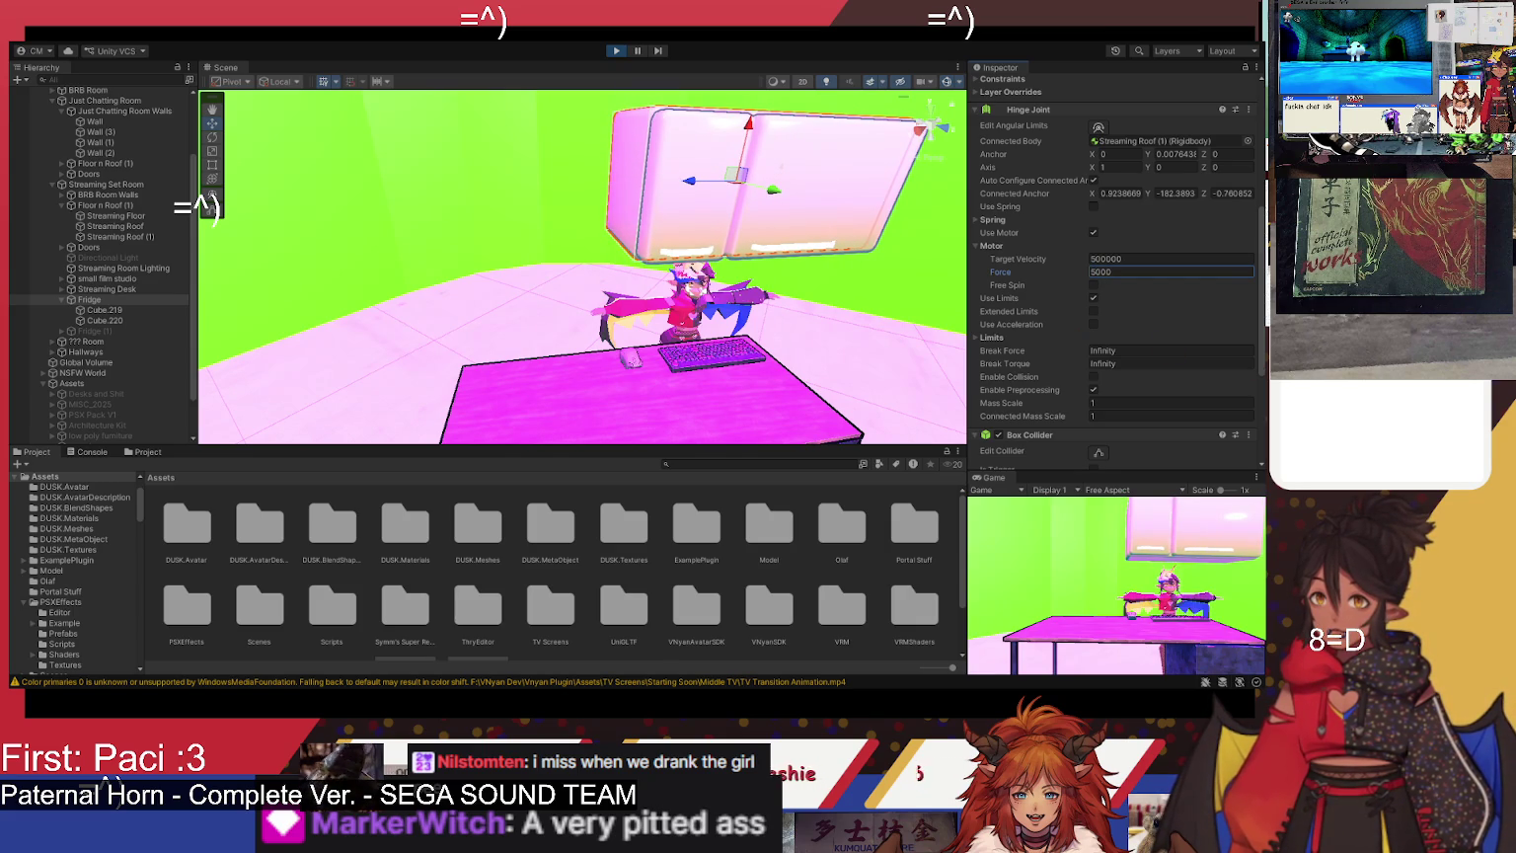
# - Adjust Target Velocity and drag up the motor Force during a play test
pyautogui.click(615, 52)
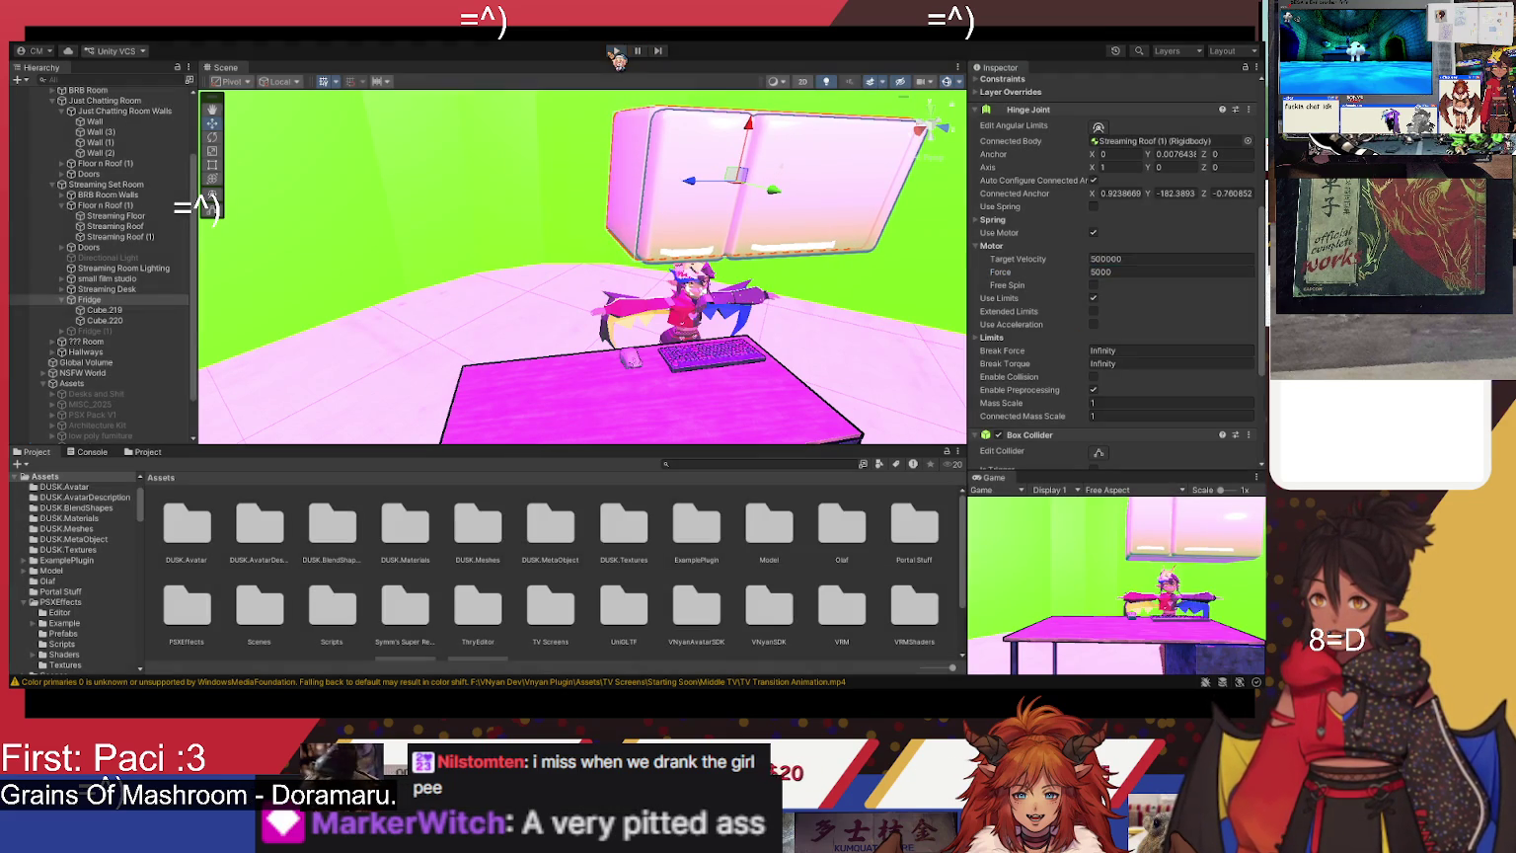
pyautogui.click(1115, 261)
pyautogui.write('0')
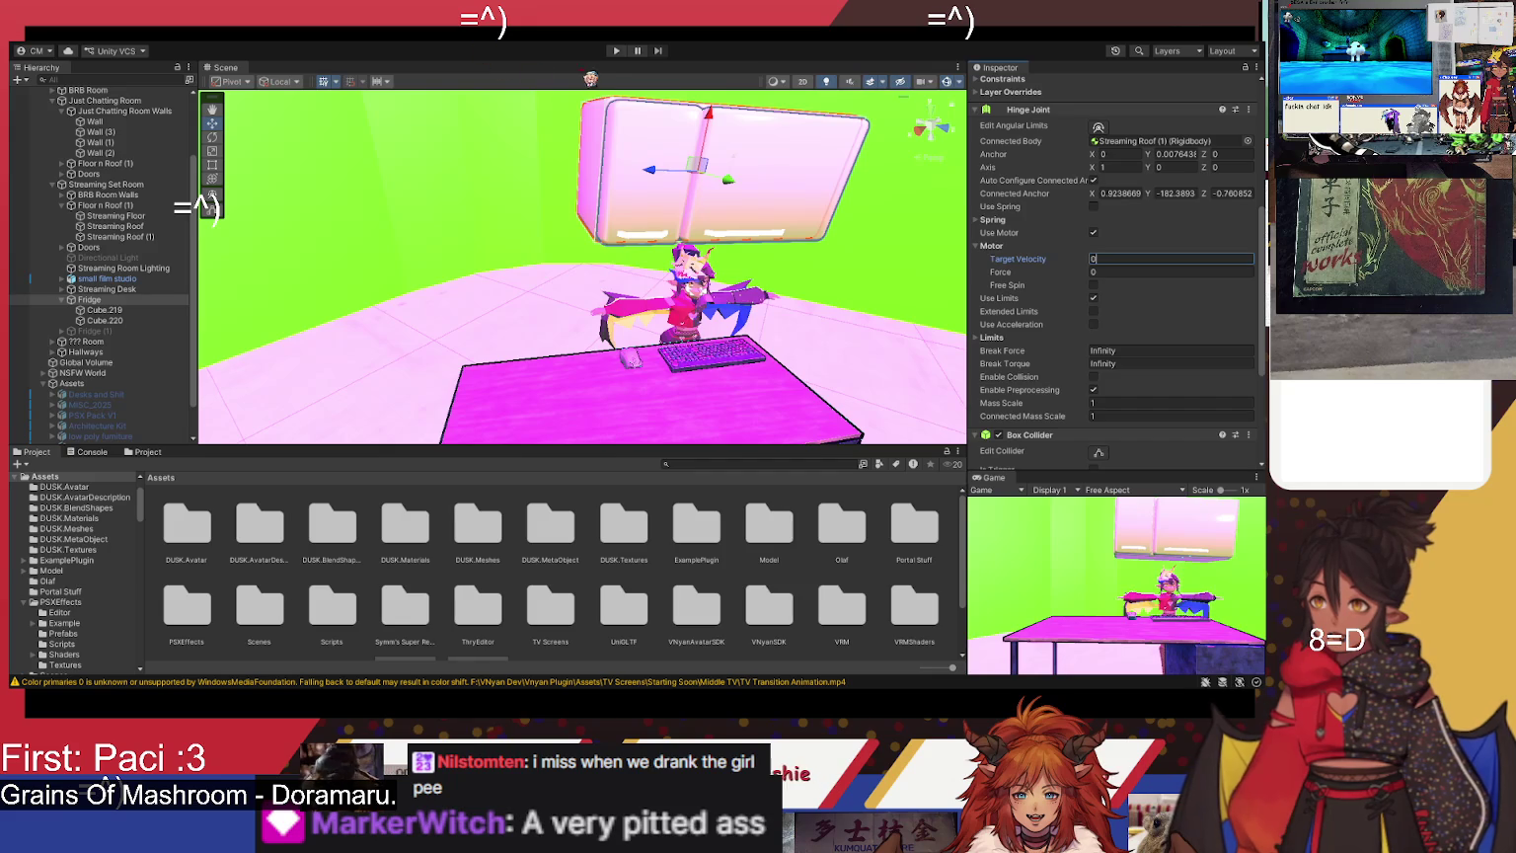
pyautogui.click(616, 51)
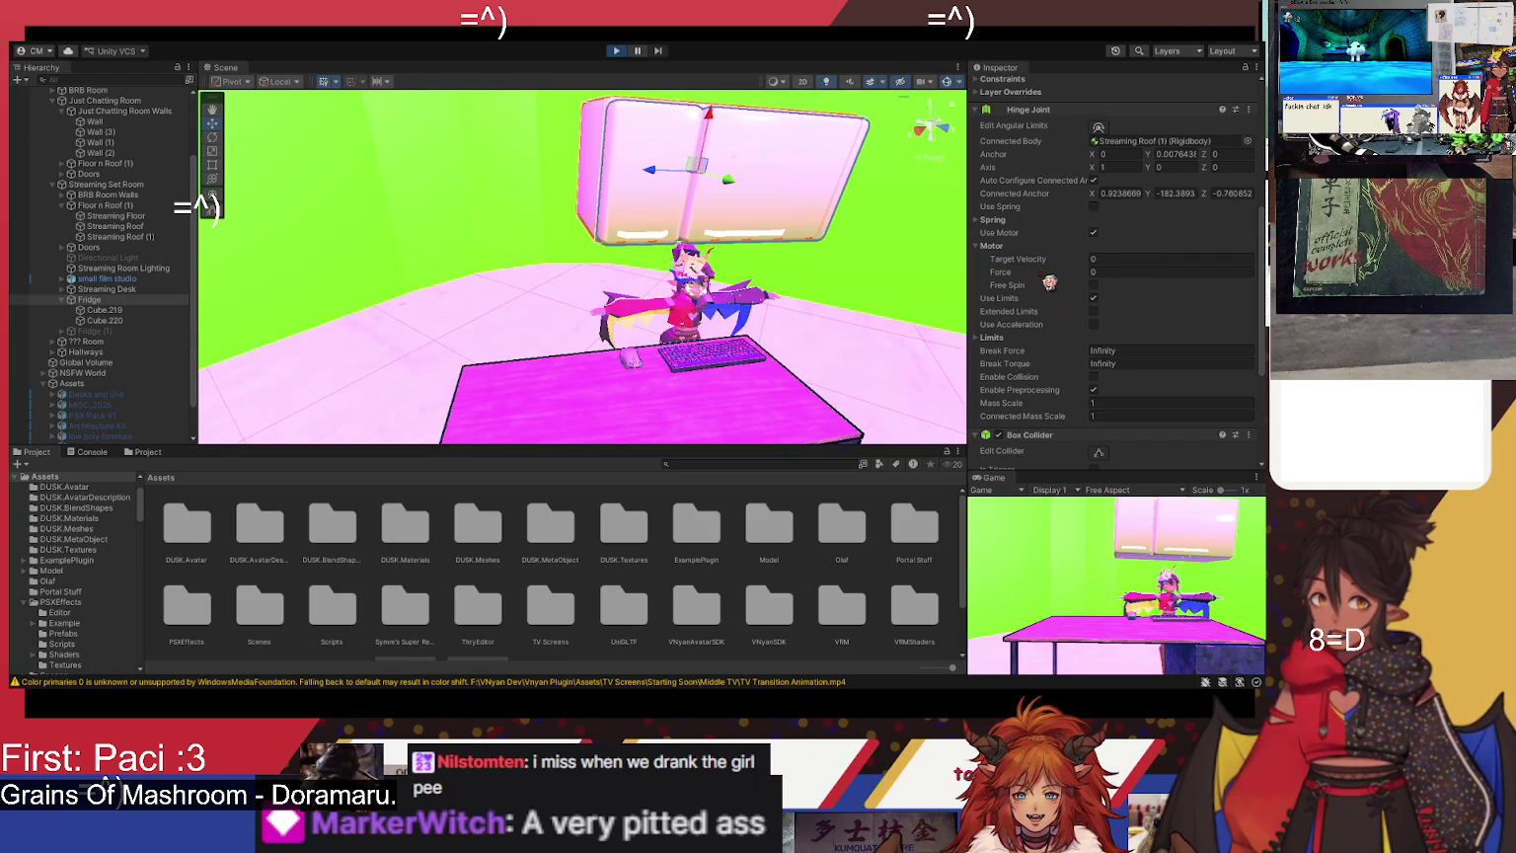
pyautogui.scroll(5, 1056, 296)
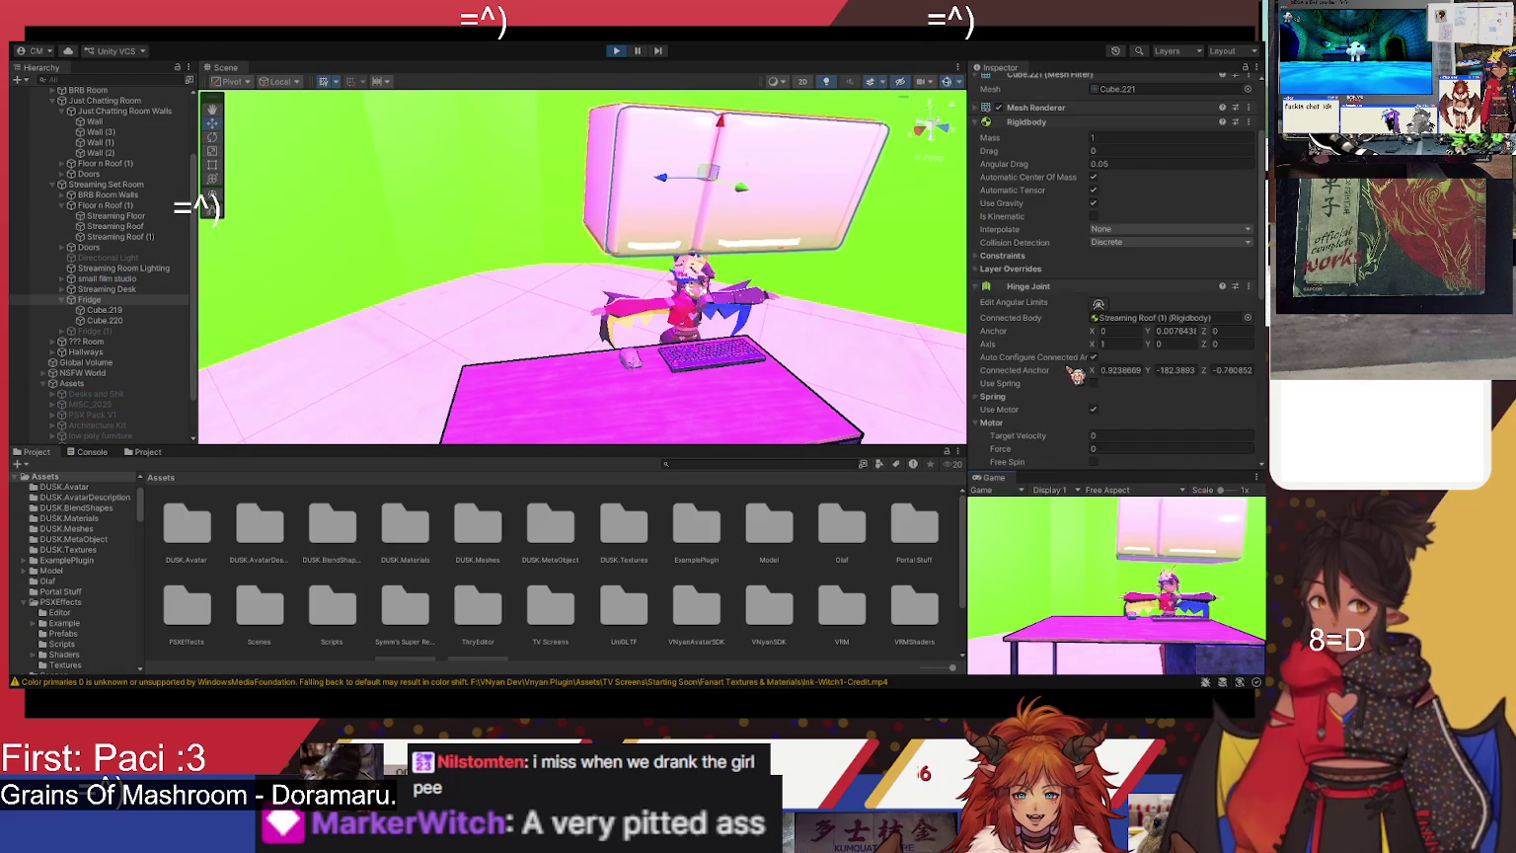
pyautogui.scroll(-3, 1076, 372)
pyautogui.moveTo(1002, 342); pyautogui.dragTo(1196, 360)
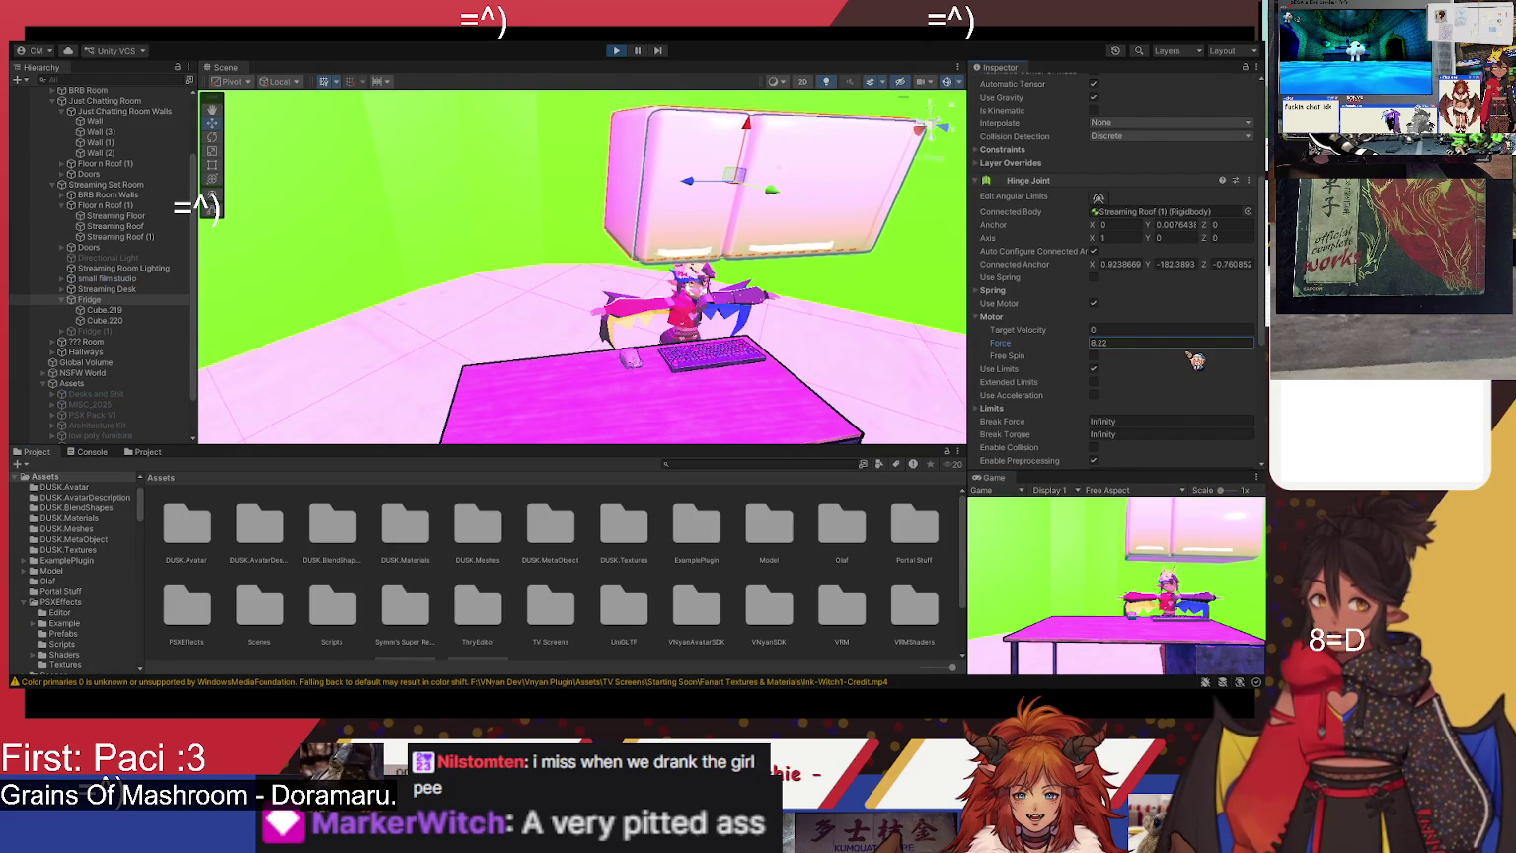
pyautogui.moveTo(303, 440)
pyautogui.mouseDown()
pyautogui.moveTo(294, 566)
pyautogui.moveTo(1223, 587)
pyautogui.mouseUp()
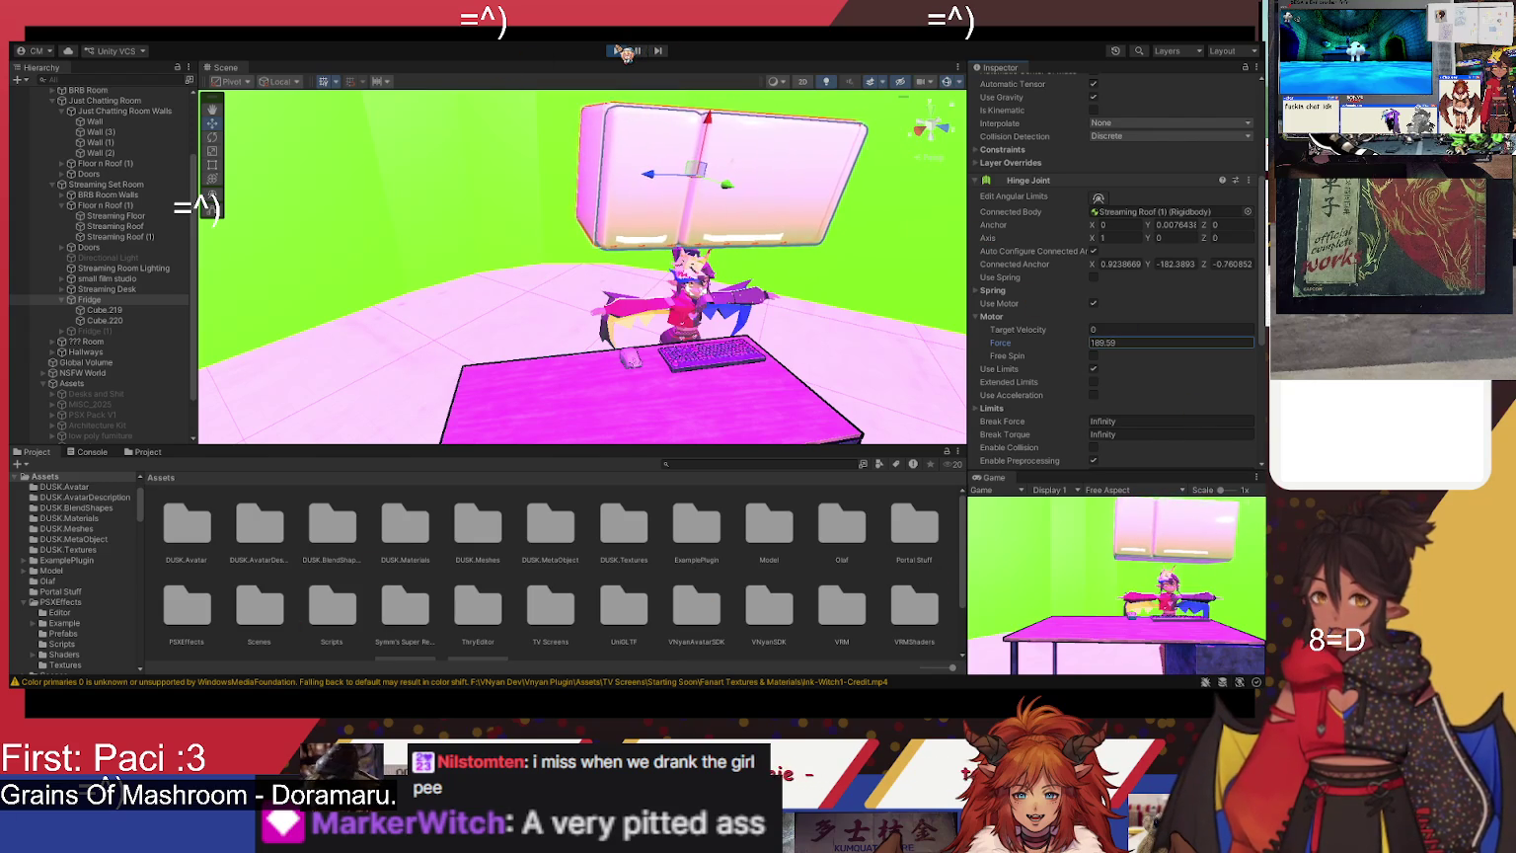
pyautogui.click(619, 51)
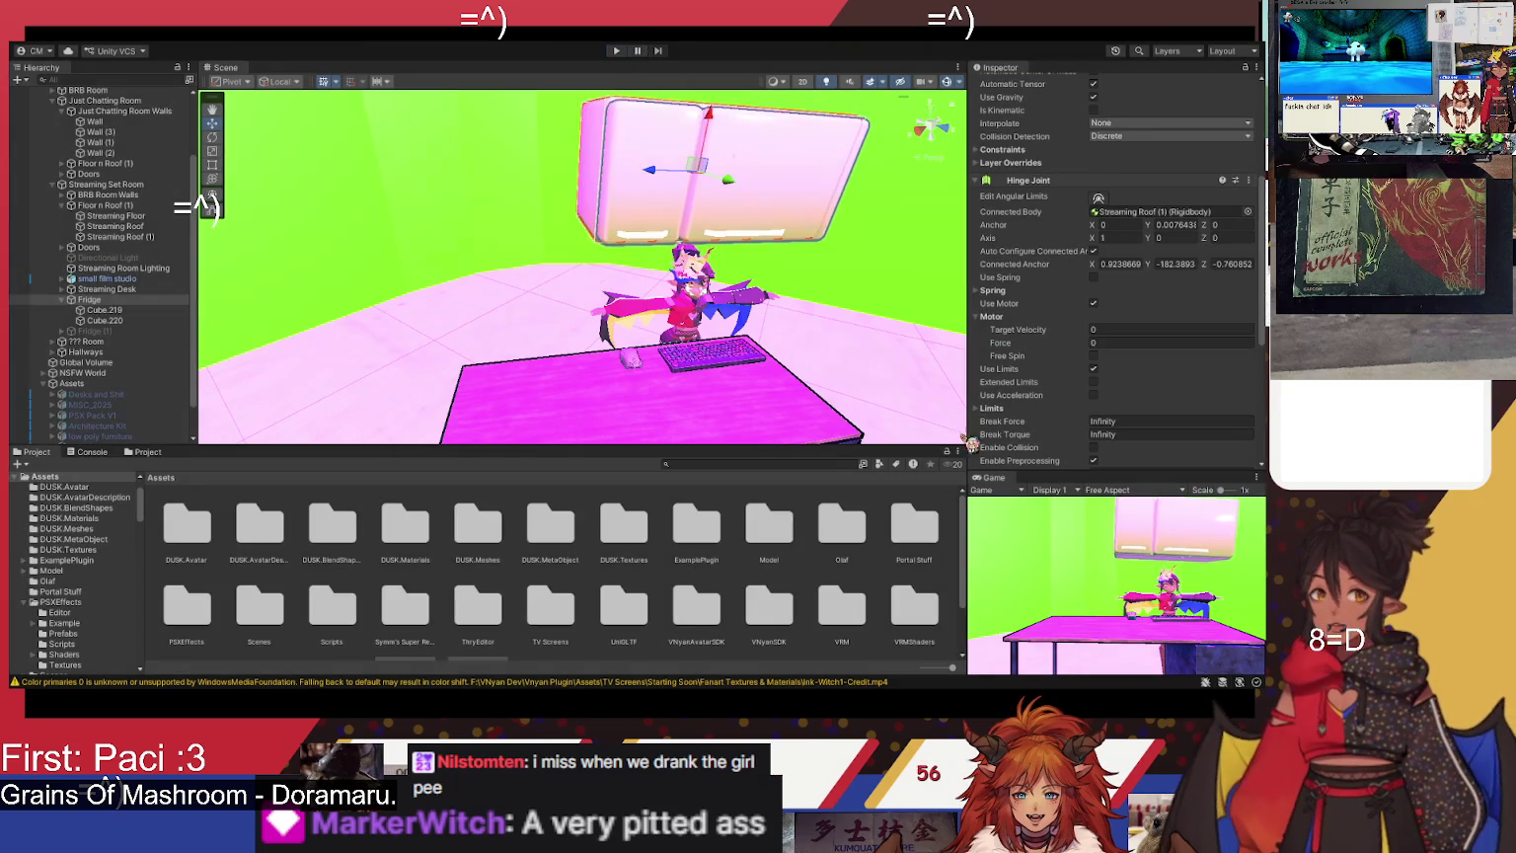
# - Set the motor Force to 50000 and run another play test
pyautogui.scroll(-3, 1131, 345)
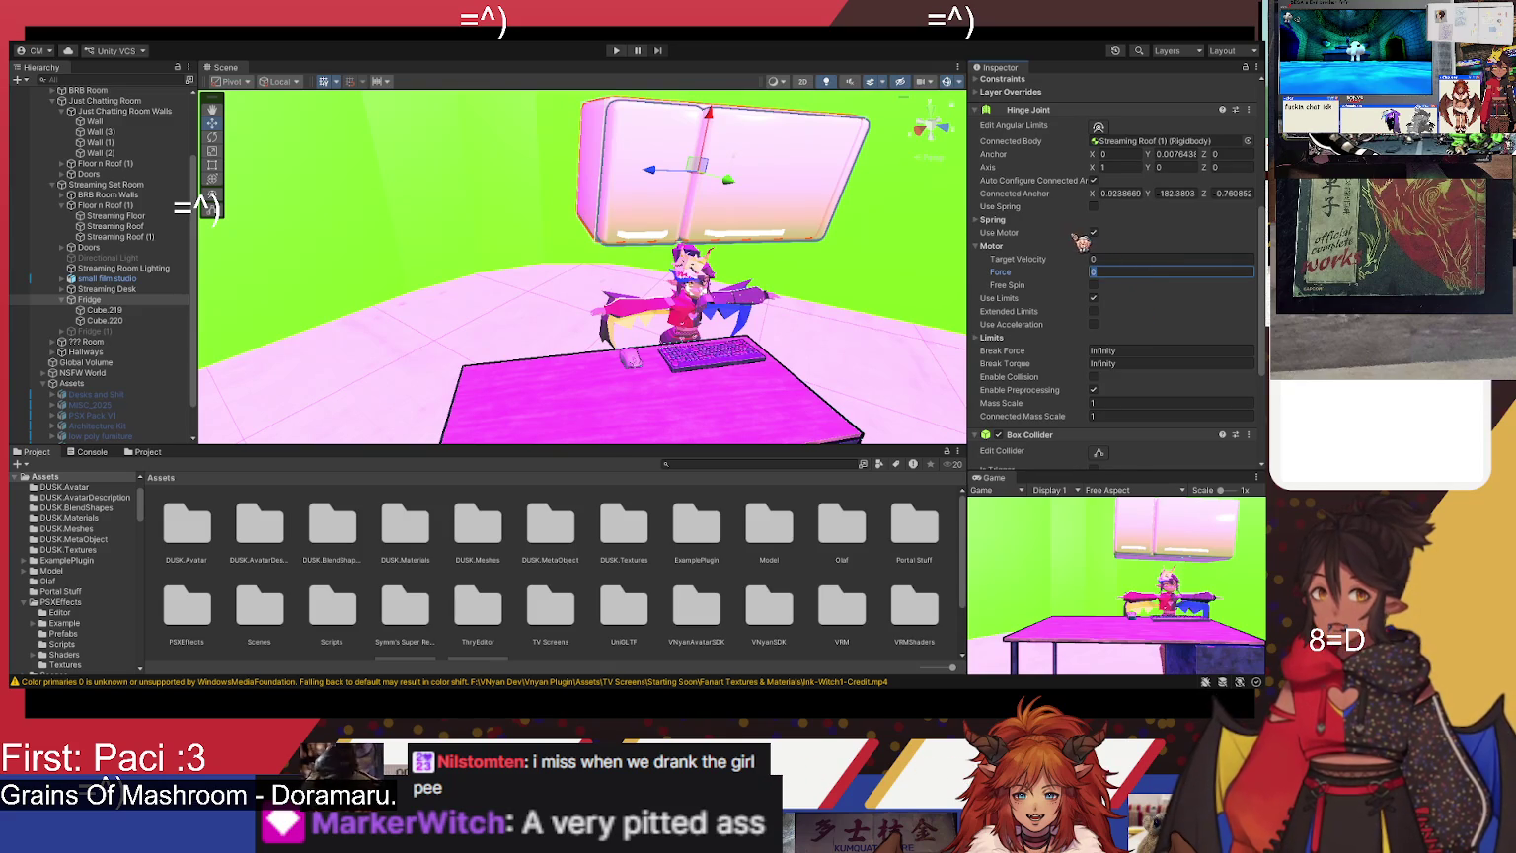
pyautogui.click(985, 223)
pyautogui.click(985, 224)
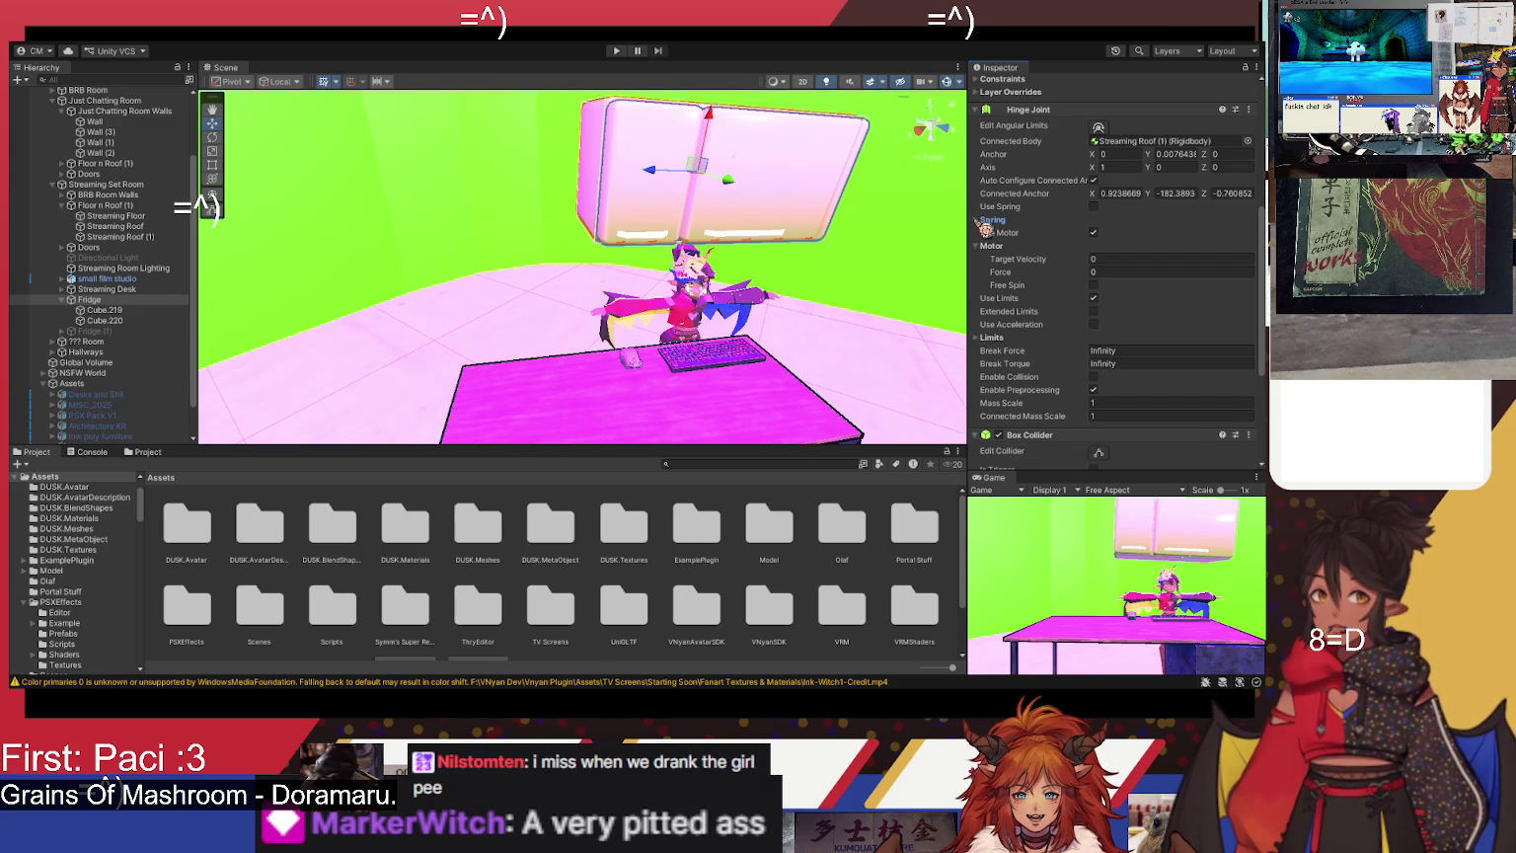
pyautogui.click(1143, 259)
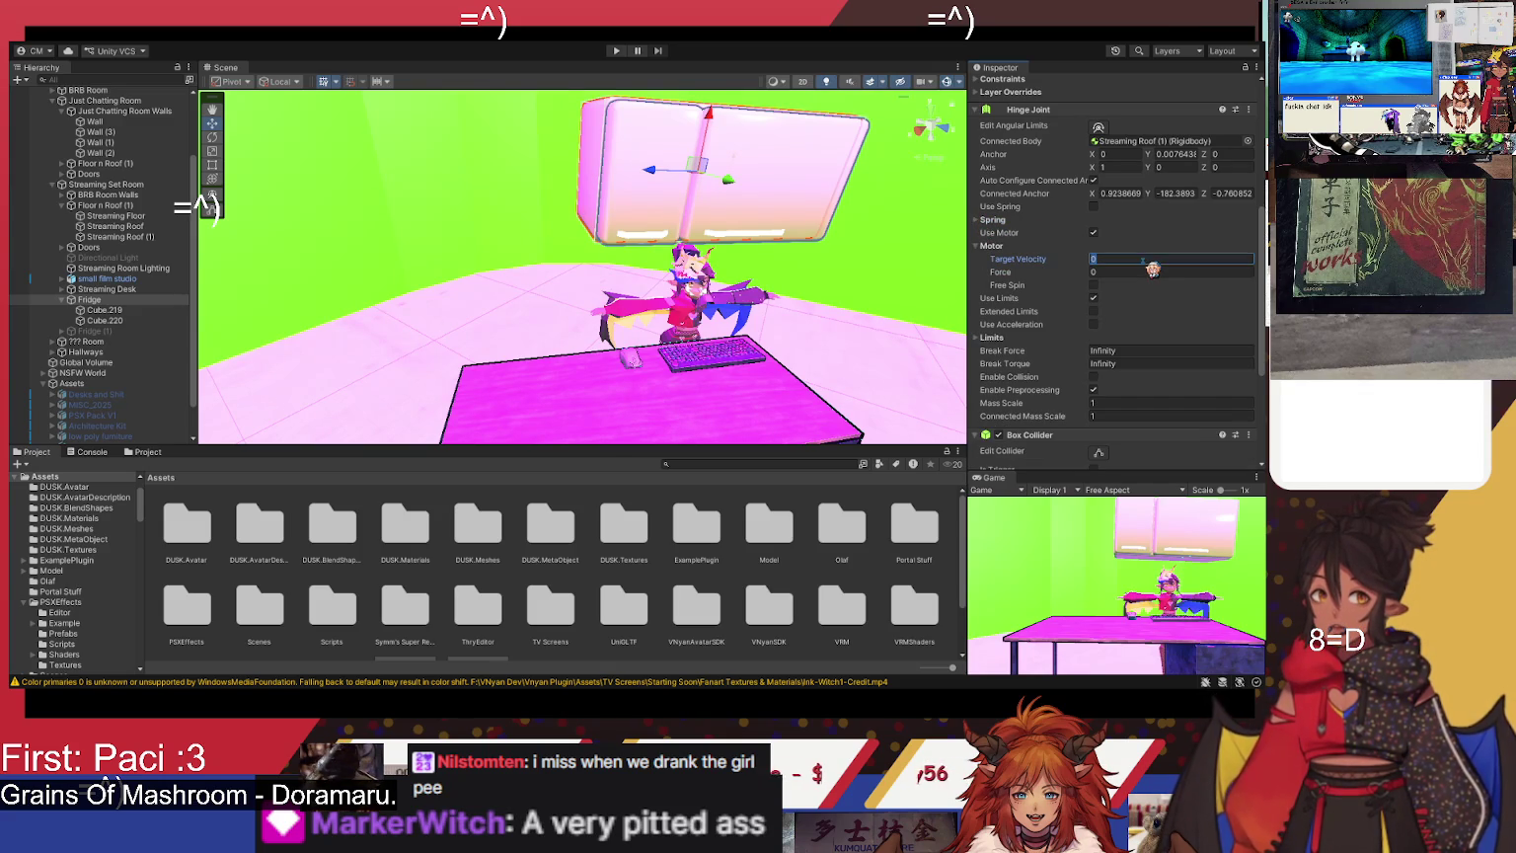
pyautogui.click(1140, 272)
pyautogui.write('50000')
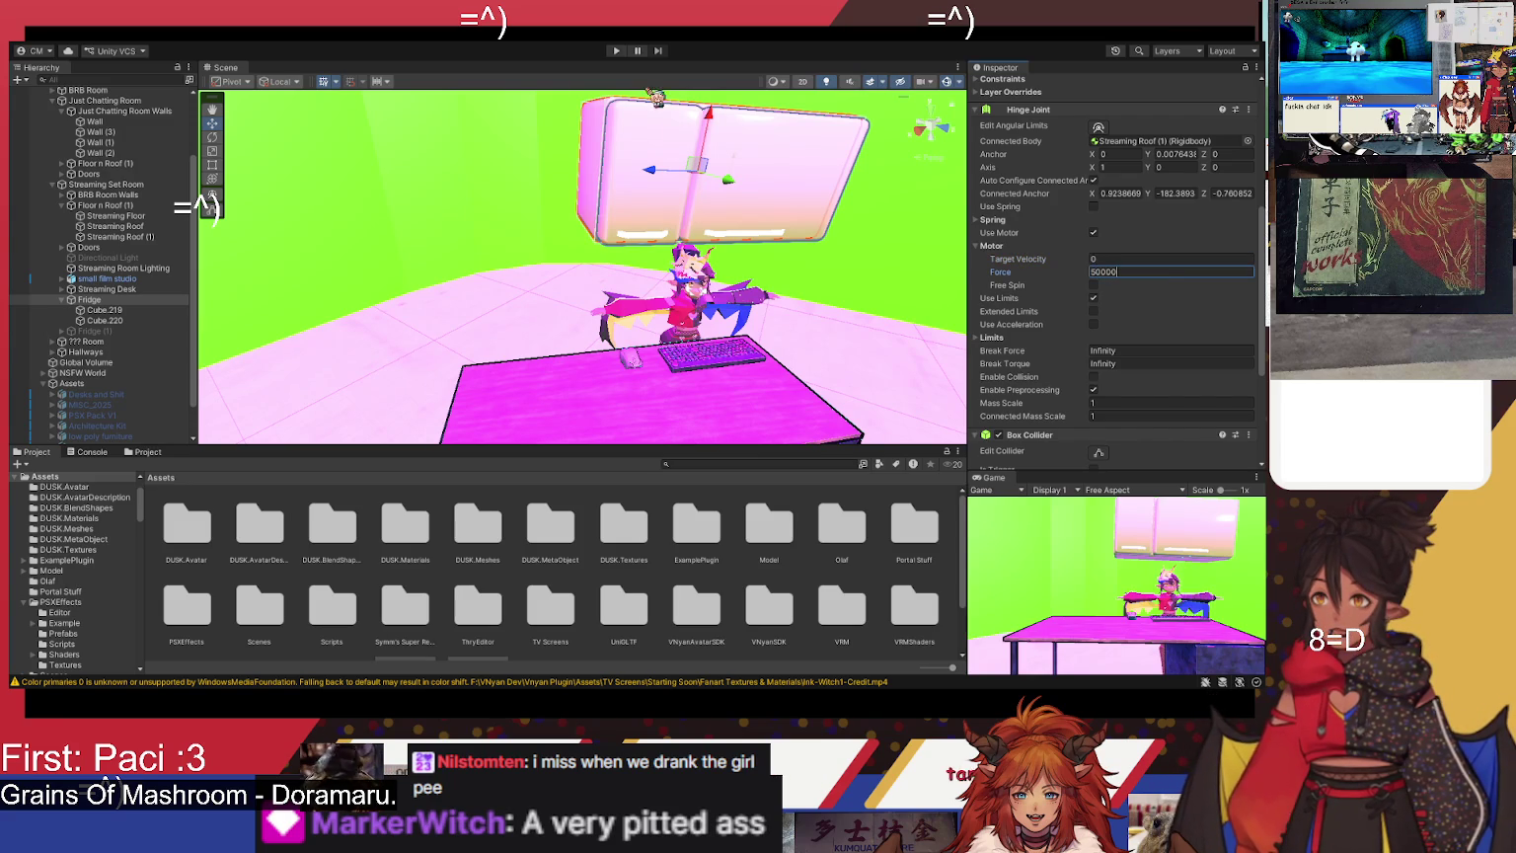
pyautogui.click(616, 50)
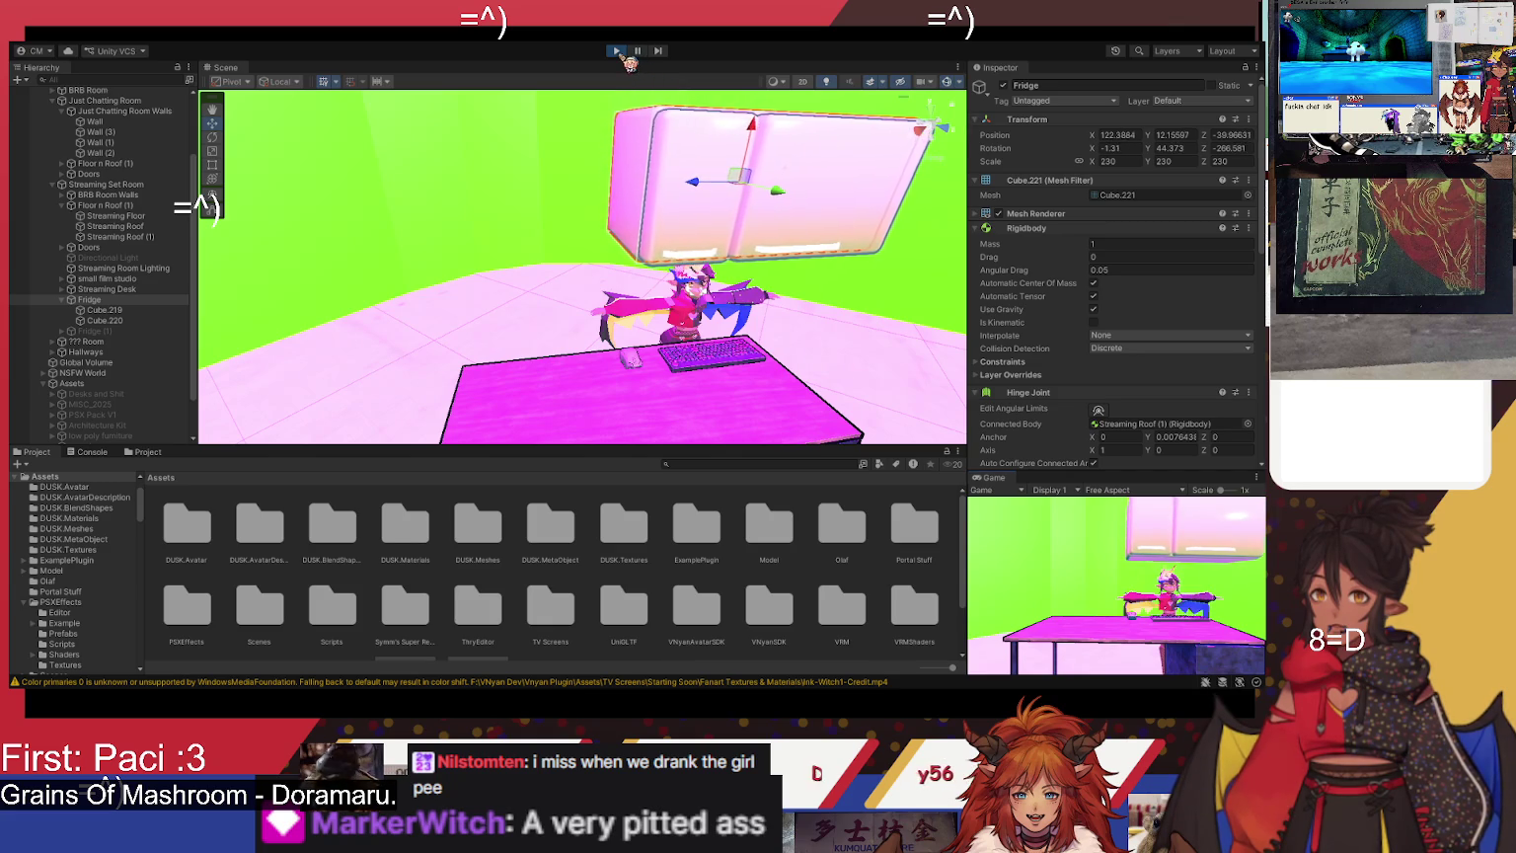
pyautogui.click(619, 52)
# - Enter a huge Target Velocity of 1e+17 and play the scene
pyautogui.scroll(-3, 1194, 397)
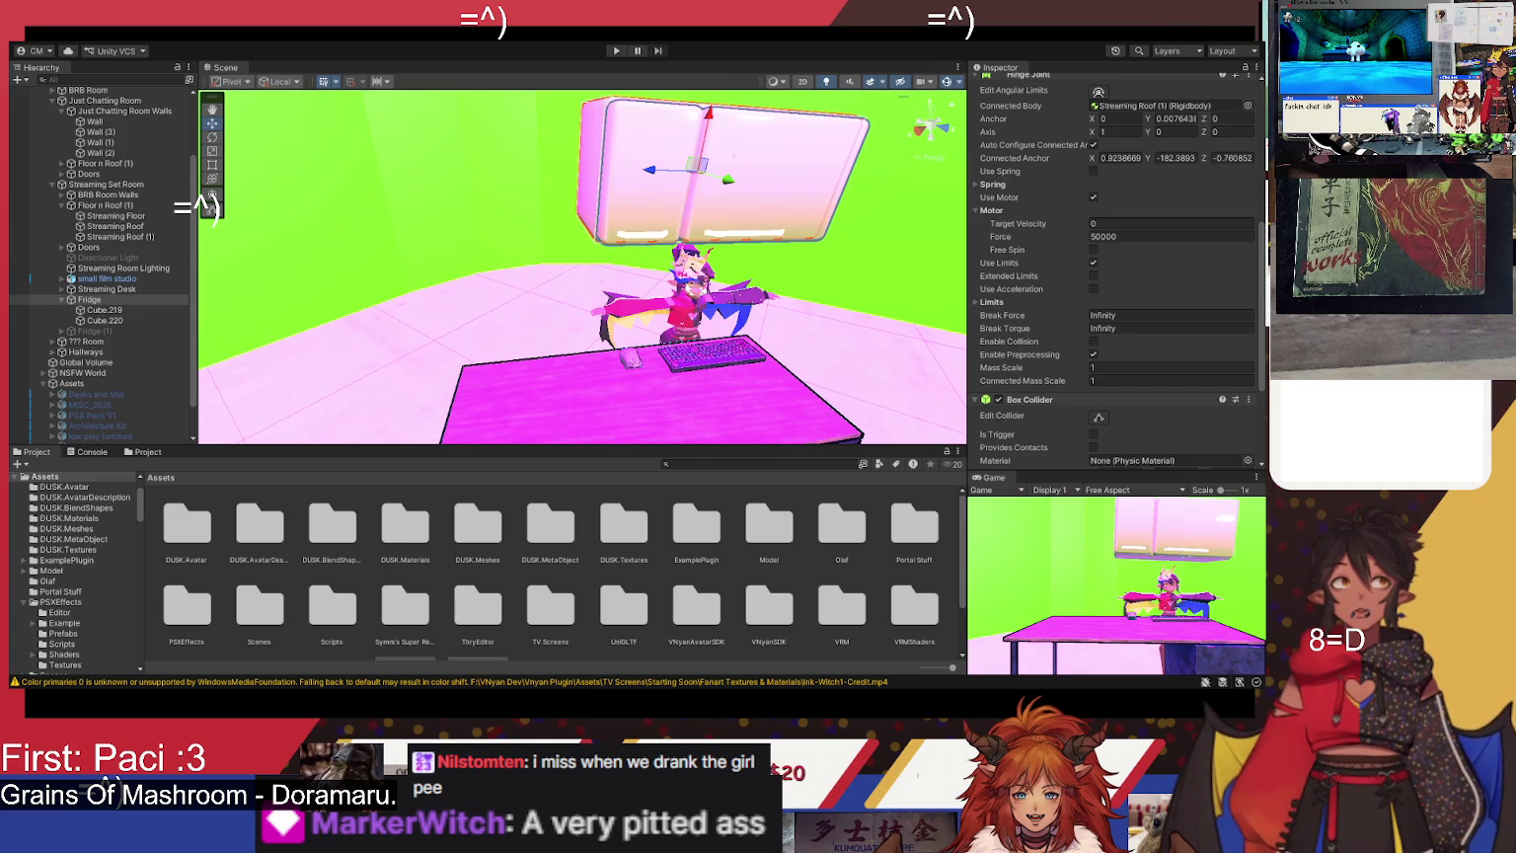
pyautogui.scroll(2, 1116, 292)
pyautogui.click(1125, 260)
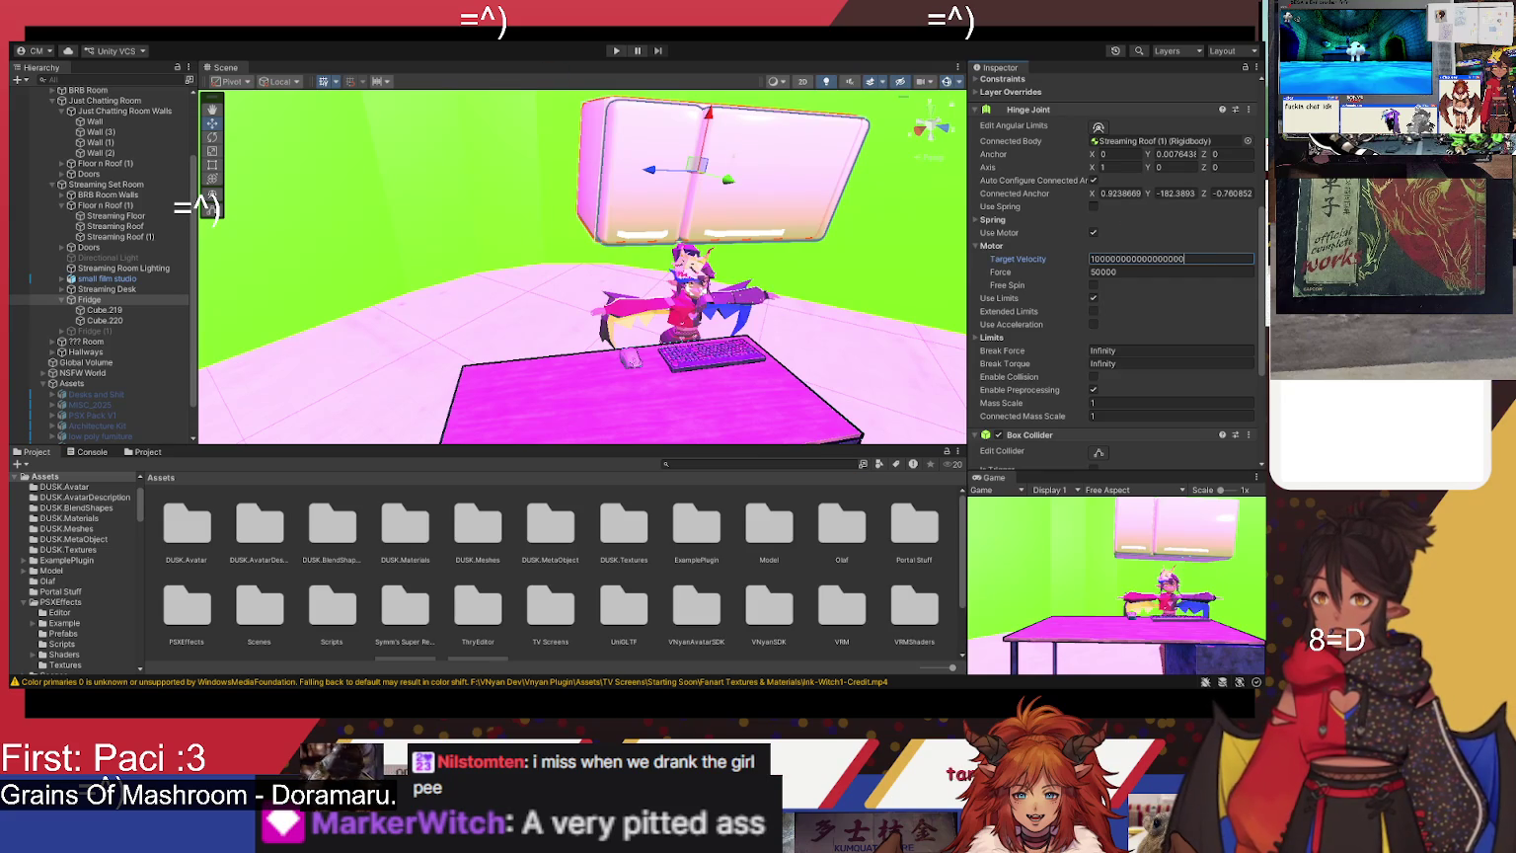
pyautogui.click(616, 50)
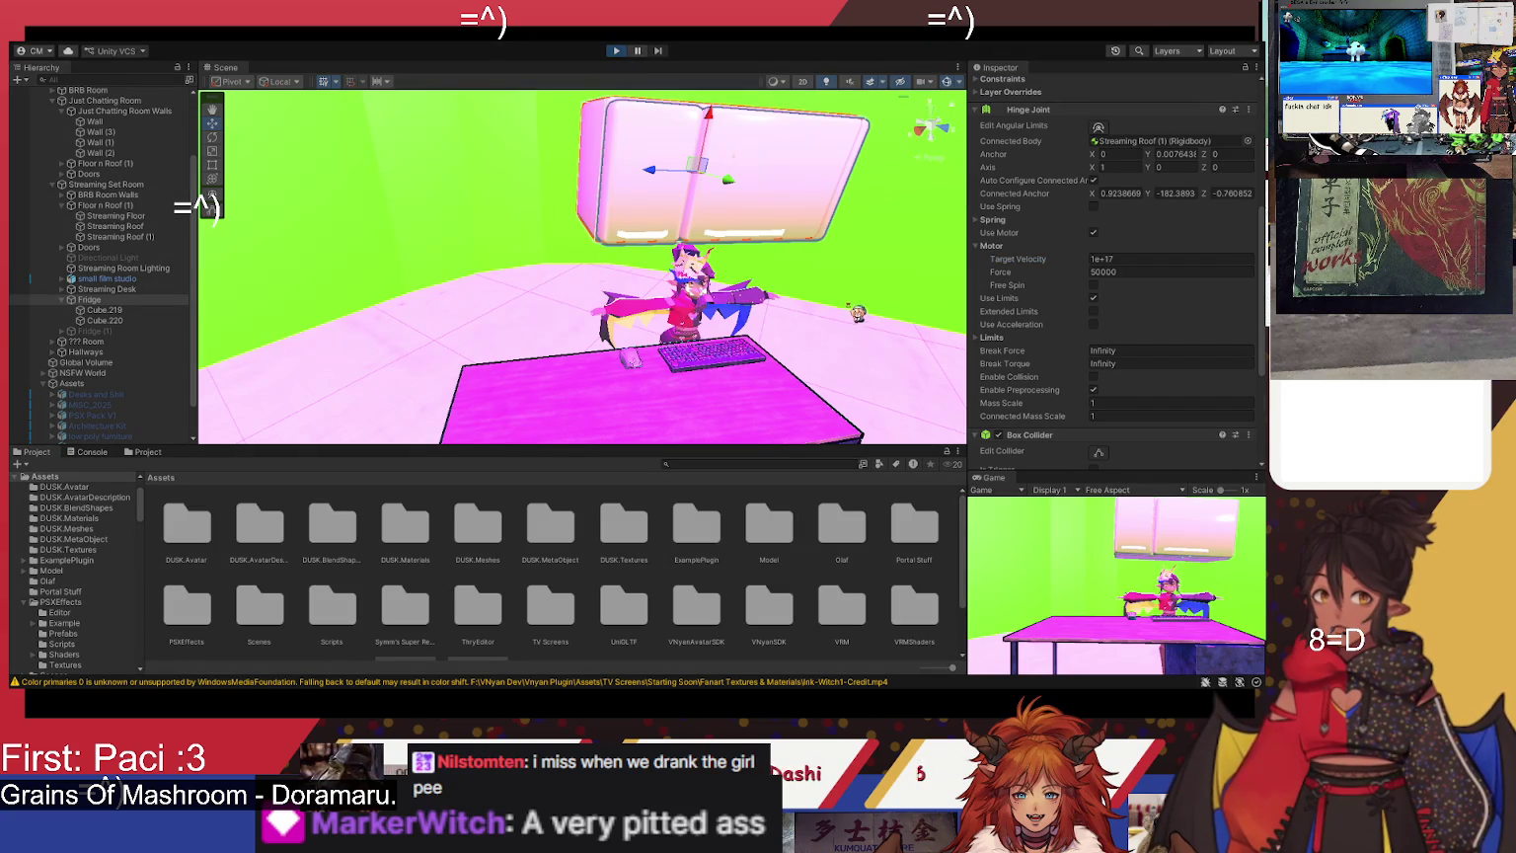
# - Watch the 1e+17 test facing the fridge, then stop playing
pyautogui.scroll(8, 1115, 276)
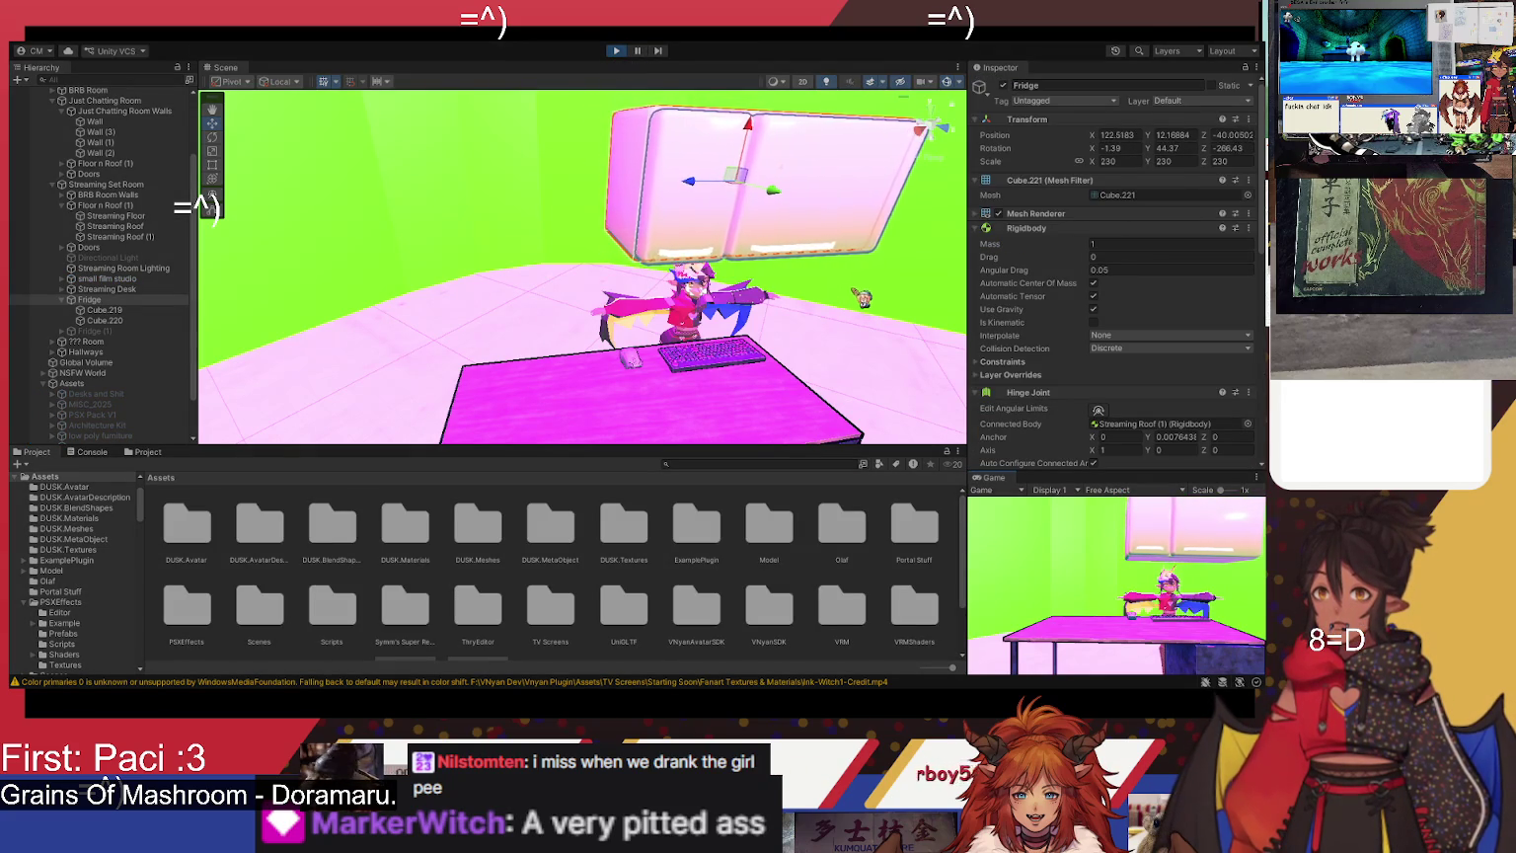
pyautogui.moveTo(863, 297); pyautogui.dragTo(770, 292)
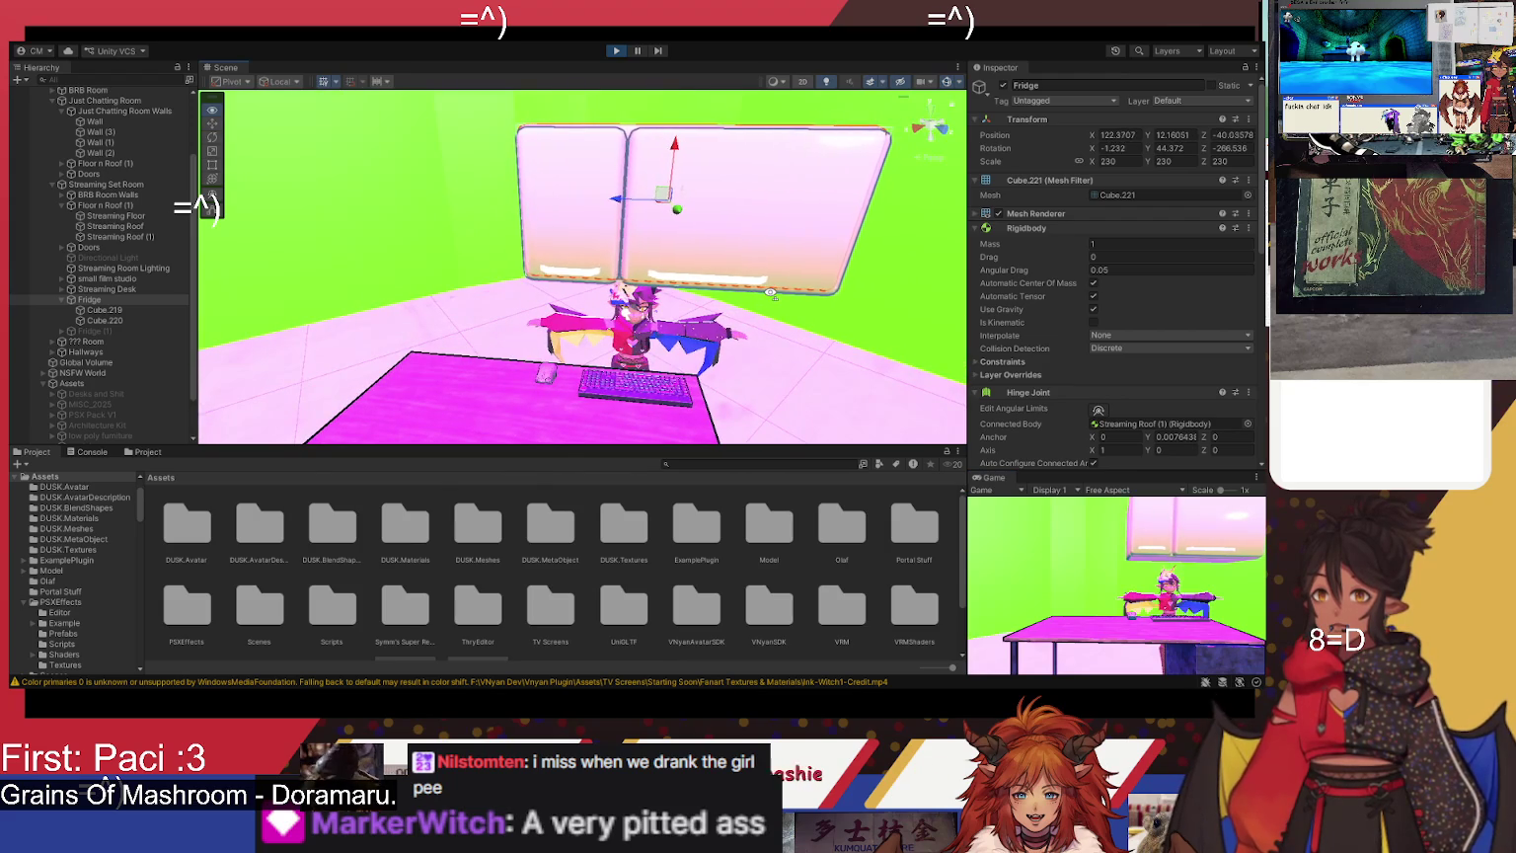
pyautogui.click(616, 50)
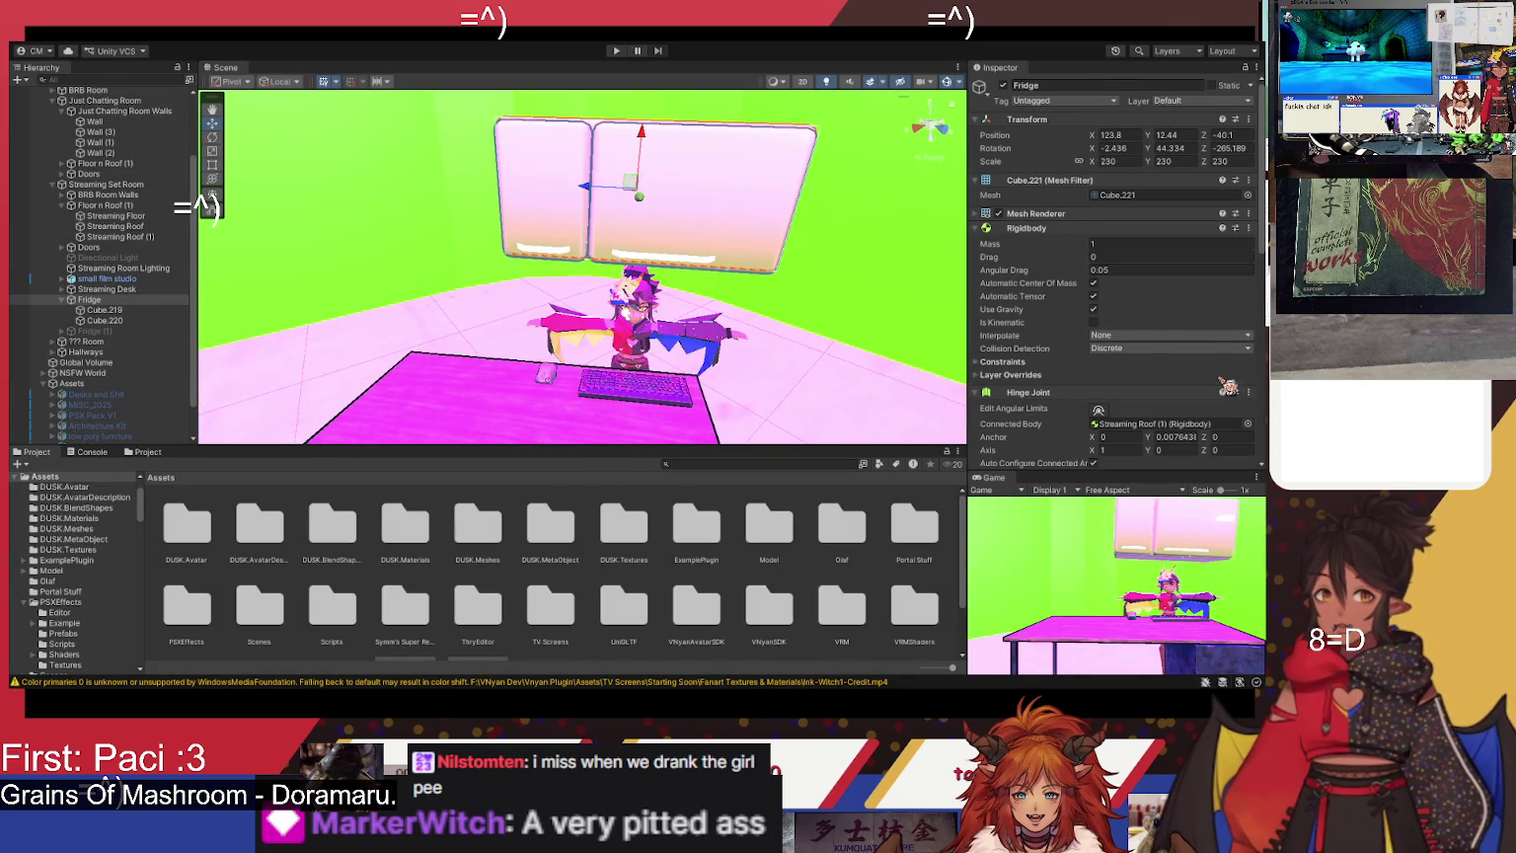
# - Set Target Velocity to 1000 and Force to 500, tick Free Spin, and play-test
pyautogui.scroll(-6, 1229, 390)
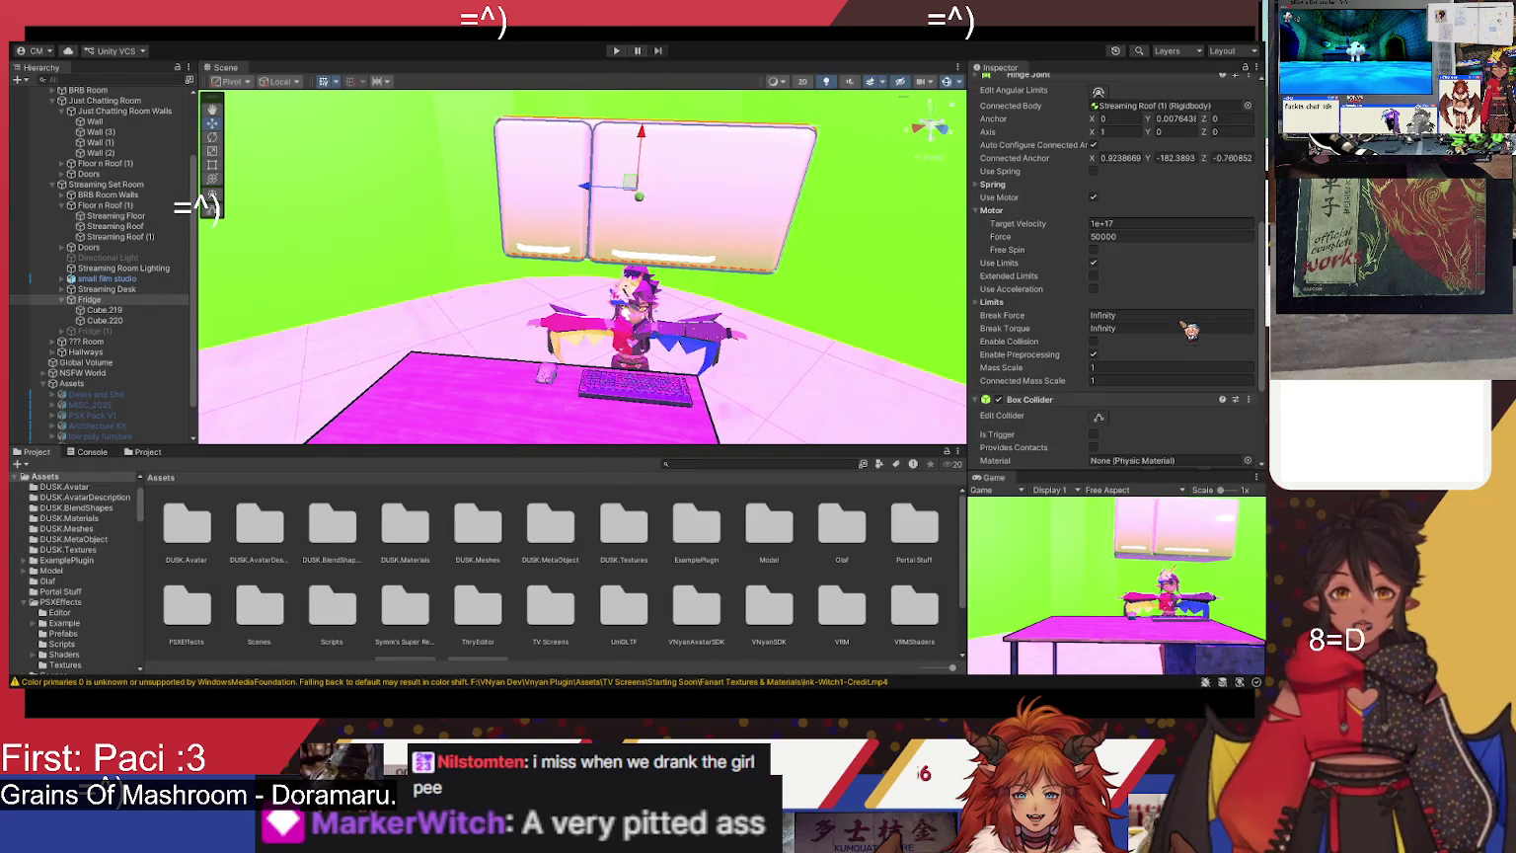
pyautogui.click(1152, 224)
pyautogui.write('1000')
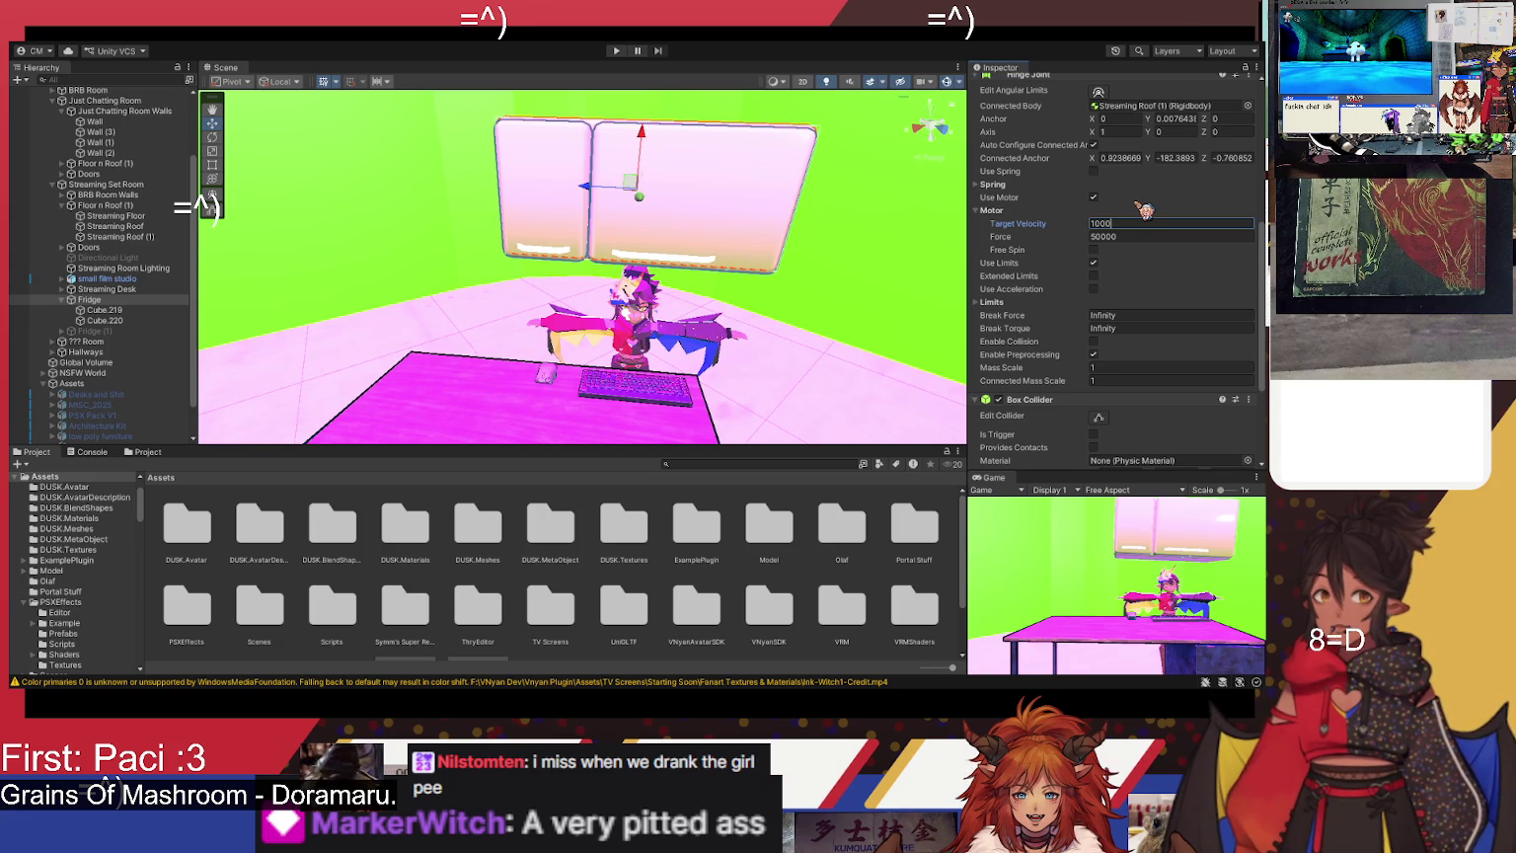
pyautogui.click(1135, 237)
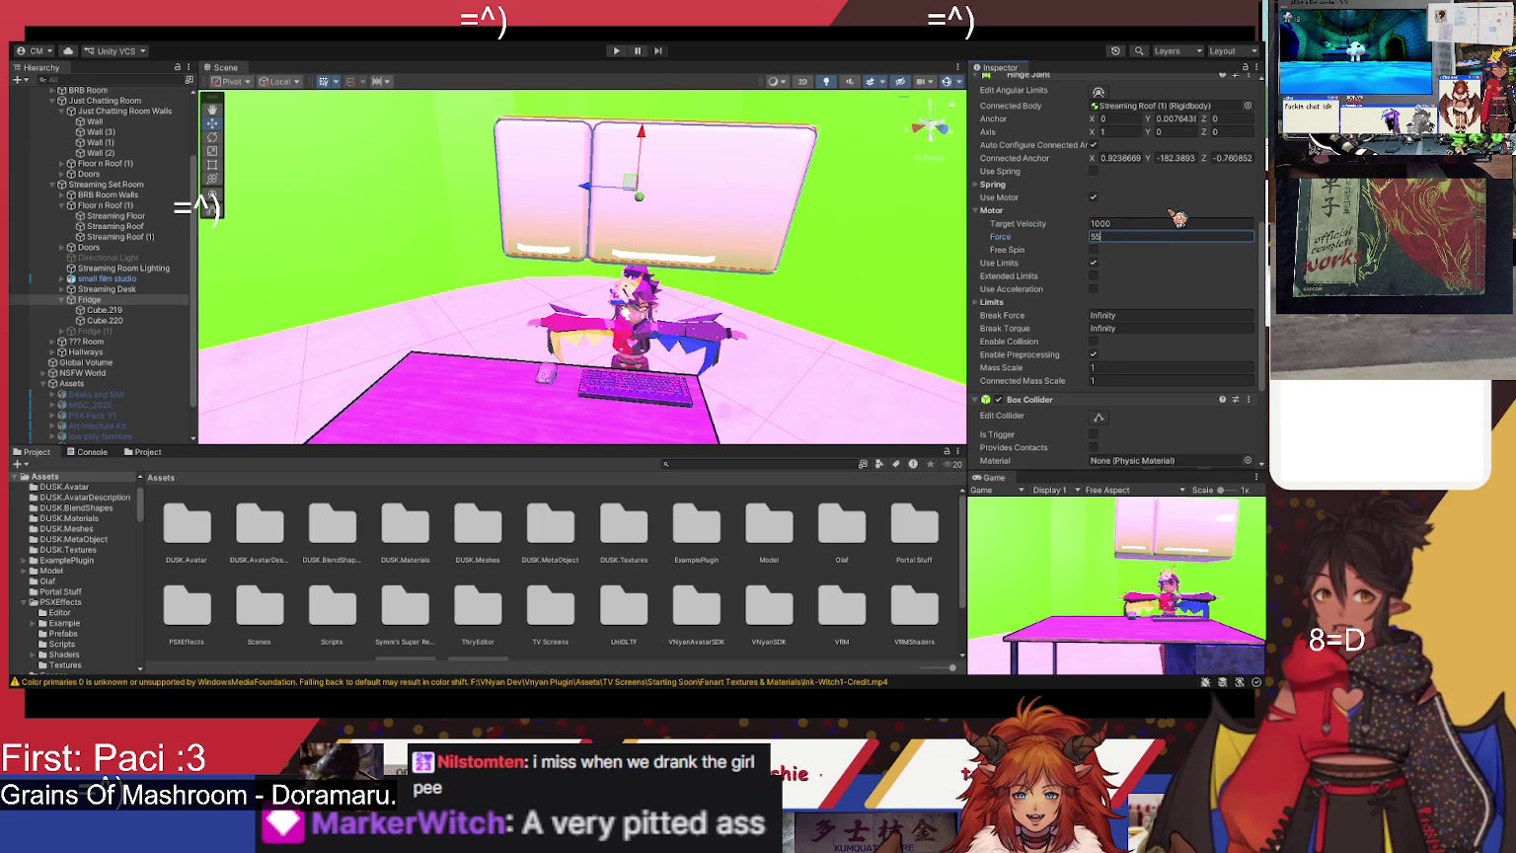
pyautogui.write('0')
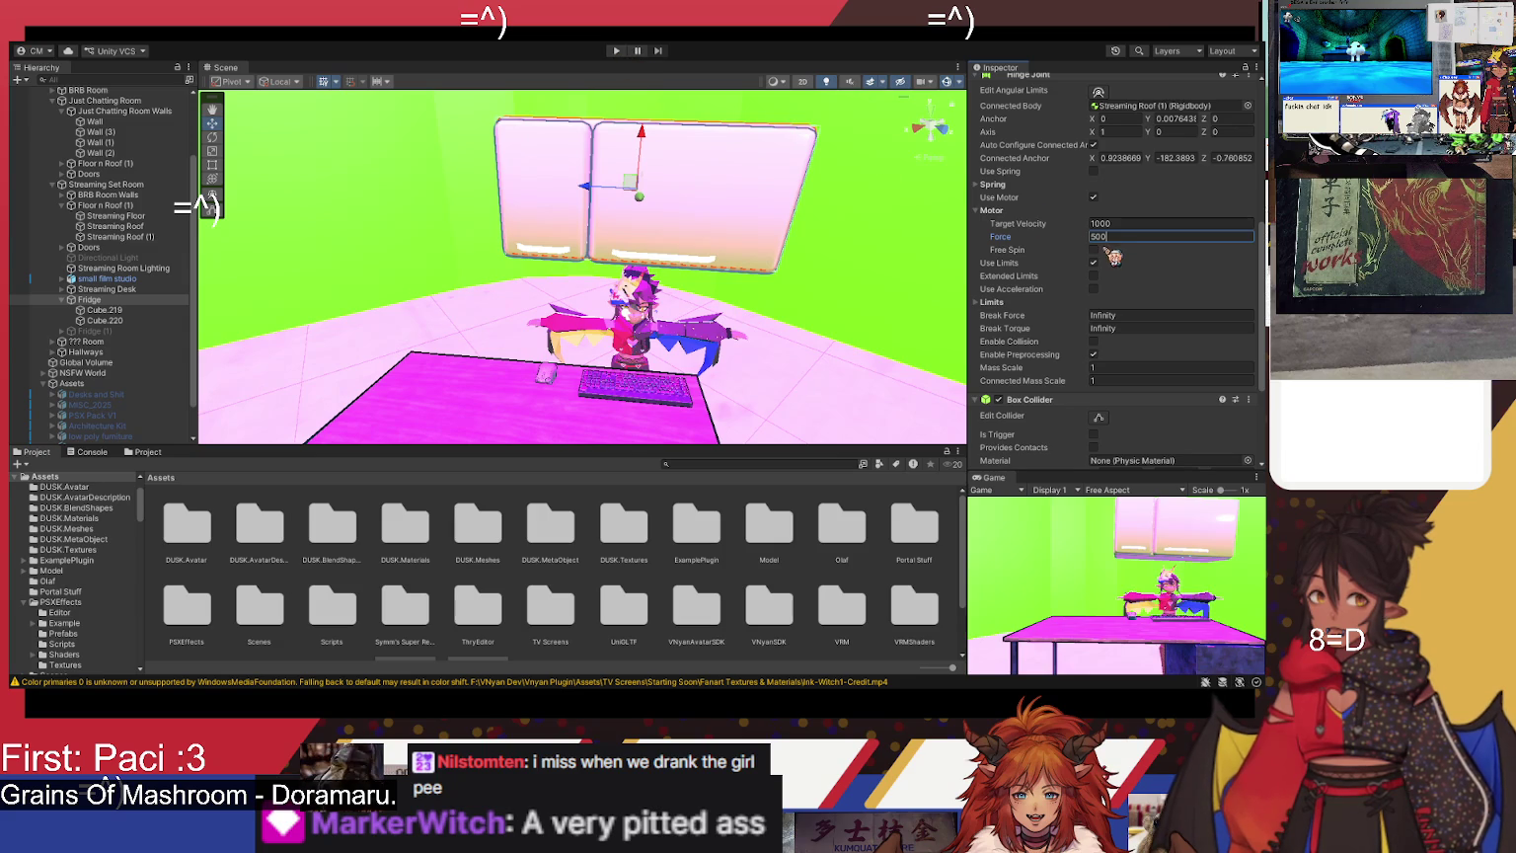
pyautogui.click(1094, 250)
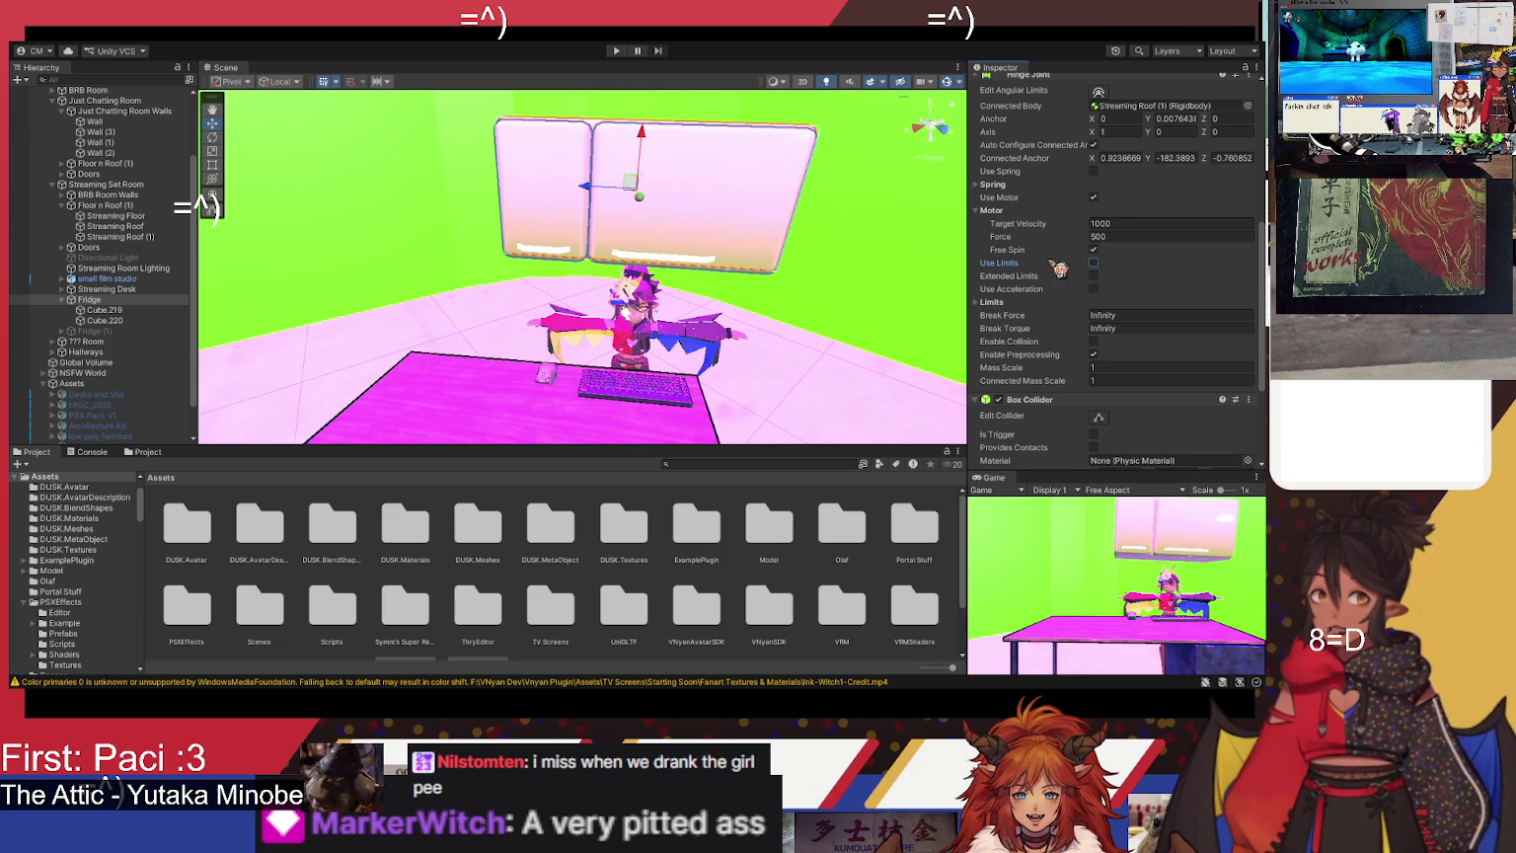
pyautogui.click(617, 51)
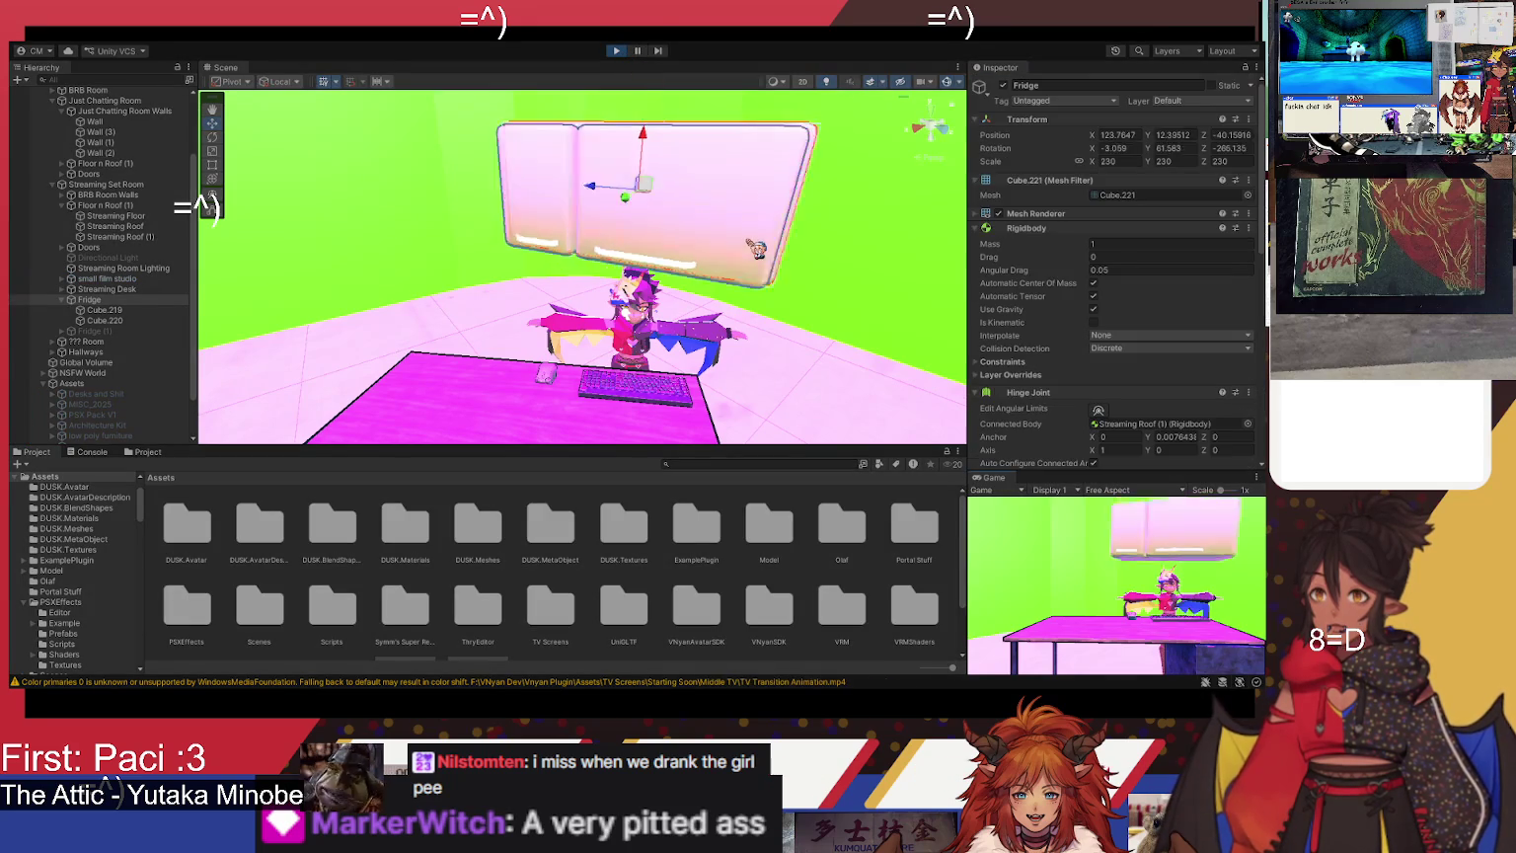
pyautogui.moveTo(749, 261)
pyautogui.mouseDown()
pyautogui.moveTo(660, 243)
pyautogui.moveTo(703, 230)
pyautogui.moveTo(667, 298)
pyautogui.moveTo(681, 229)
pyautogui.moveTo(659, 261)
pyautogui.moveTo(673, 259)
pyautogui.moveTo(545, 182)
pyautogui.moveTo(615, 257)
pyautogui.moveTo(704, 244)
pyautogui.moveTo(790, 210)
pyautogui.moveTo(822, 176)
pyautogui.moveTo(750, 158)
pyautogui.moveTo(734, 170)
pyautogui.moveTo(738, 227)
pyautogui.moveTo(710, 339)
pyautogui.moveTo(829, 343)
pyautogui.moveTo(633, 335)
pyautogui.moveTo(906, 283)
pyautogui.moveTo(878, 262)
pyautogui.mouseUp()
pyautogui.moveTo(708, 298)
pyautogui.mouseDown()
pyautogui.moveTo(734, 280)
pyautogui.moveTo(691, 286)
pyautogui.moveTo(803, 300)
pyautogui.moveTo(708, 349)
pyautogui.moveTo(693, 328)
pyautogui.mouseUp()
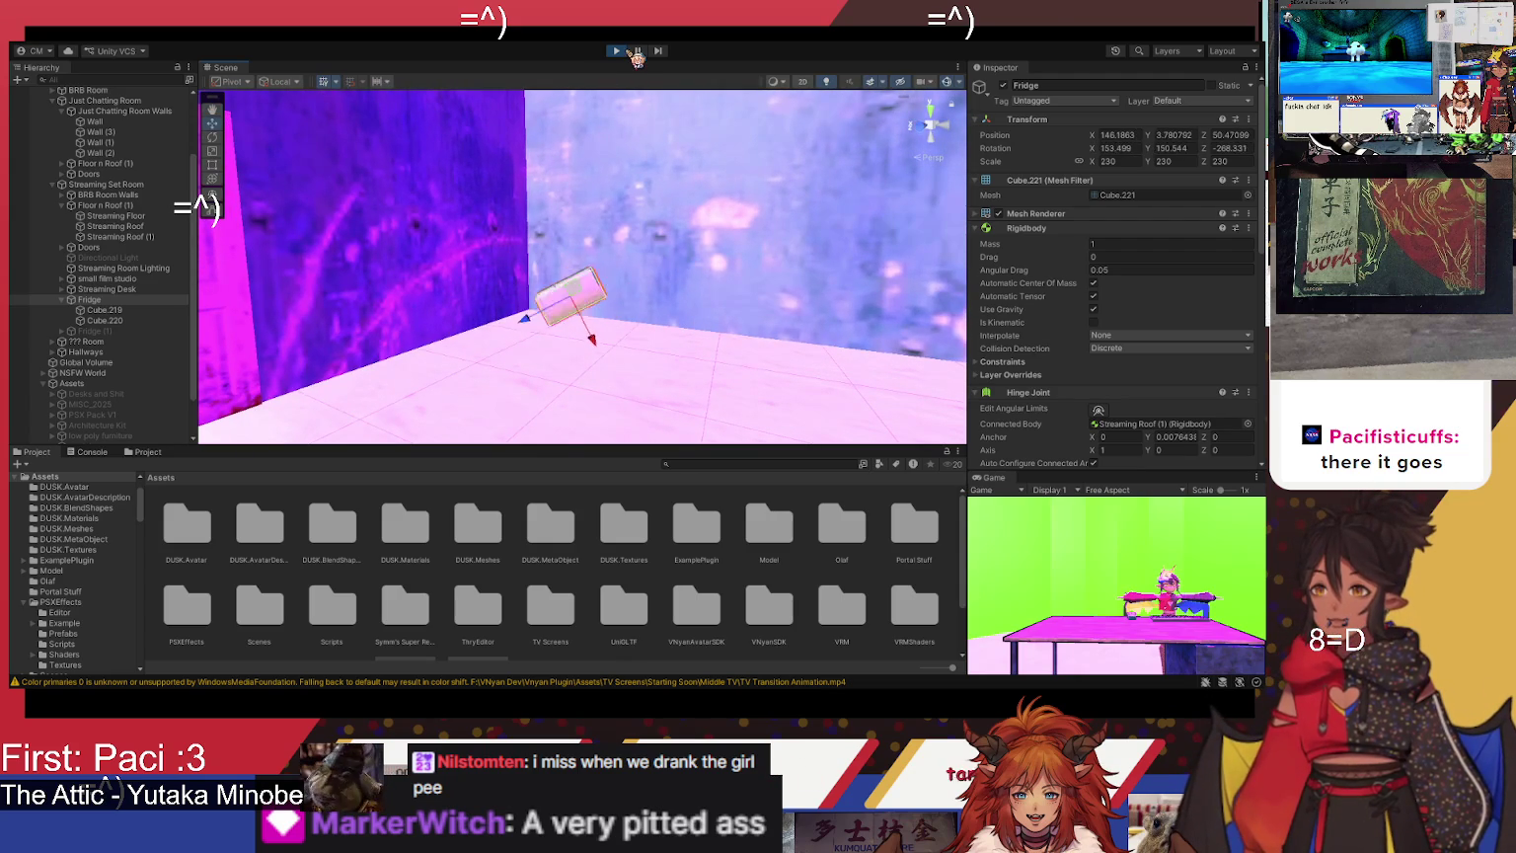
pyautogui.click(622, 52)
pyautogui.press('f')
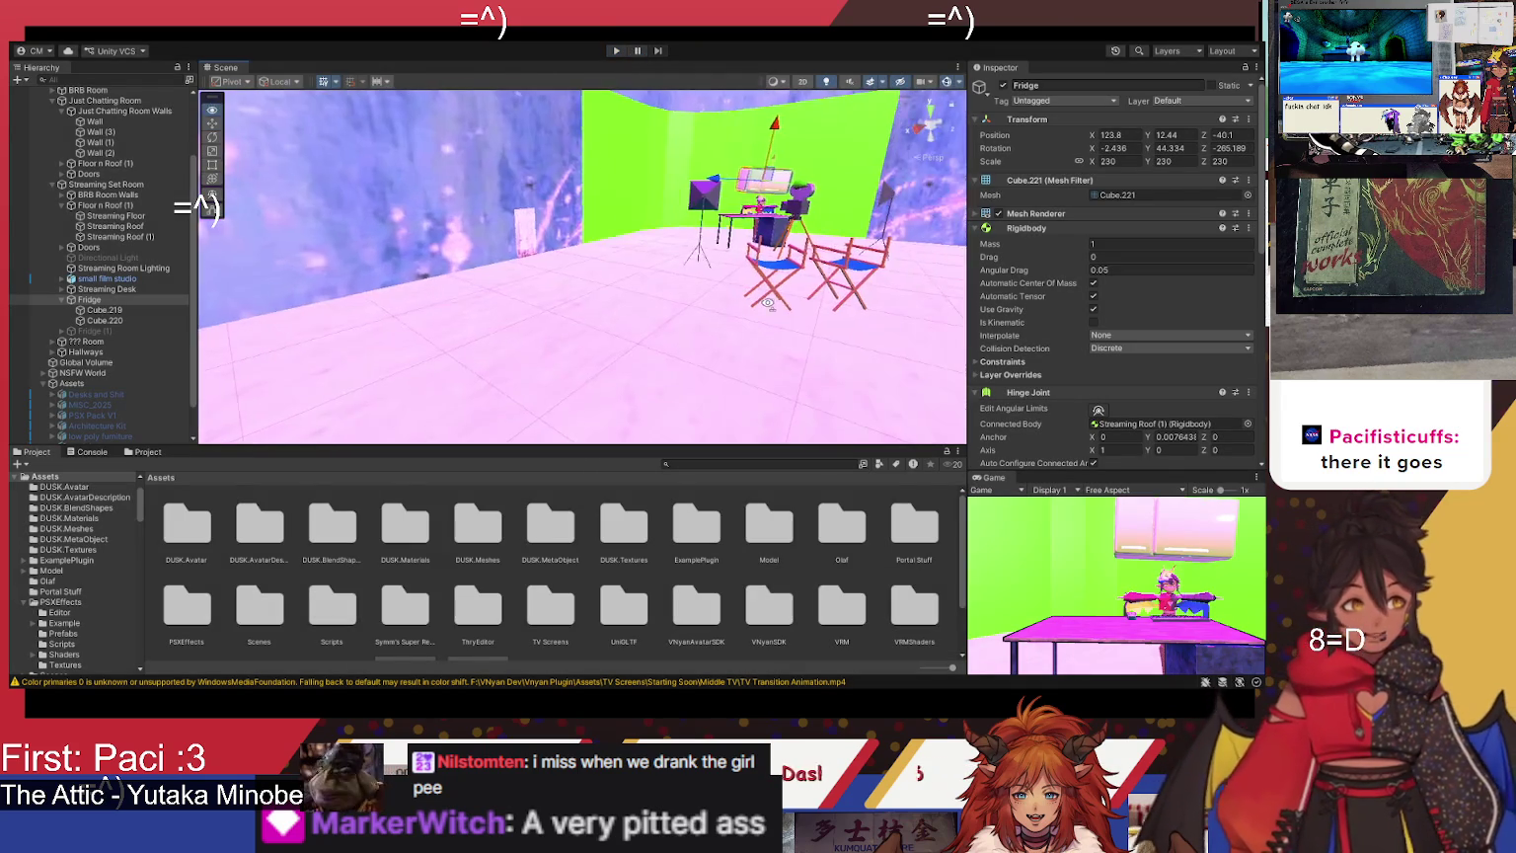
pyautogui.moveTo(652, 306); pyautogui.dragTo(700, 255)
pyautogui.scroll(10, 699, 254)
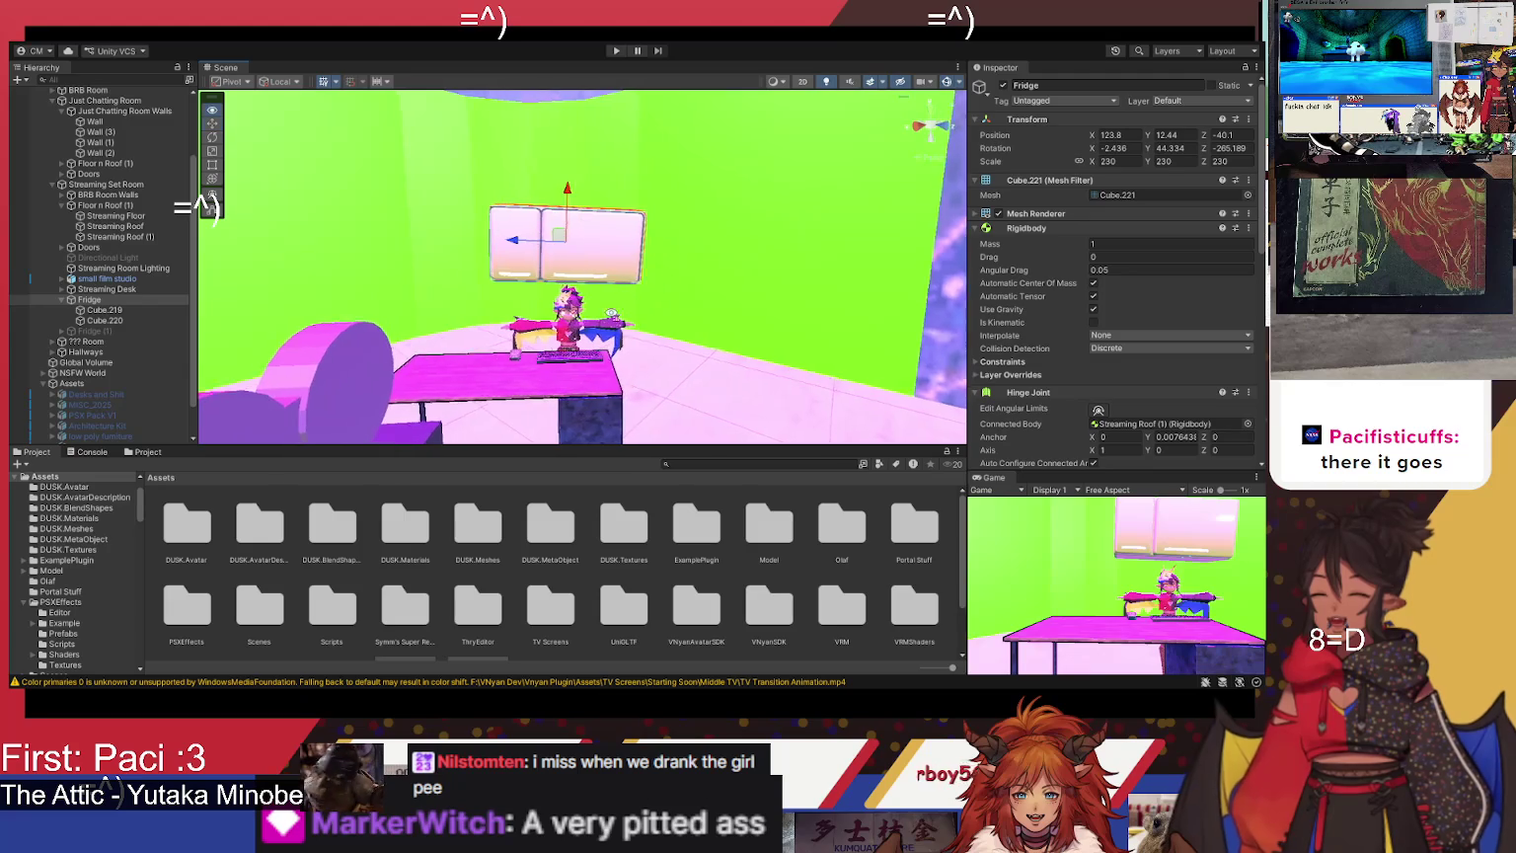
pyautogui.scroll(-6, 1192, 329)
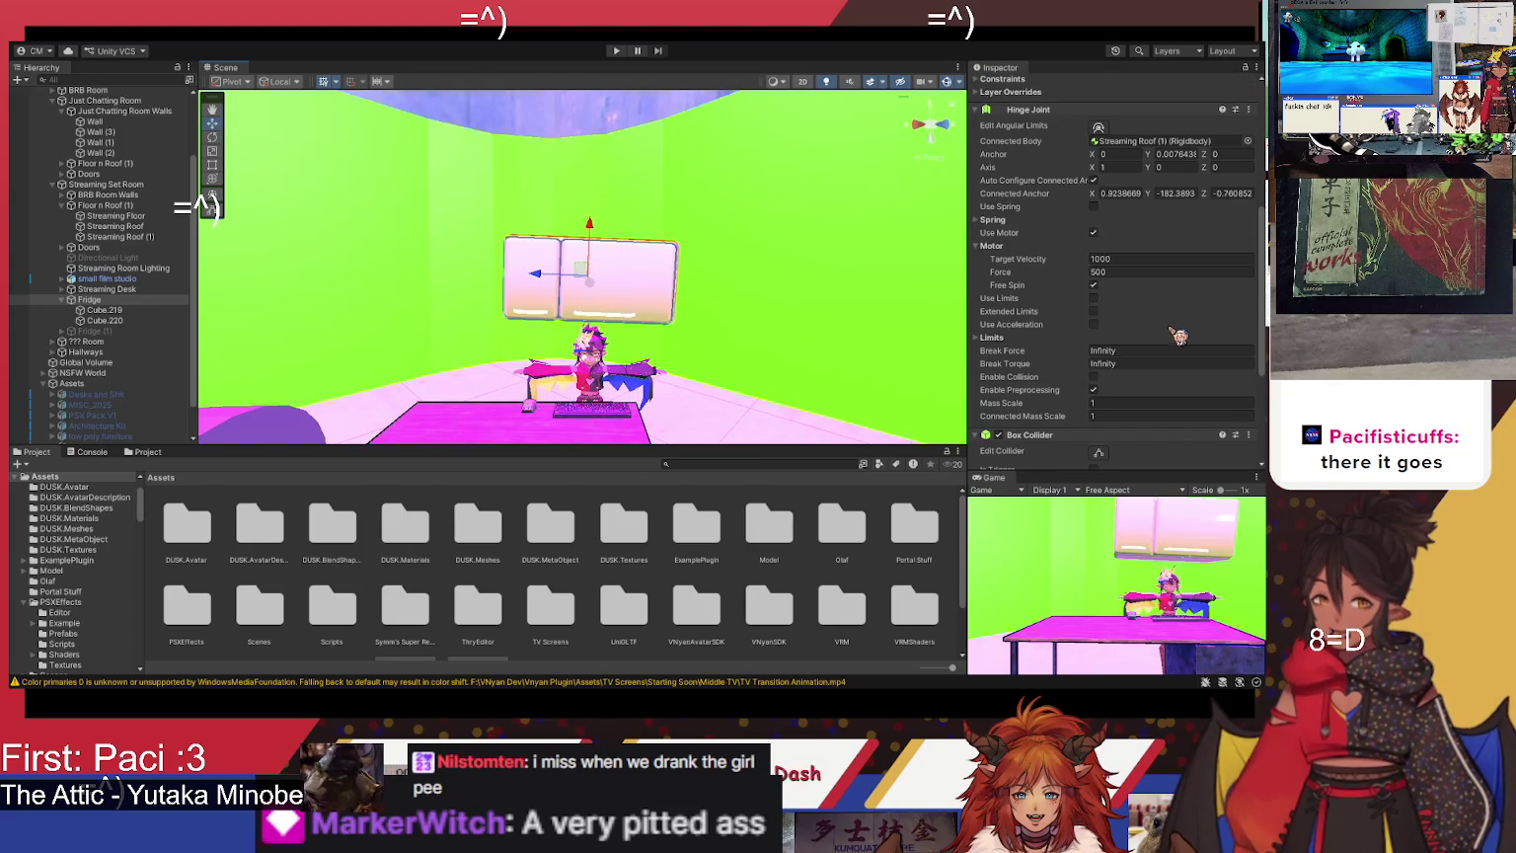
# - Turn off Free Spin on the fridge's hinge motor and test-run the swing
pyautogui.click(1094, 285)
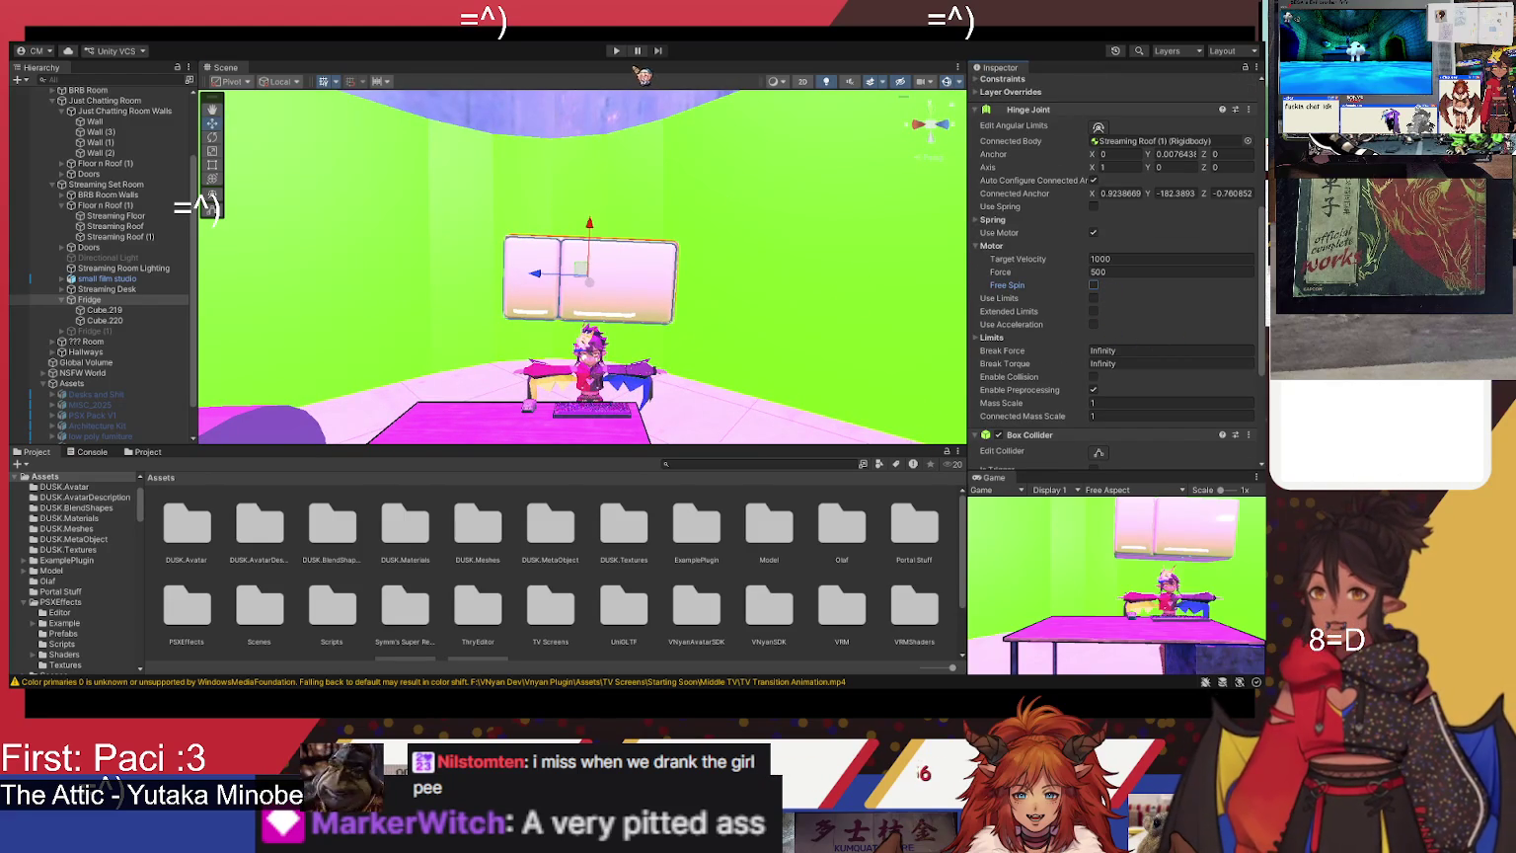
pyautogui.click(626, 52)
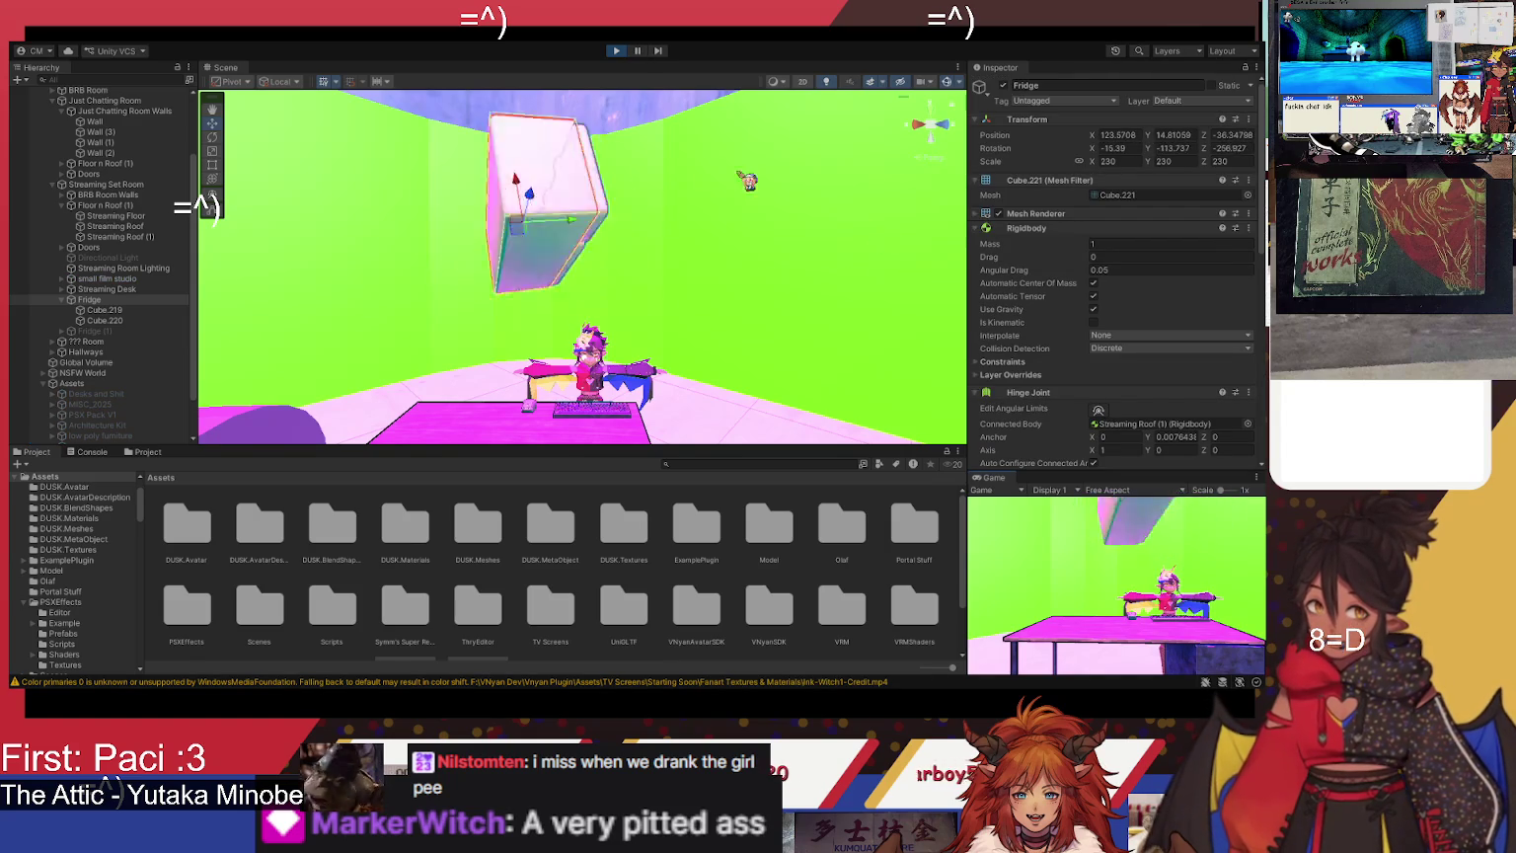
pyautogui.click(620, 51)
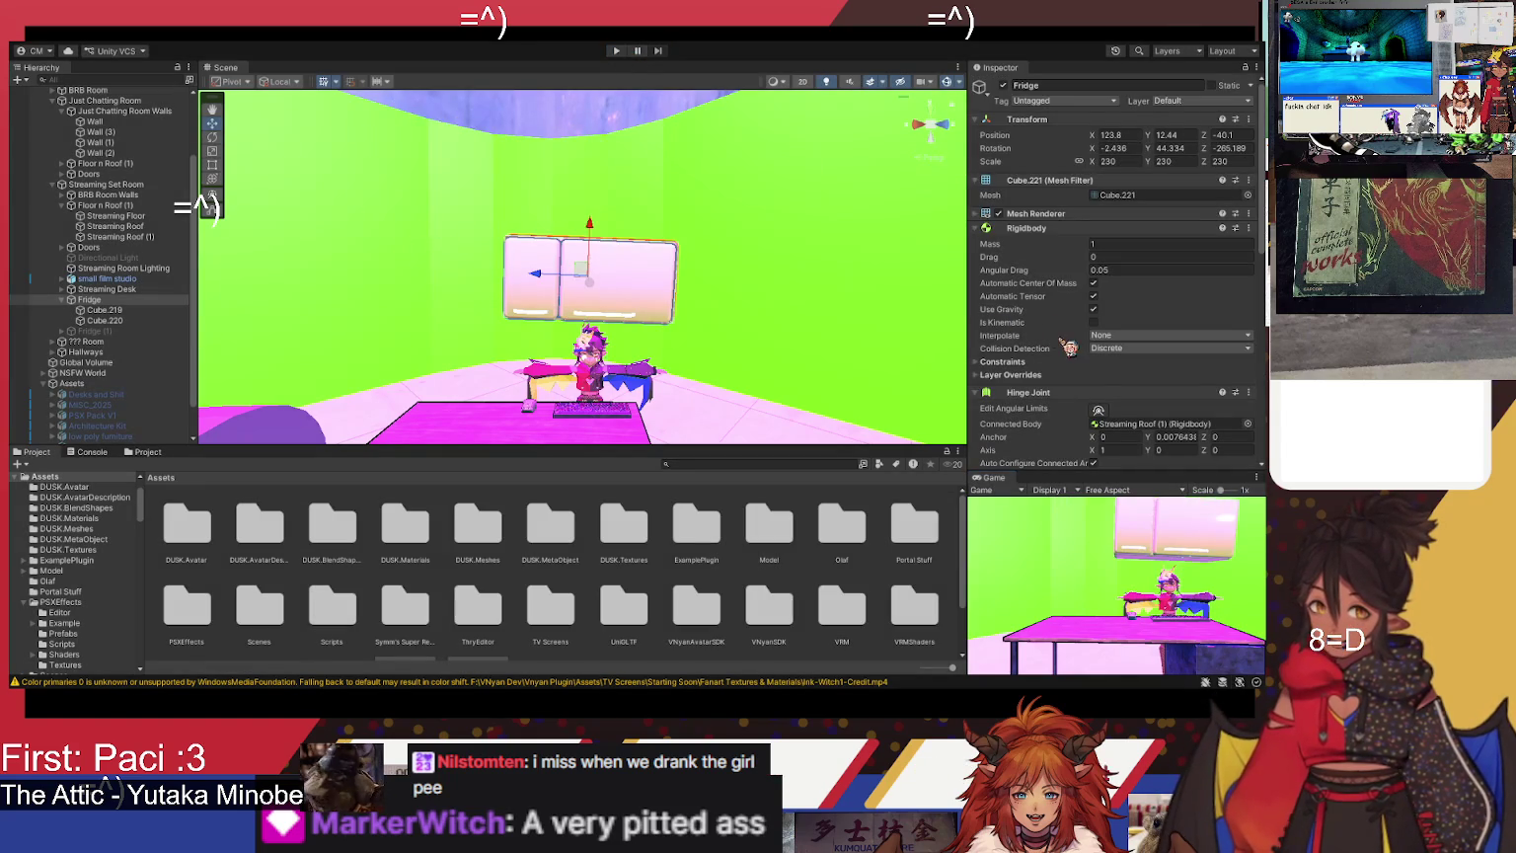
# - Set the motor's Target Velocity to 50 and Force to 5, then test-run the scene
pyautogui.scroll(-3, 1062, 338)
pyautogui.scroll(-3, 1138, 222)
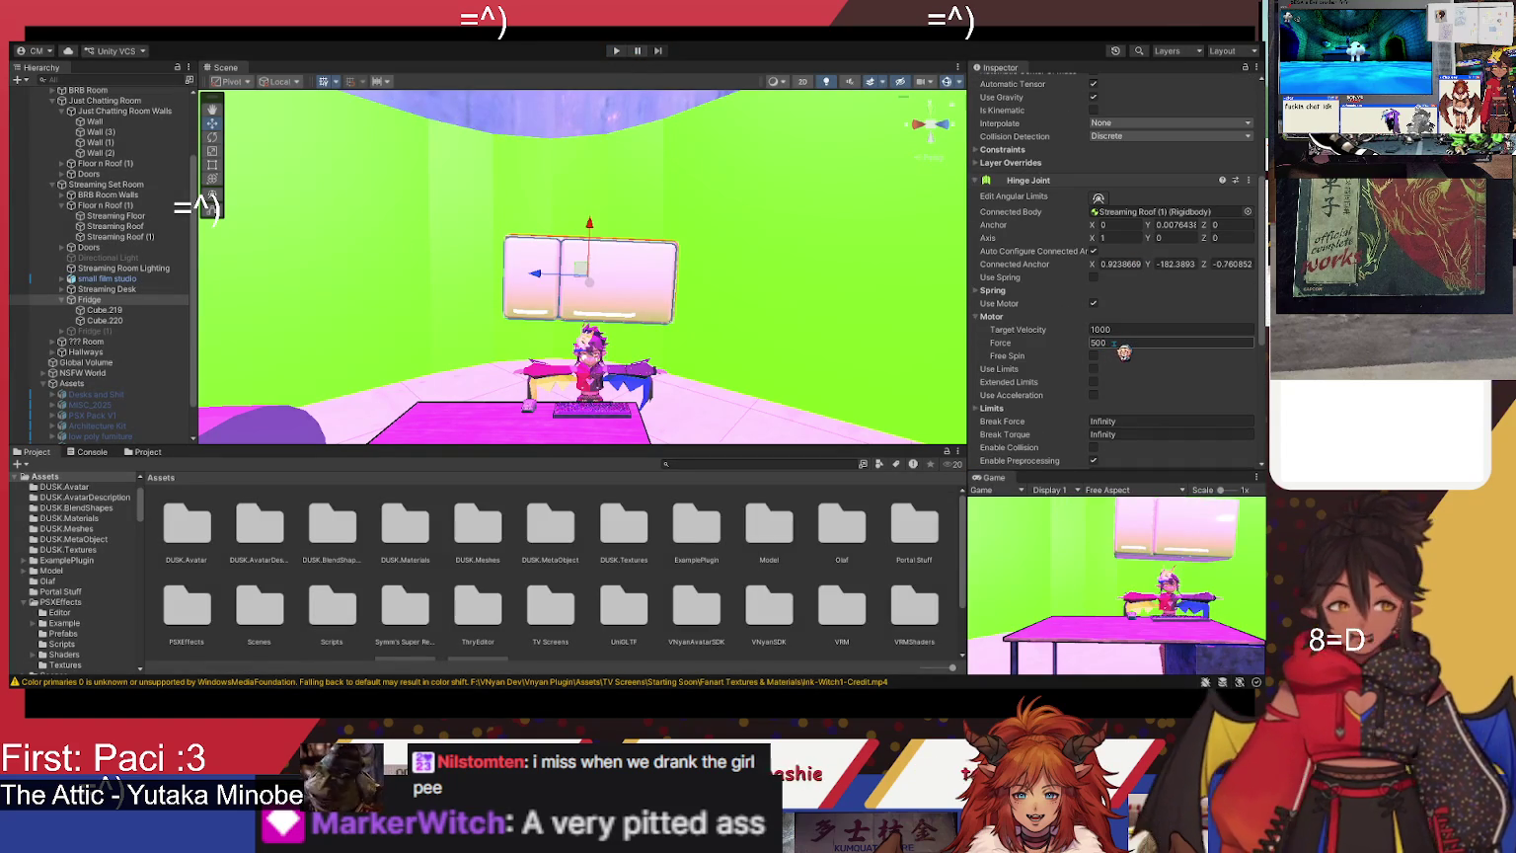
pyautogui.click(1124, 331)
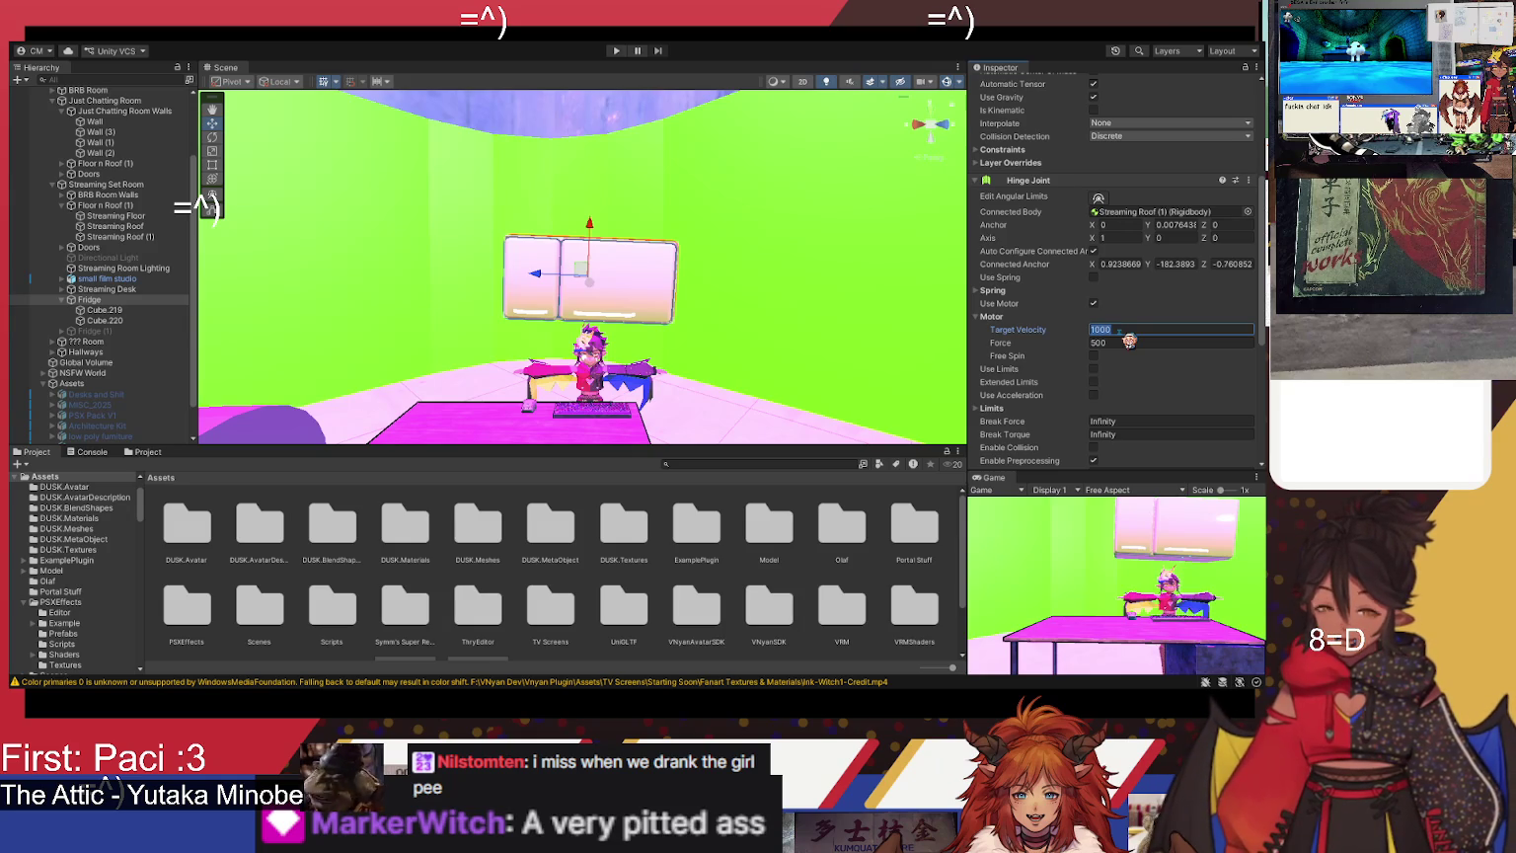
pyautogui.write('50')
pyautogui.press('Tab')
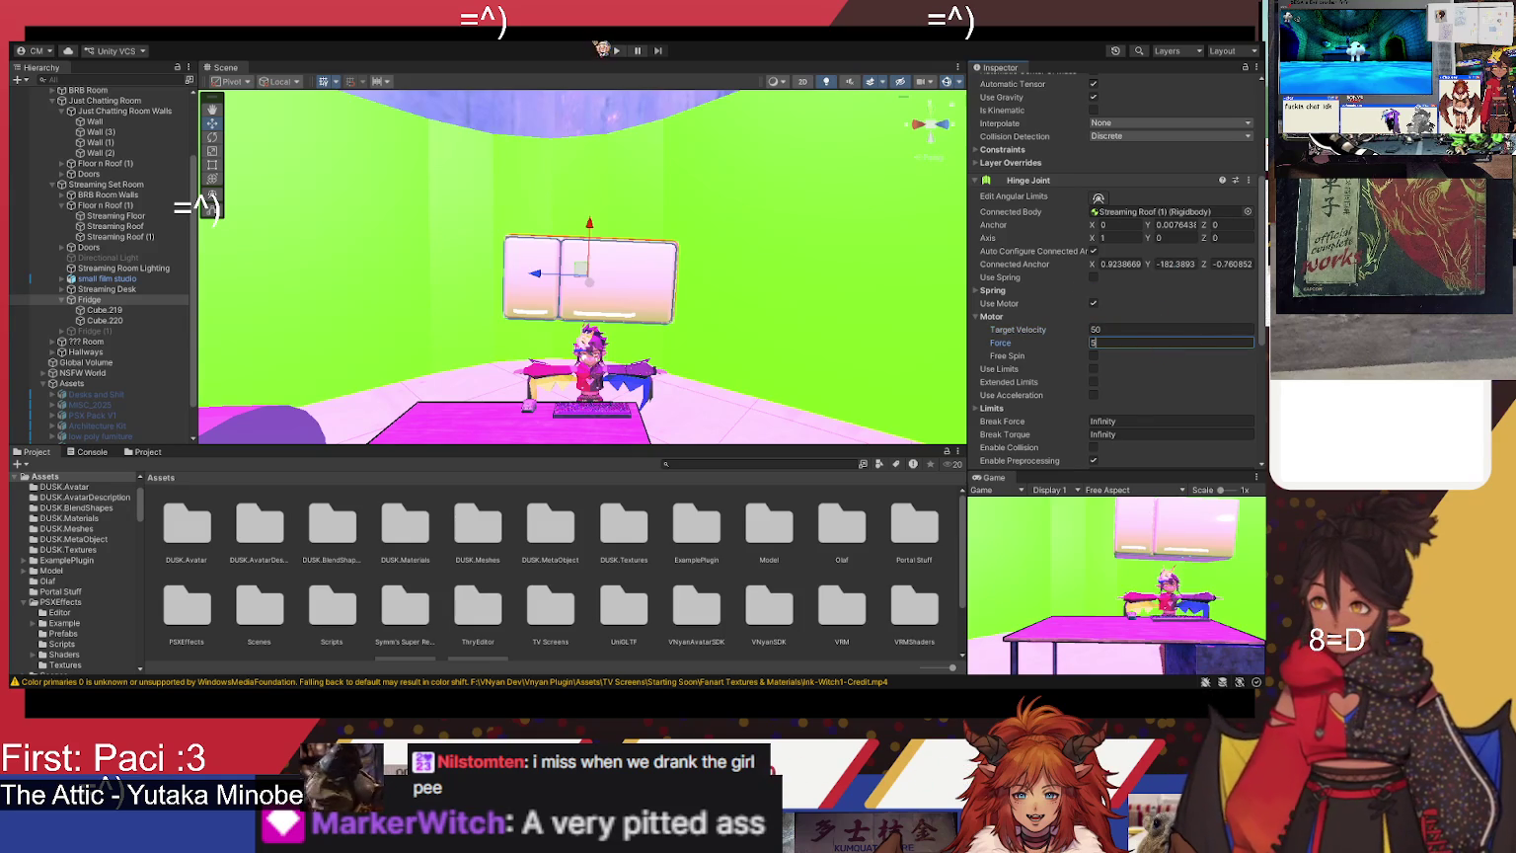
pyautogui.click(637, 51)
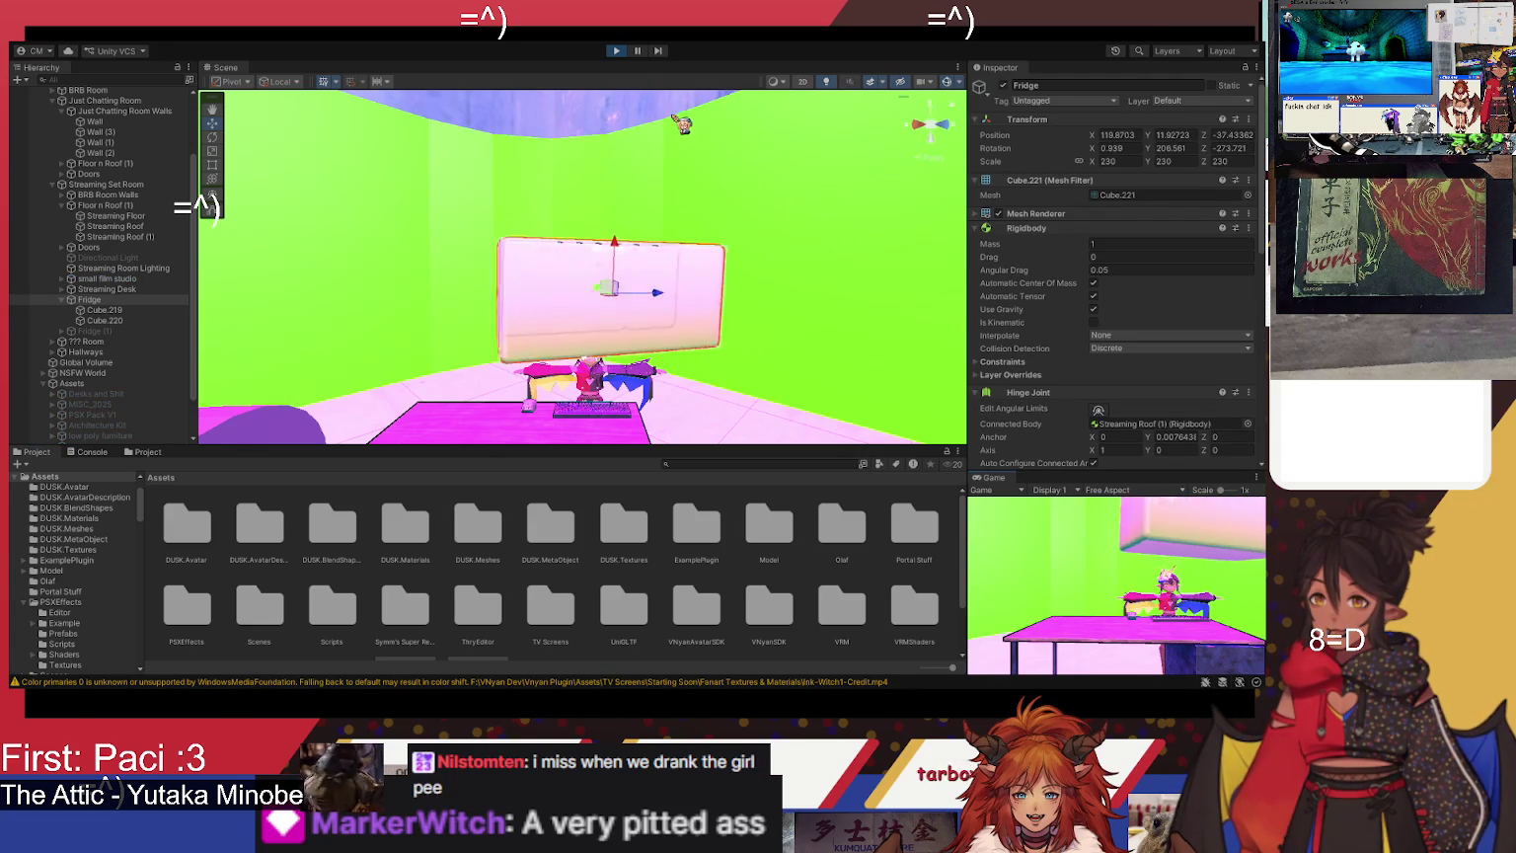
pyautogui.click(618, 51)
# - Lower the motor's Target Velocity to 15 and replay the fridge swing
pyautogui.scroll(-3, 1159, 357)
pyautogui.scroll(2, 1163, 348)
pyautogui.scroll(-9, 1165, 294)
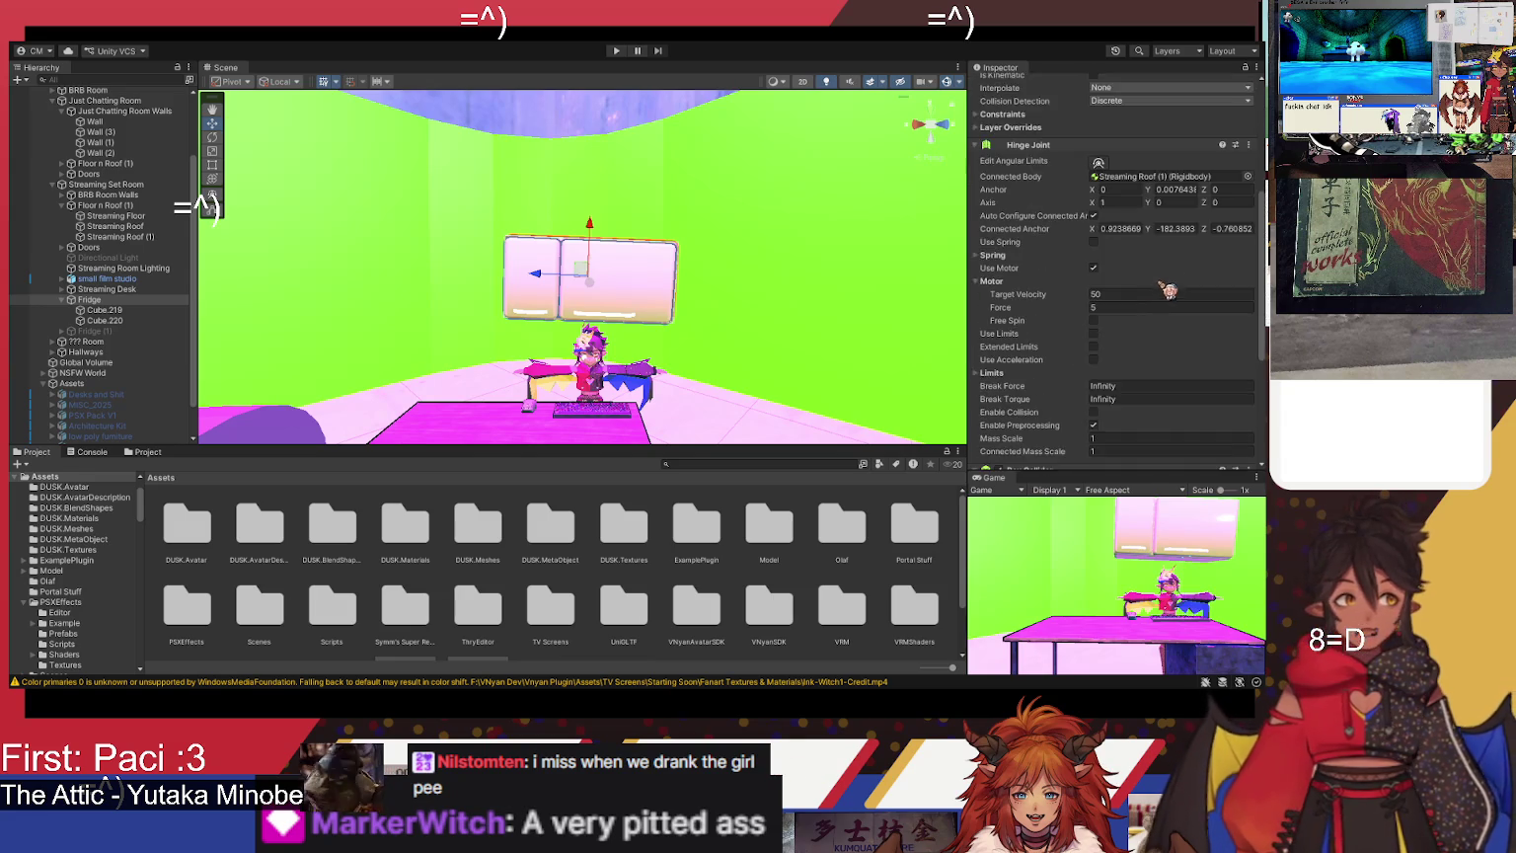
pyautogui.click(1121, 192)
pyautogui.write('15')
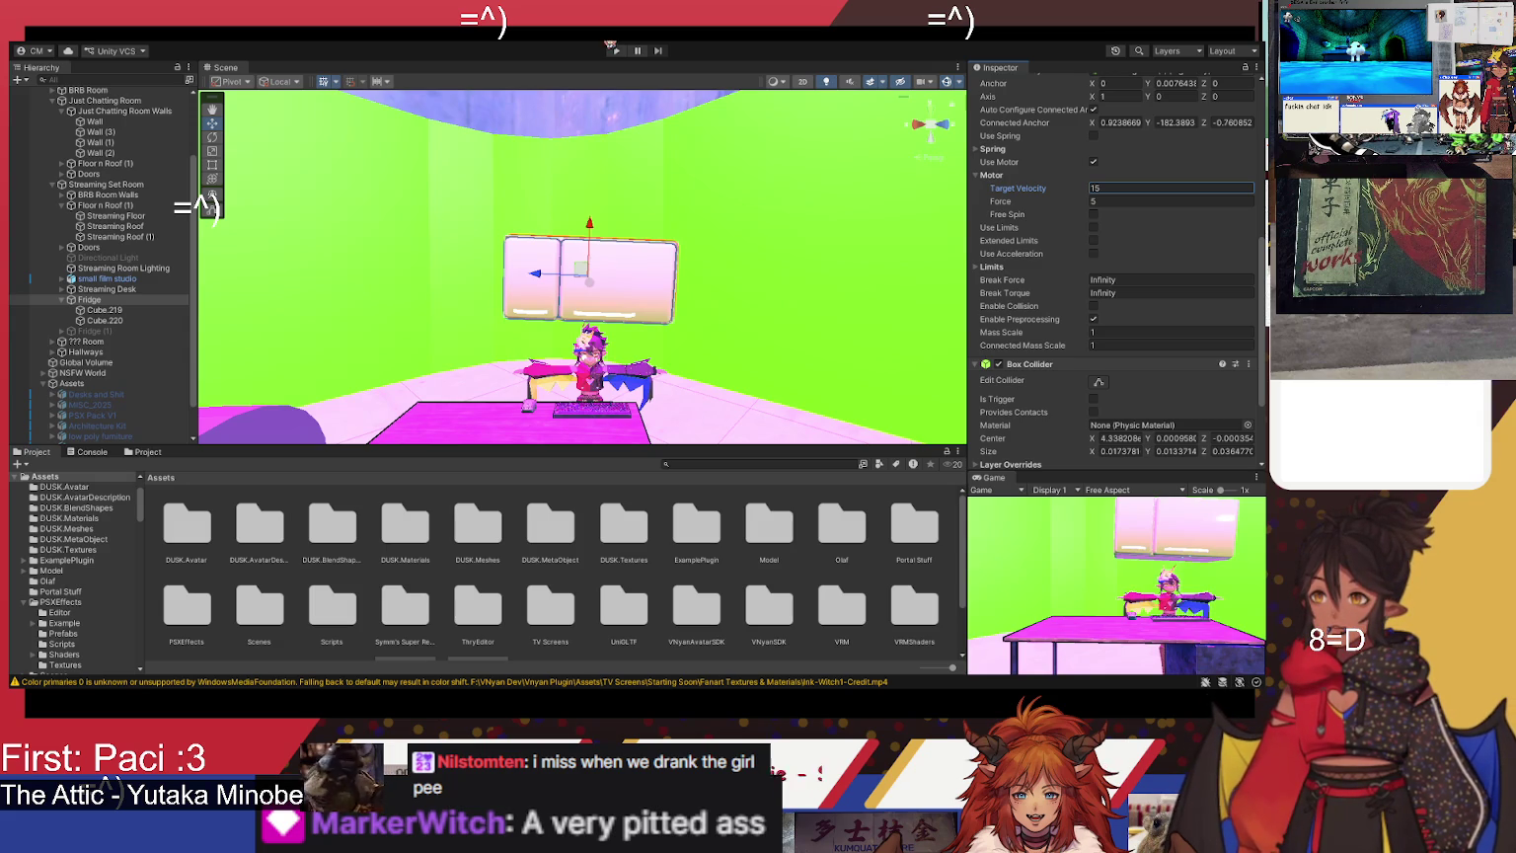
pyautogui.click(618, 50)
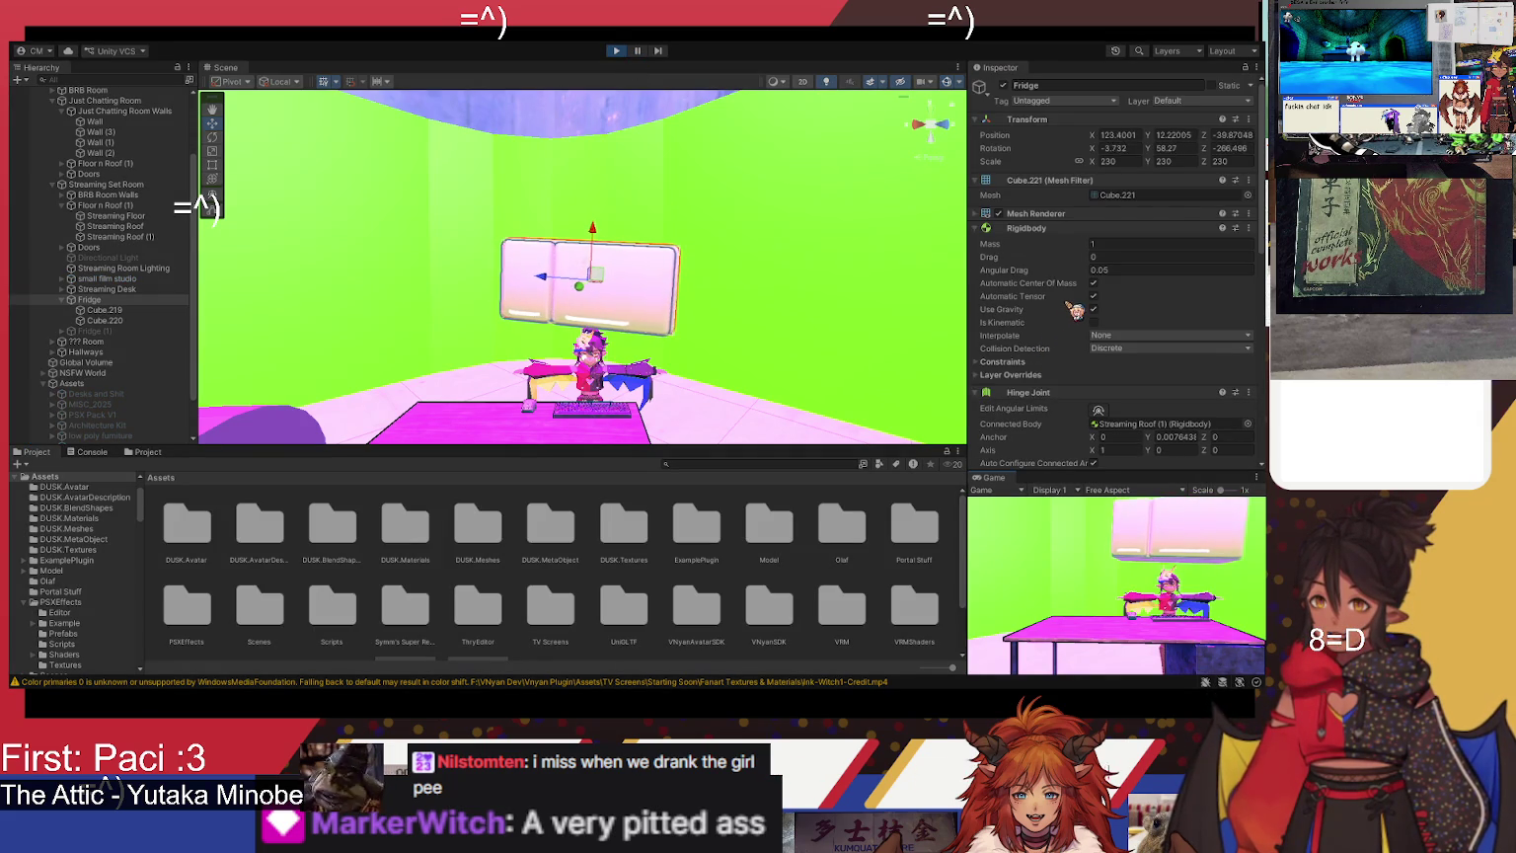
pyautogui.scroll(-3, 1141, 294)
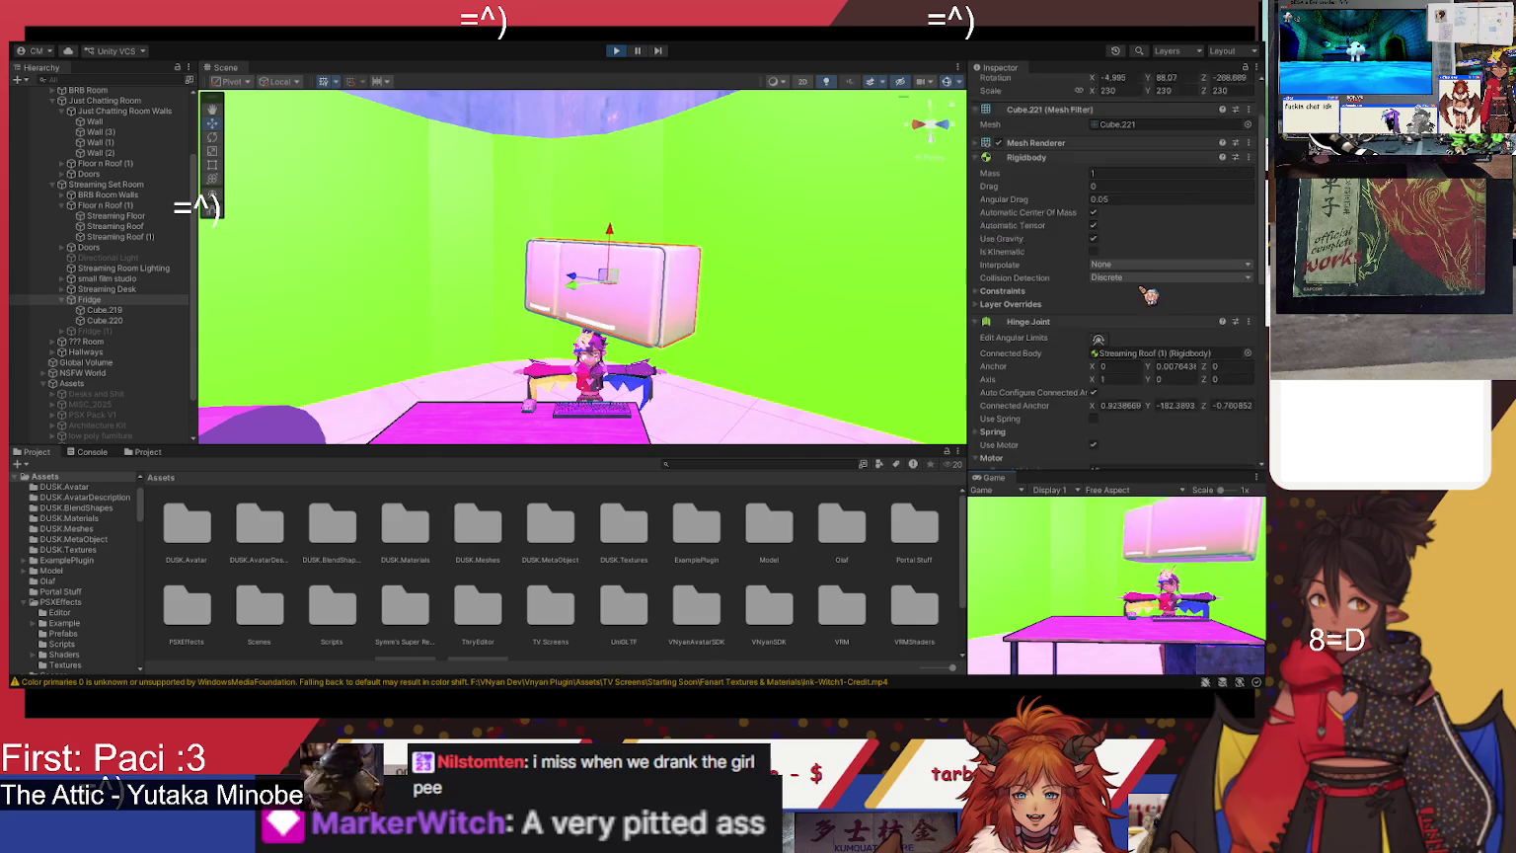
pyautogui.scroll(-2, 1159, 333)
pyautogui.scroll(-2, 1162, 316)
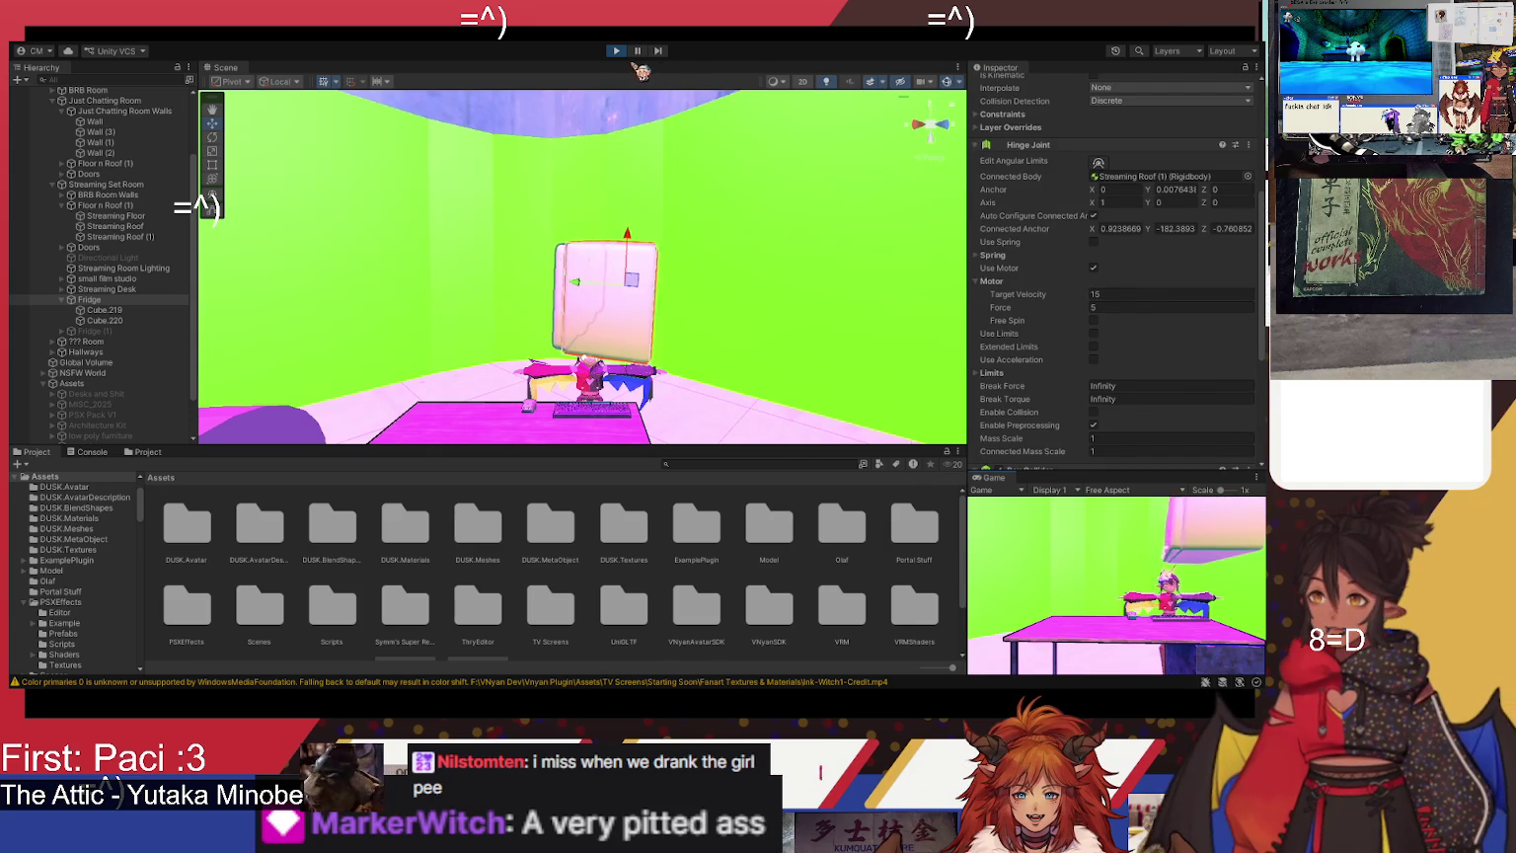
pyautogui.click(617, 51)
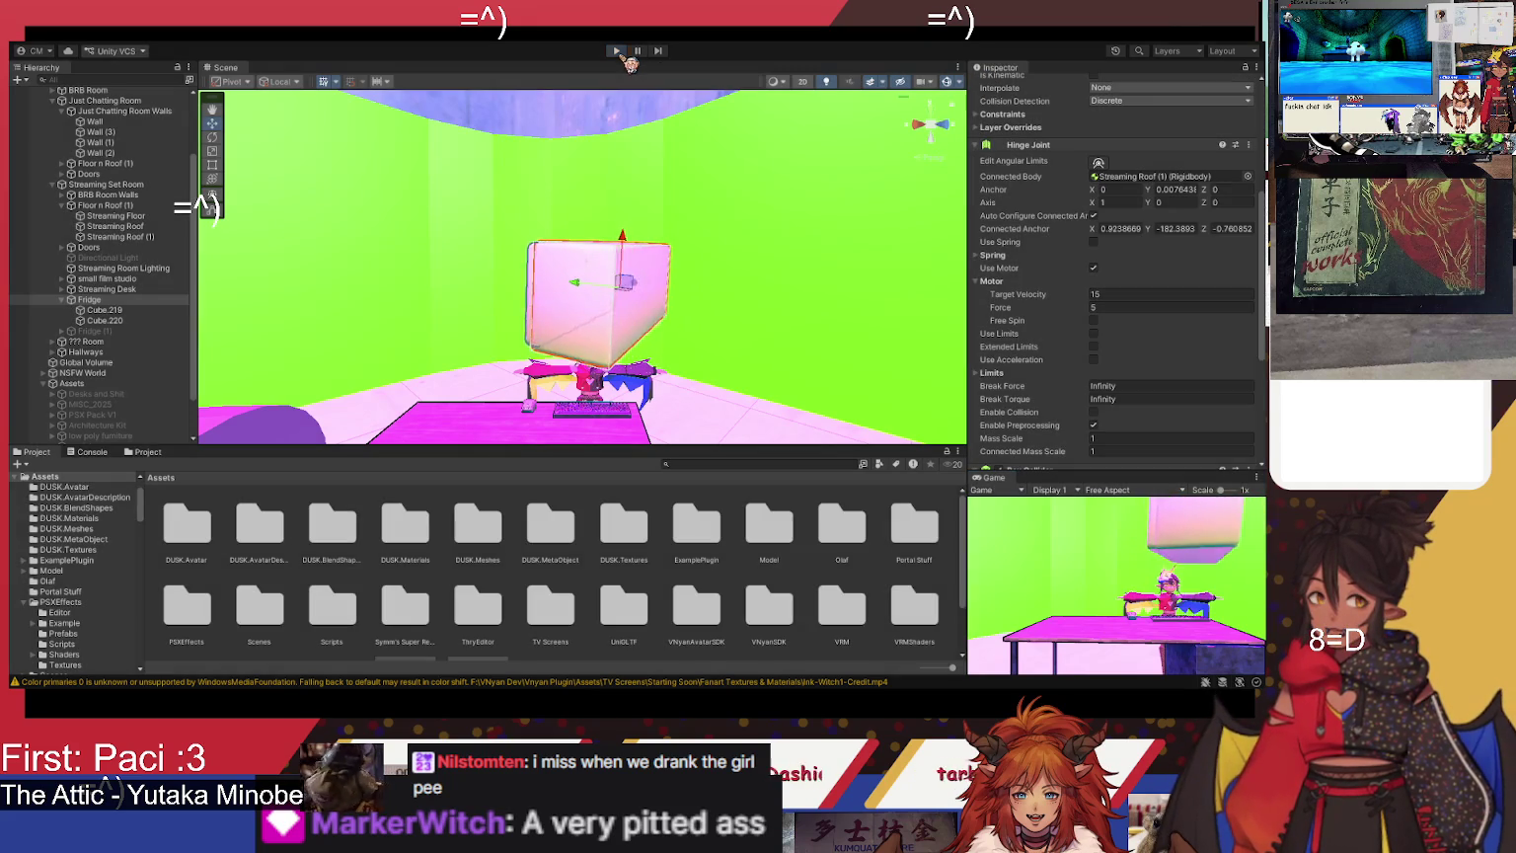
# - Set the hinge motor's Force to 2 and Target Velocity to 5, then test-run the scene
pyautogui.click(1110, 309)
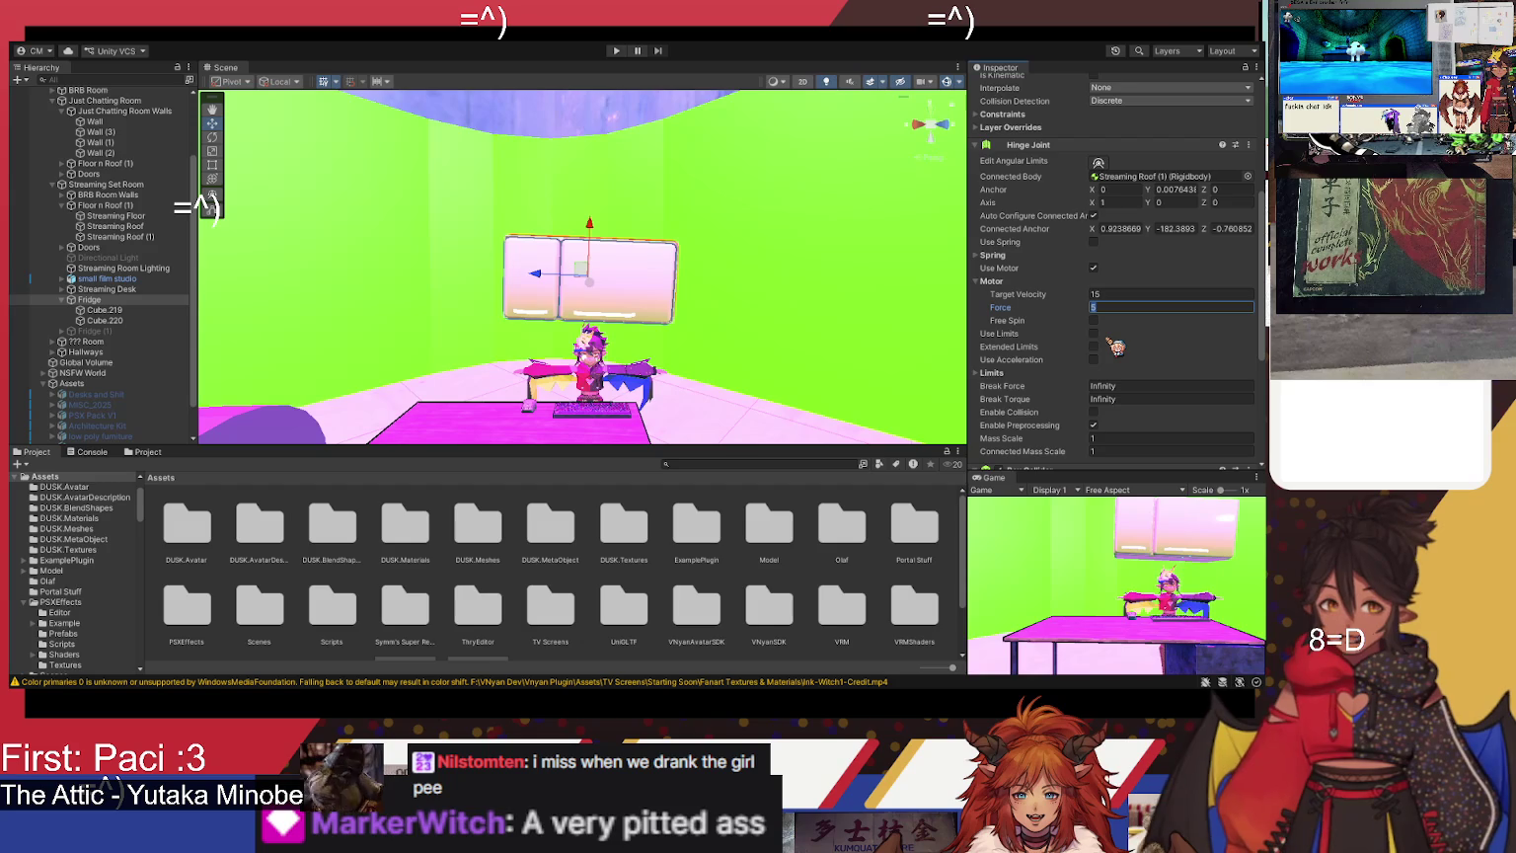
pyautogui.write('2')
pyautogui.hotkey('shift', 'Tab')
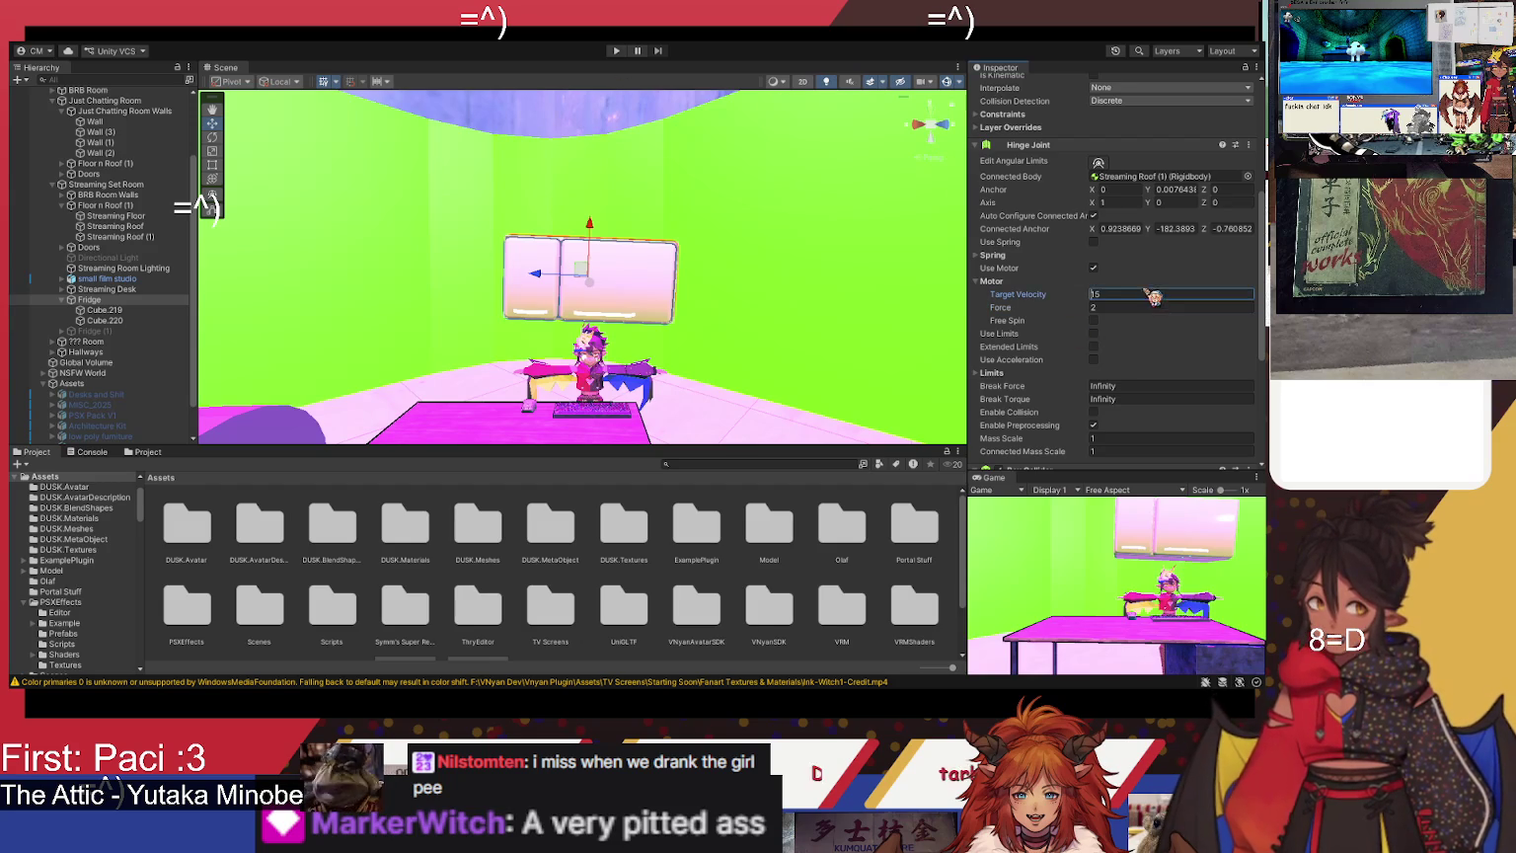
pyautogui.press('BackSpace')
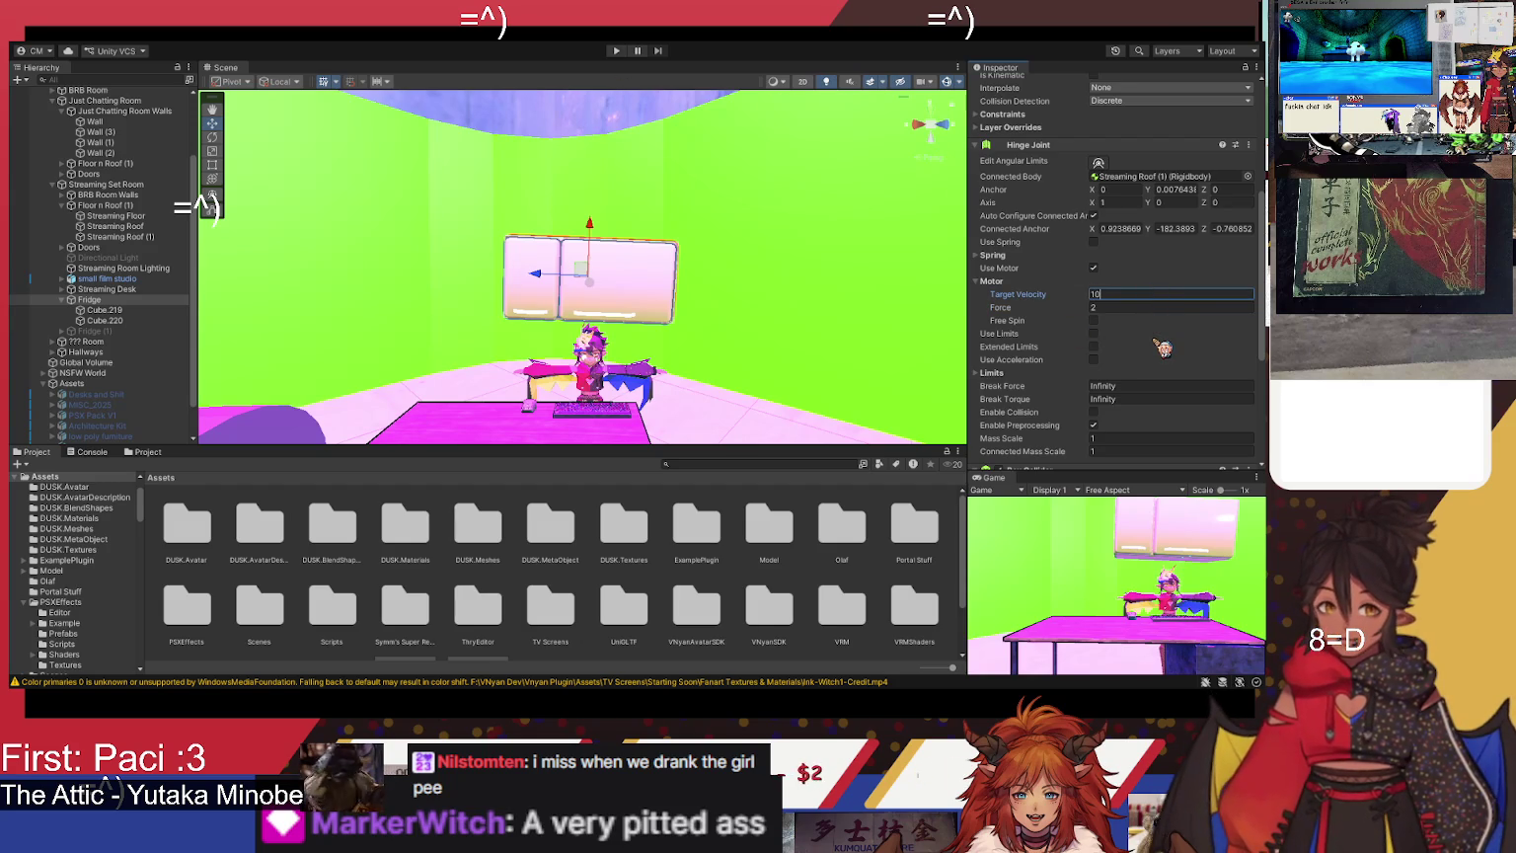
pyautogui.write('5')
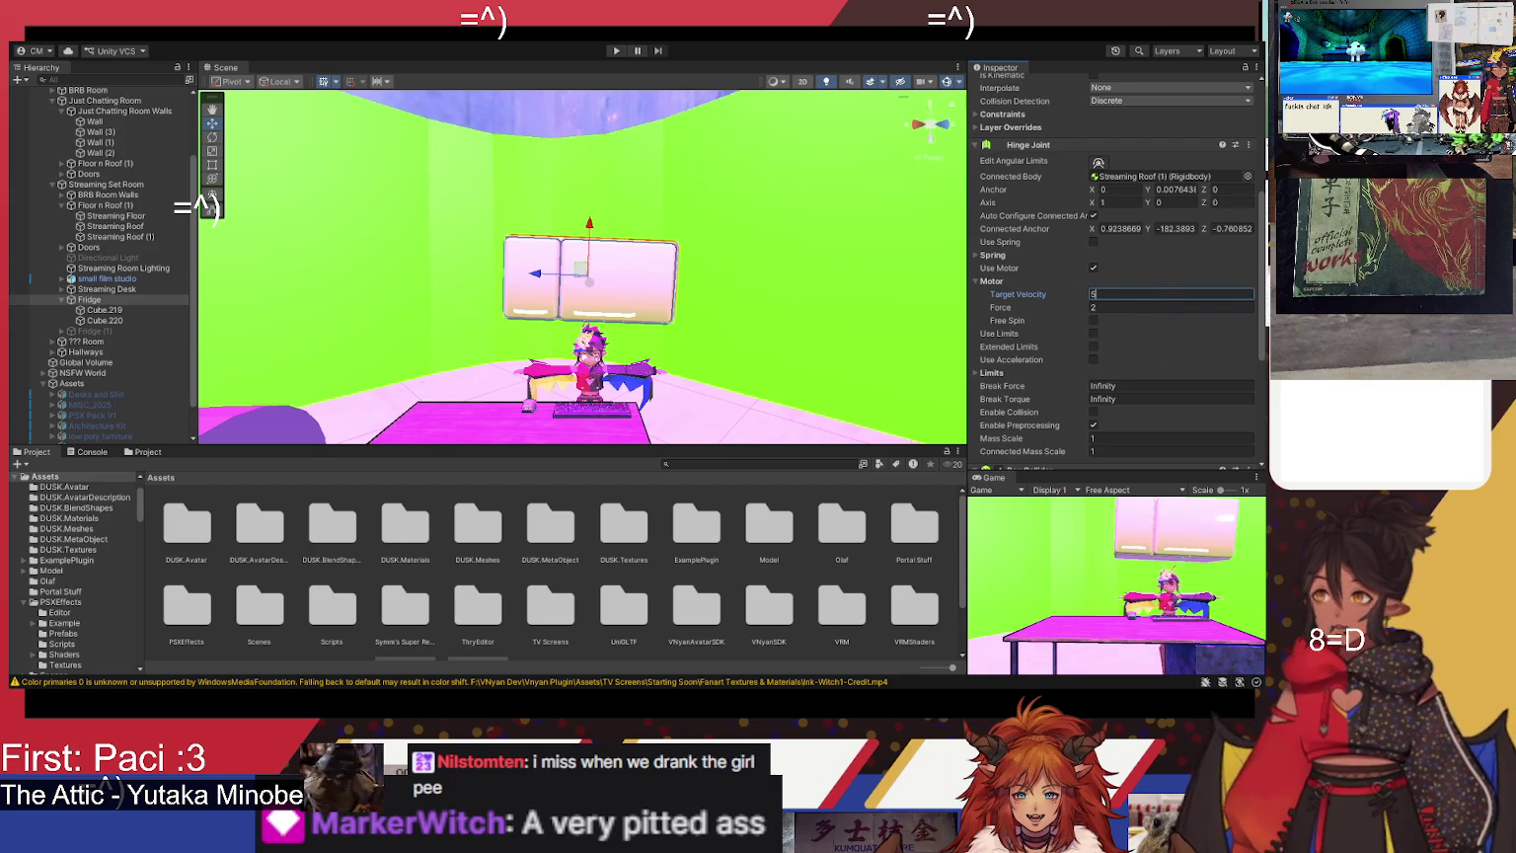
pyautogui.click(616, 51)
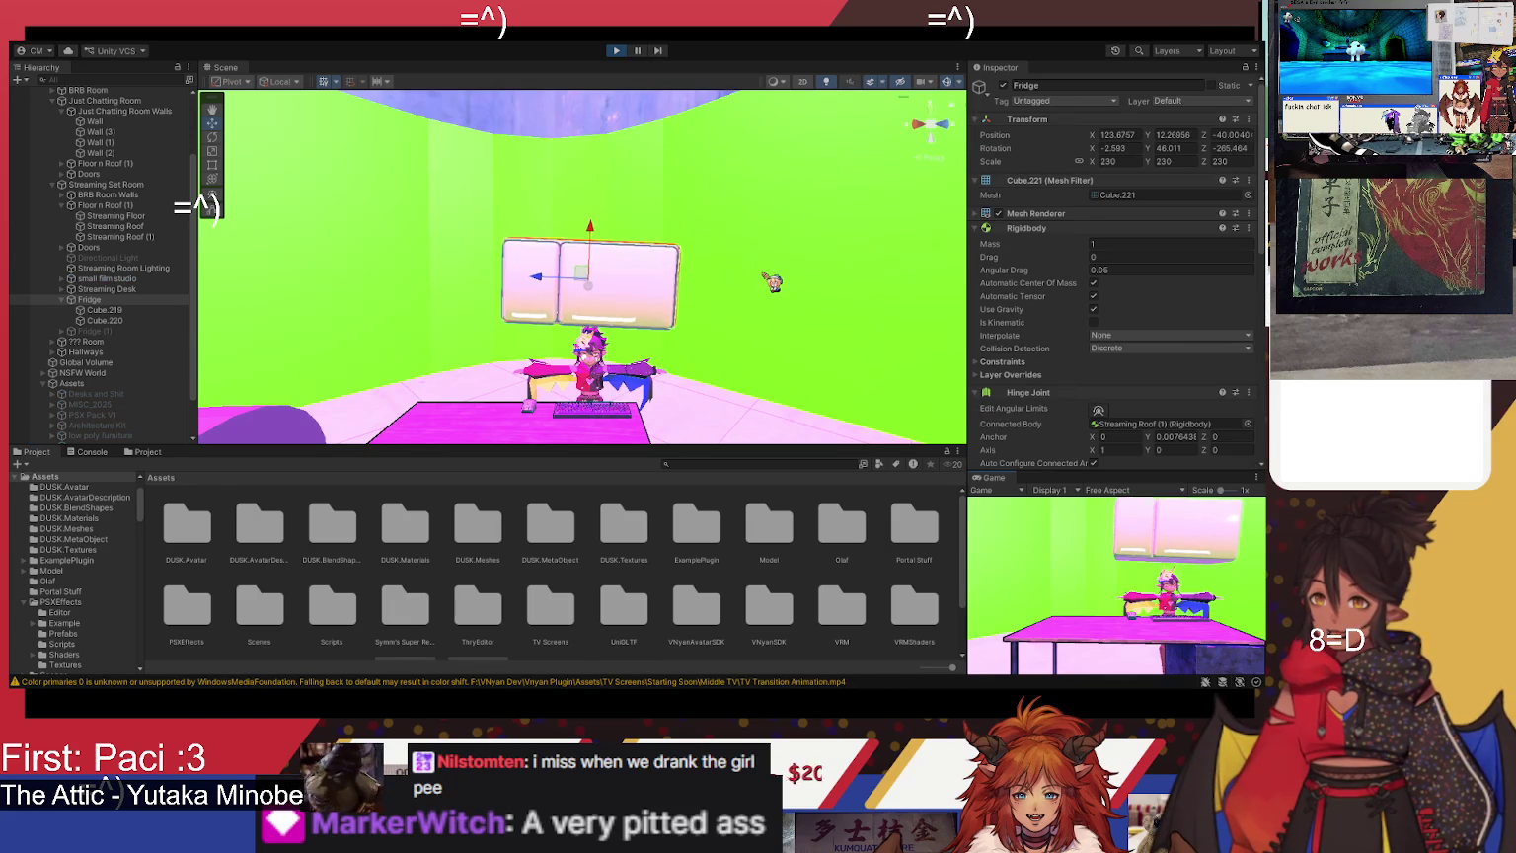
pyautogui.scroll(-4, 1151, 368)
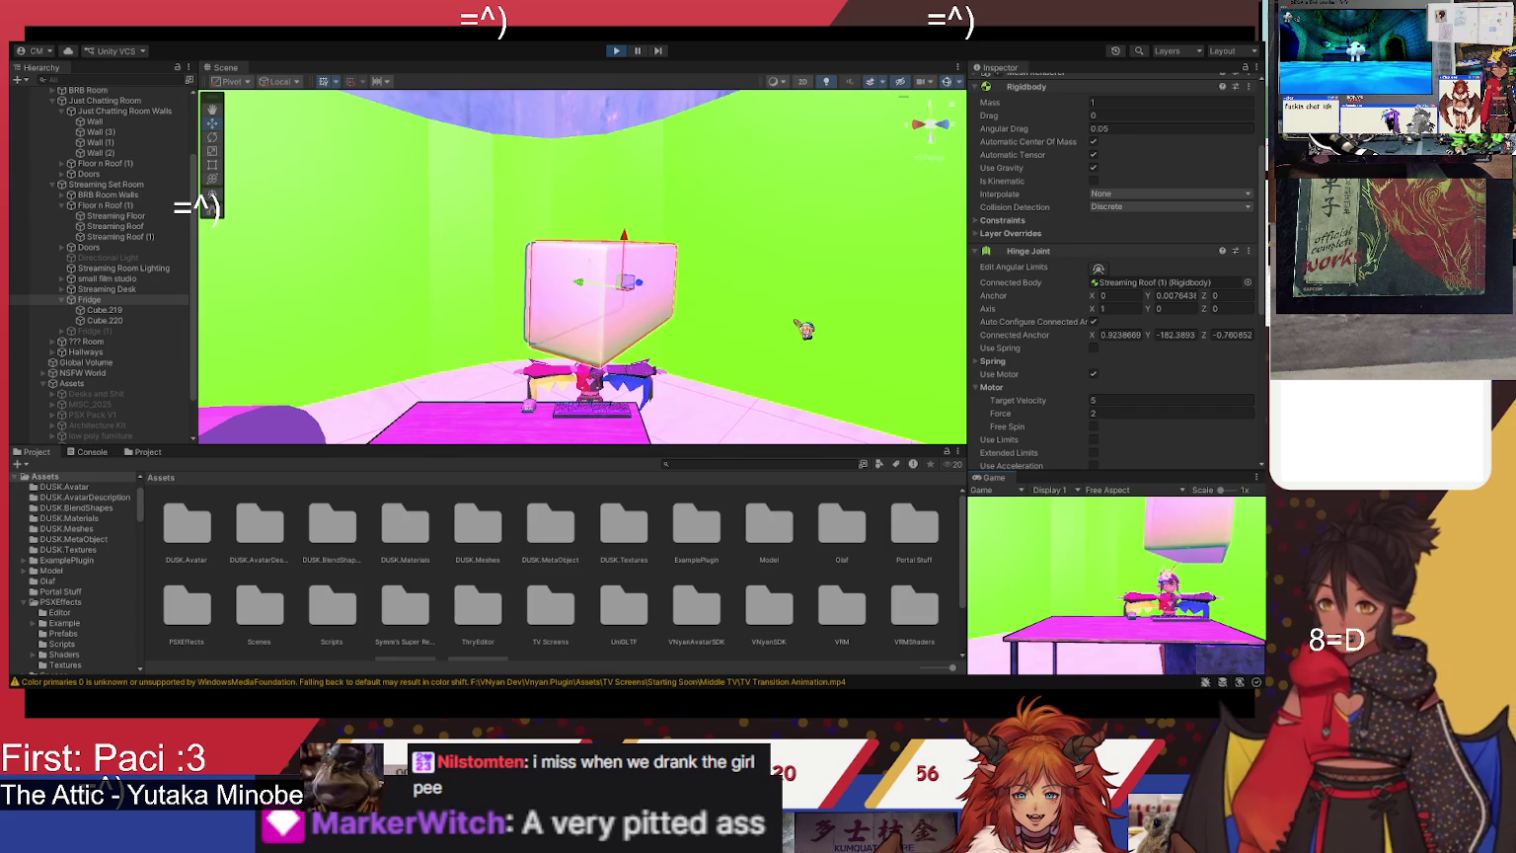
pyautogui.scroll(-4, 1049, 339)
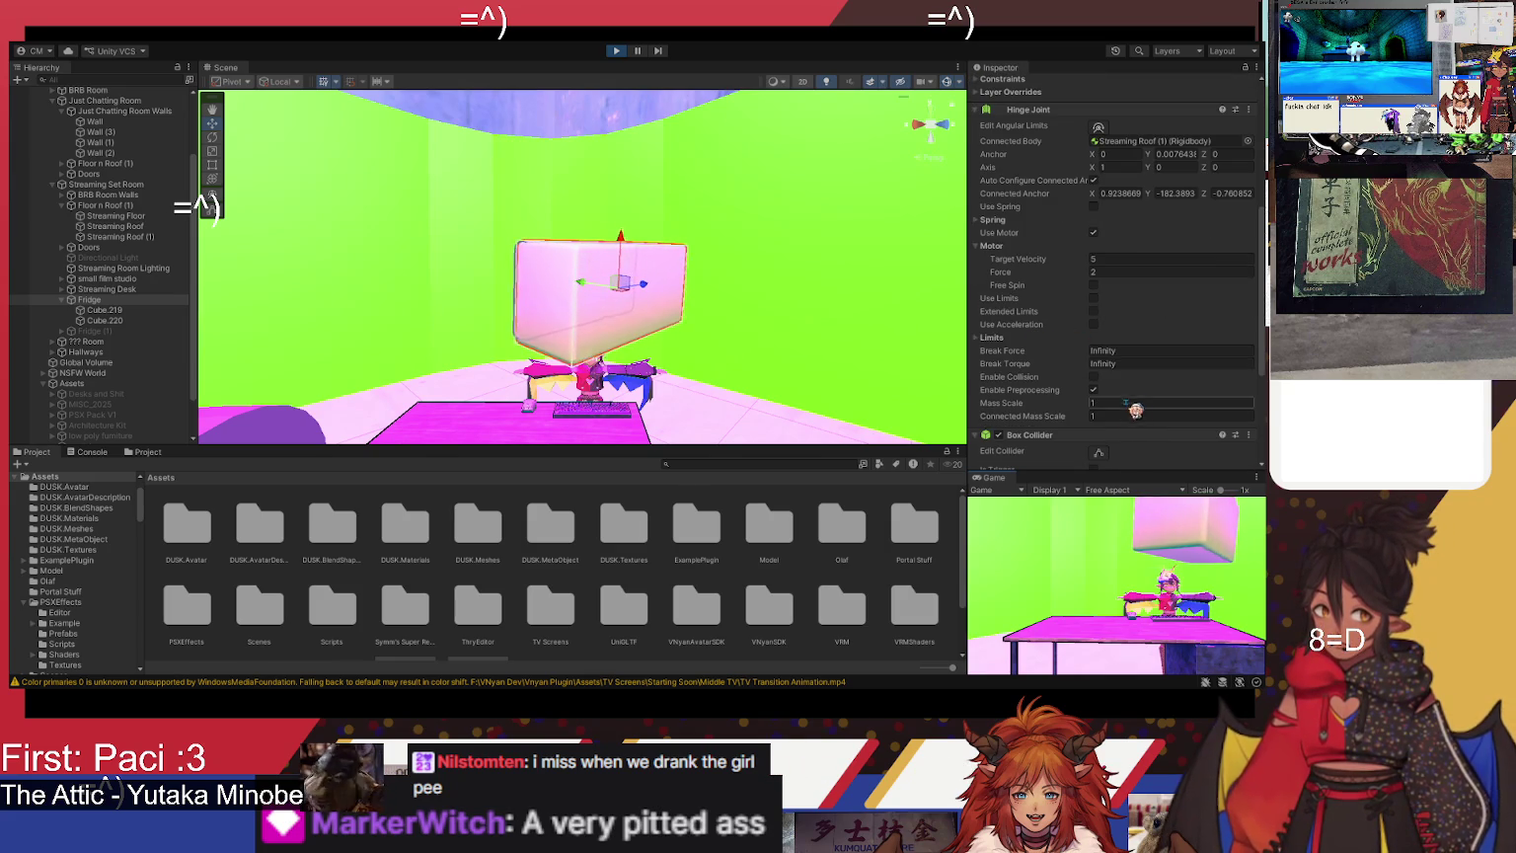
pyautogui.click(618, 52)
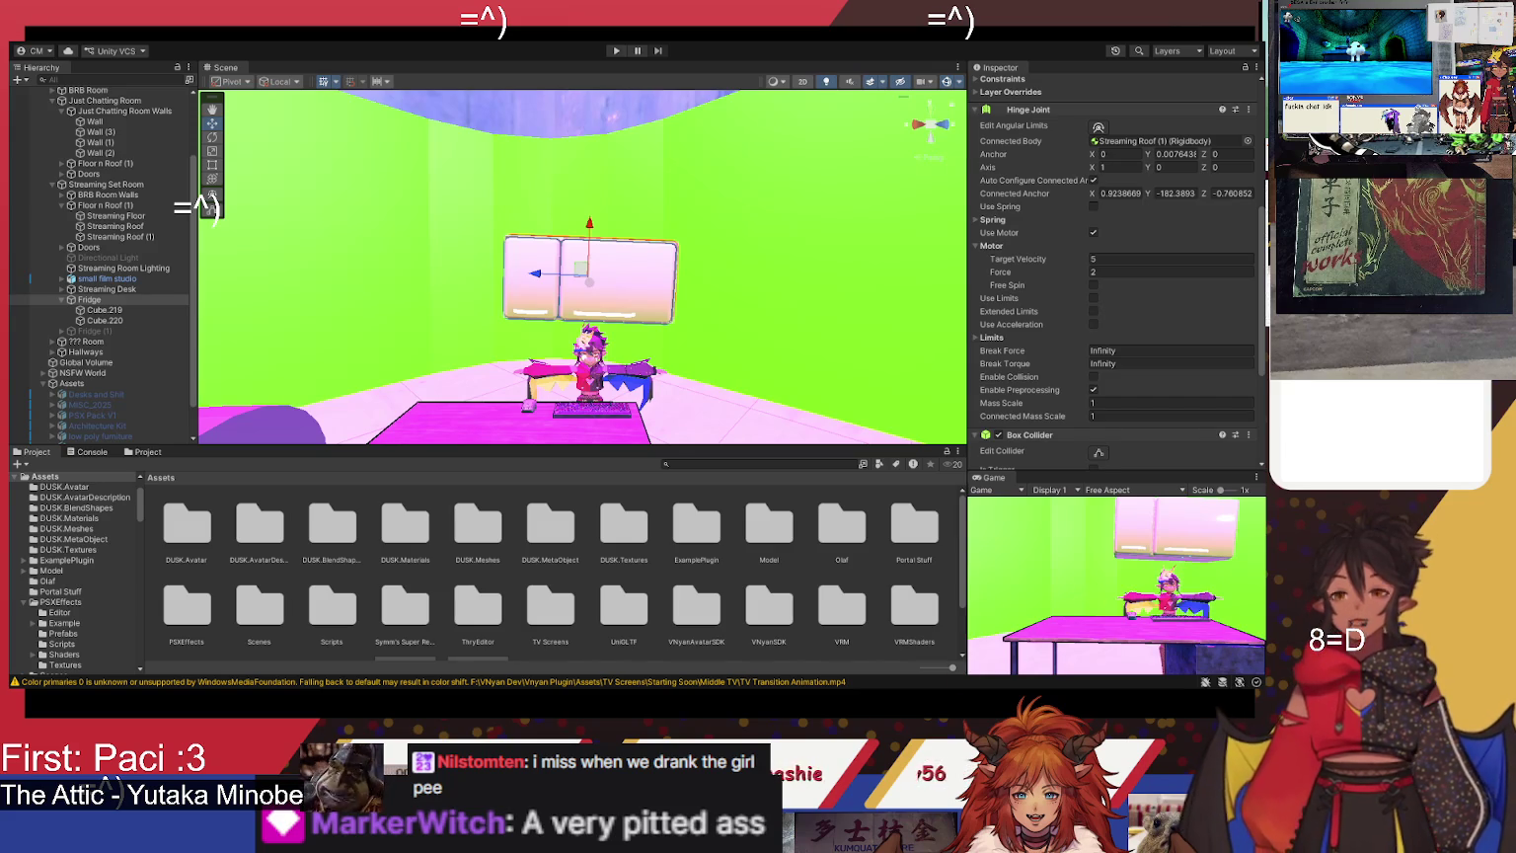
# - Re-enable Free Spin on the hinge motor and run the scene to watch the fridge rotate
pyautogui.click(1094, 285)
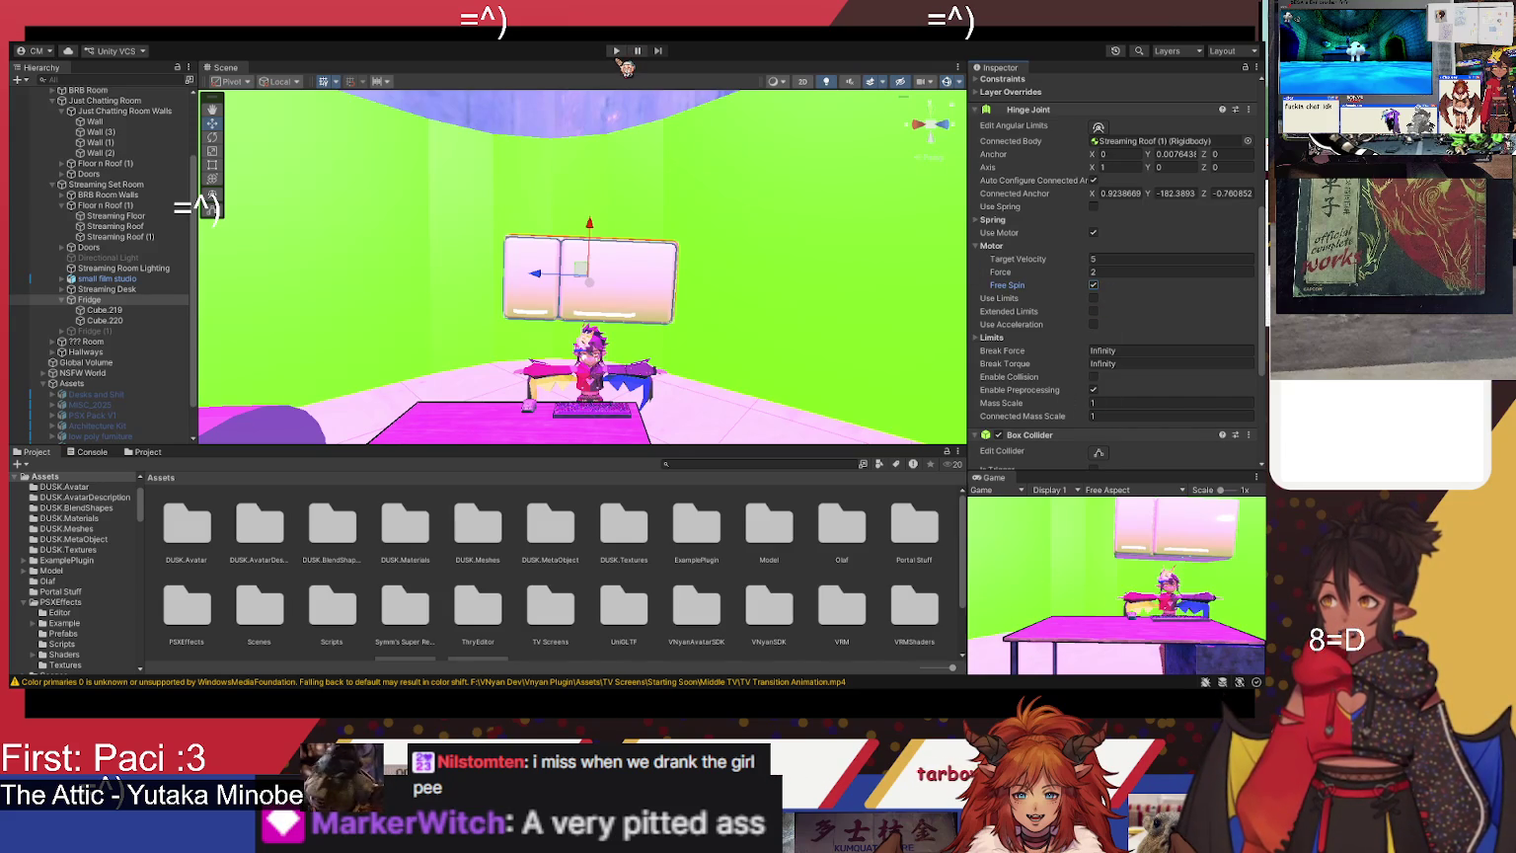
pyautogui.click(618, 50)
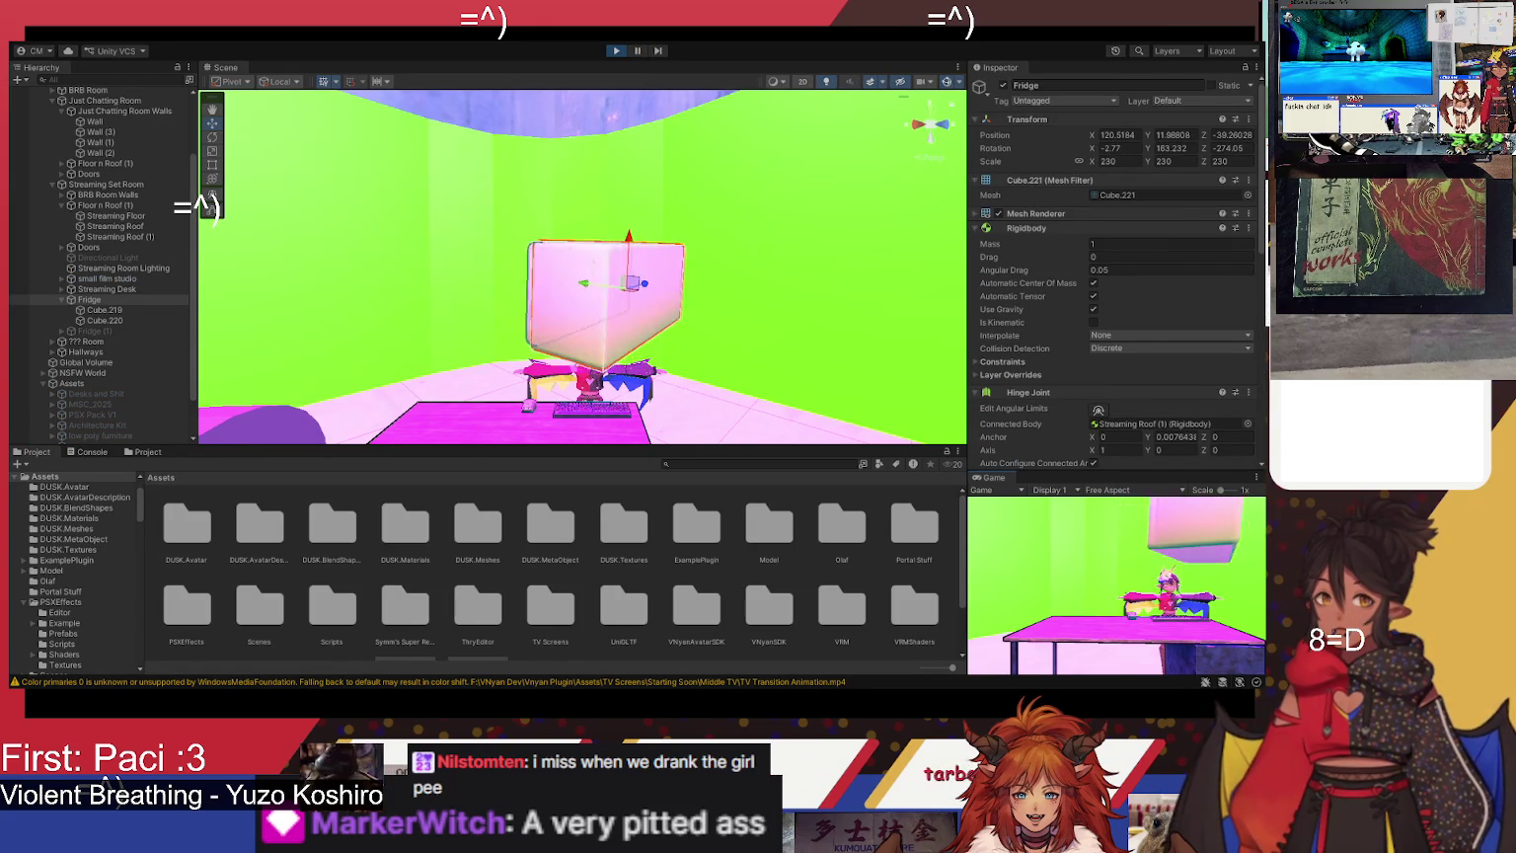
pyautogui.scroll(-6, 1115, 267)
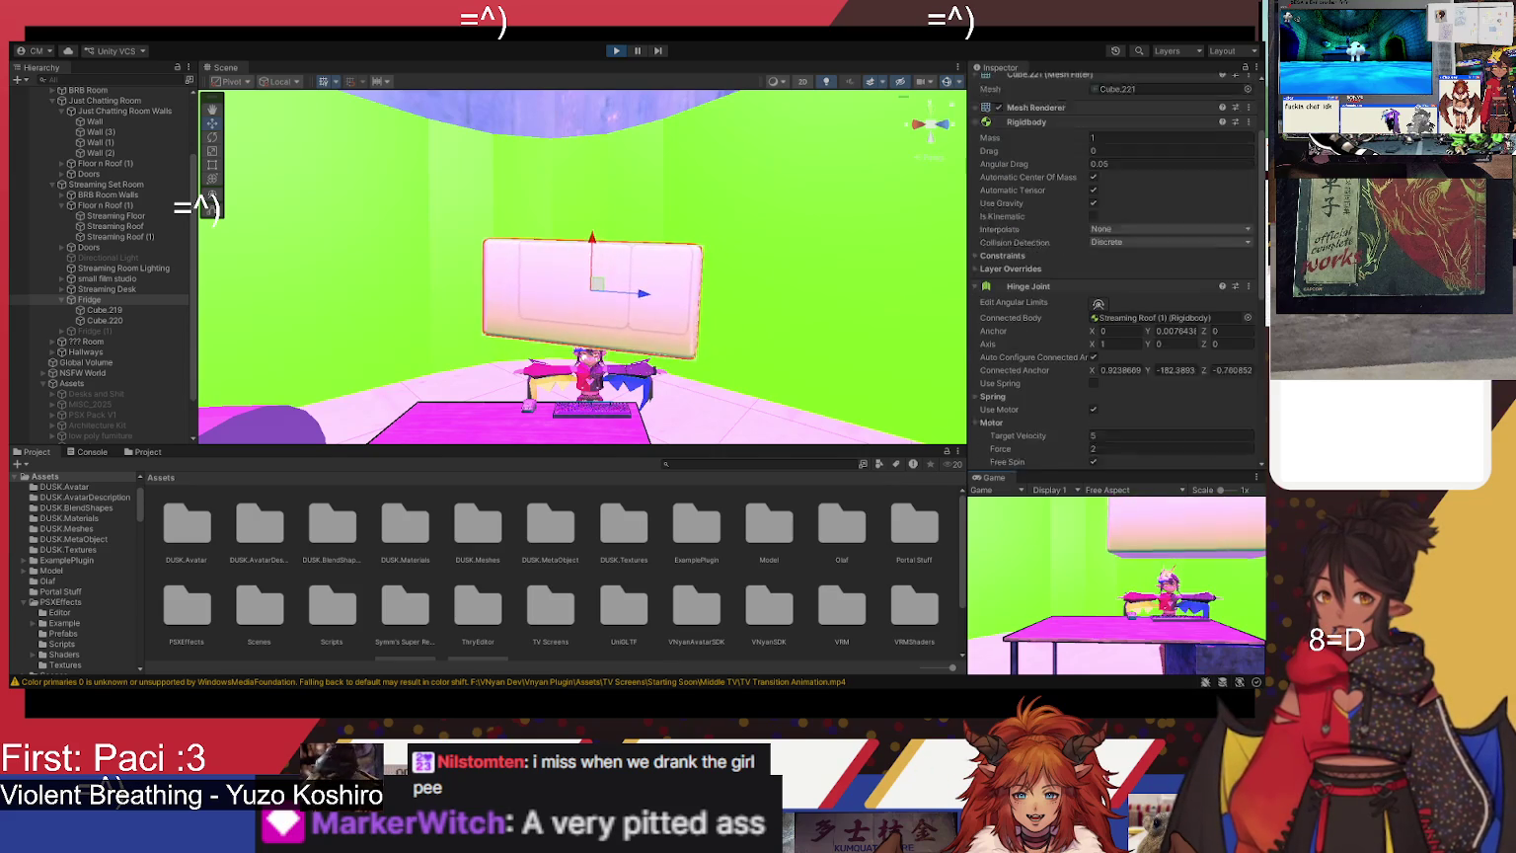
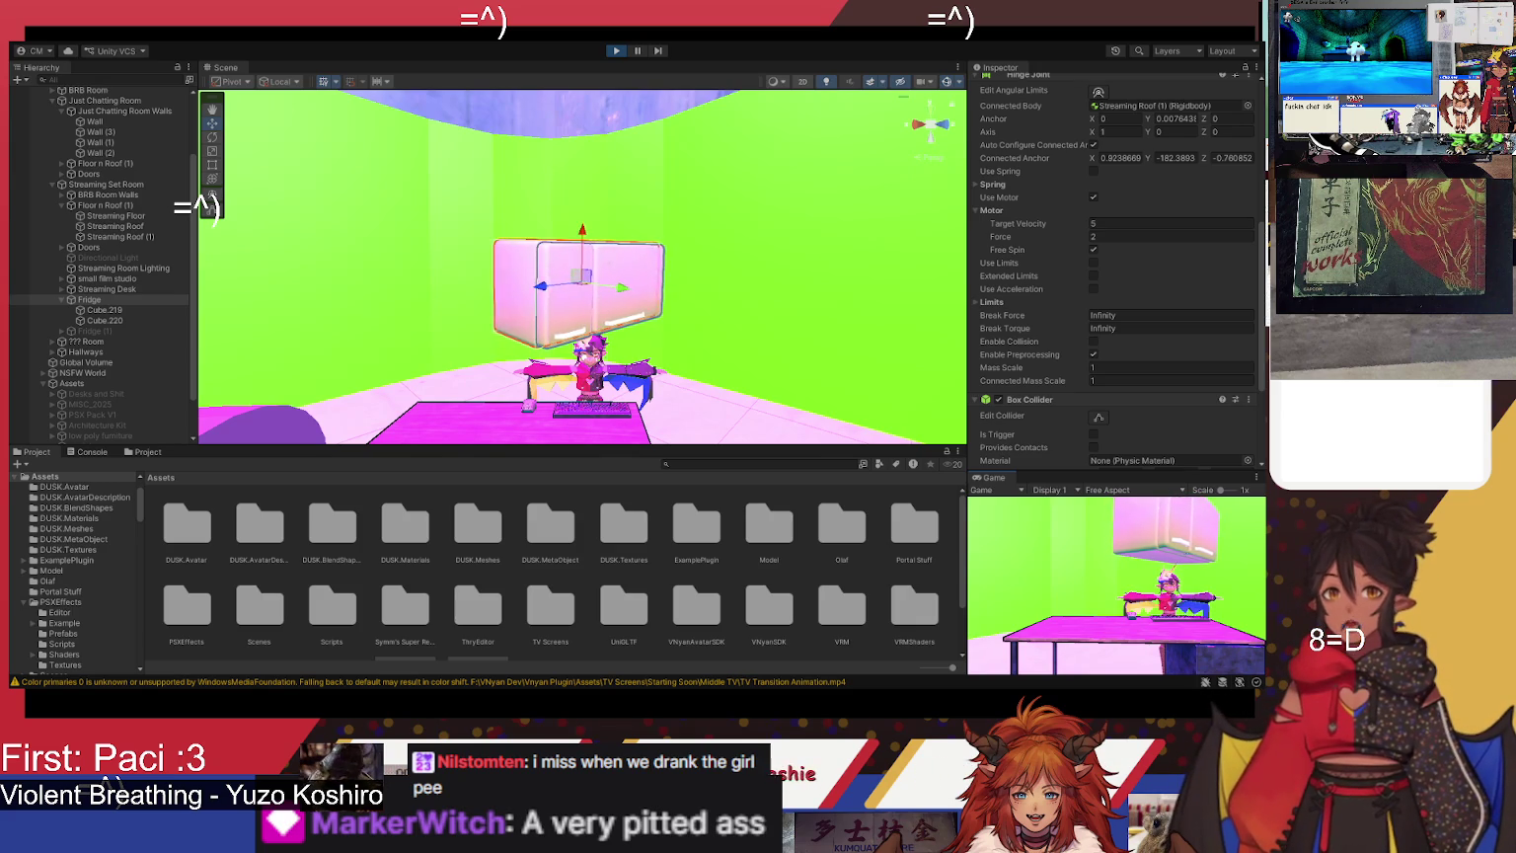
# - Exit Play mode so the fridge returns to its original rotation
pyautogui.scroll(-5, 1113, 297)
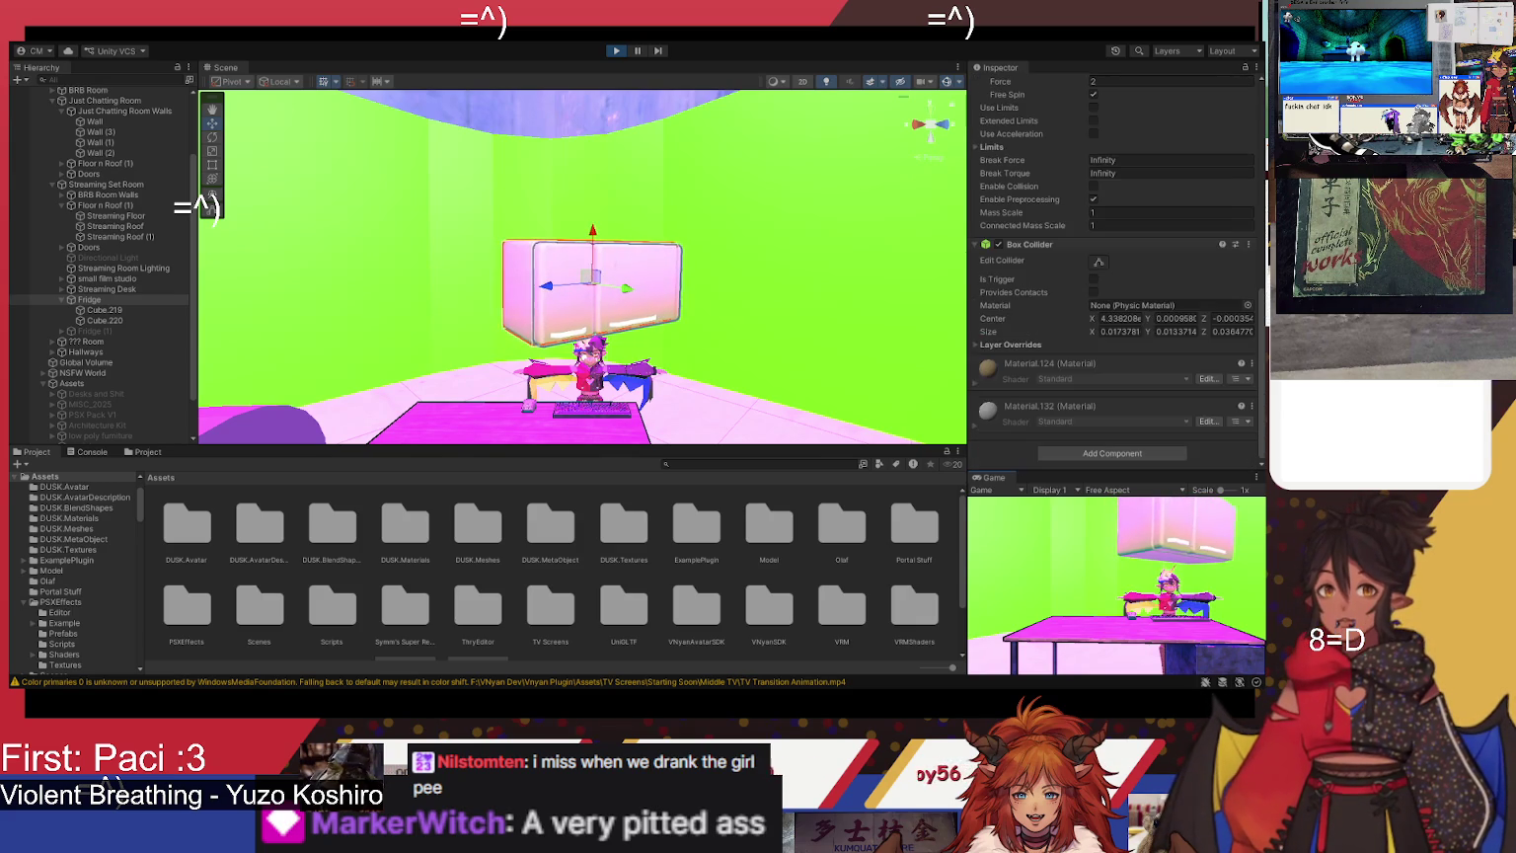
pyautogui.scroll(2, 1114, 296)
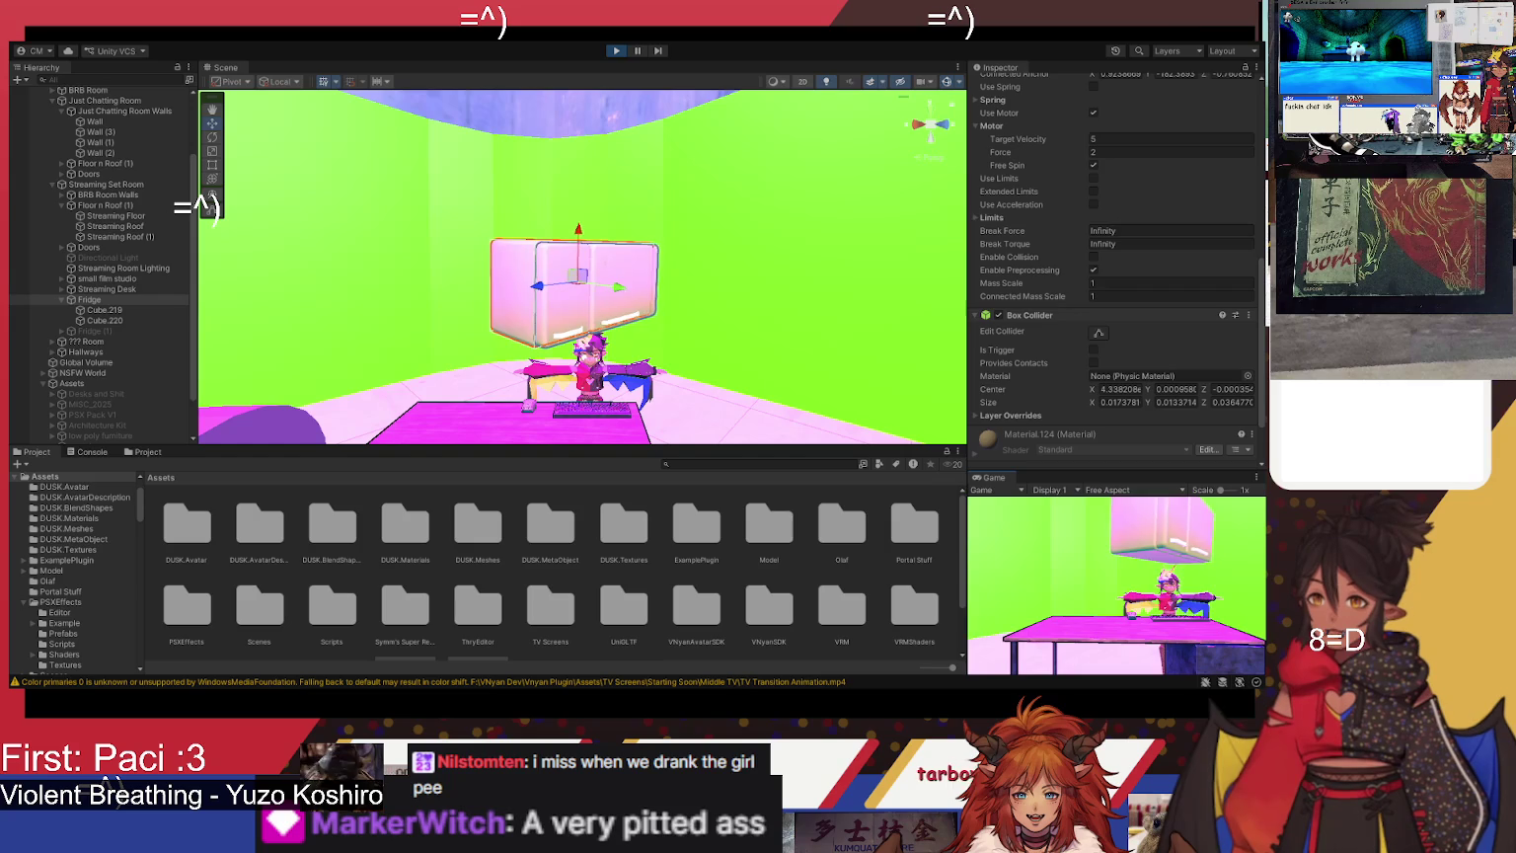
pyautogui.click(616, 50)
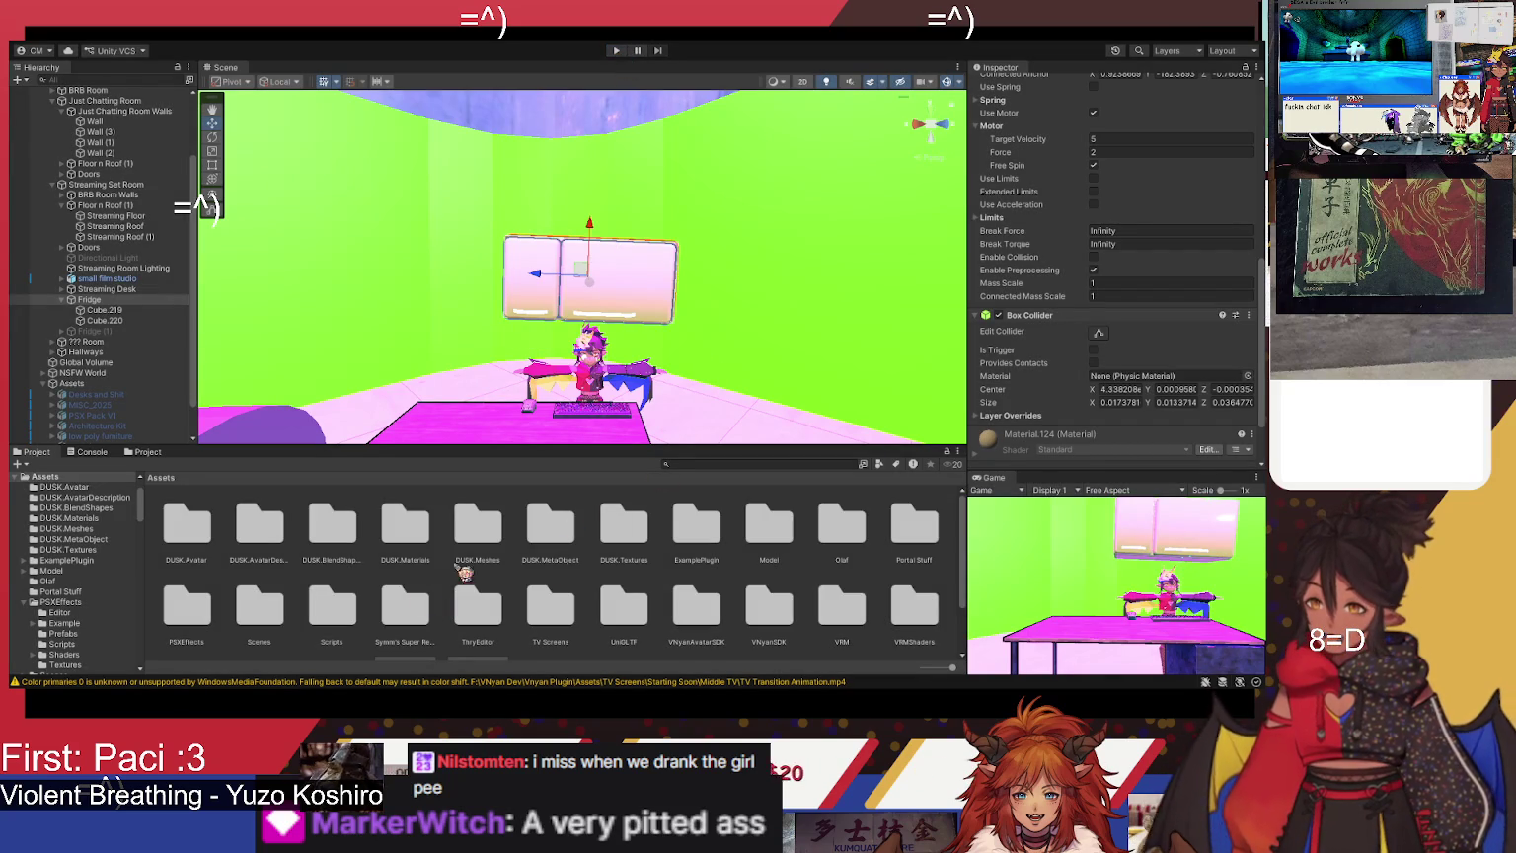
# - Expand the DUSK model in the Project window and select its MASK mesh
pyautogui.scroll(-2, 1152, 322)
pyautogui.scroll(2, 1151, 322)
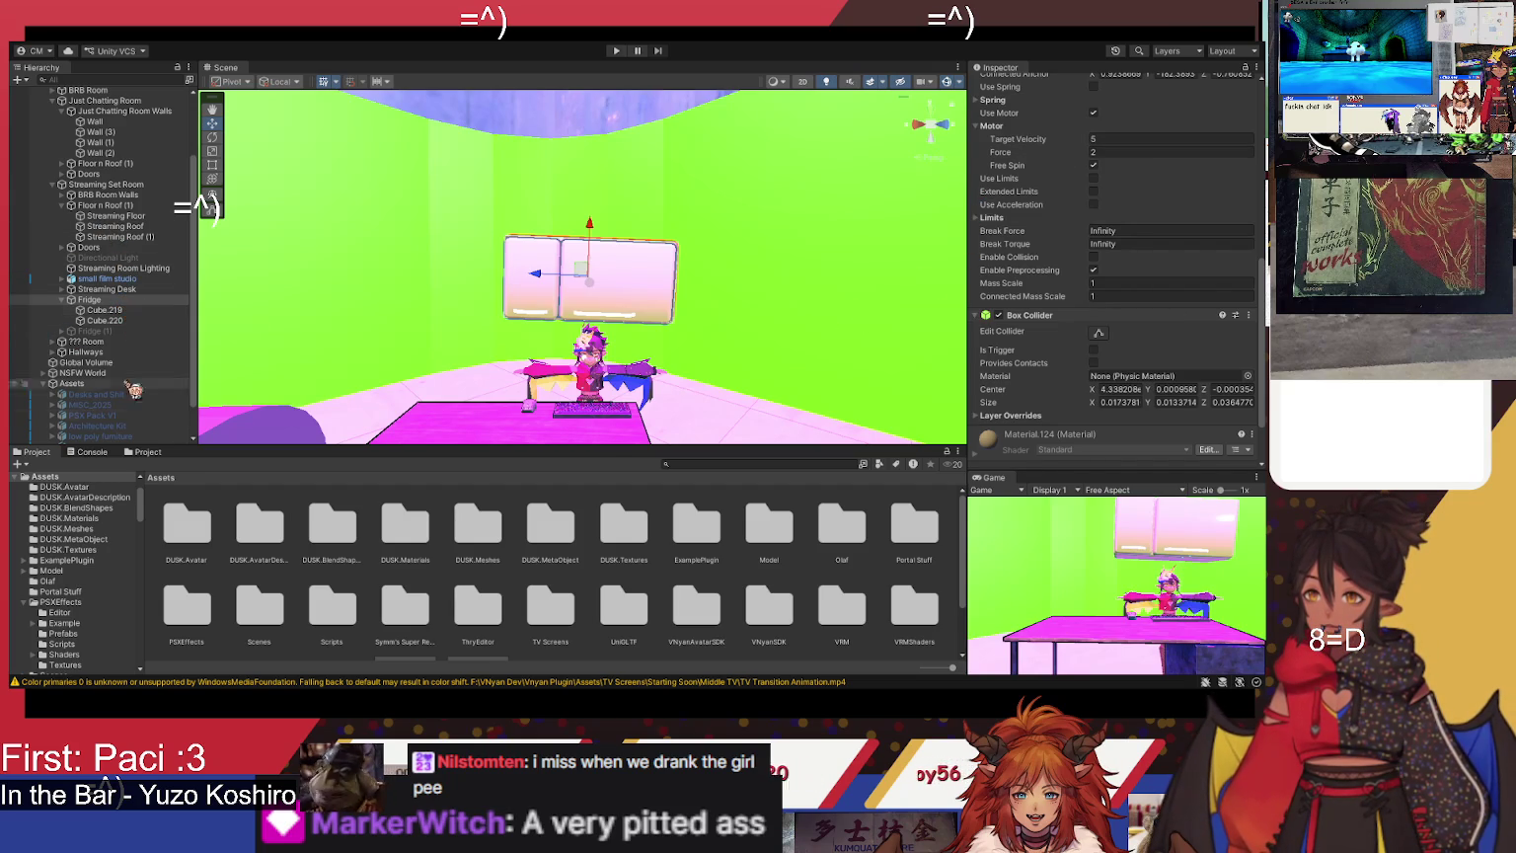
pyautogui.scroll(-2, 459, 560)
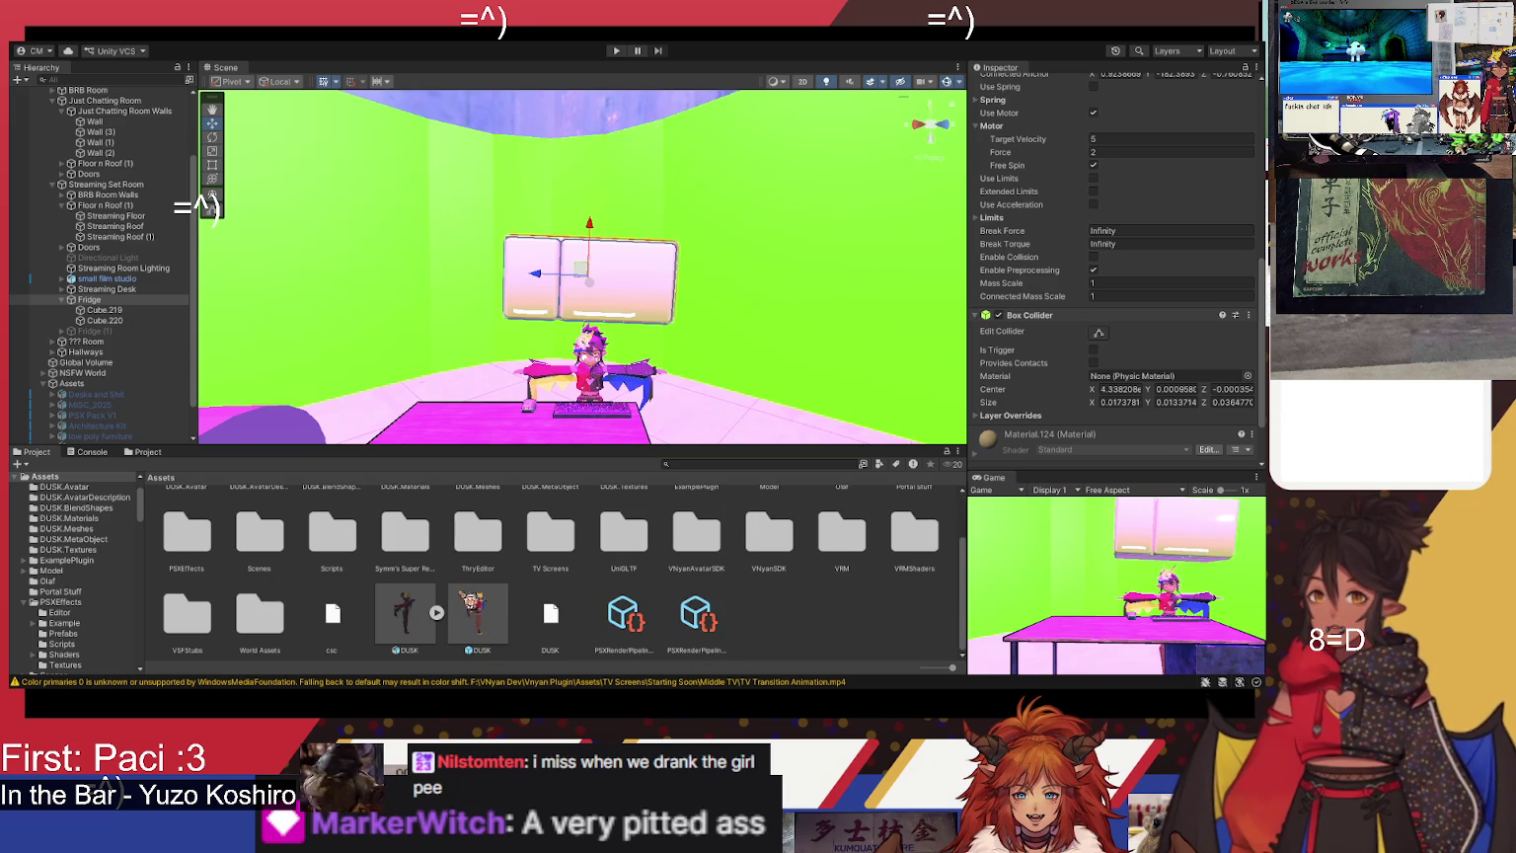
pyautogui.click(441, 614)
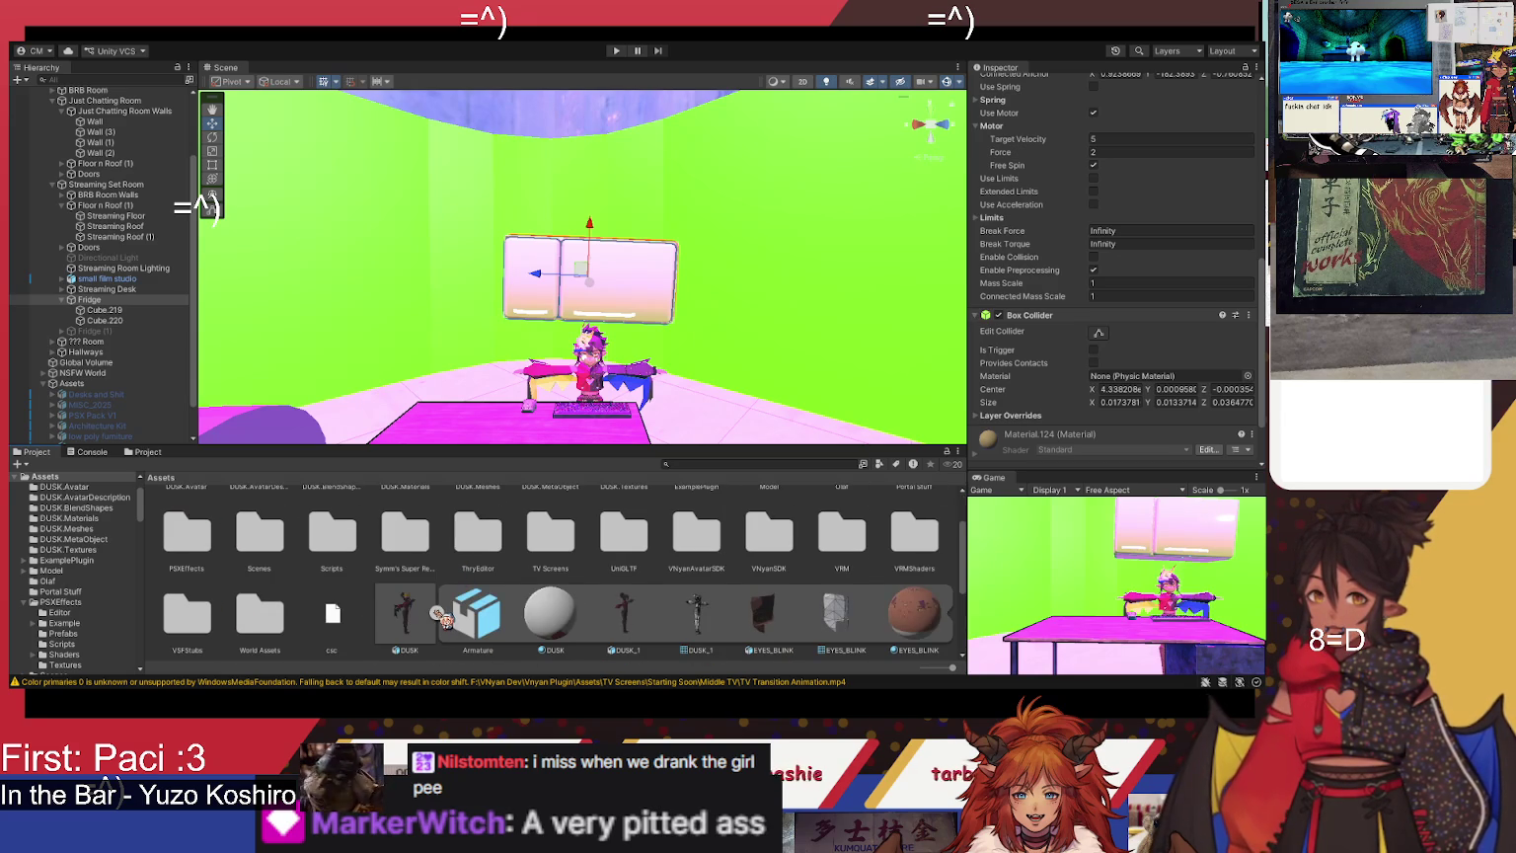
pyautogui.scroll(-2, 451, 619)
pyautogui.click(484, 617)
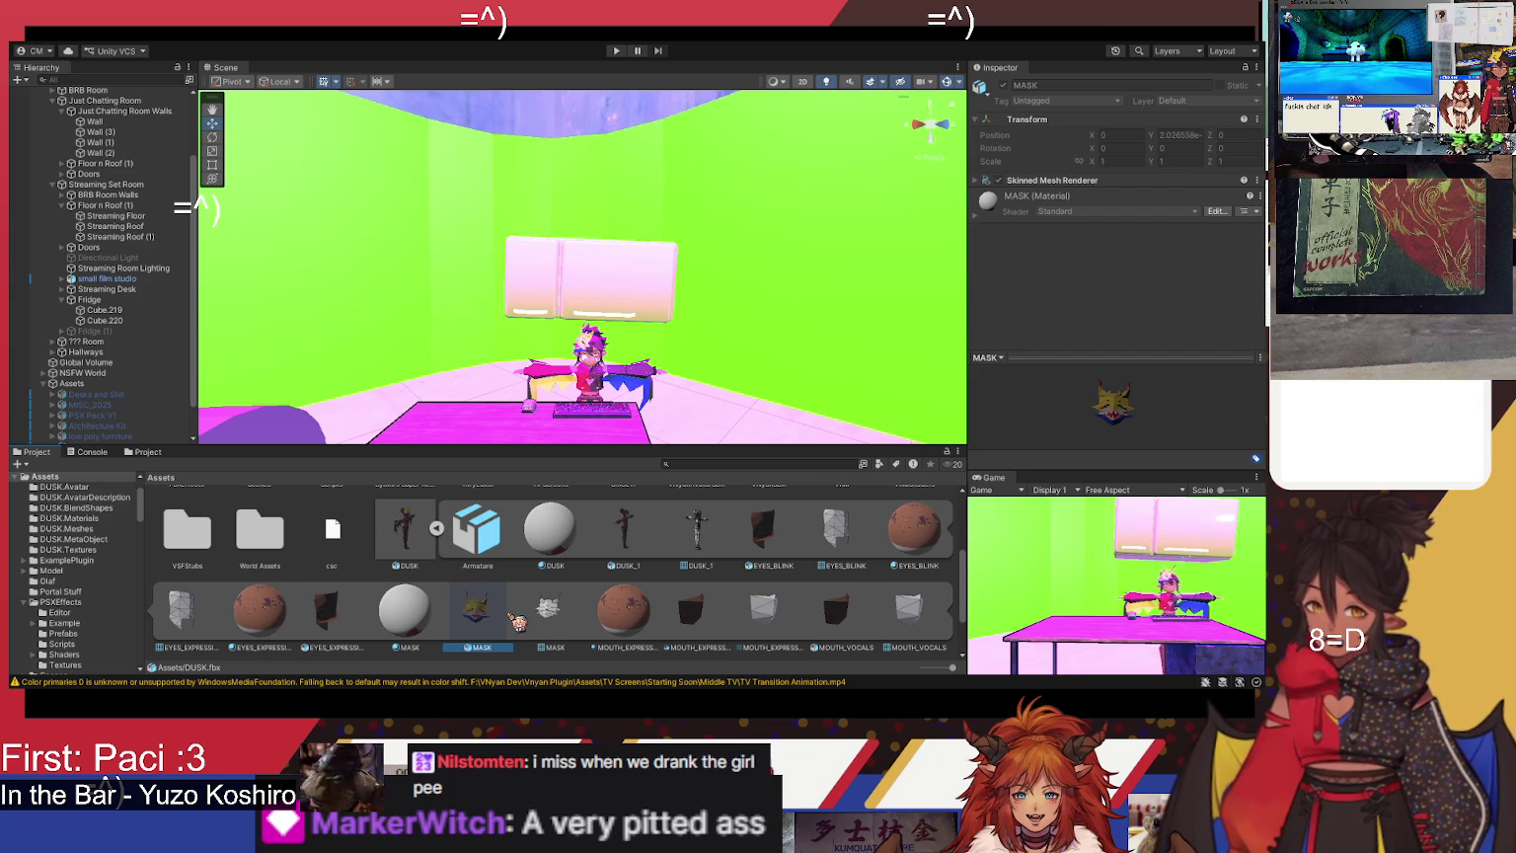
pyautogui.scroll(-2, 516, 620)
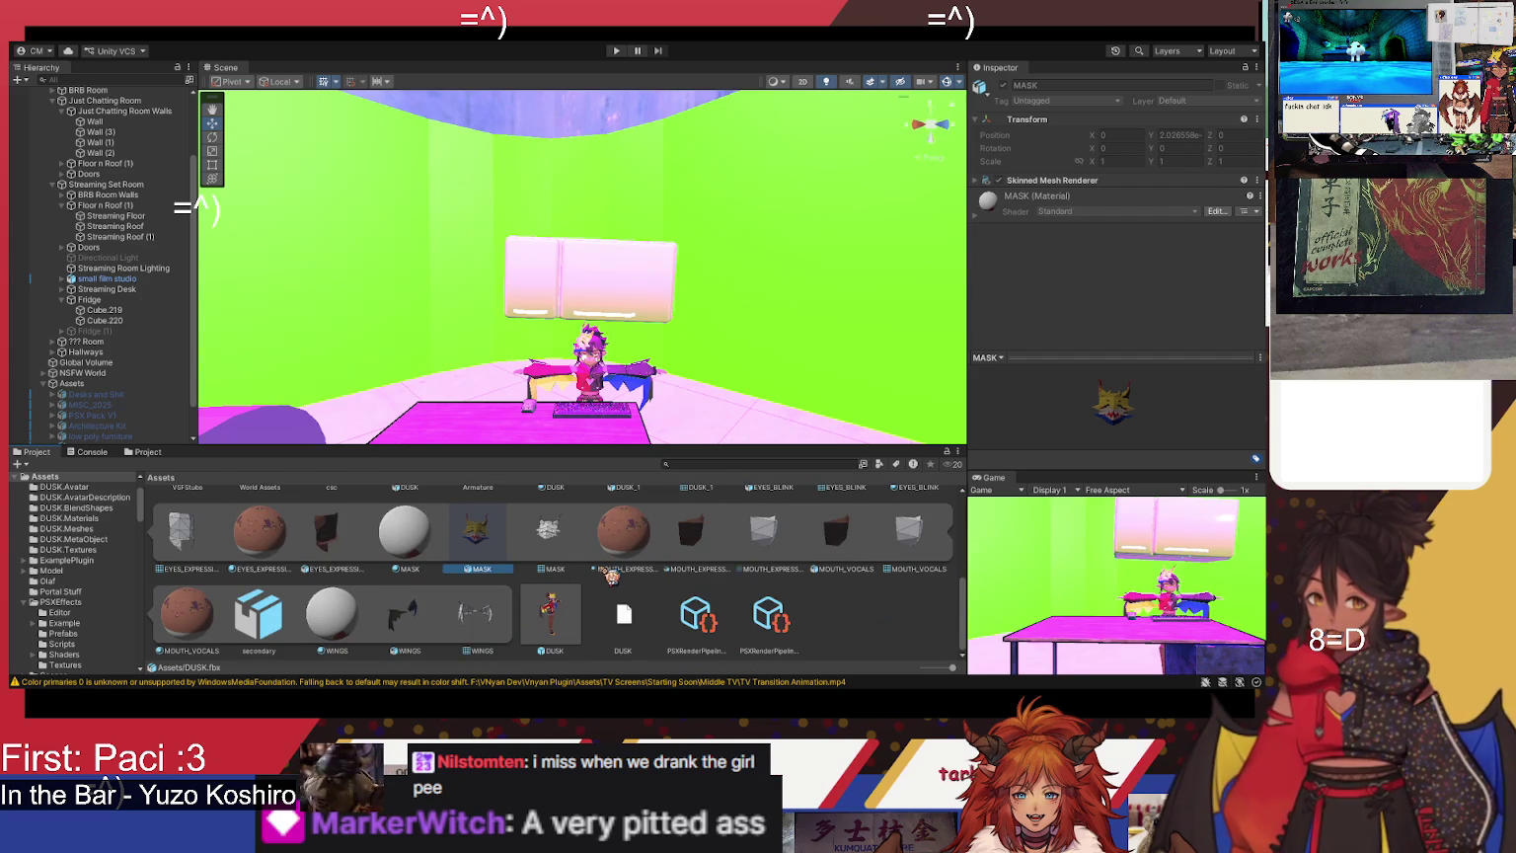
pyautogui.click(837, 625)
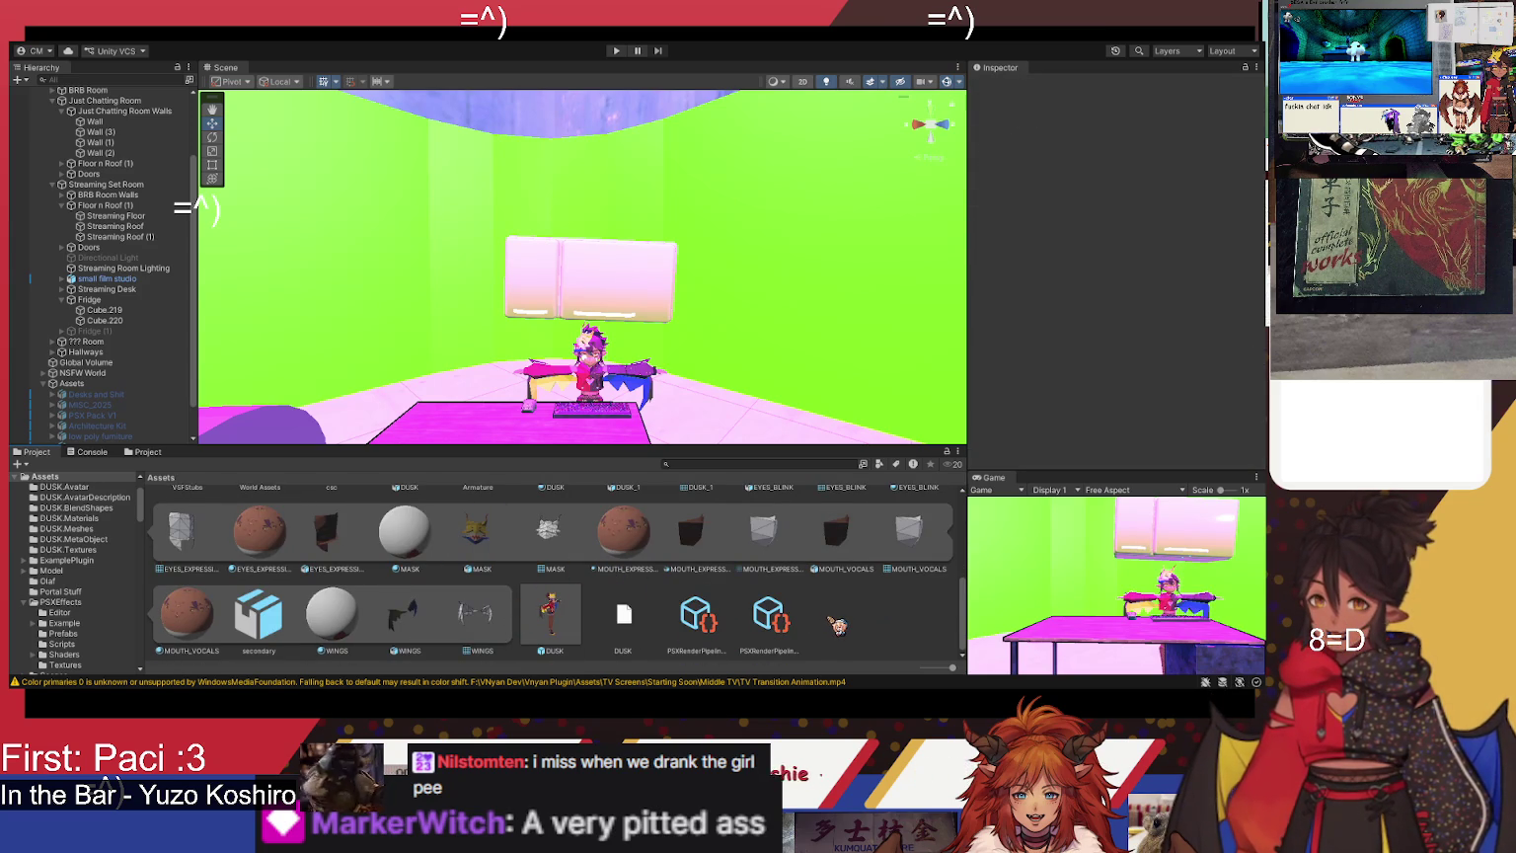
pyautogui.hotkey('ctrl', 'd')
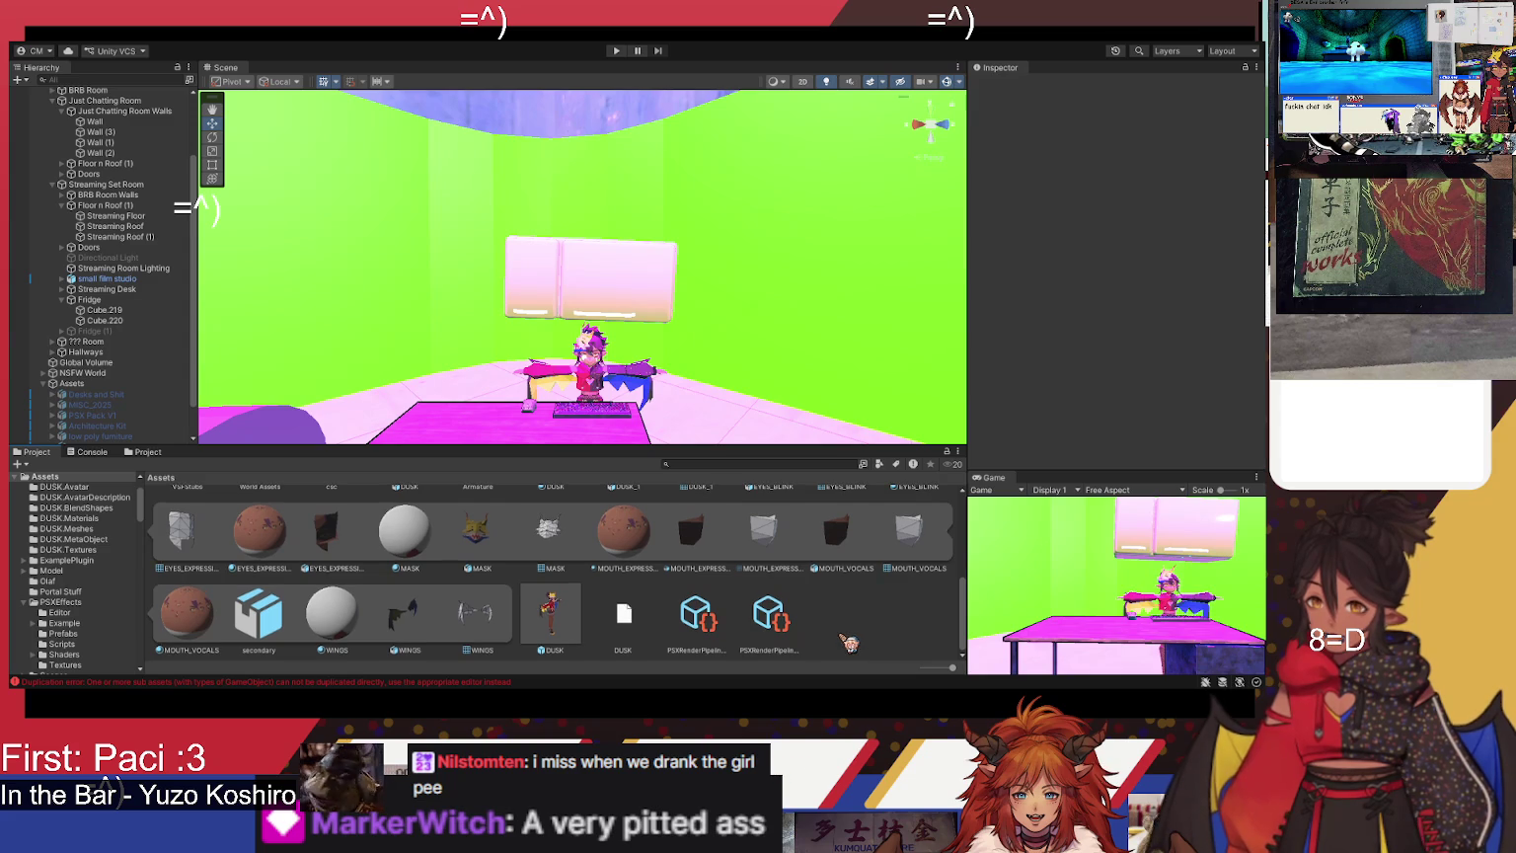
pyautogui.scroll(5, 837, 649)
pyautogui.scroll(-5, 836, 648)
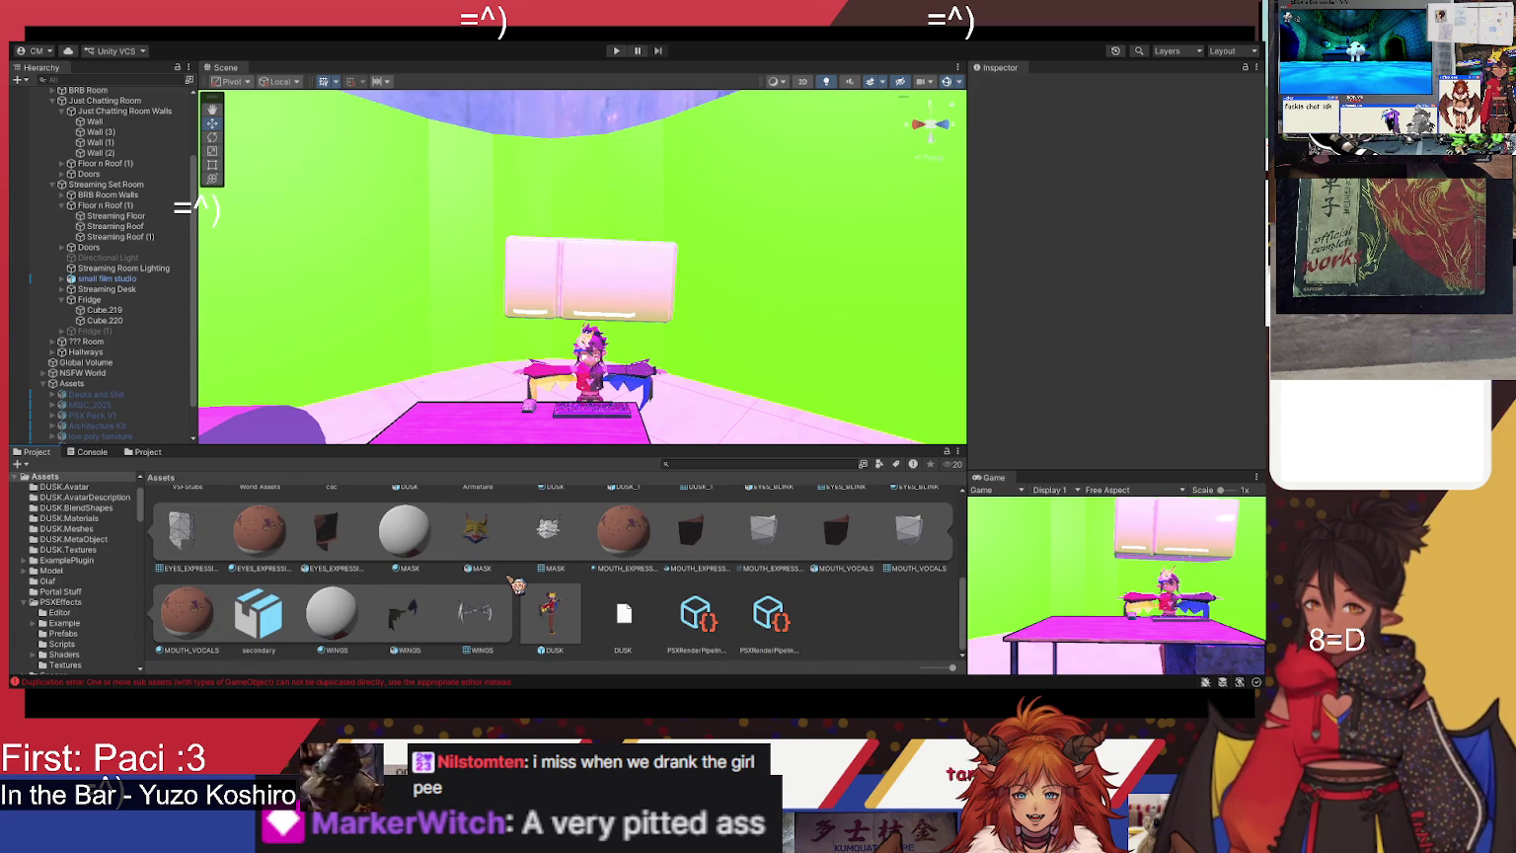
pyautogui.click(477, 533)
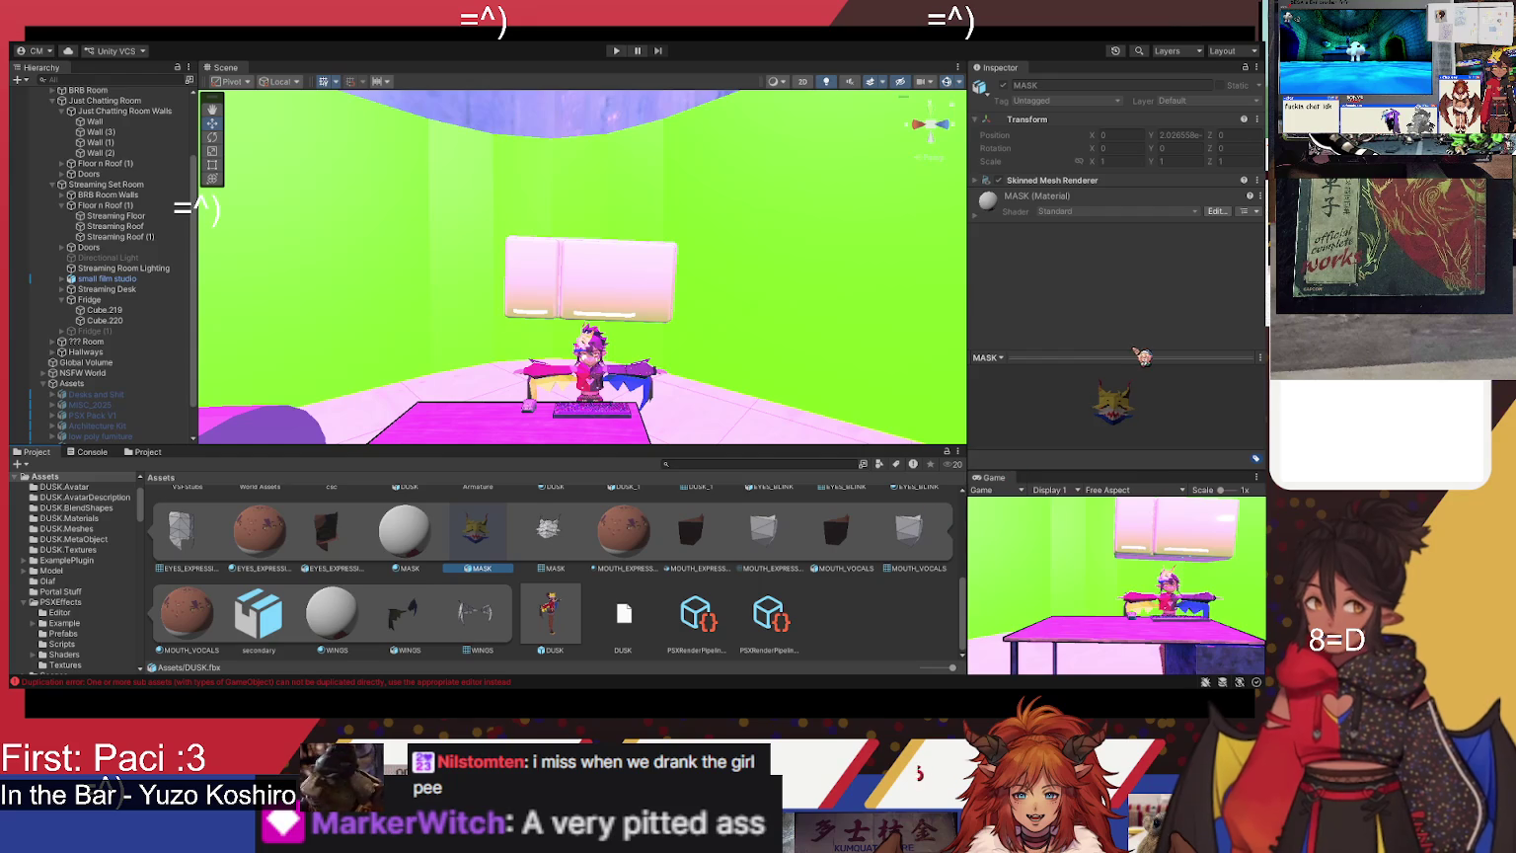
pyautogui.moveTo(1135, 432)
pyautogui.mouseDown()
pyautogui.moveTo(1099, 410)
pyautogui.moveTo(1058, 415)
pyautogui.moveTo(1088, 457)
pyautogui.moveTo(1183, 446)
pyautogui.moveTo(1130, 434)
pyautogui.mouseUp()
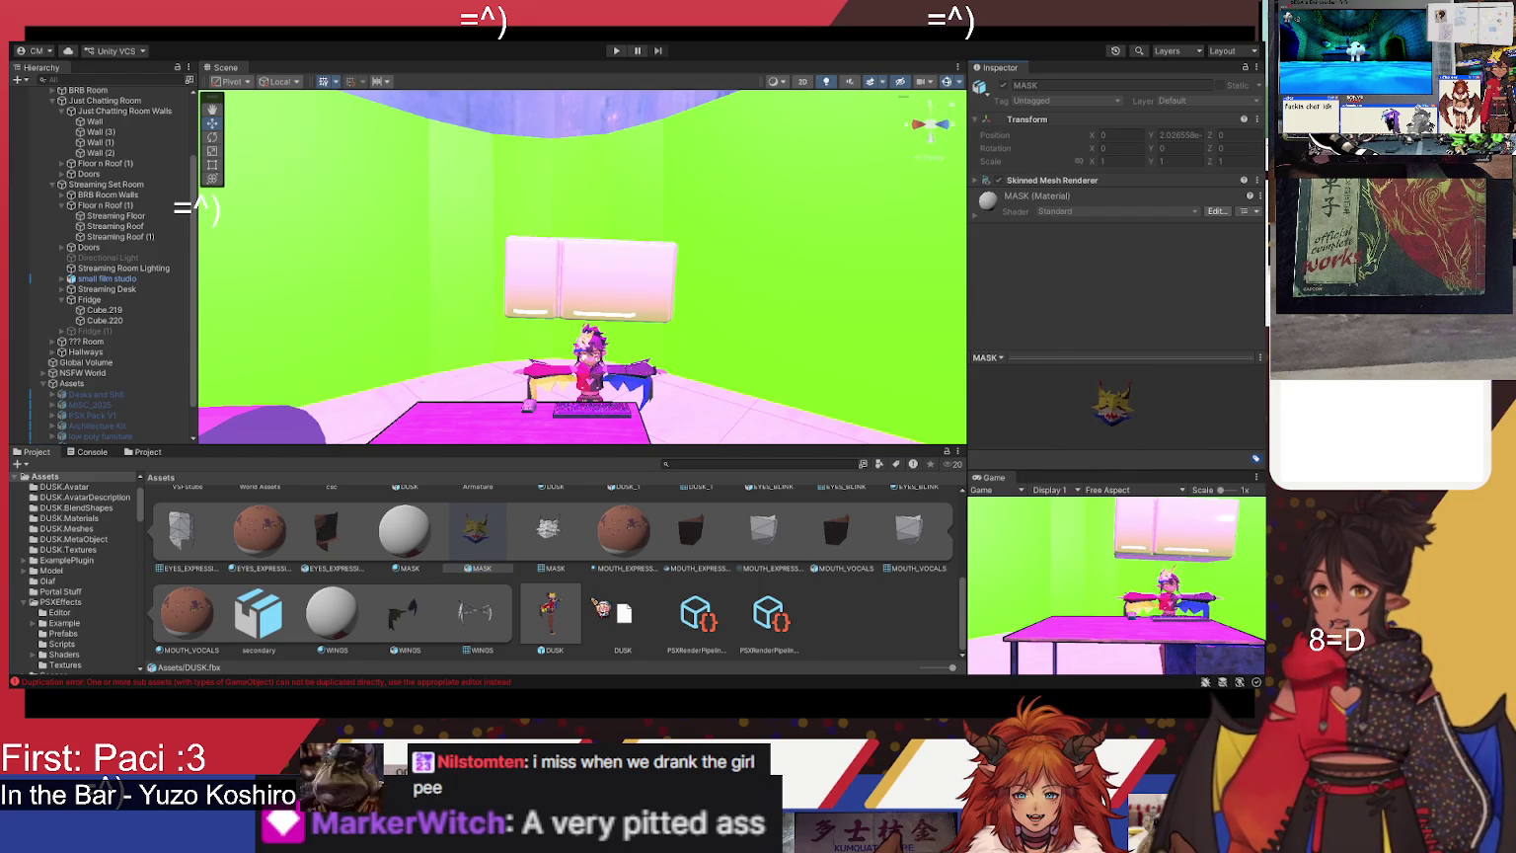
pyautogui.scroll(2, 609, 606)
pyautogui.click(438, 529)
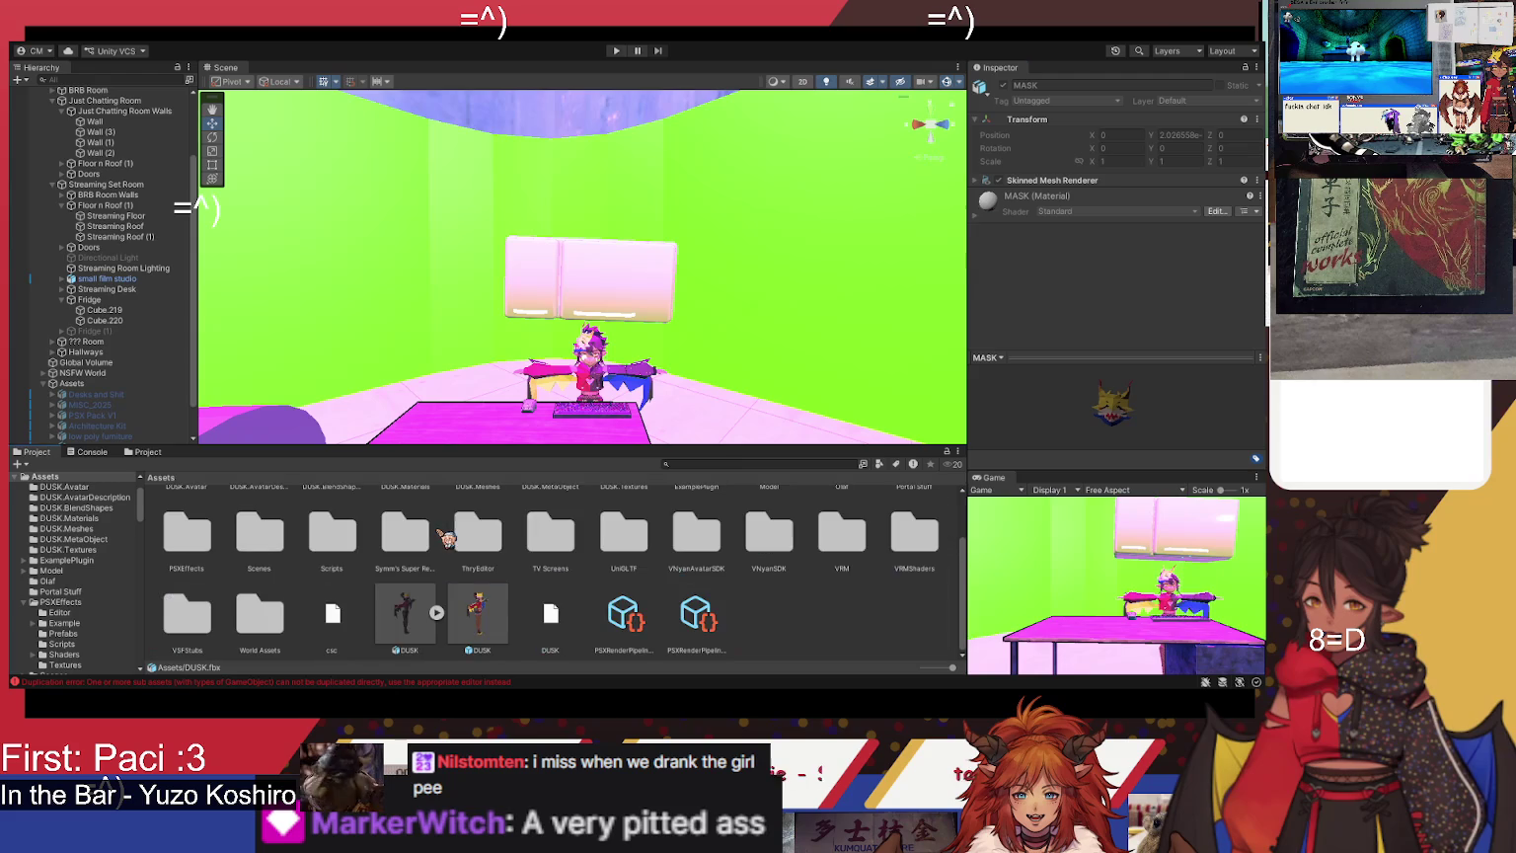
pyautogui.click(427, 612)
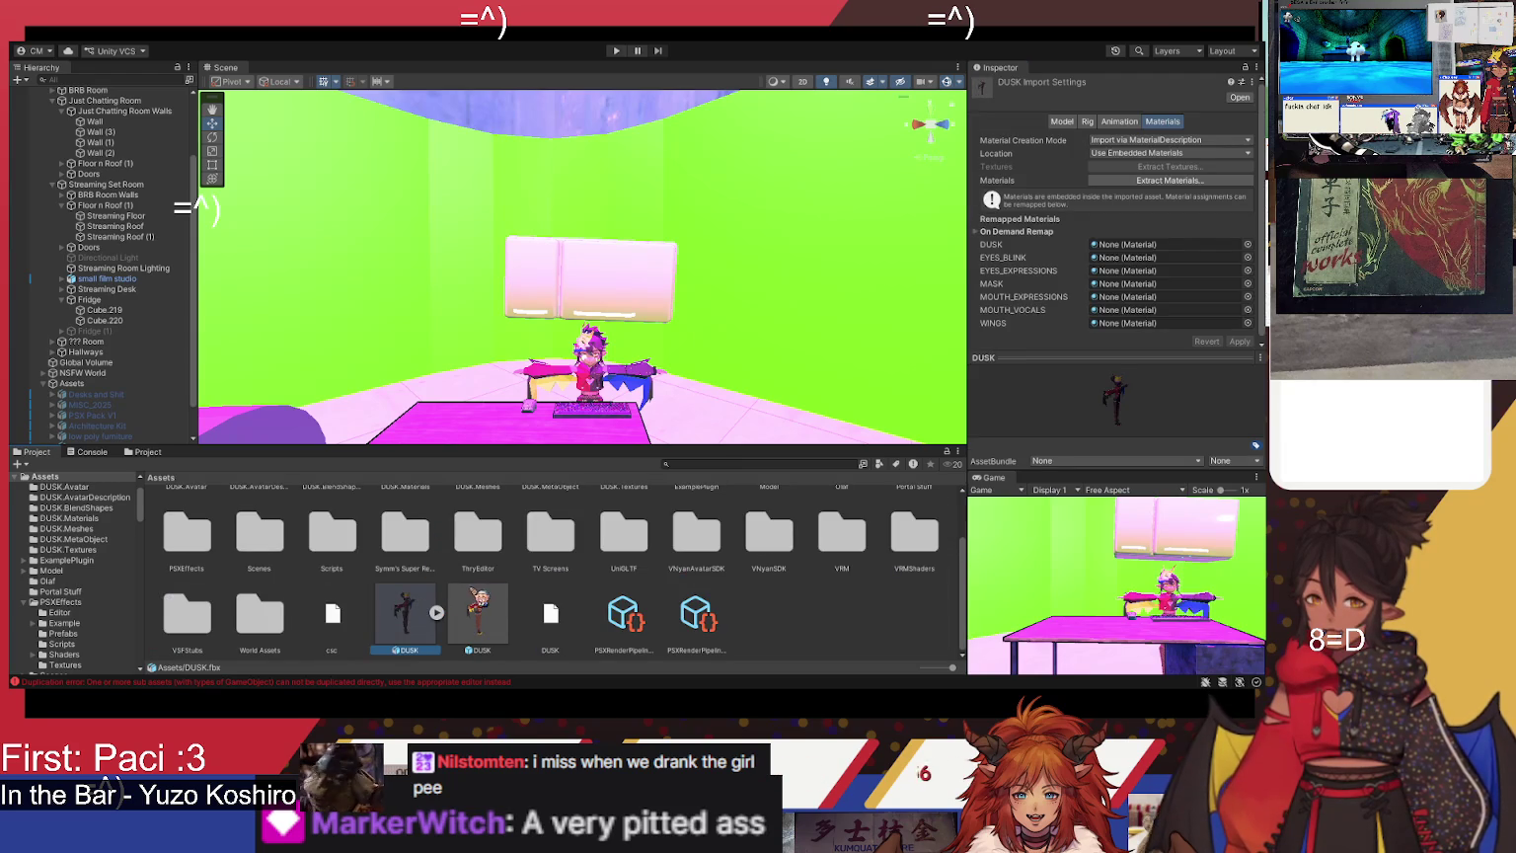
pyautogui.click(500, 616)
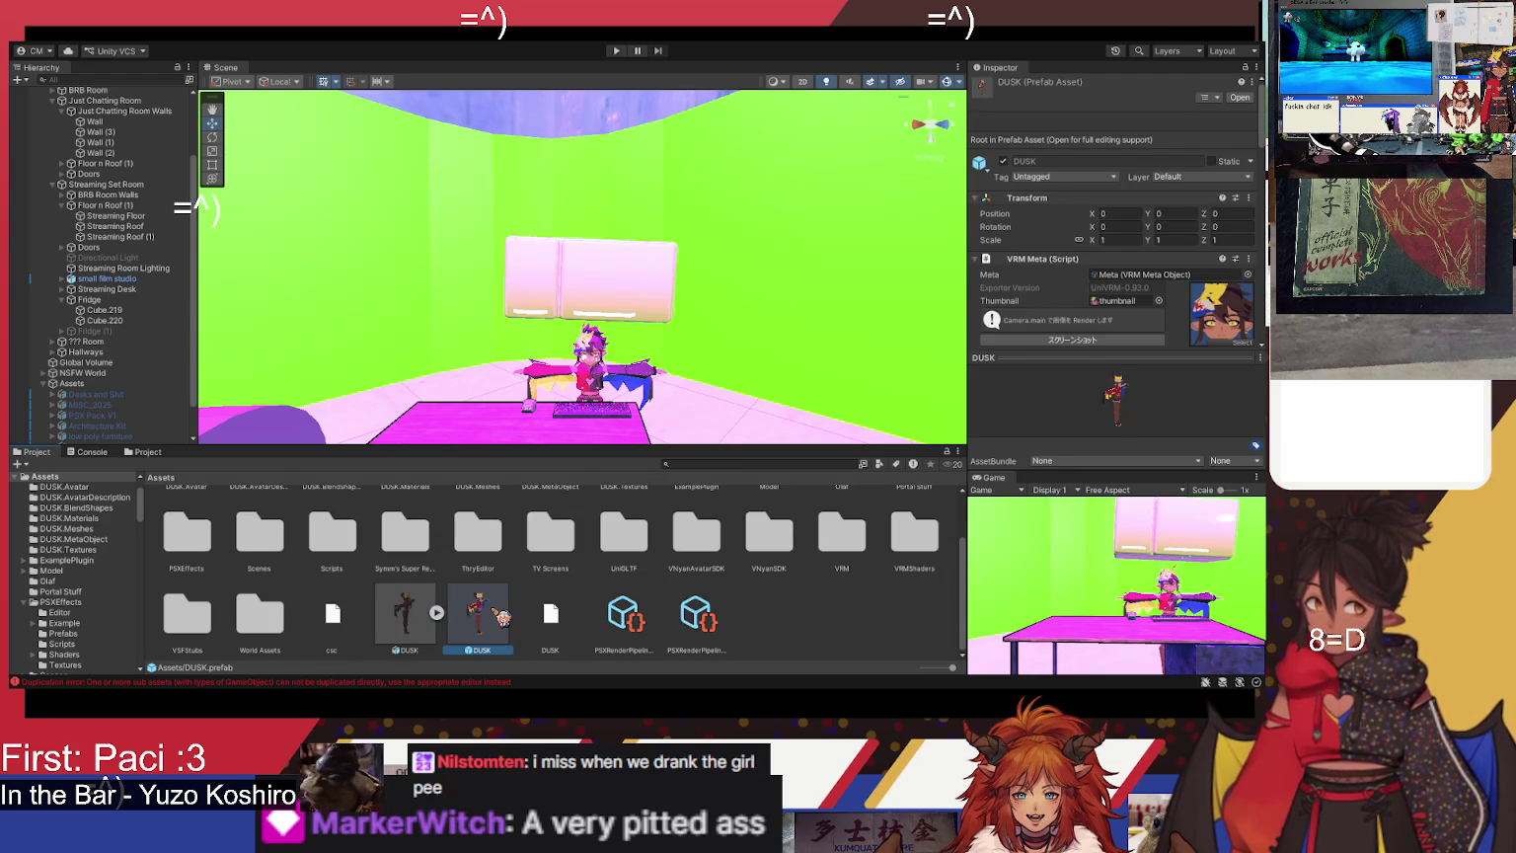
pyautogui.moveTo(1133, 428); pyautogui.dragTo(1091, 430)
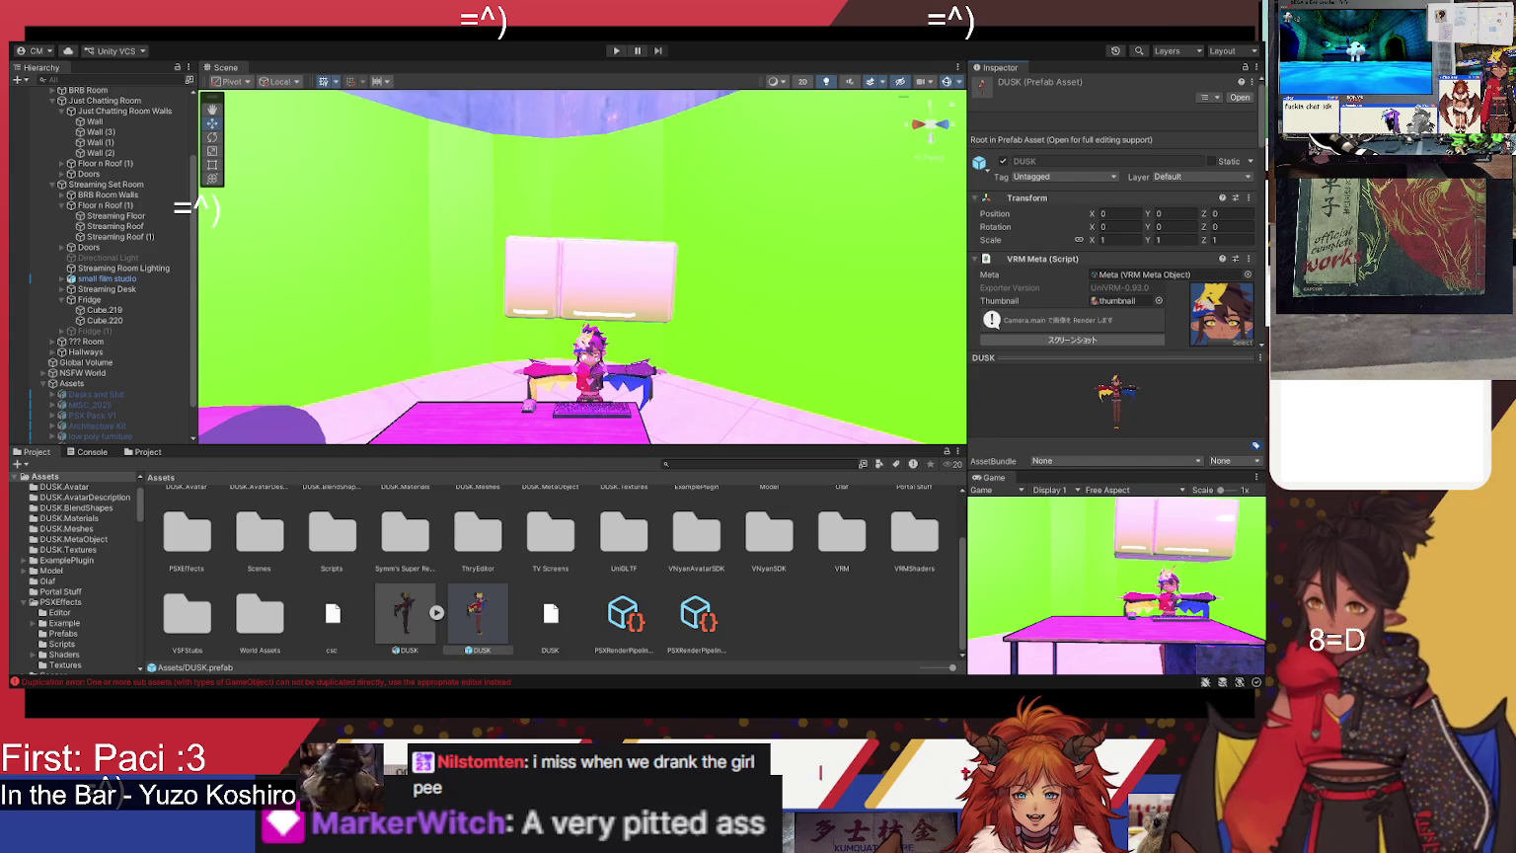
pyautogui.click(405, 614)
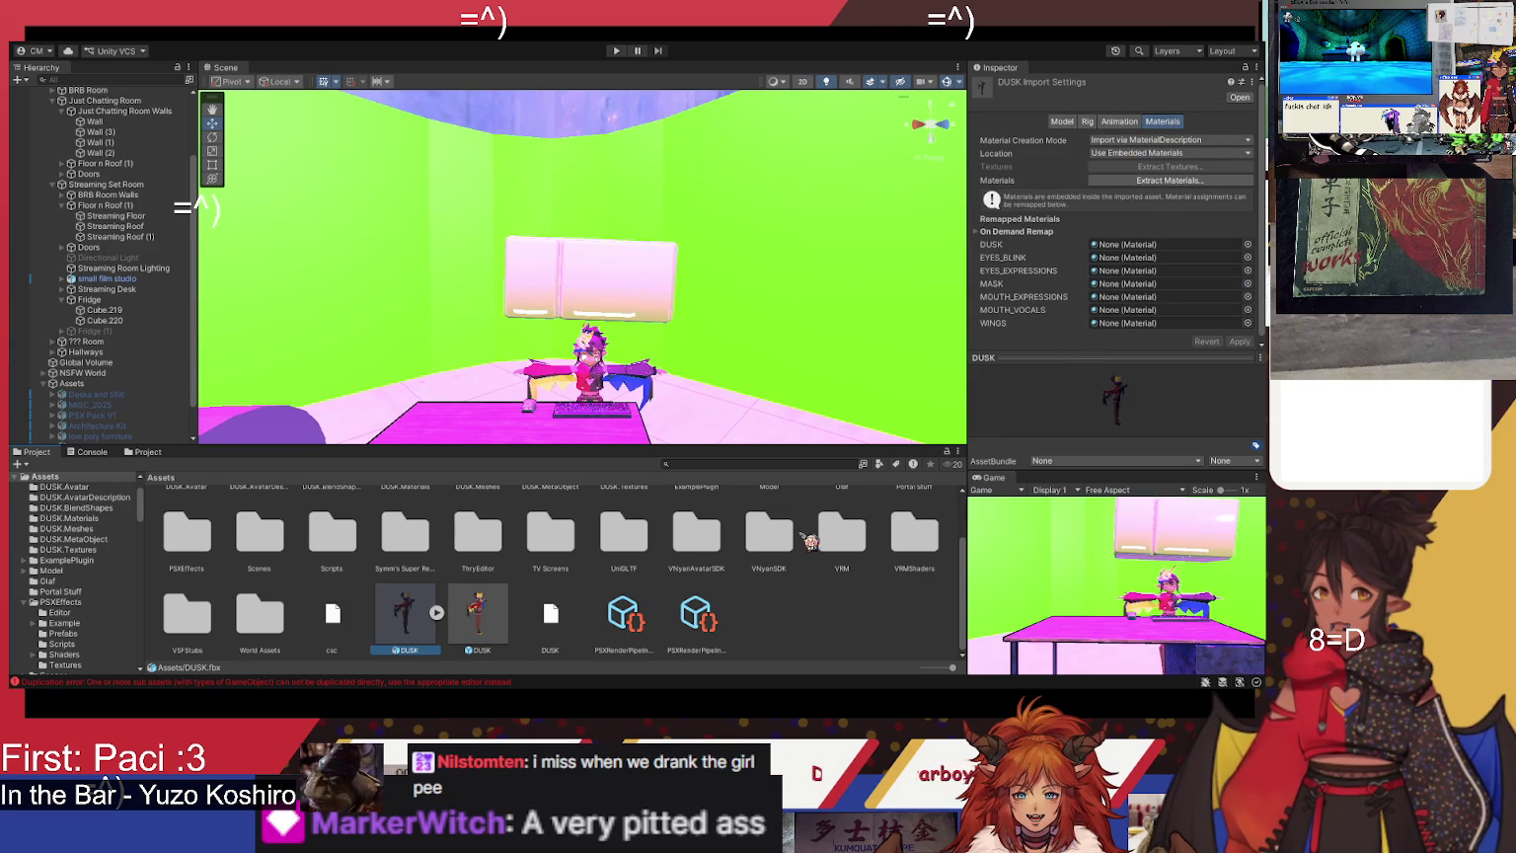
pyautogui.click(438, 613)
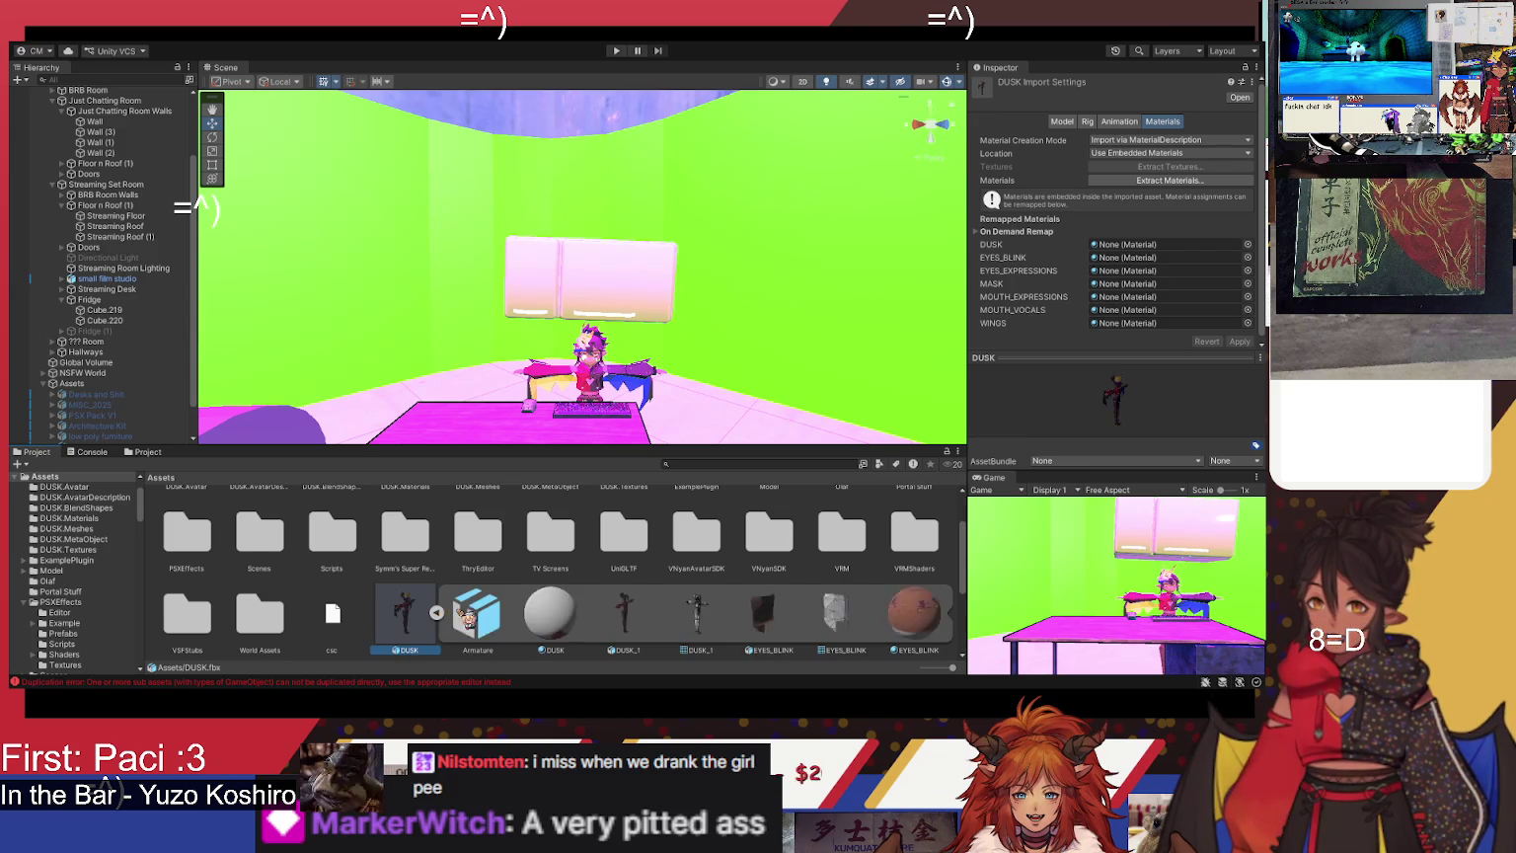
pyautogui.scroll(-3, 549, 616)
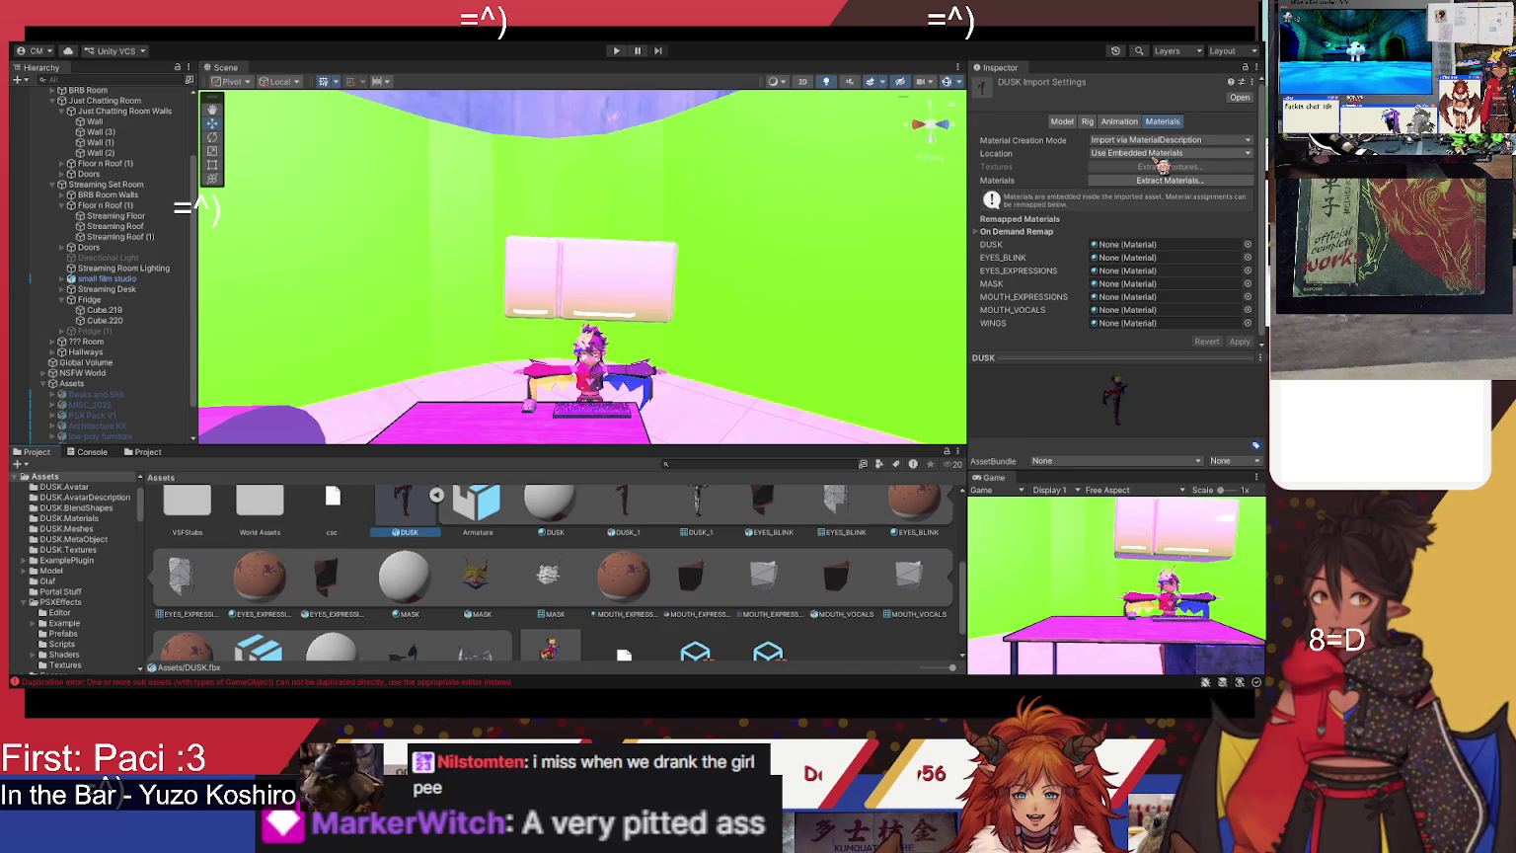
pyautogui.click(1062, 121)
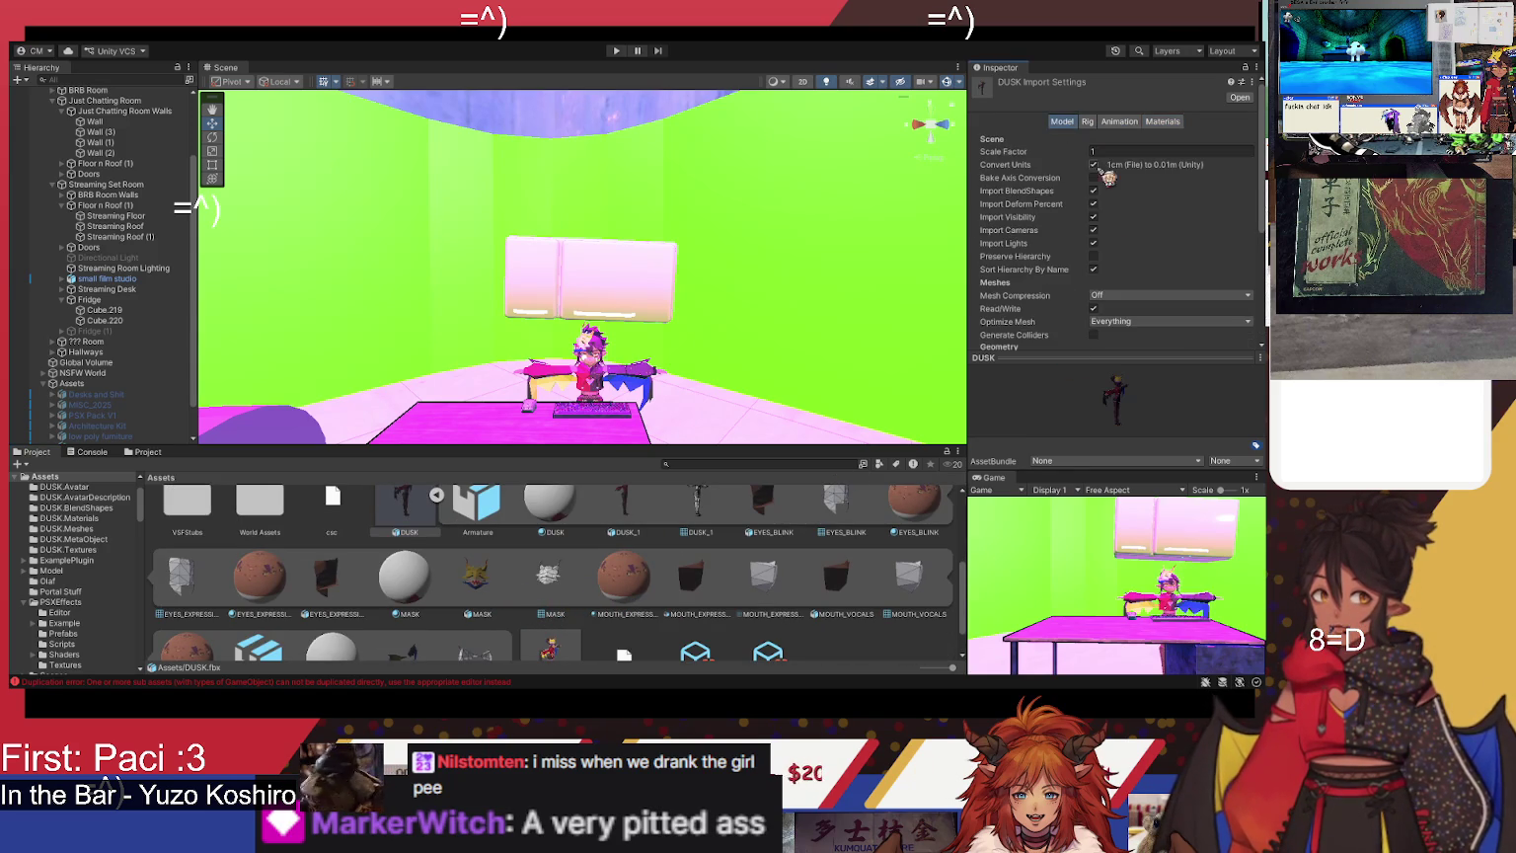
pyautogui.scroll(-3, 1115, 217)
pyautogui.scroll(-3, 1149, 255)
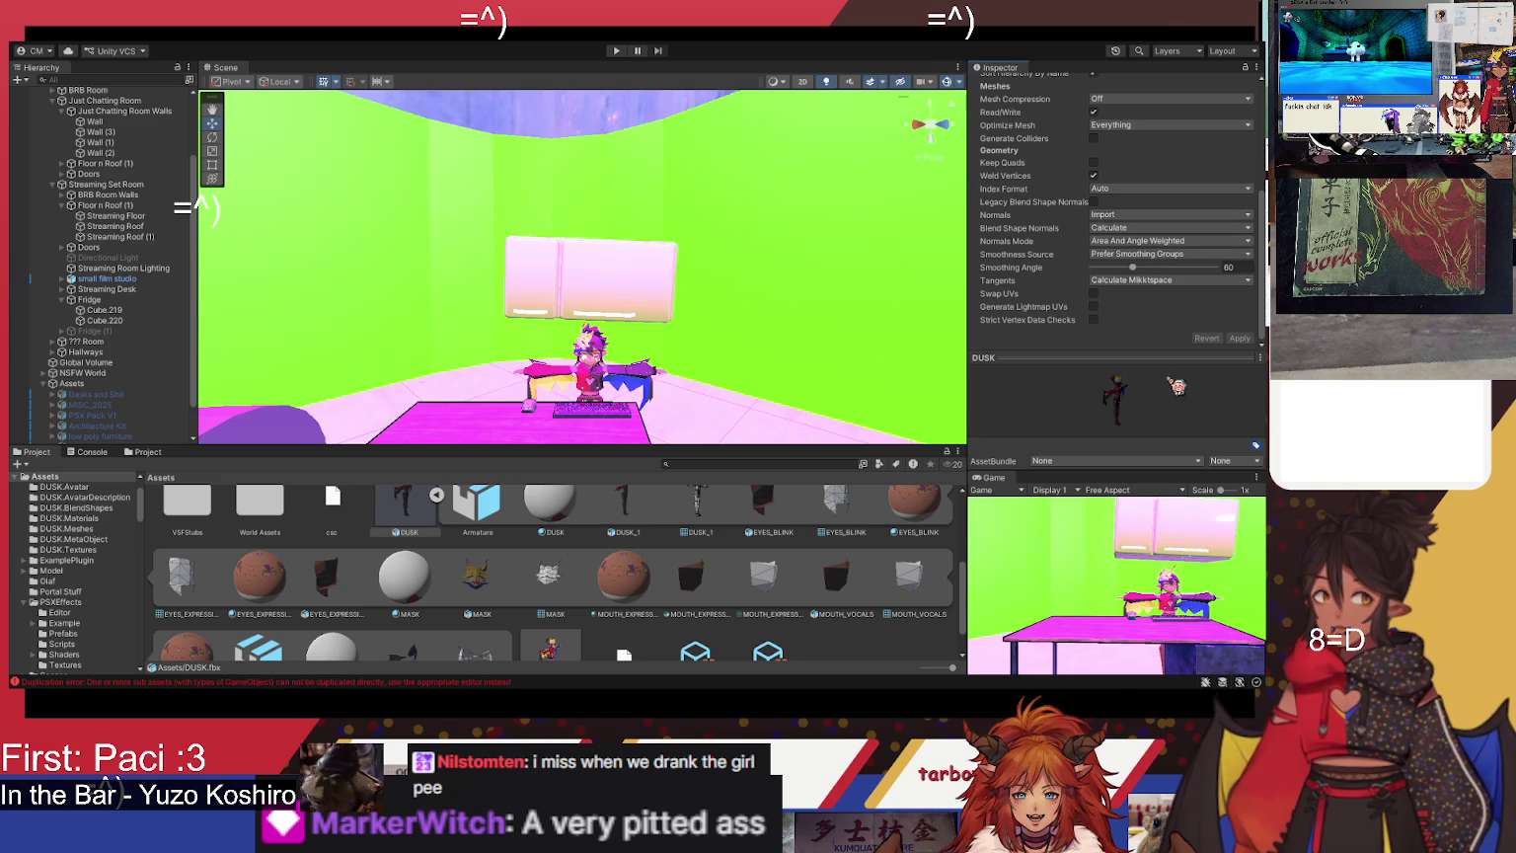
pyautogui.scroll(-1, 454, 596)
pyautogui.scroll(1, 482, 593)
pyautogui.click(478, 572)
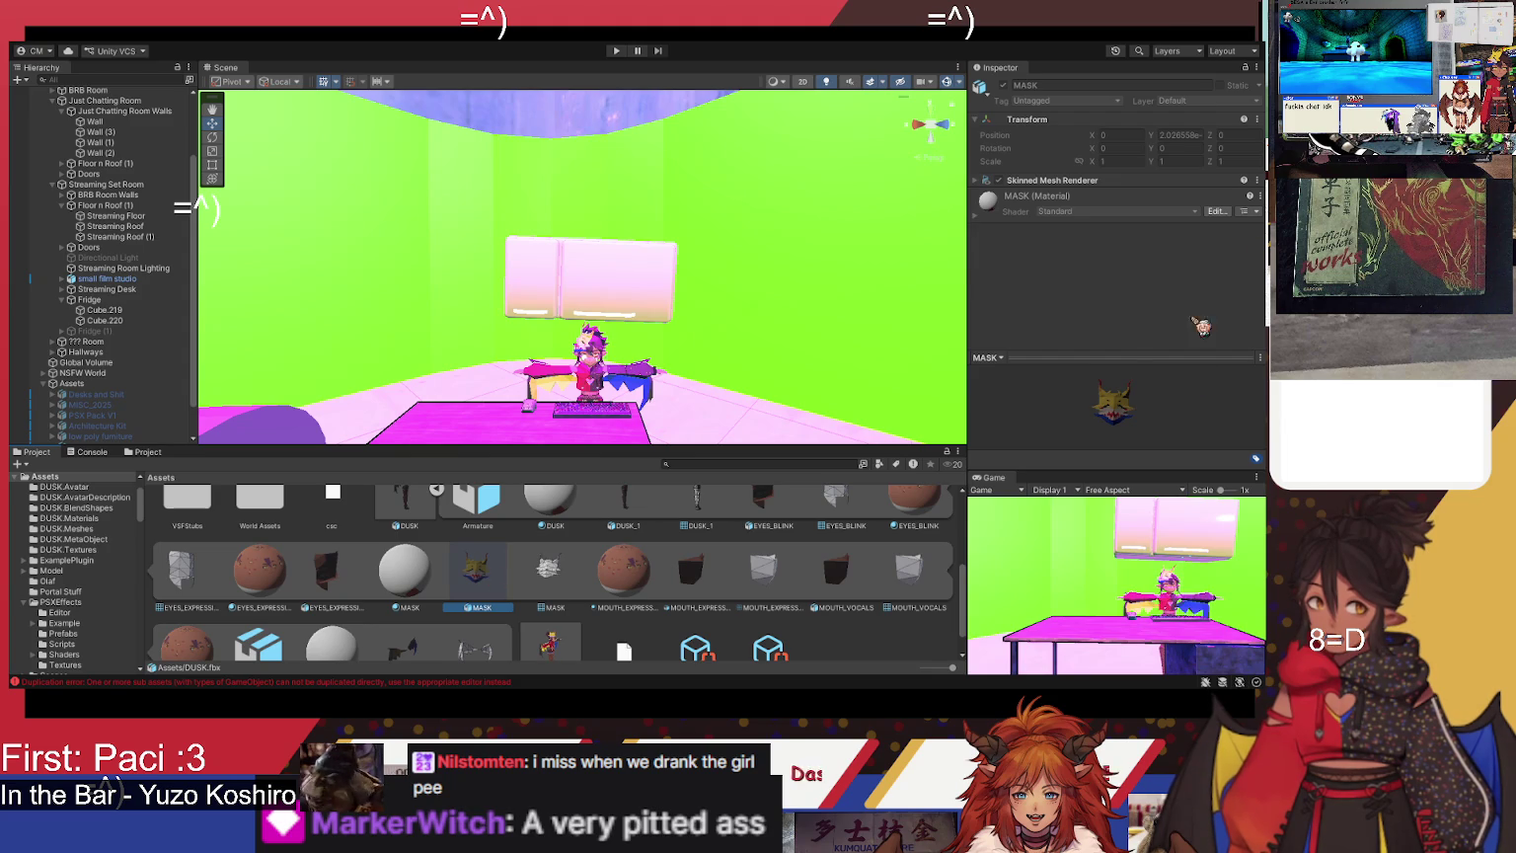
# - Check DUSK's MASK and Armature sub-assets, then select the DUSK avatar under Player (scale 10)
pyautogui.moveTo(1125, 427); pyautogui.dragTo(1085, 125)
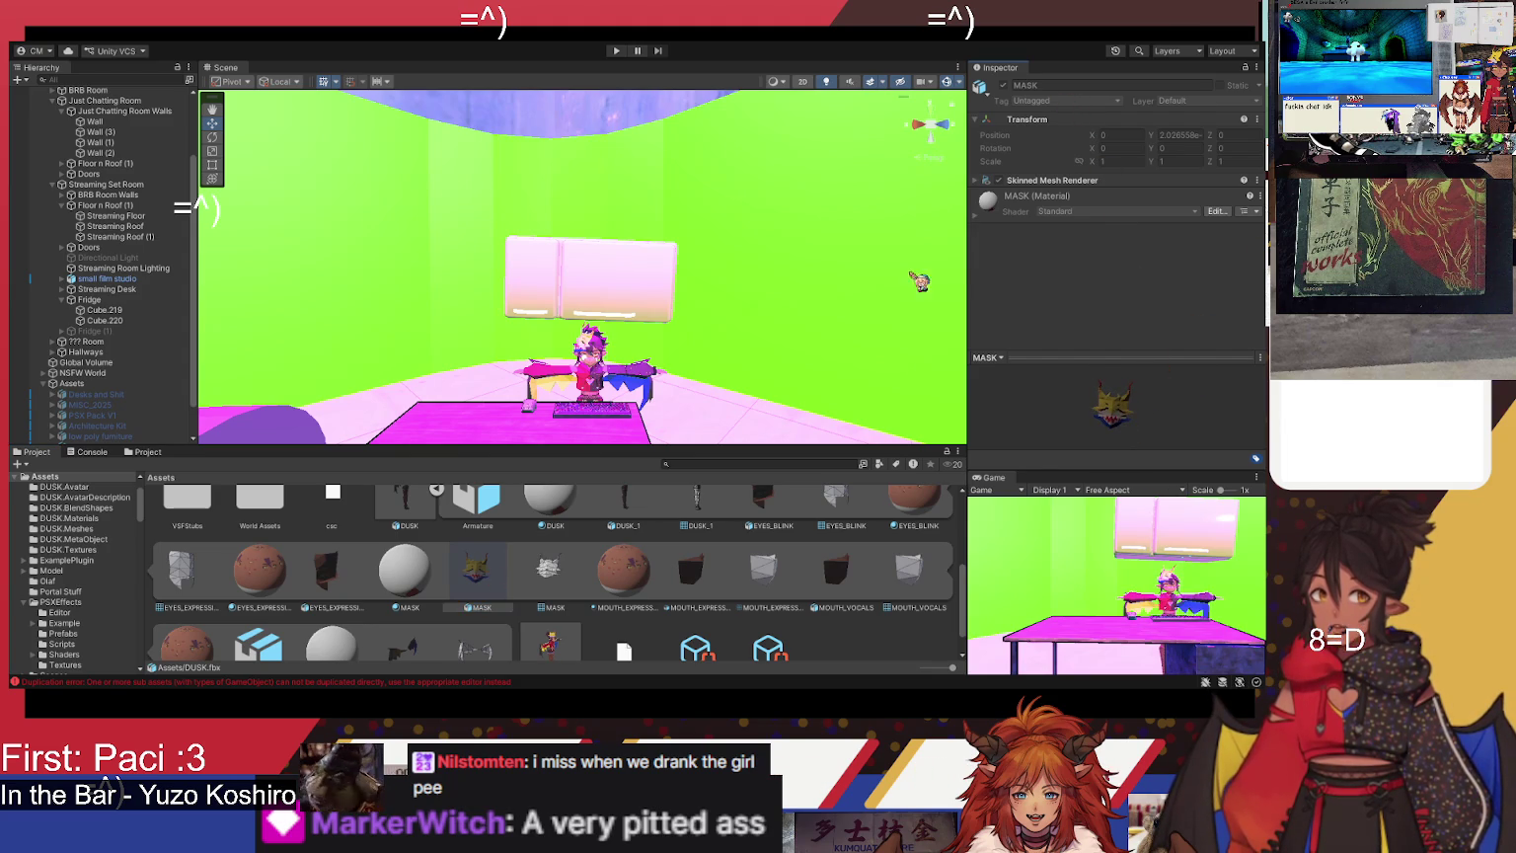
pyautogui.scroll(2, 633, 577)
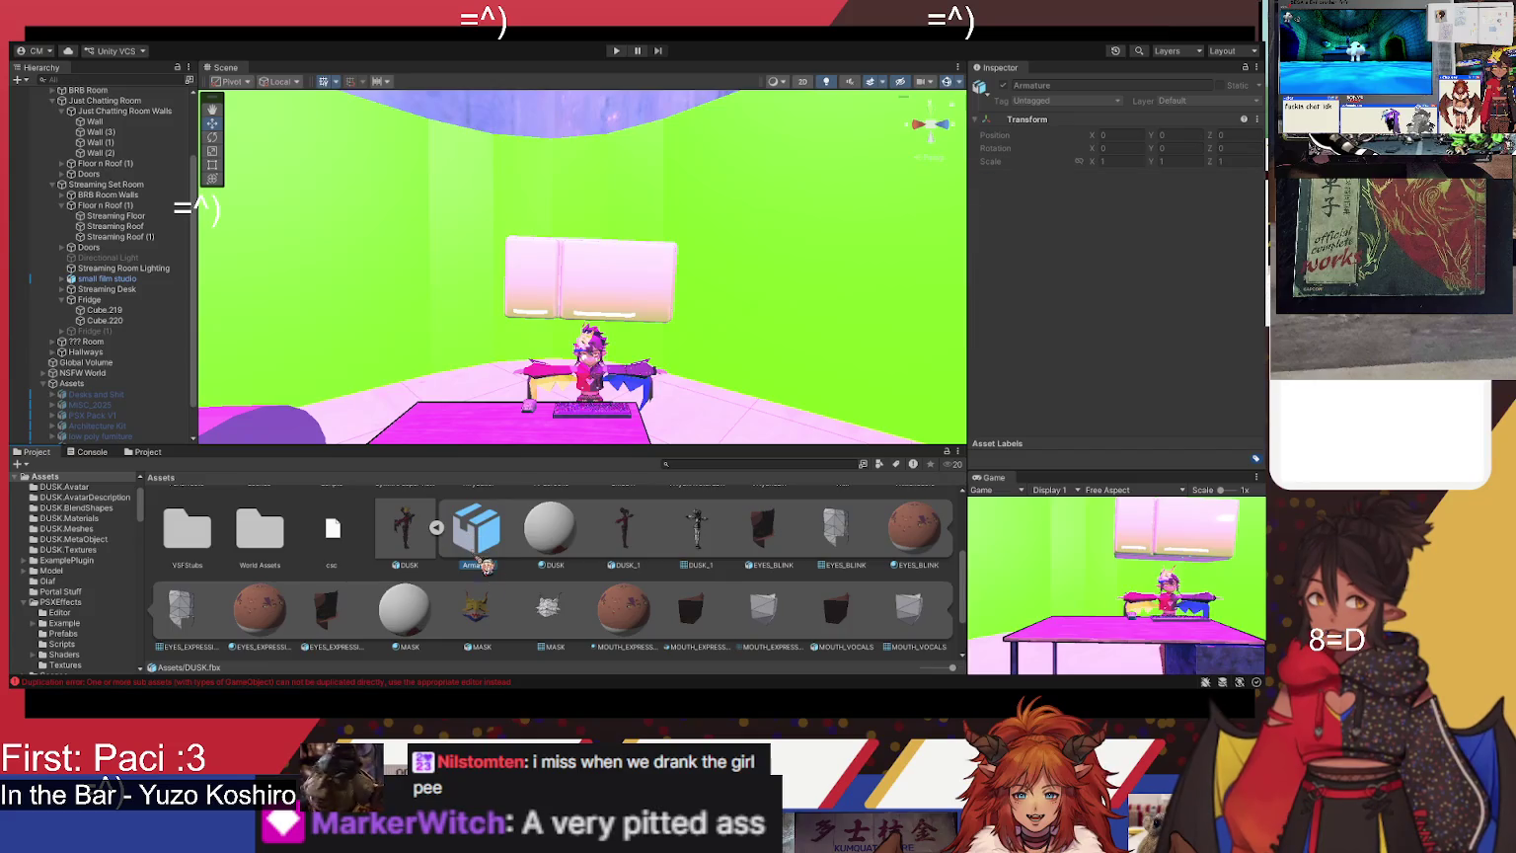
pyautogui.click(496, 599)
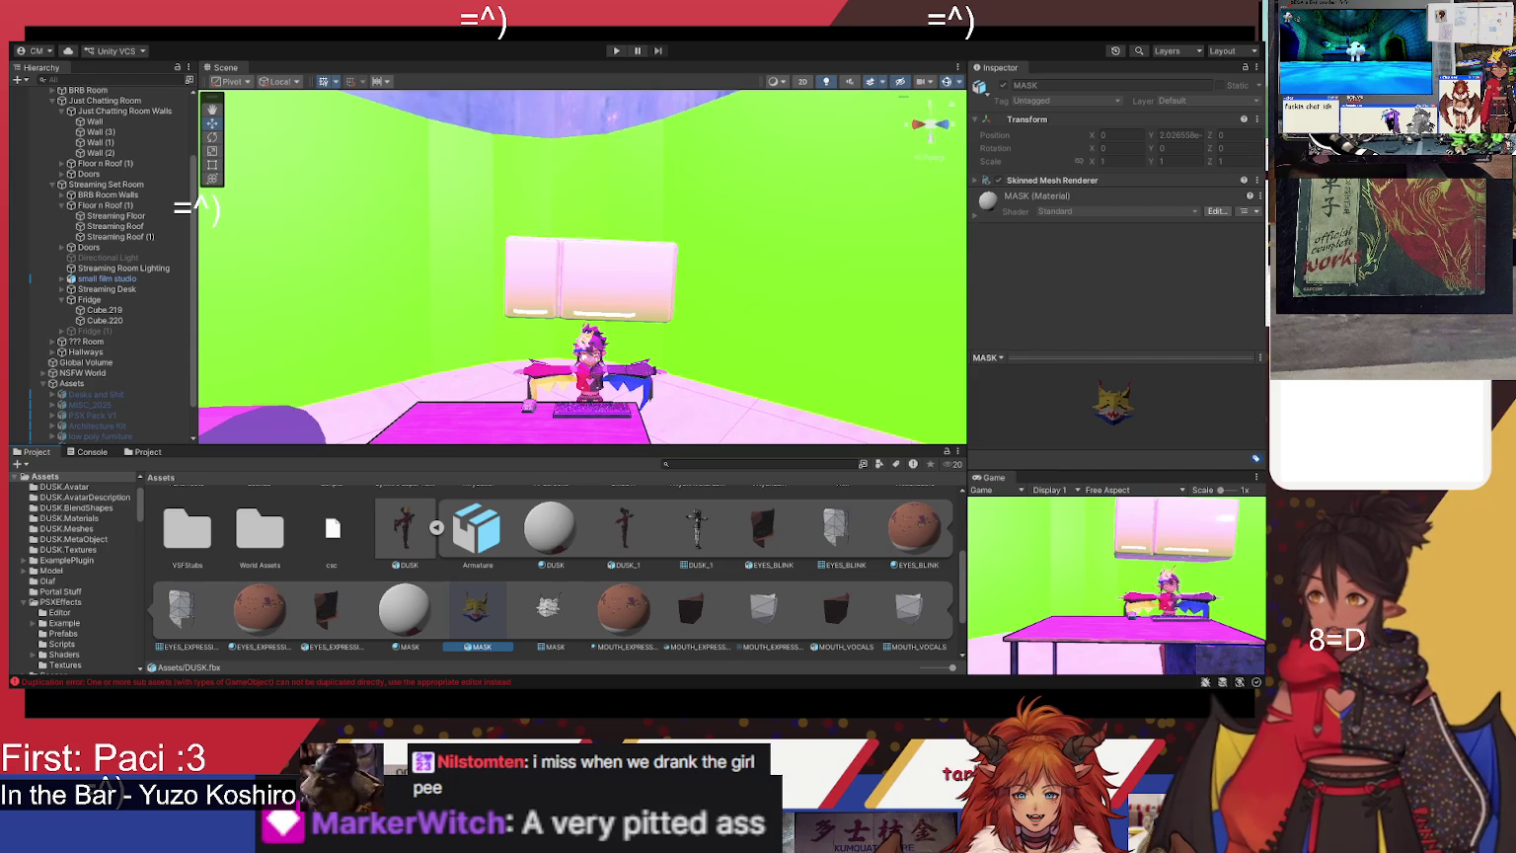
pyautogui.scroll(-2, 98, 366)
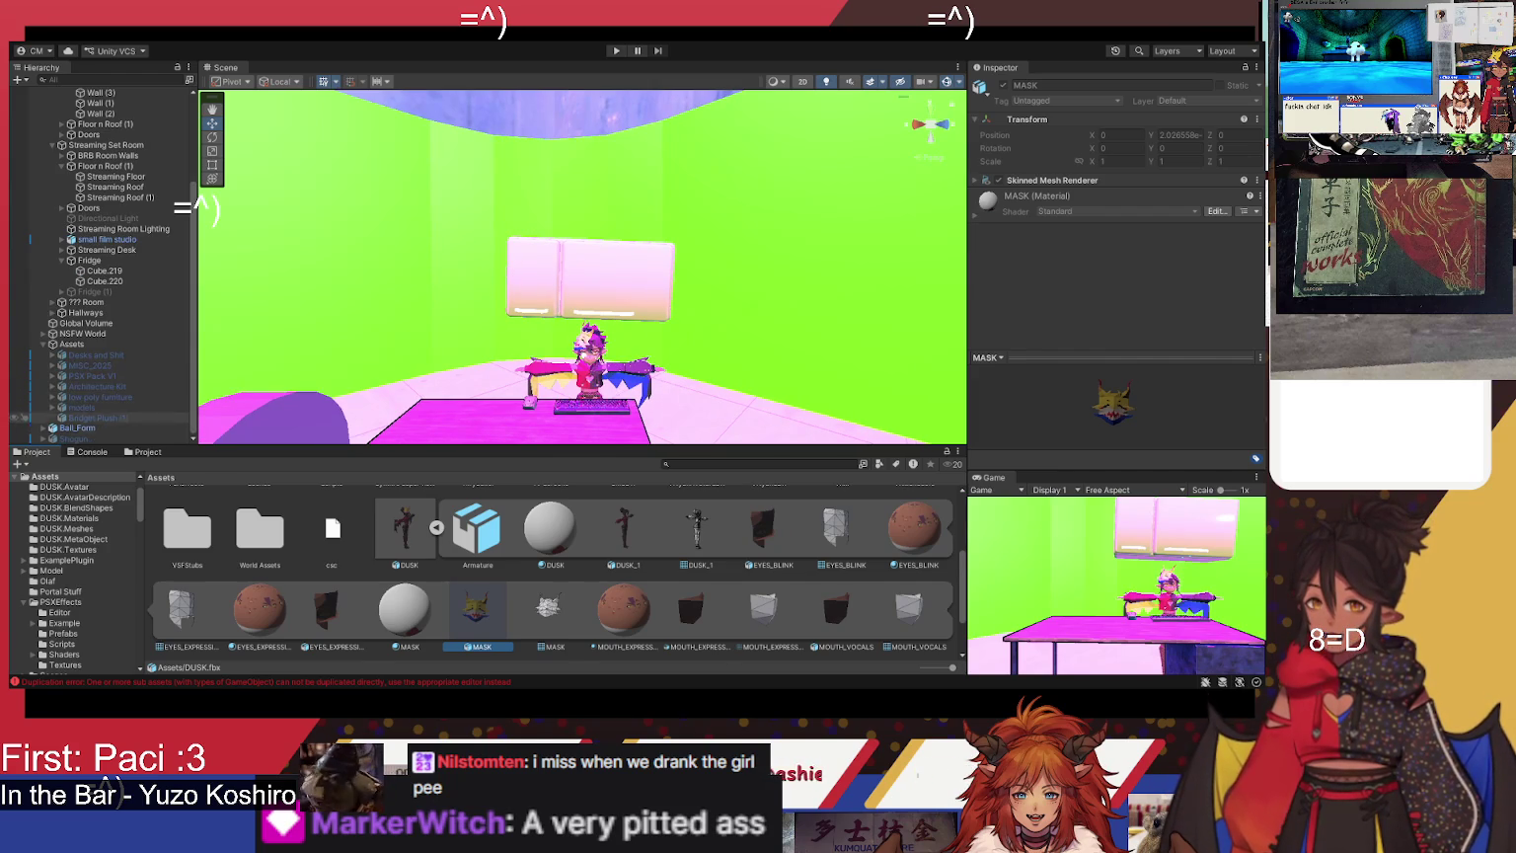
pyautogui.scroll(6, 98, 249)
pyautogui.click(79, 134)
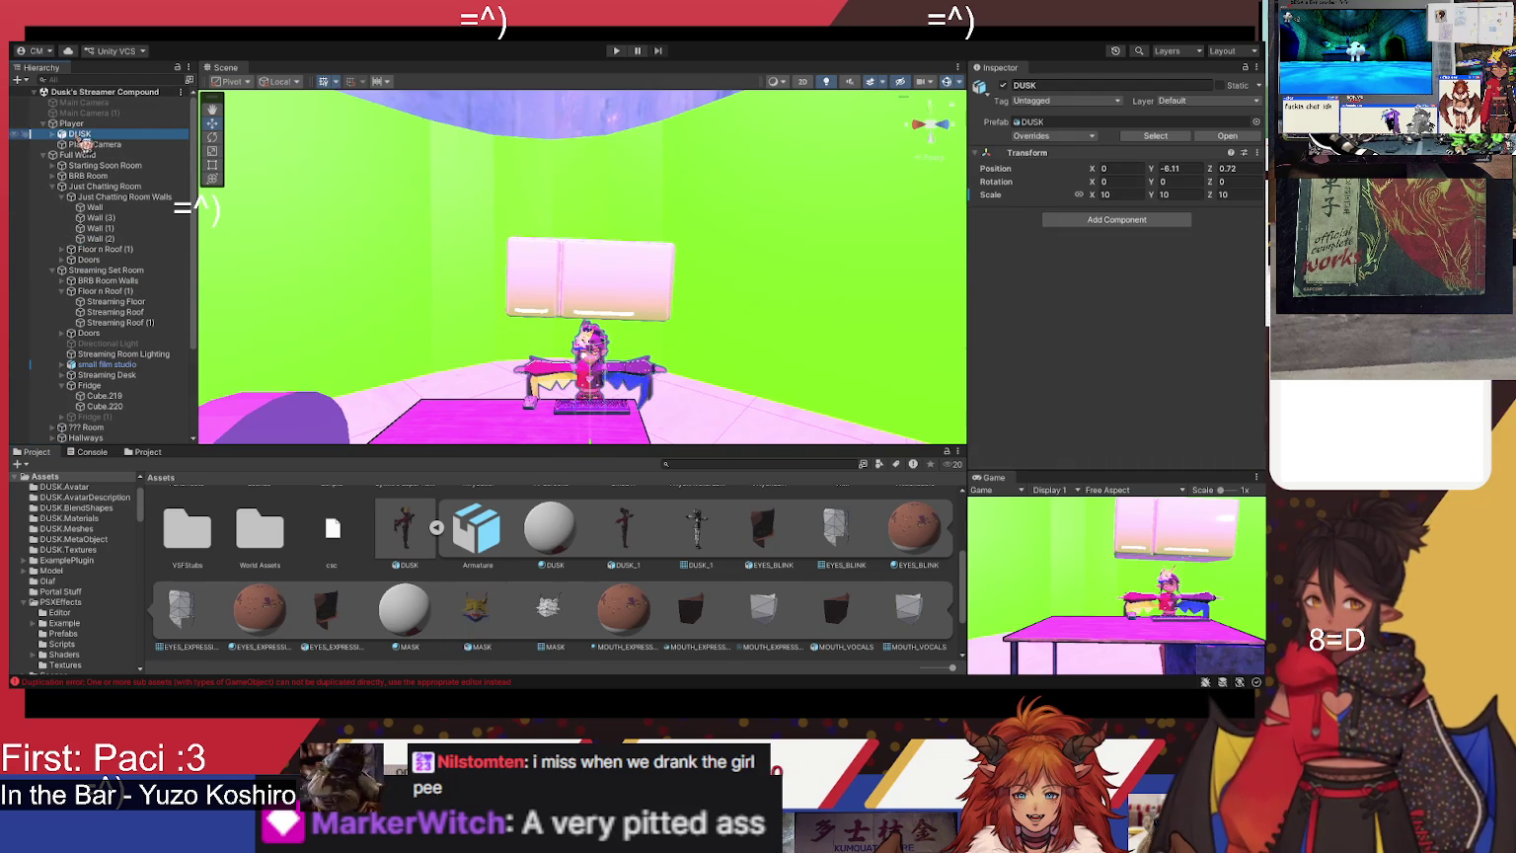
# - Duplicate DUSK's MASK with Ctrl+D and drop MASK (1) under Streaming Set Room beside Fridge
pyautogui.click(53, 134)
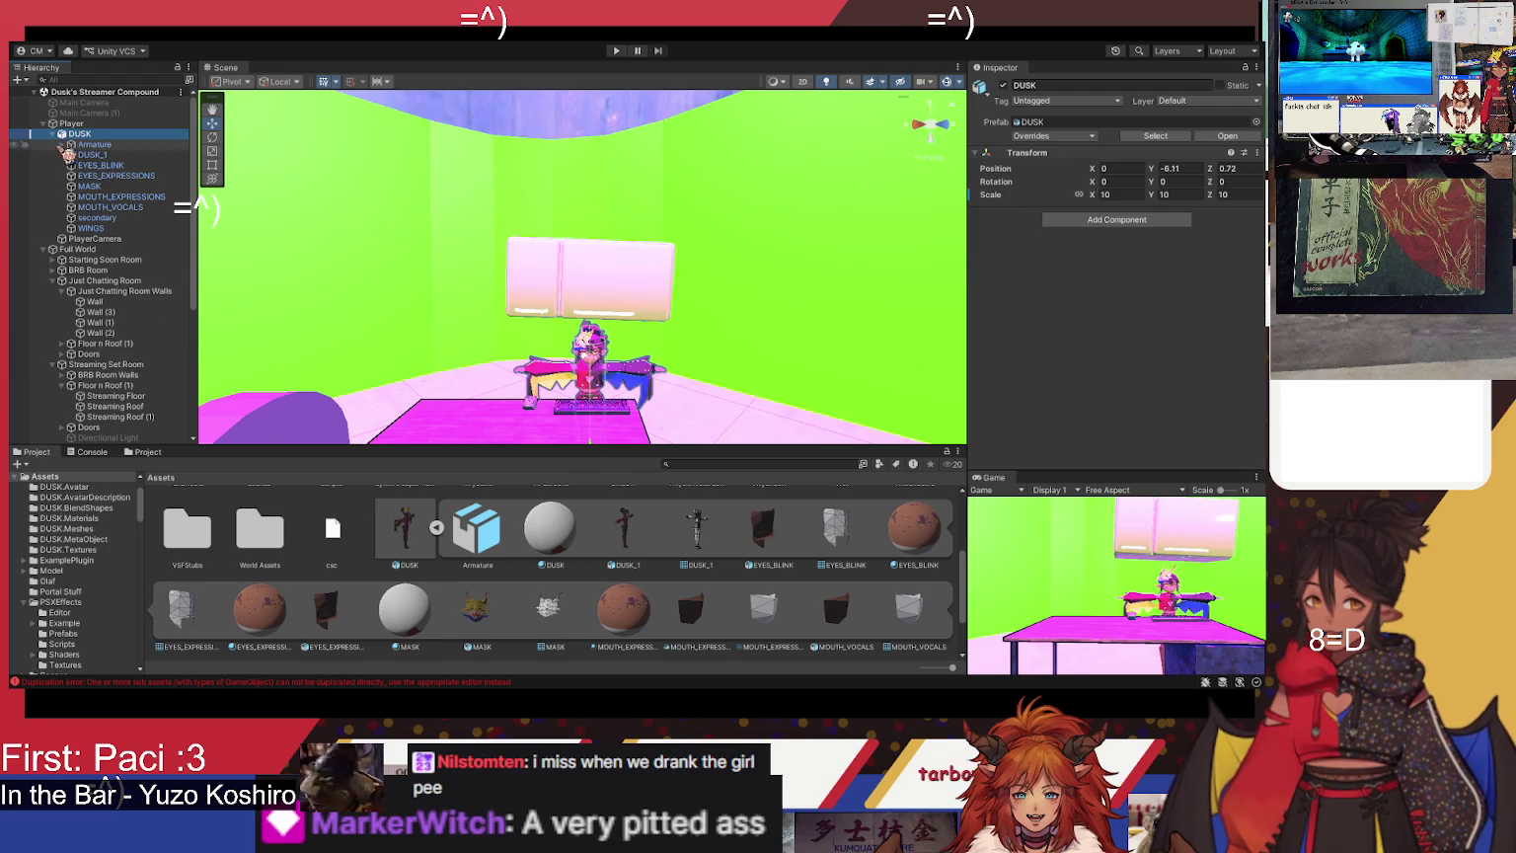
pyautogui.click(111, 187)
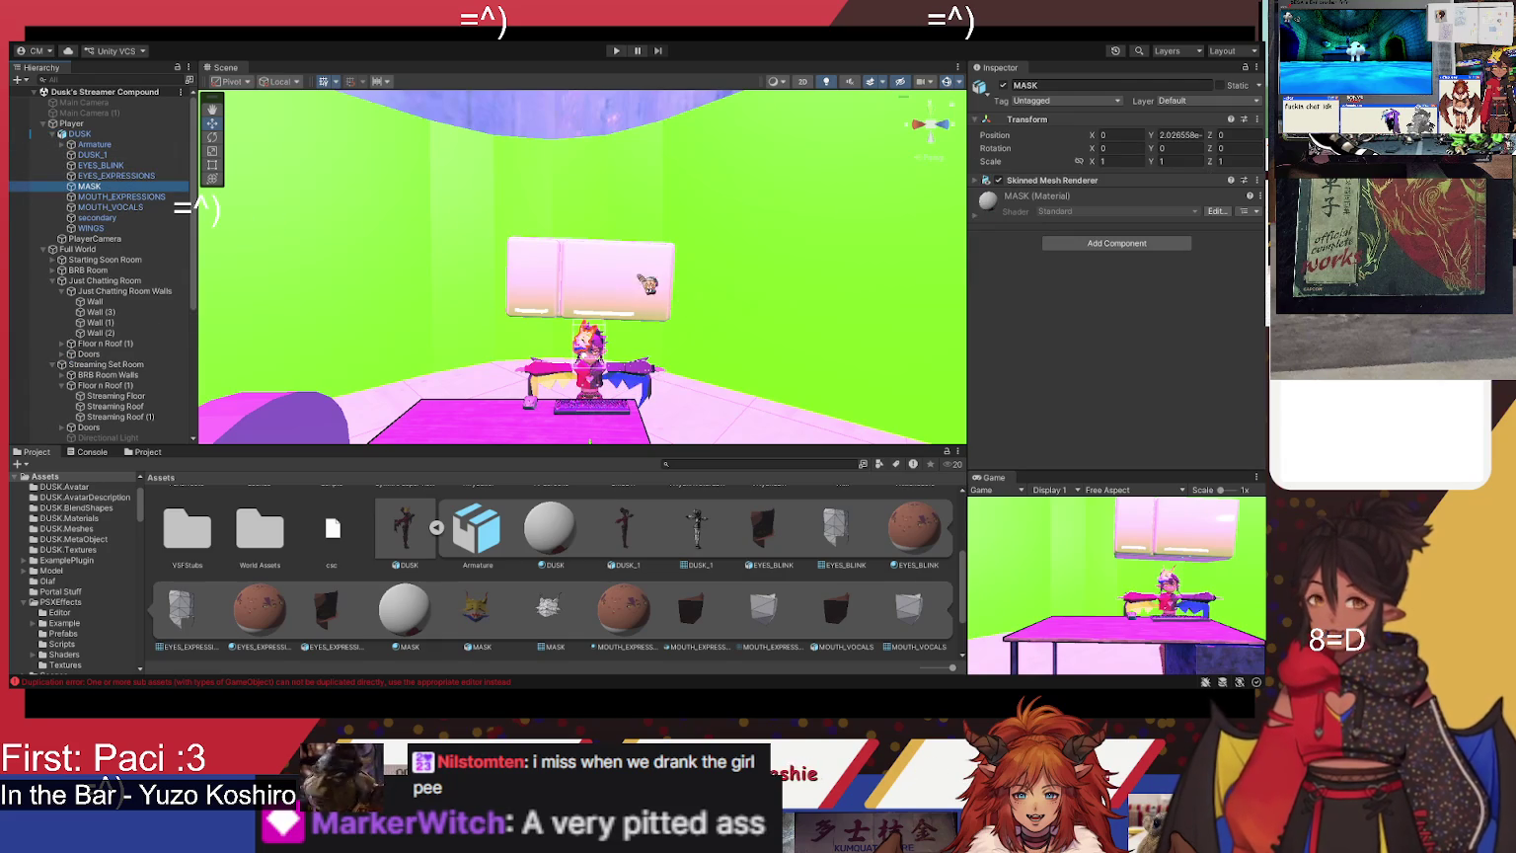
pyautogui.hotkey('ctrl', 'd')
pyautogui.moveTo(103, 197); pyautogui.dragTo(104, 127)
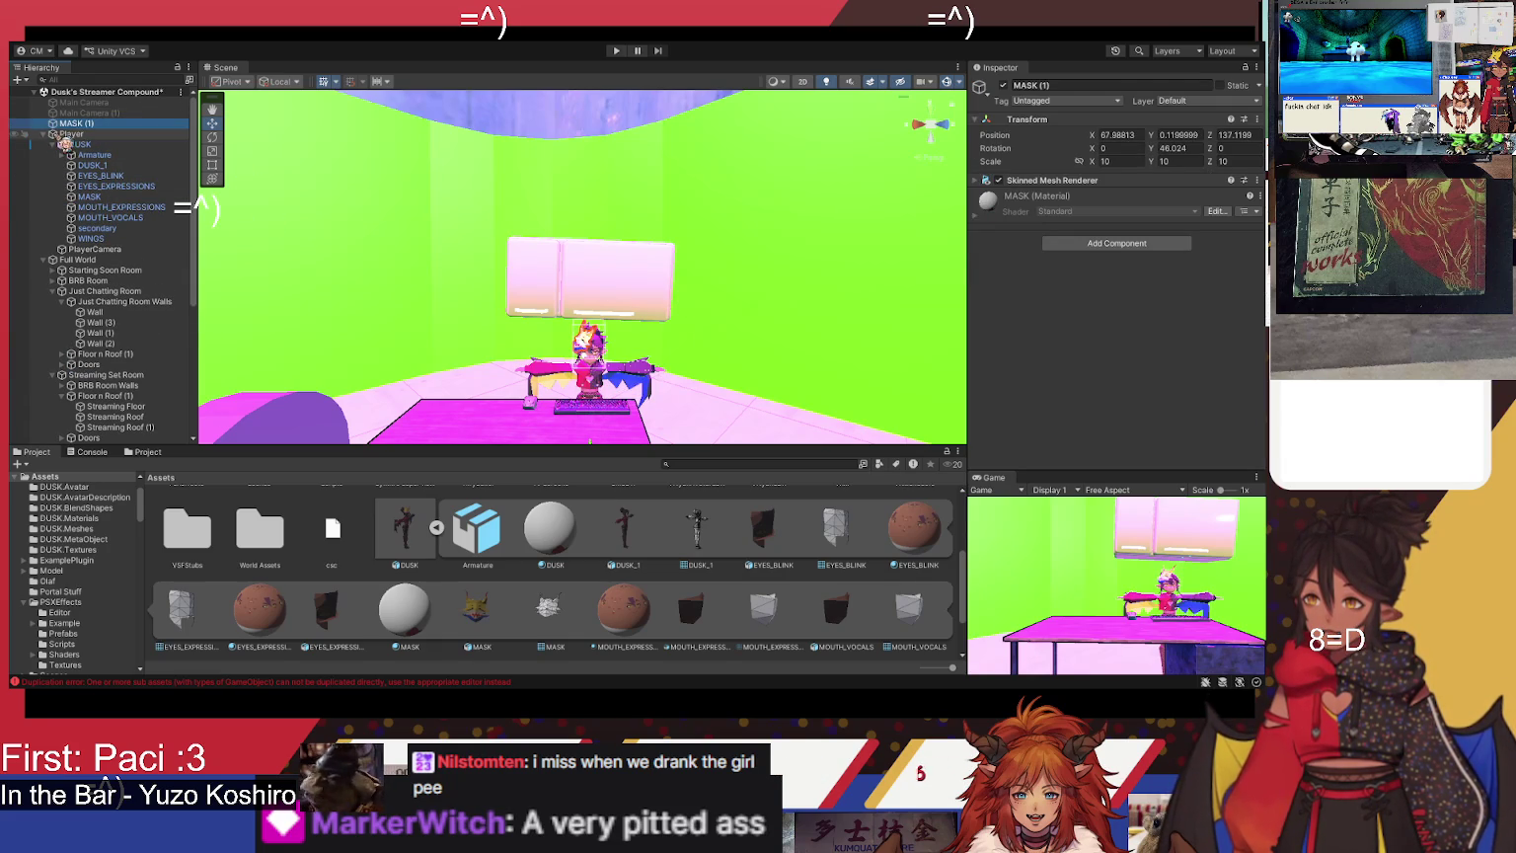
pyautogui.click(45, 134)
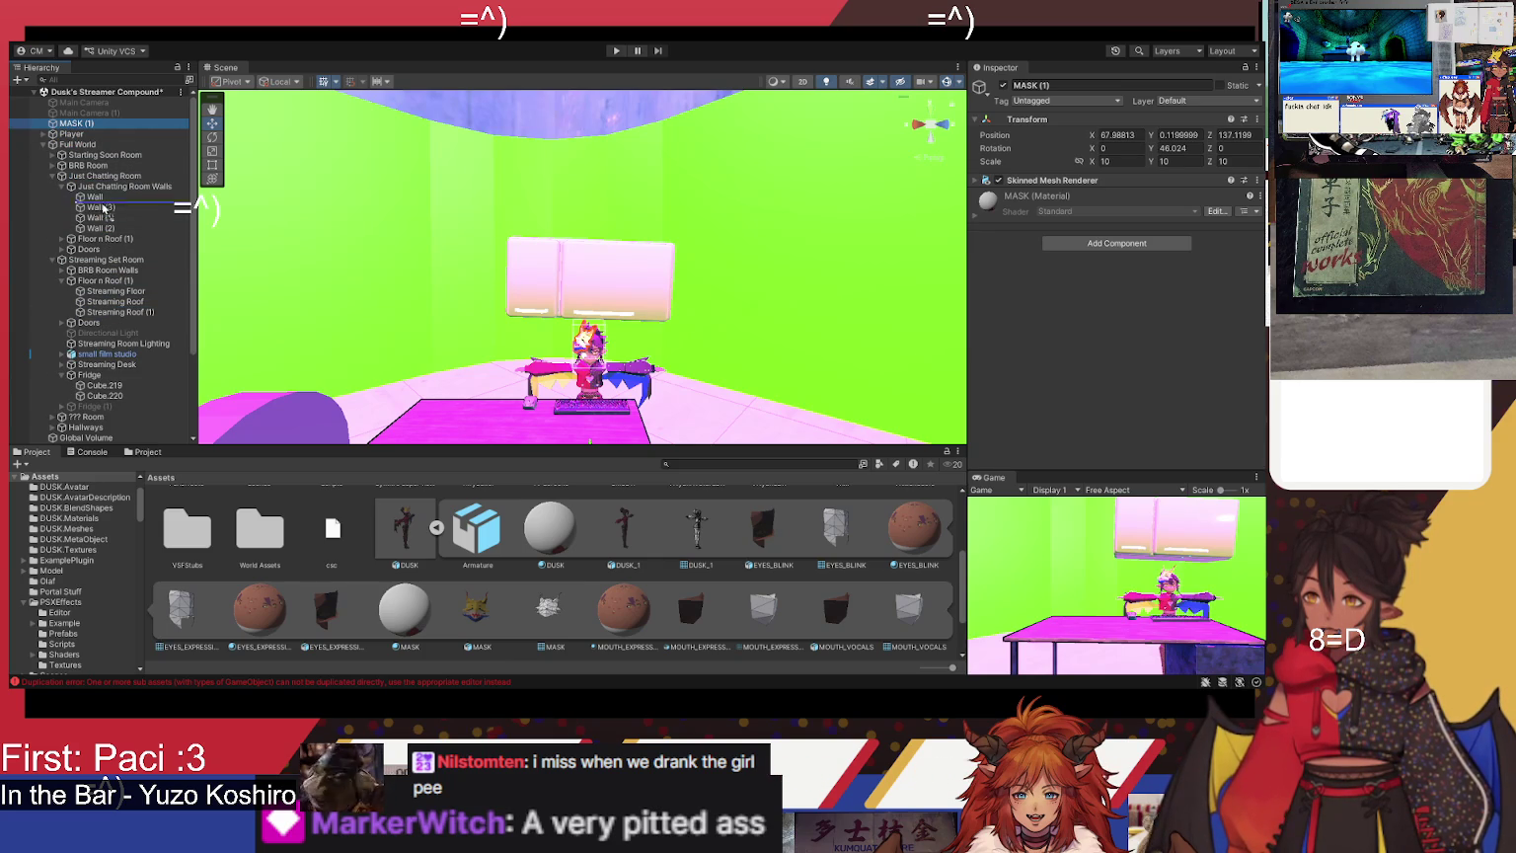
pyautogui.moveTo(105, 398); pyautogui.dragTo(114, 374)
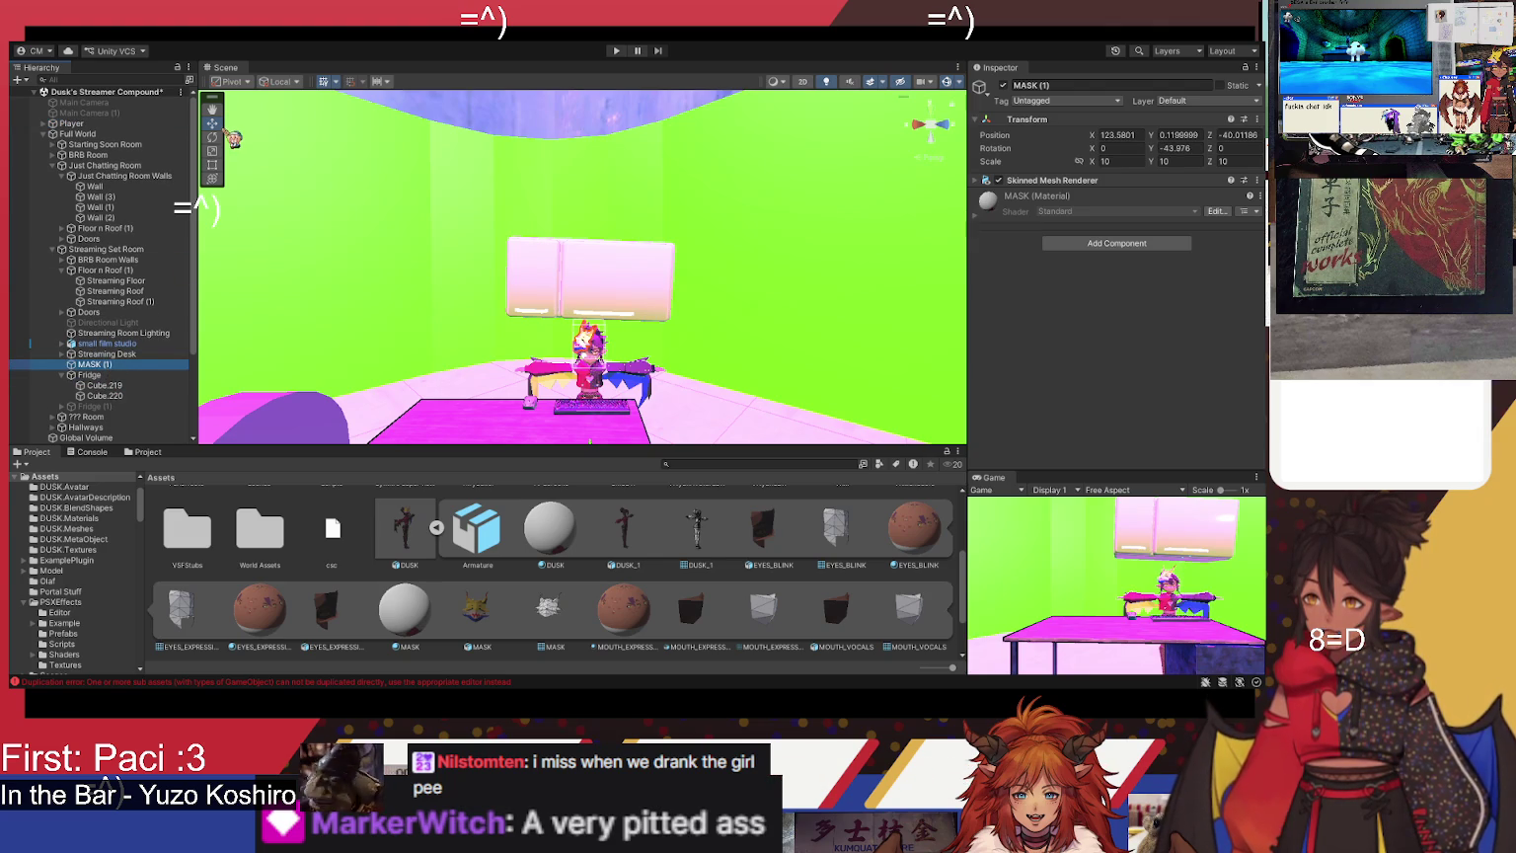
pyautogui.moveTo(752, 450)
pyautogui.mouseDown()
pyautogui.moveTo(979, 385)
pyautogui.moveTo(779, 389)
pyautogui.moveTo(707, 423)
pyautogui.mouseUp()
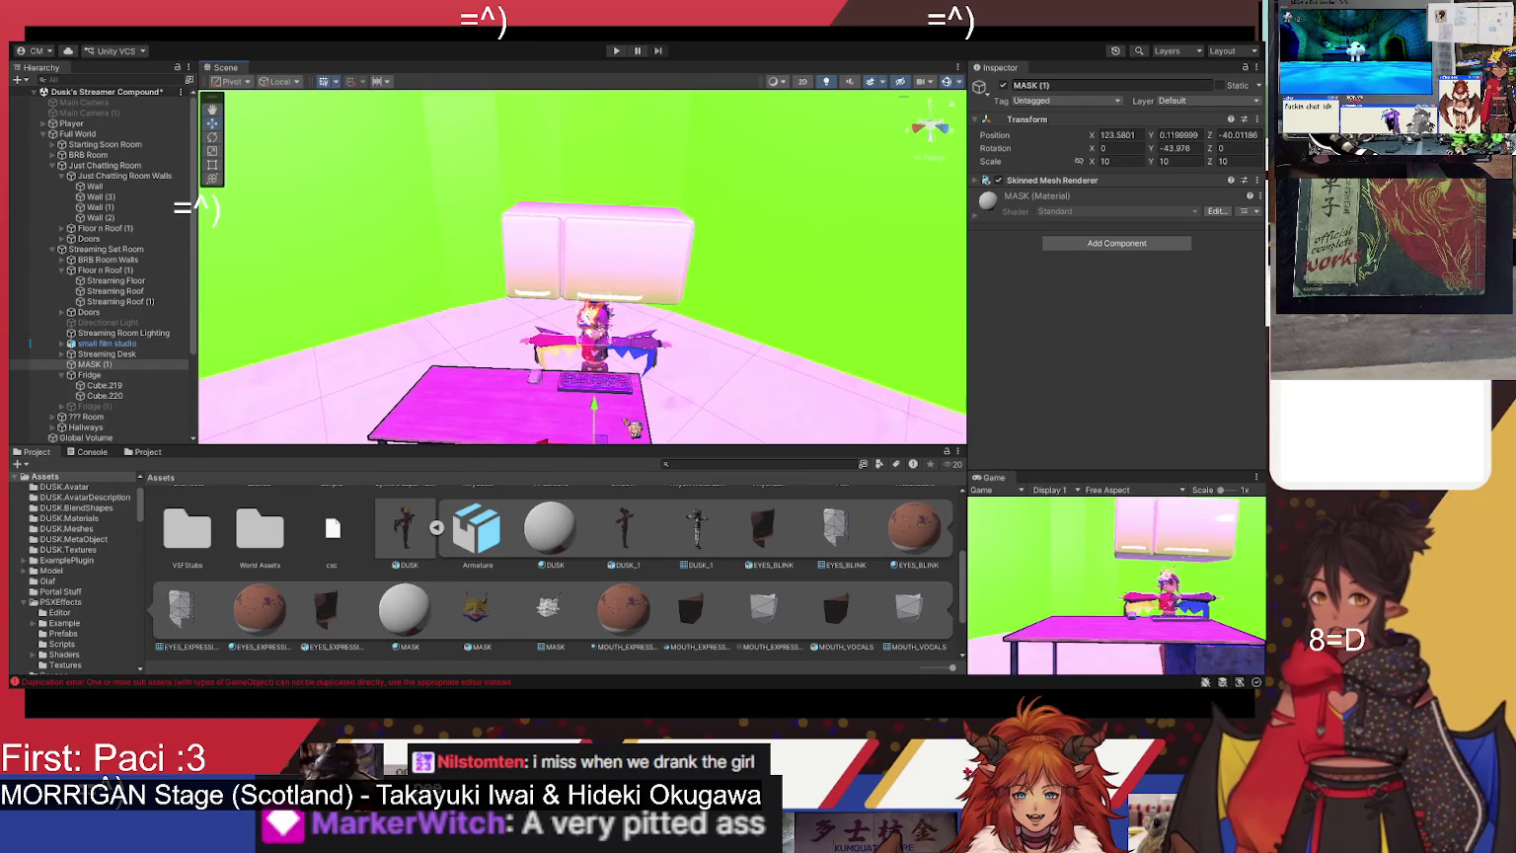
# - Try repositioning MASK (1) around the room, then delete it from the scene
pyautogui.moveTo(595, 402)
pyautogui.mouseDown()
pyautogui.moveTo(604, 413)
pyautogui.moveTo(651, 163)
pyautogui.moveTo(636, 293)
pyautogui.moveTo(433, 297)
pyautogui.mouseUp()
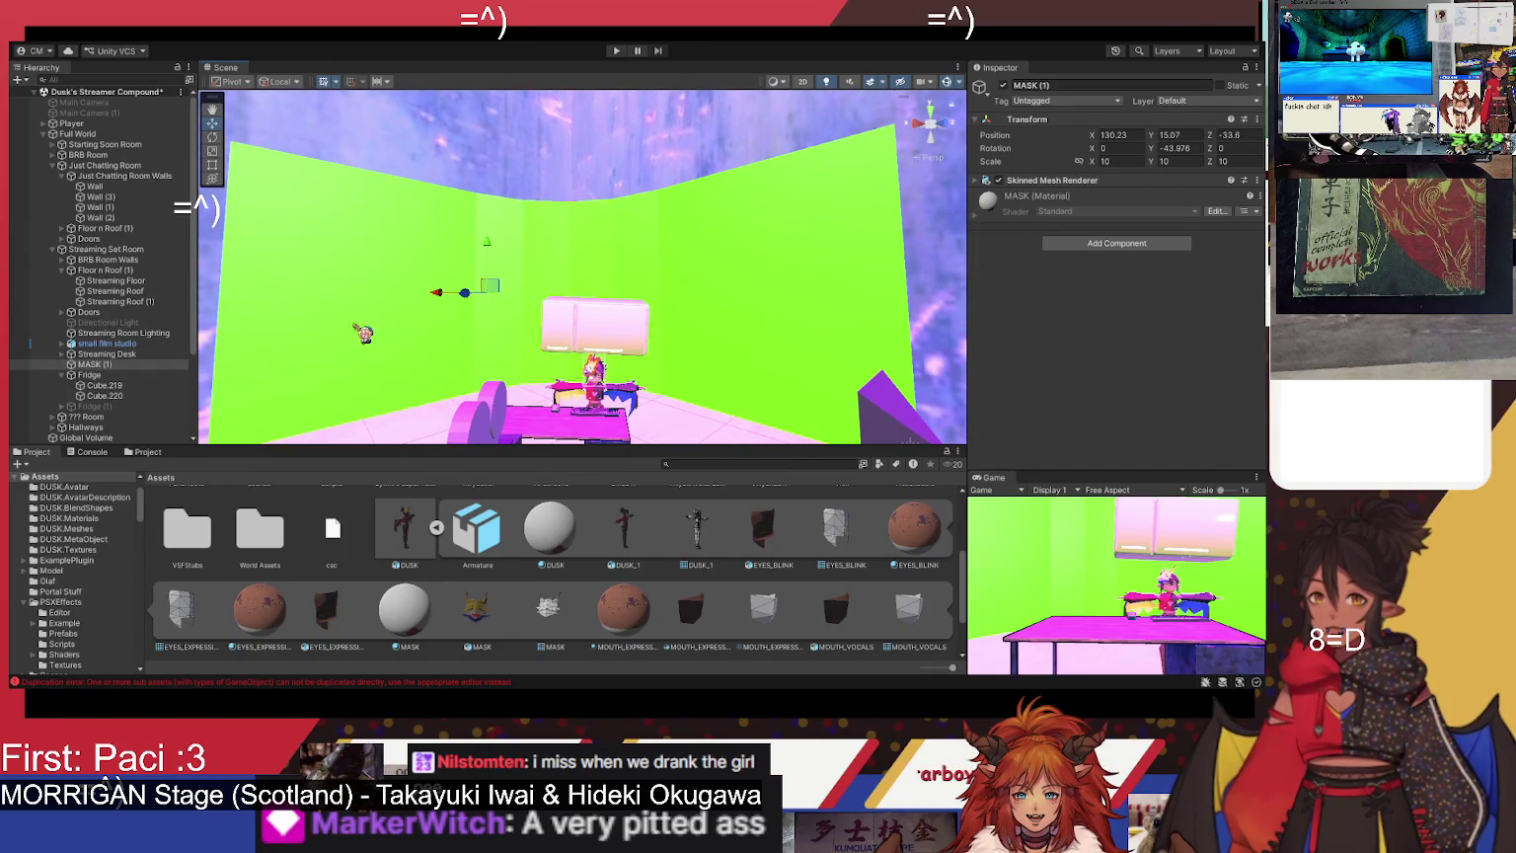
pyautogui.press('f')
pyautogui.moveTo(578, 327)
pyautogui.mouseDown()
pyautogui.moveTo(603, 318)
pyautogui.moveTo(580, 287)
pyautogui.moveTo(462, 208)
pyautogui.mouseUp()
pyautogui.moveTo(388, 111)
pyautogui.mouseDown()
pyautogui.moveTo(564, 158)
pyautogui.moveTo(588, 181)
pyautogui.moveTo(590, 280)
pyautogui.moveTo(590, 251)
pyautogui.mouseUp()
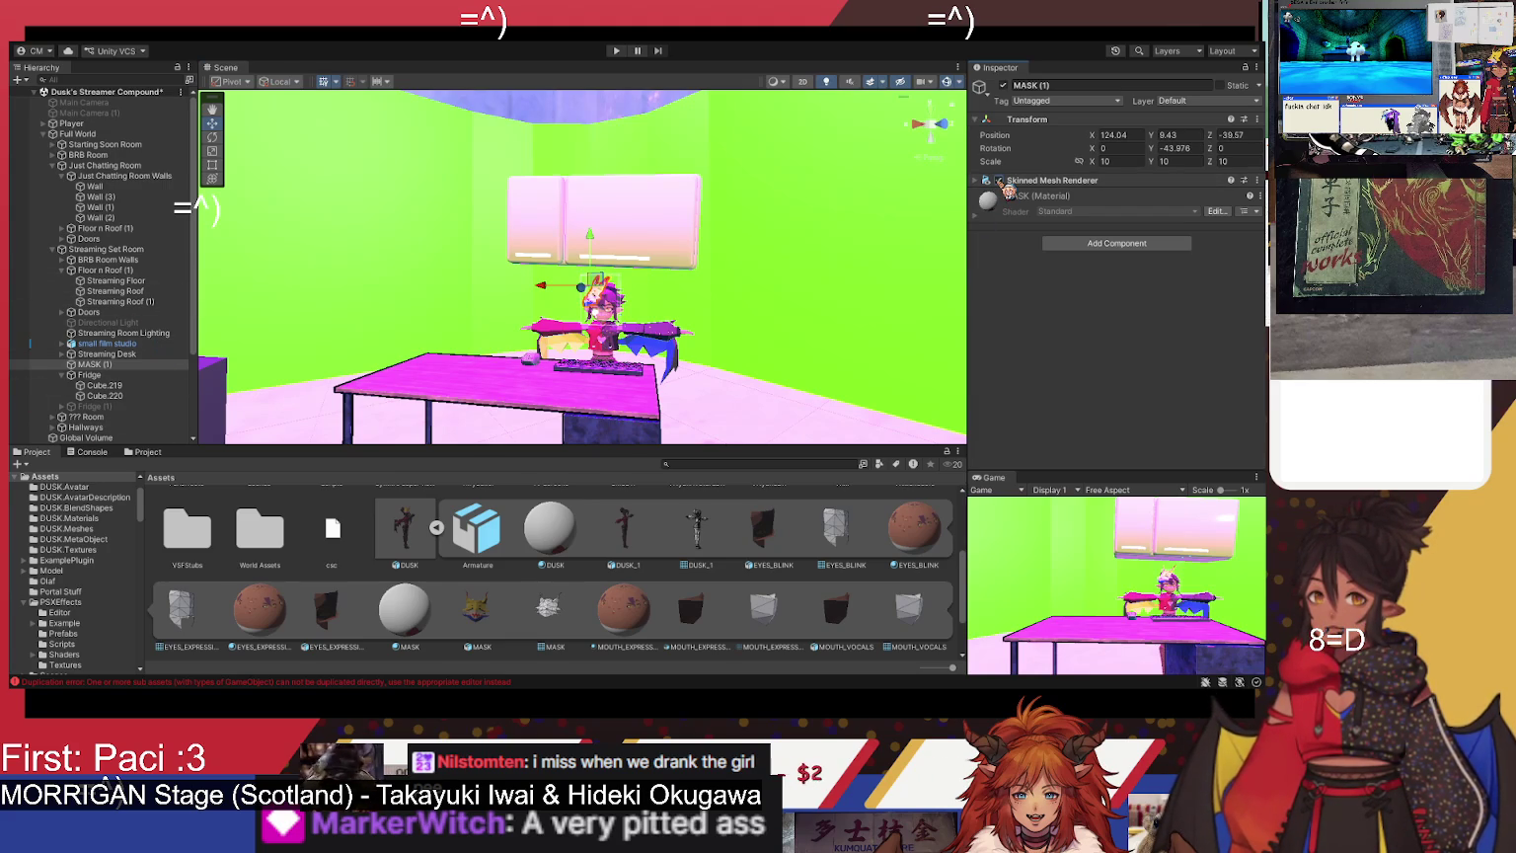
pyautogui.click(114, 364)
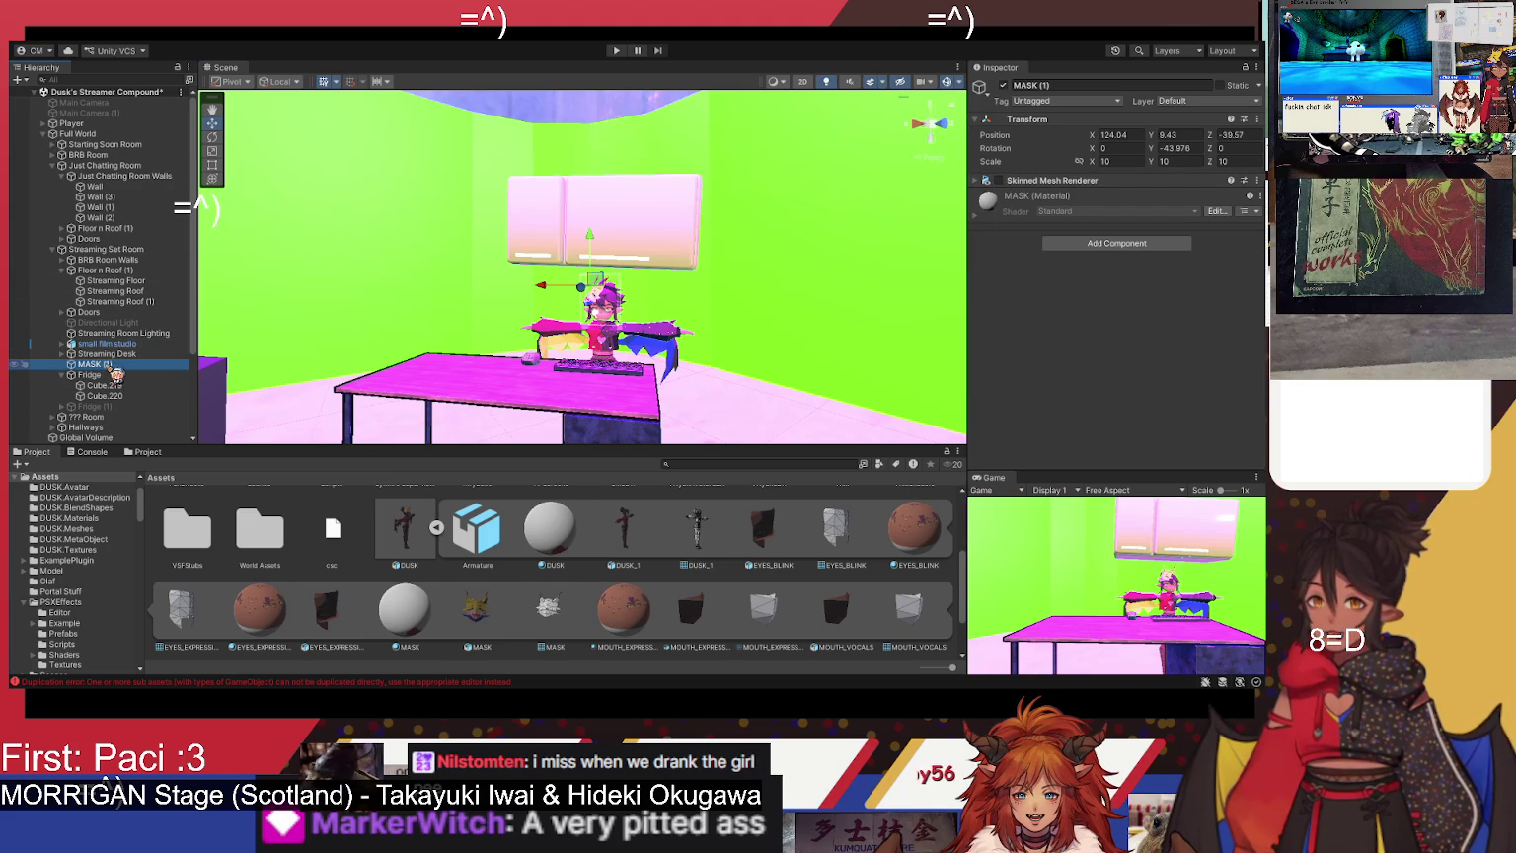
pyautogui.press('Delete')
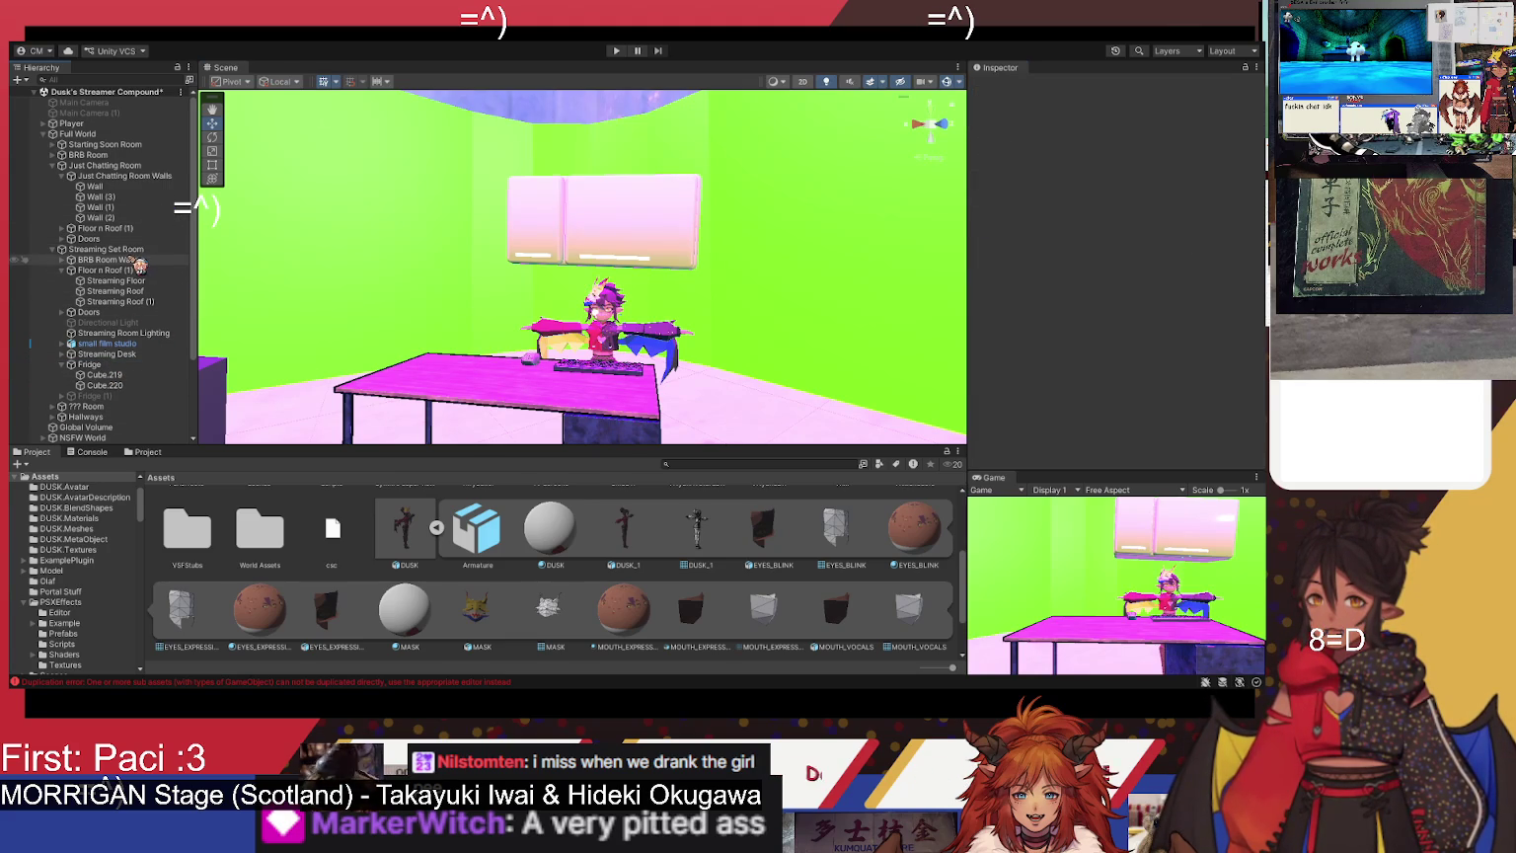
# - Select the character's MASK and toggle its active and Skinned Mesh Renderer checkboxes off and back on
pyautogui.click(56, 125)
pyautogui.click(44, 123)
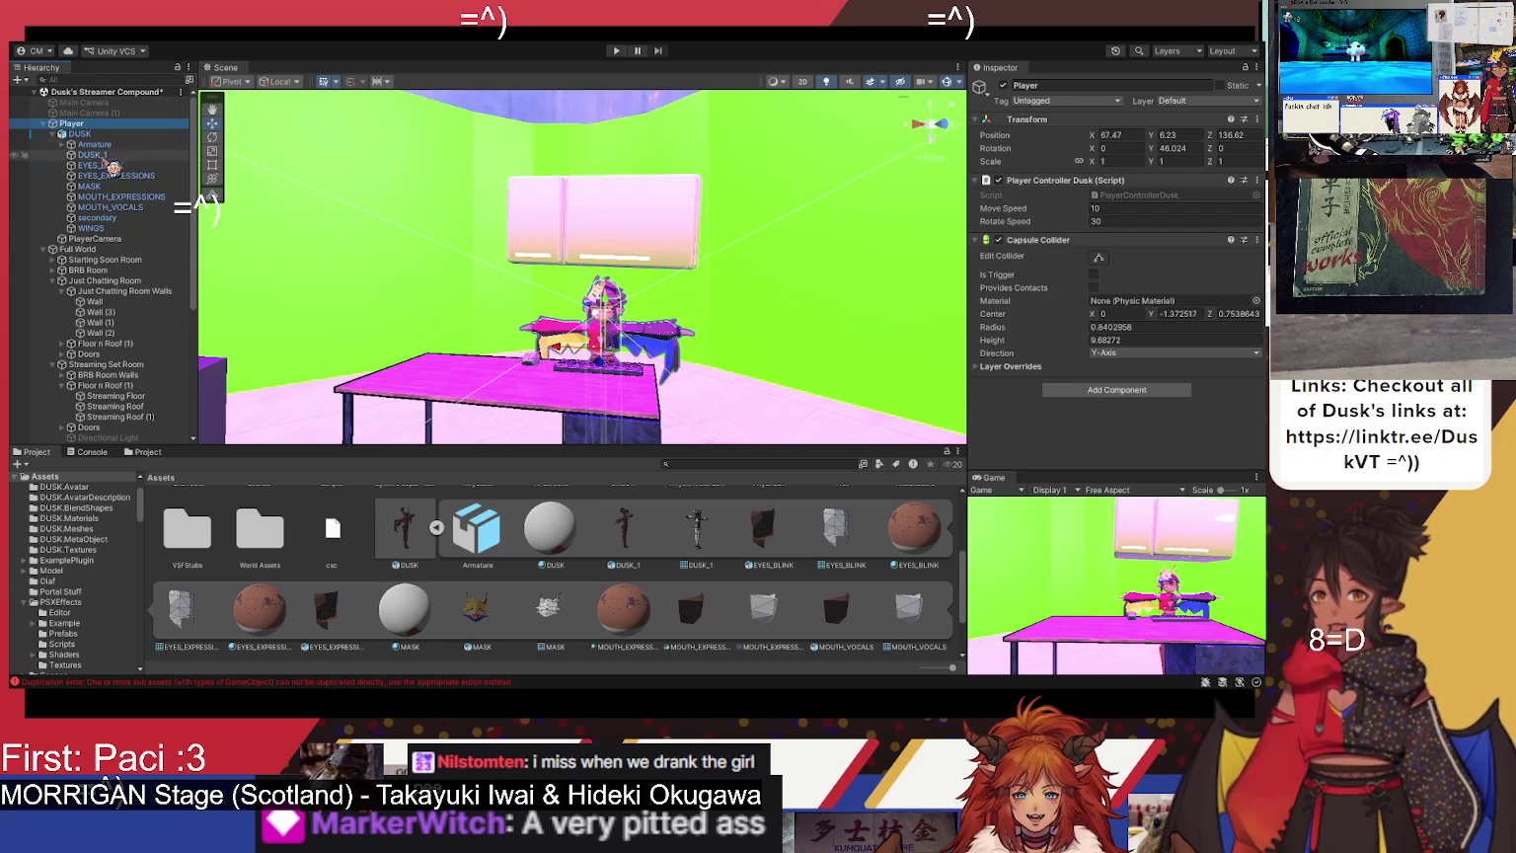
pyautogui.click(121, 185)
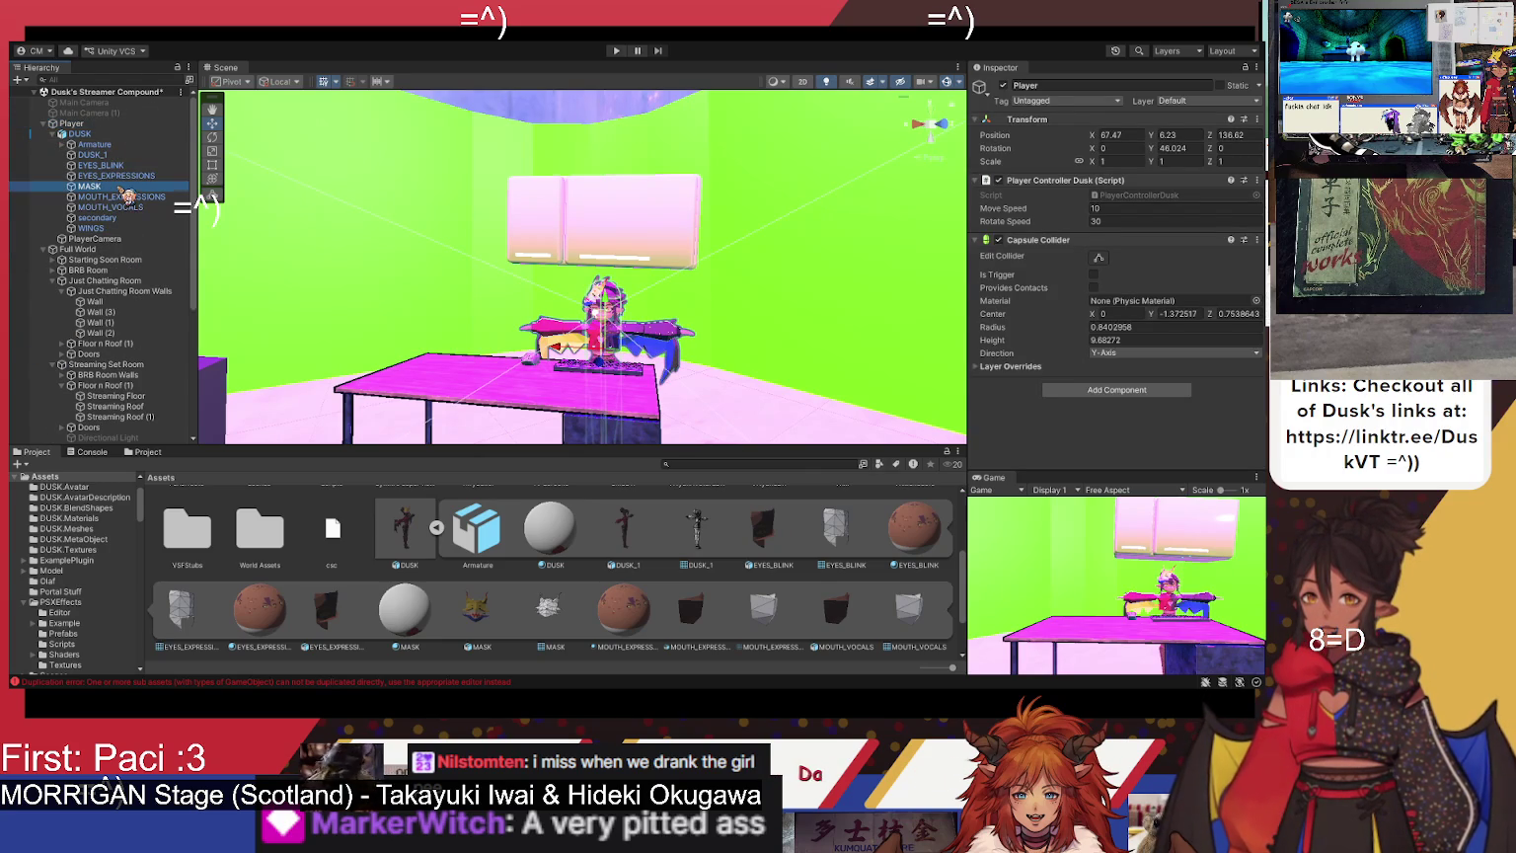
pyautogui.click(1005, 86)
pyautogui.click(1004, 86)
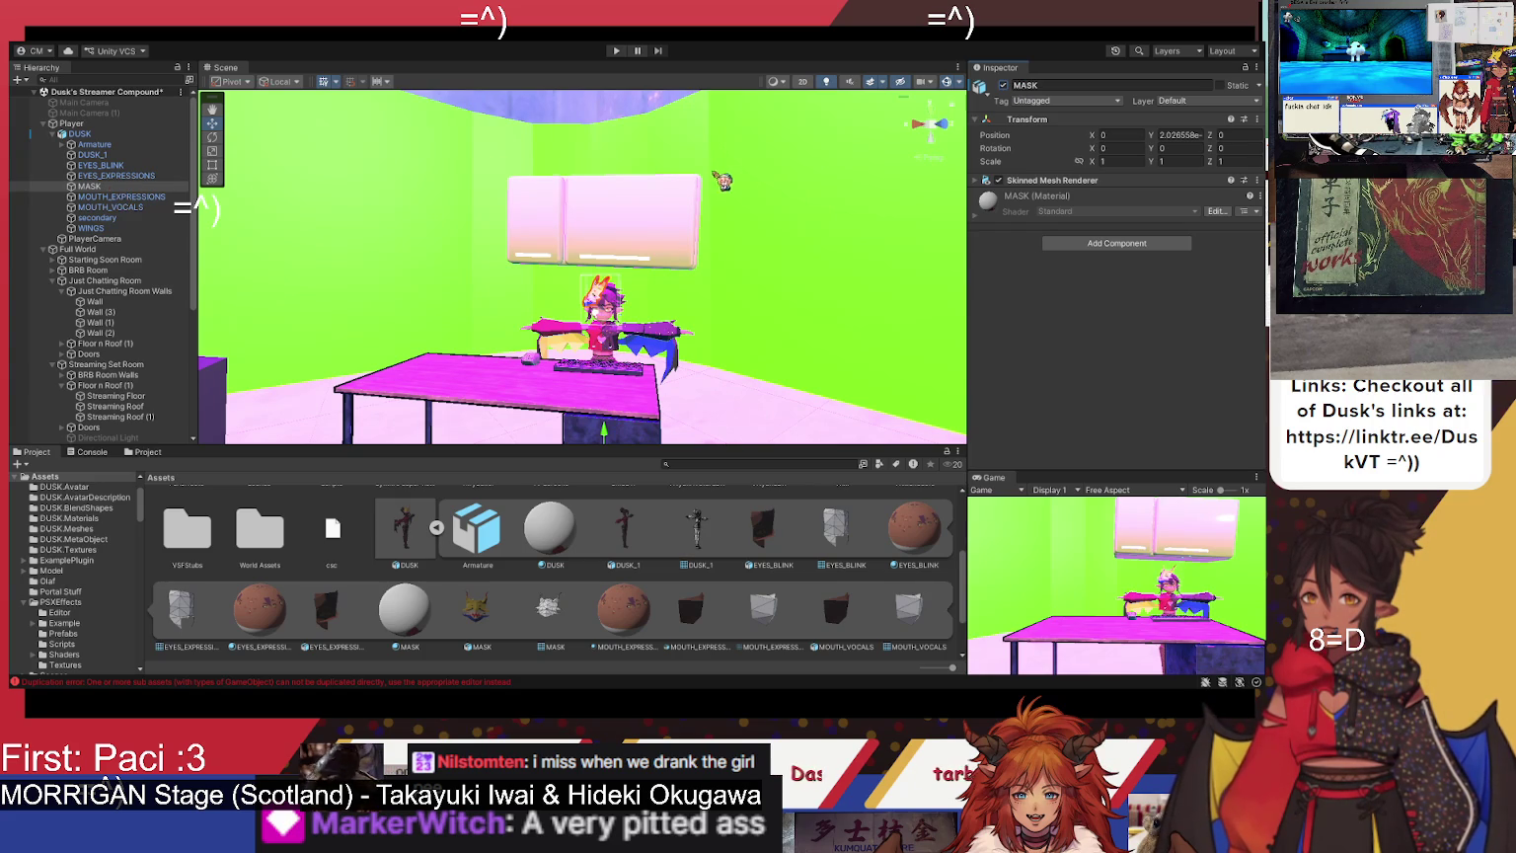
pyautogui.click(999, 181)
pyautogui.click(1000, 182)
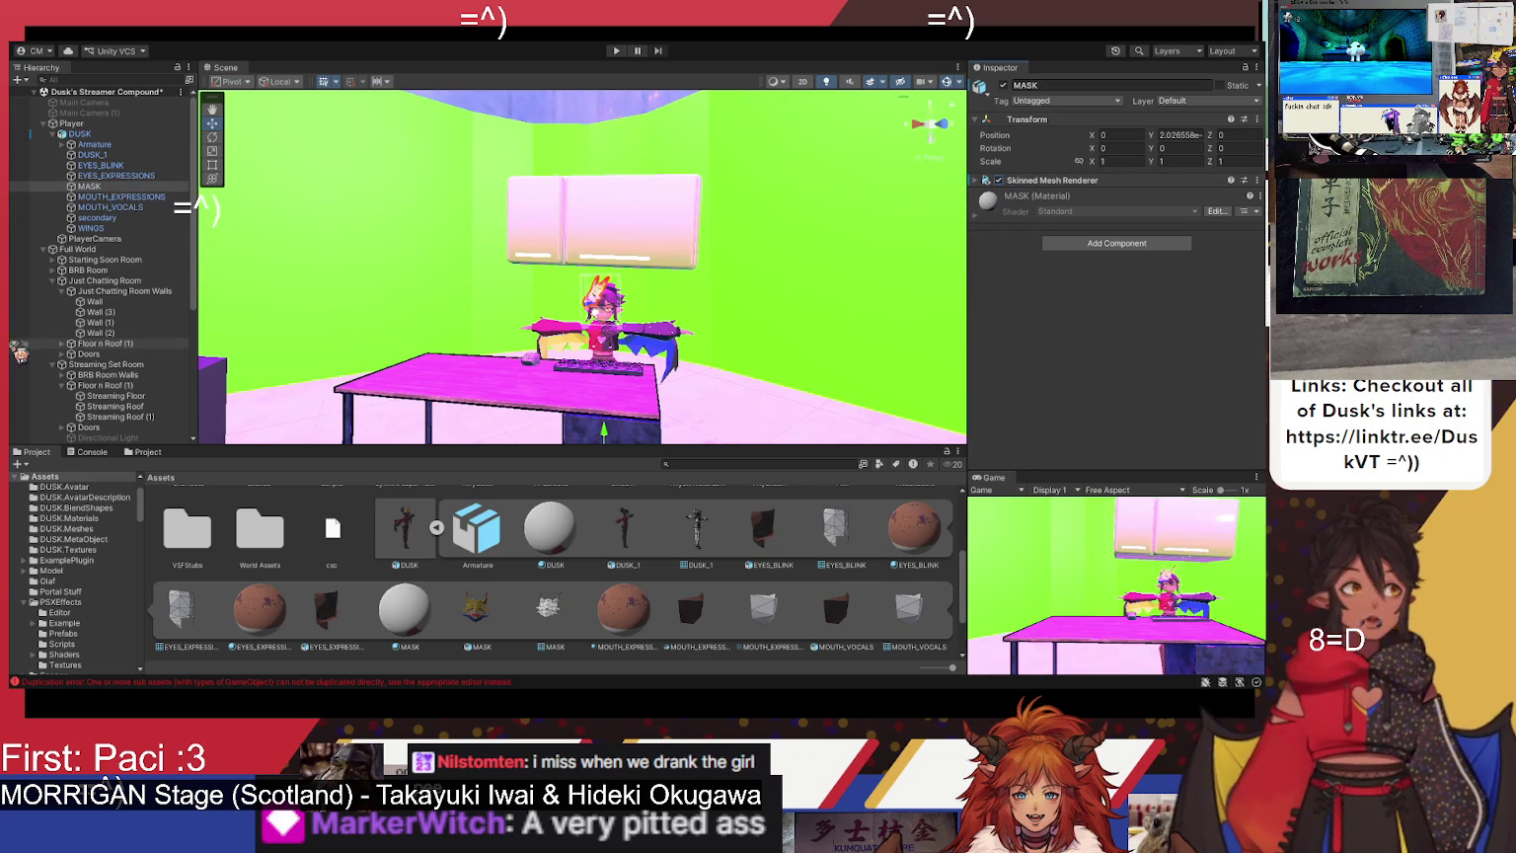
# - Duplicate MASK into MASK (1) inside DUSK, undoing an accidental upward move
pyautogui.click(94, 188)
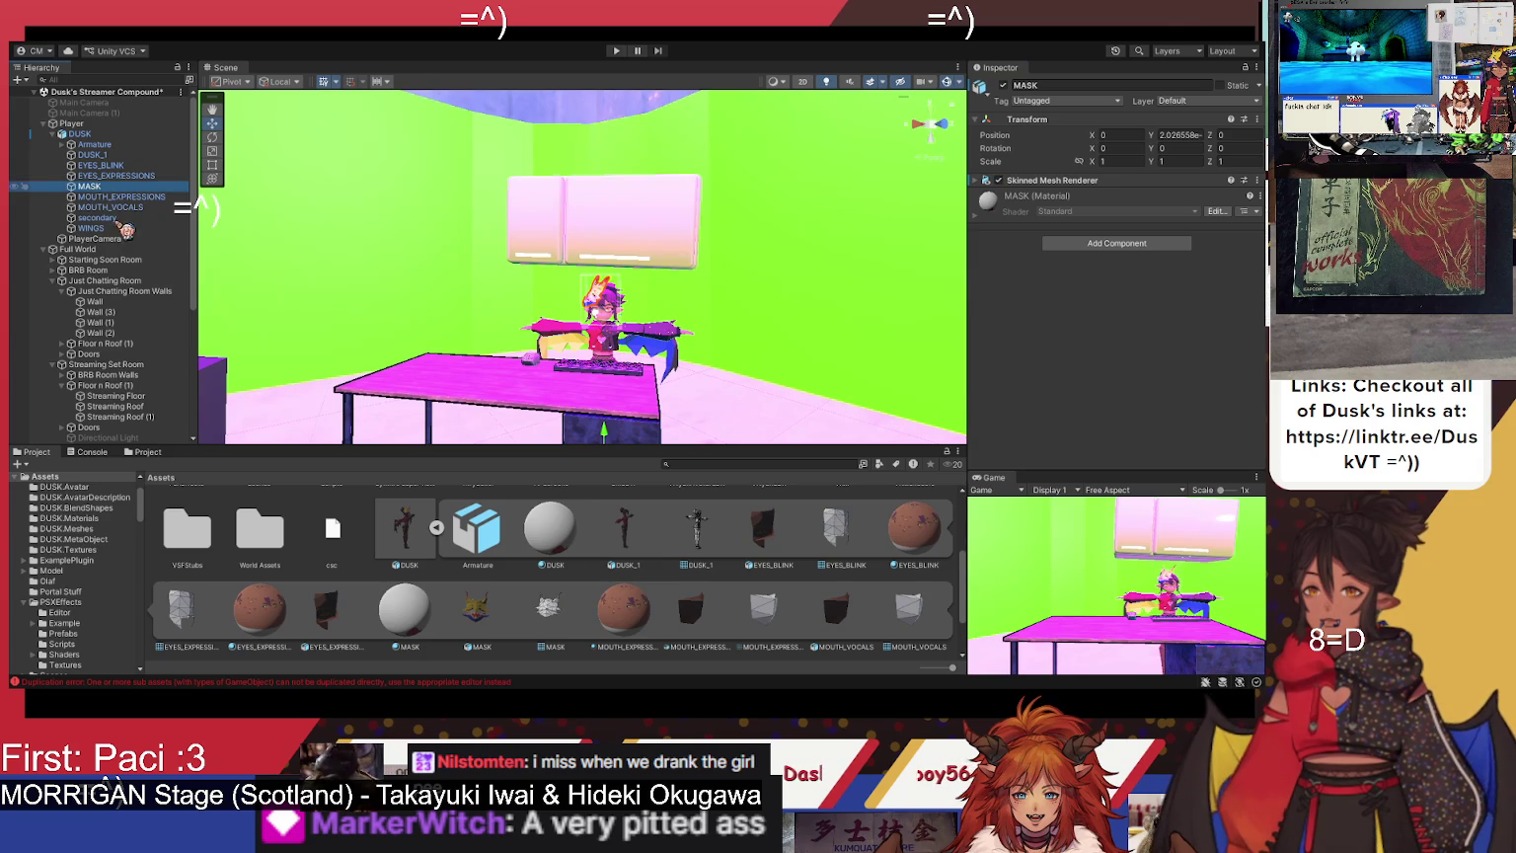
pyautogui.hotkey('ctrl', 'd')
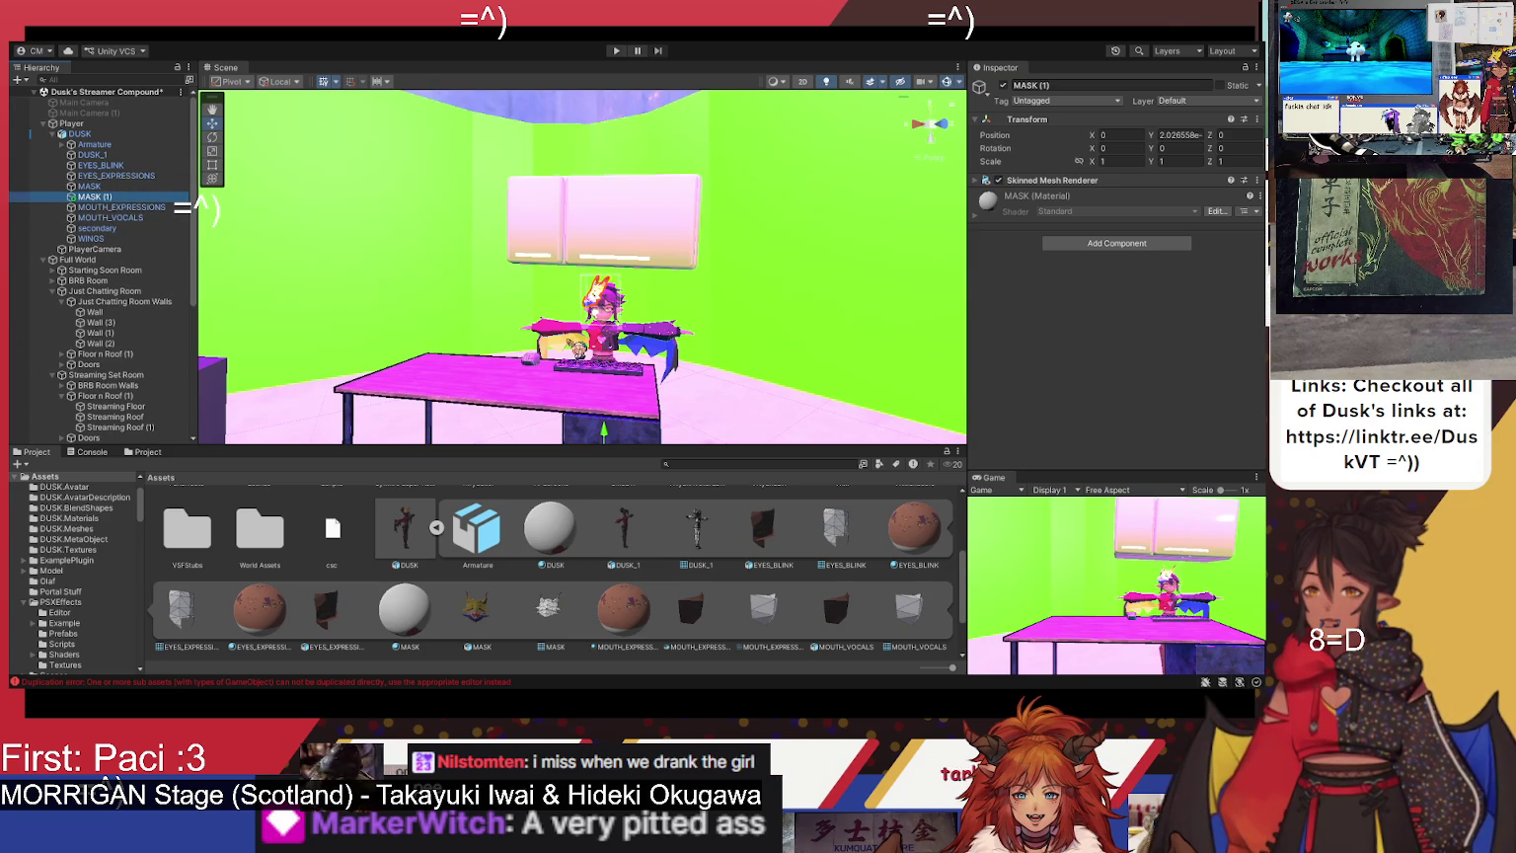
pyautogui.moveTo(617, 435); pyautogui.dragTo(625, 405)
pyautogui.hotkey('ctrl', 'z')
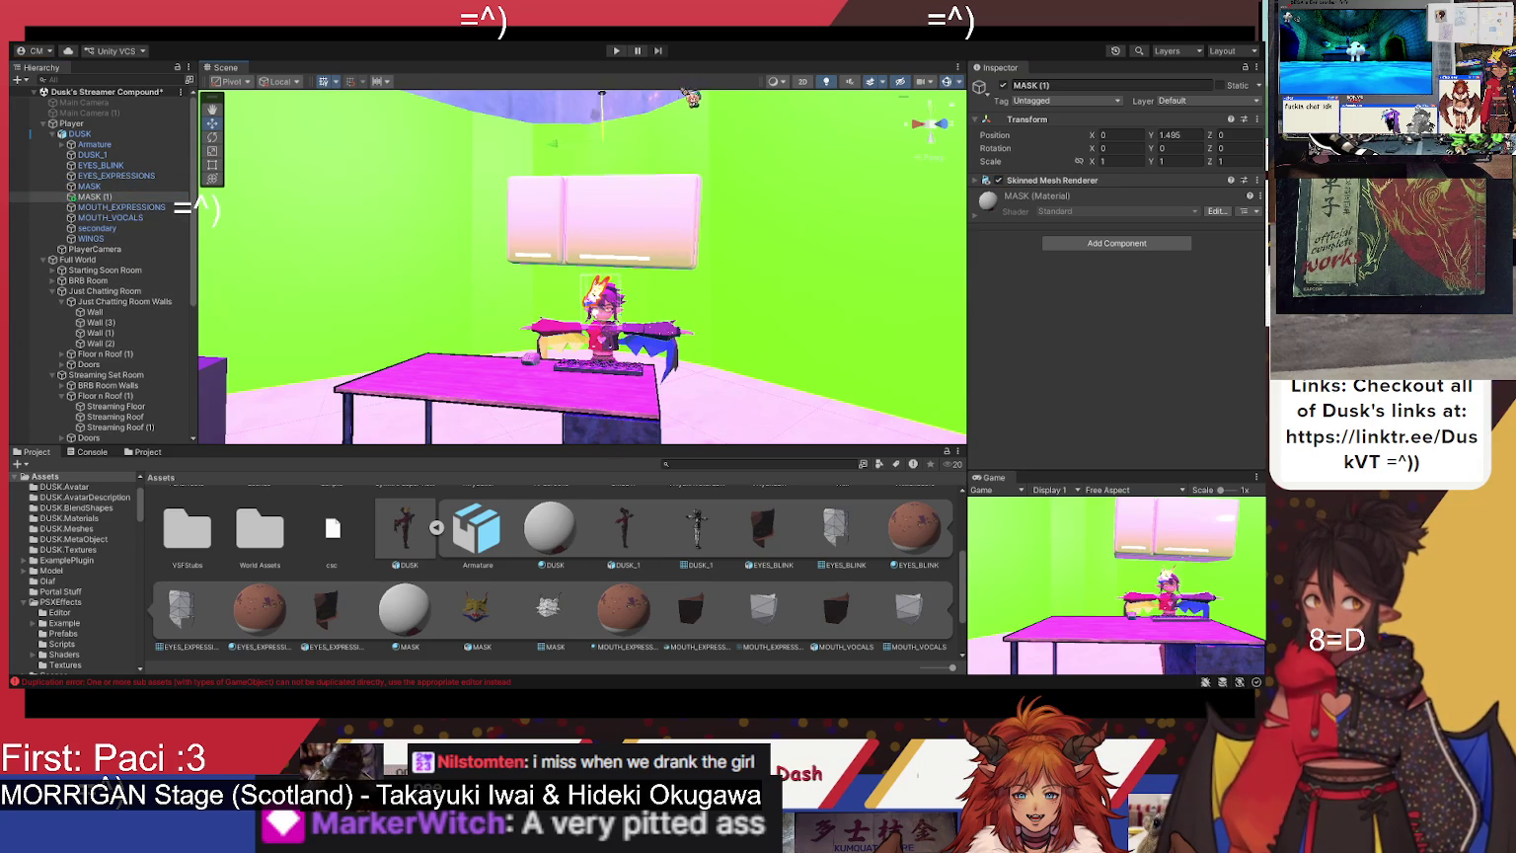
pyautogui.click(110, 199)
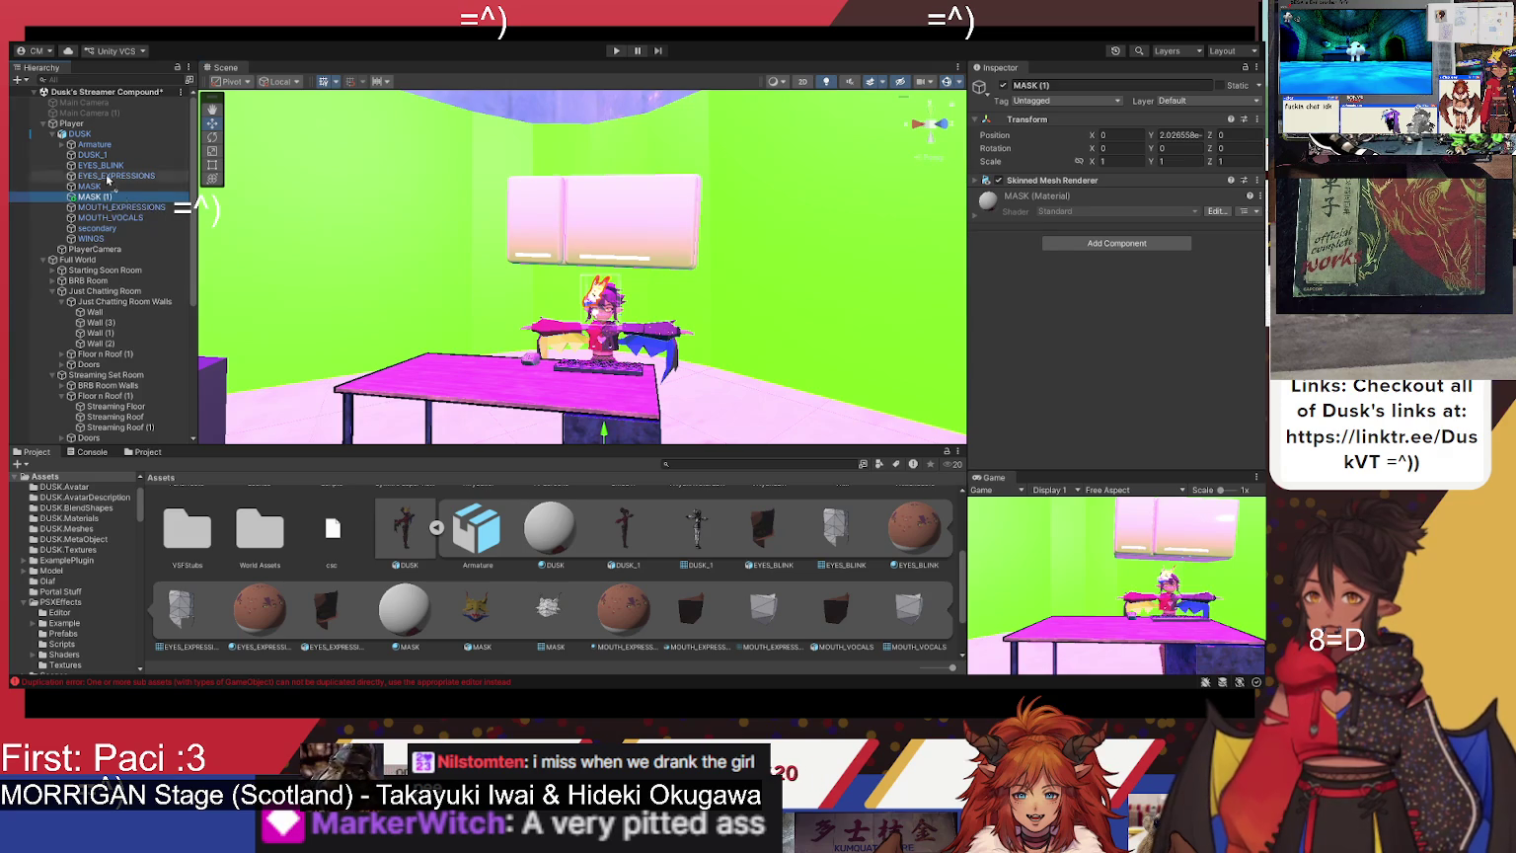
# - Drag MASK (1) to the scene's top level above Player and orbit around to inspect it
pyautogui.moveTo(105, 129); pyautogui.dragTo(105, 119)
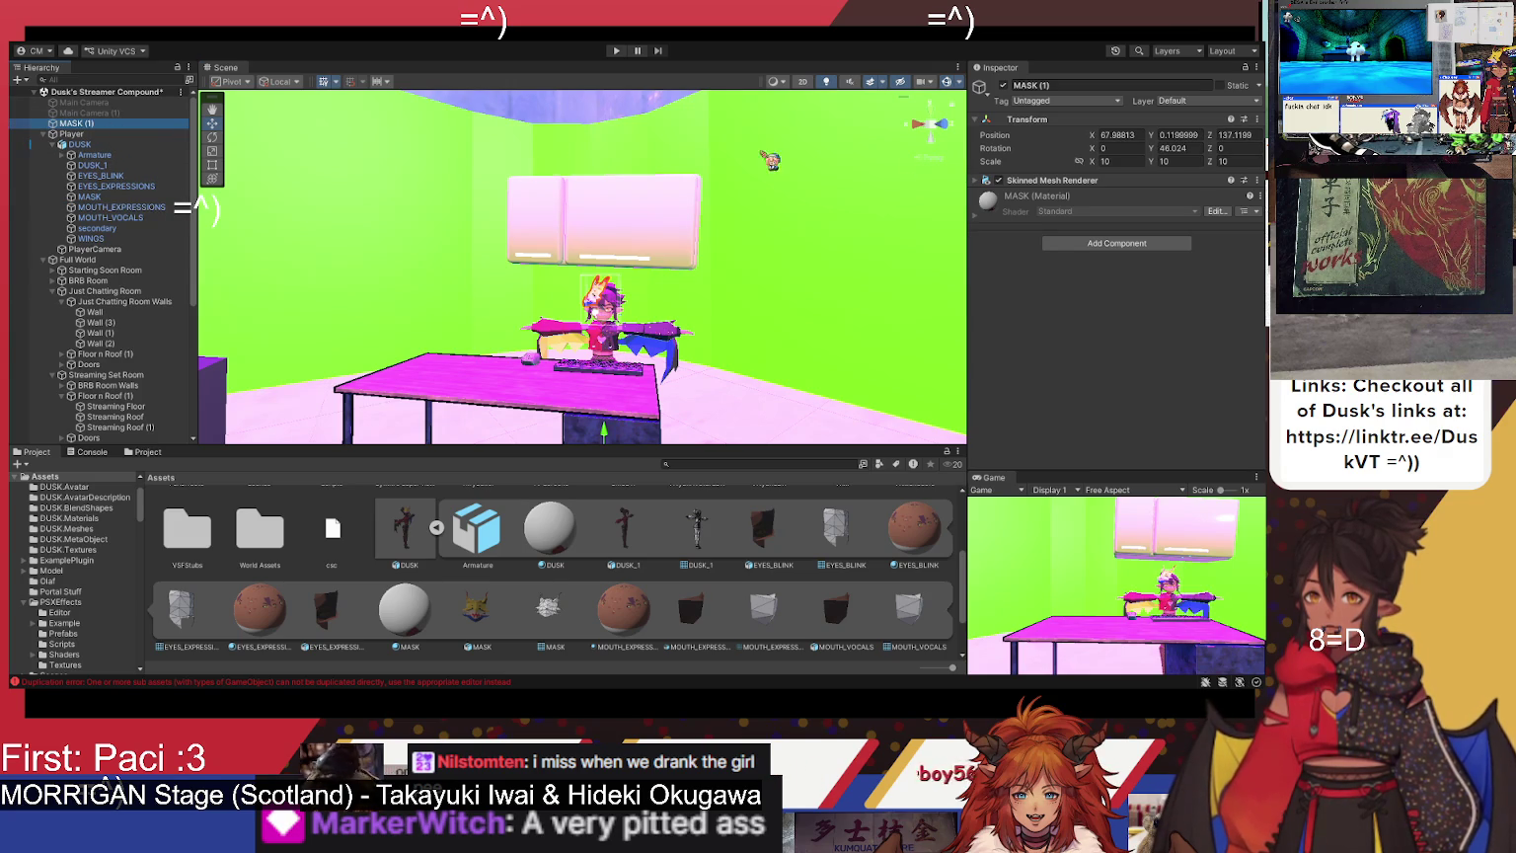
pyautogui.click(1009, 89)
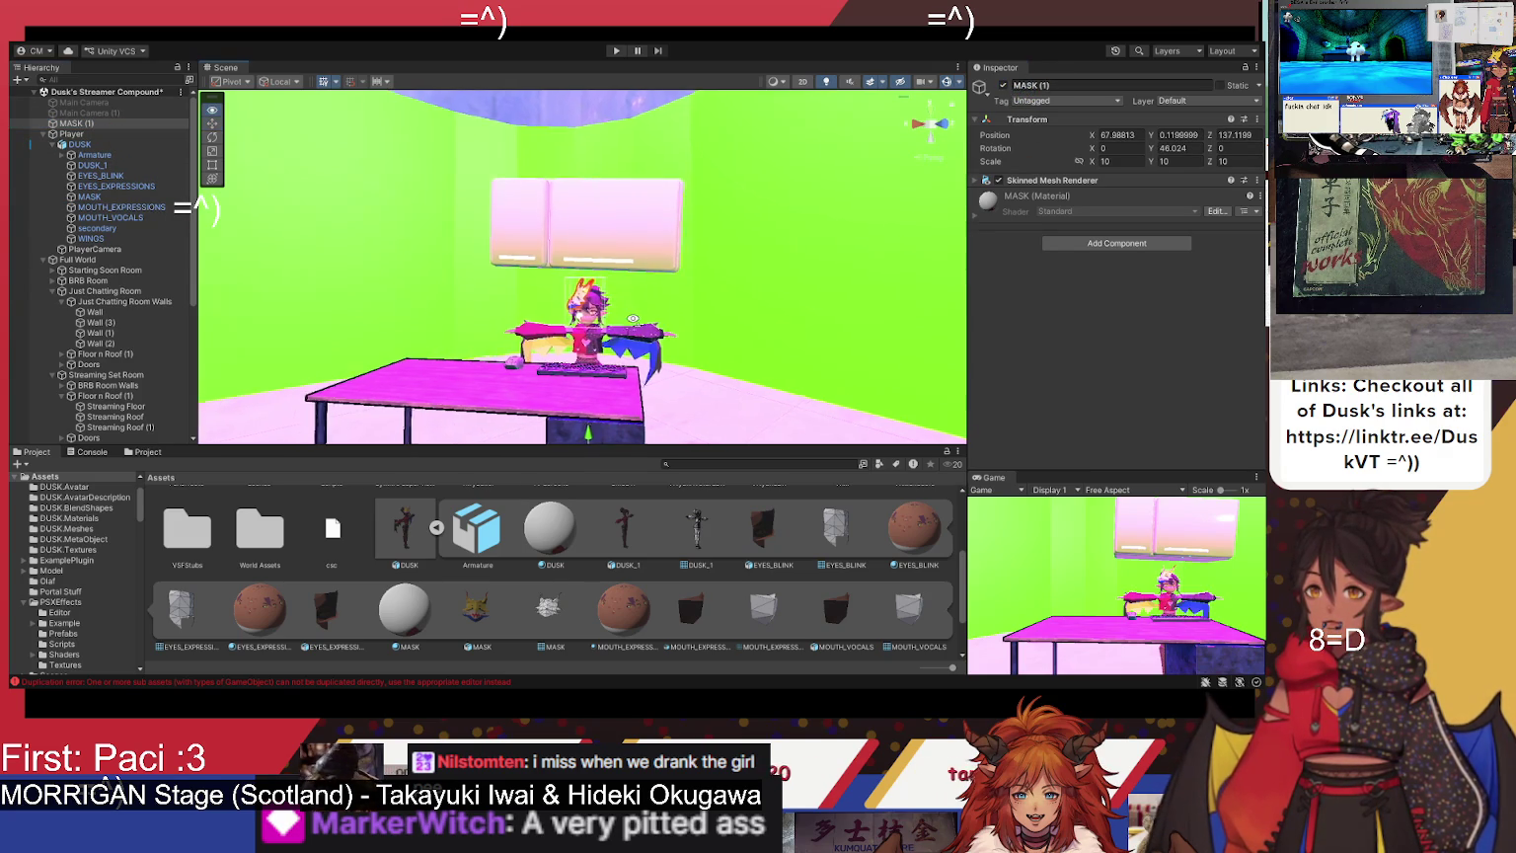
pyautogui.scroll(3, 582, 266)
pyautogui.scroll(5, 583, 267)
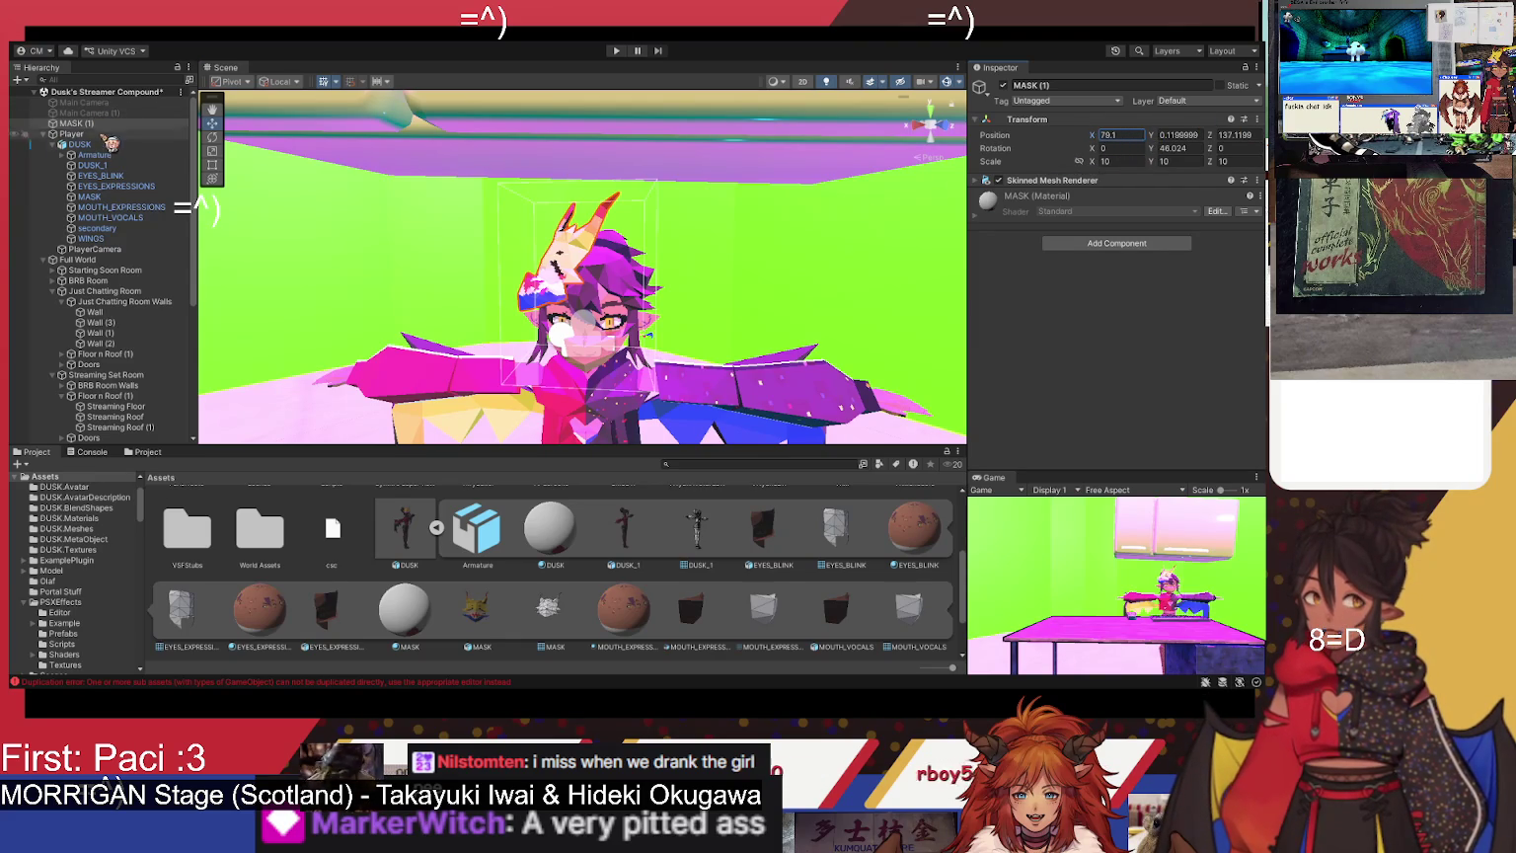
pyautogui.scroll(-5, 524, 308)
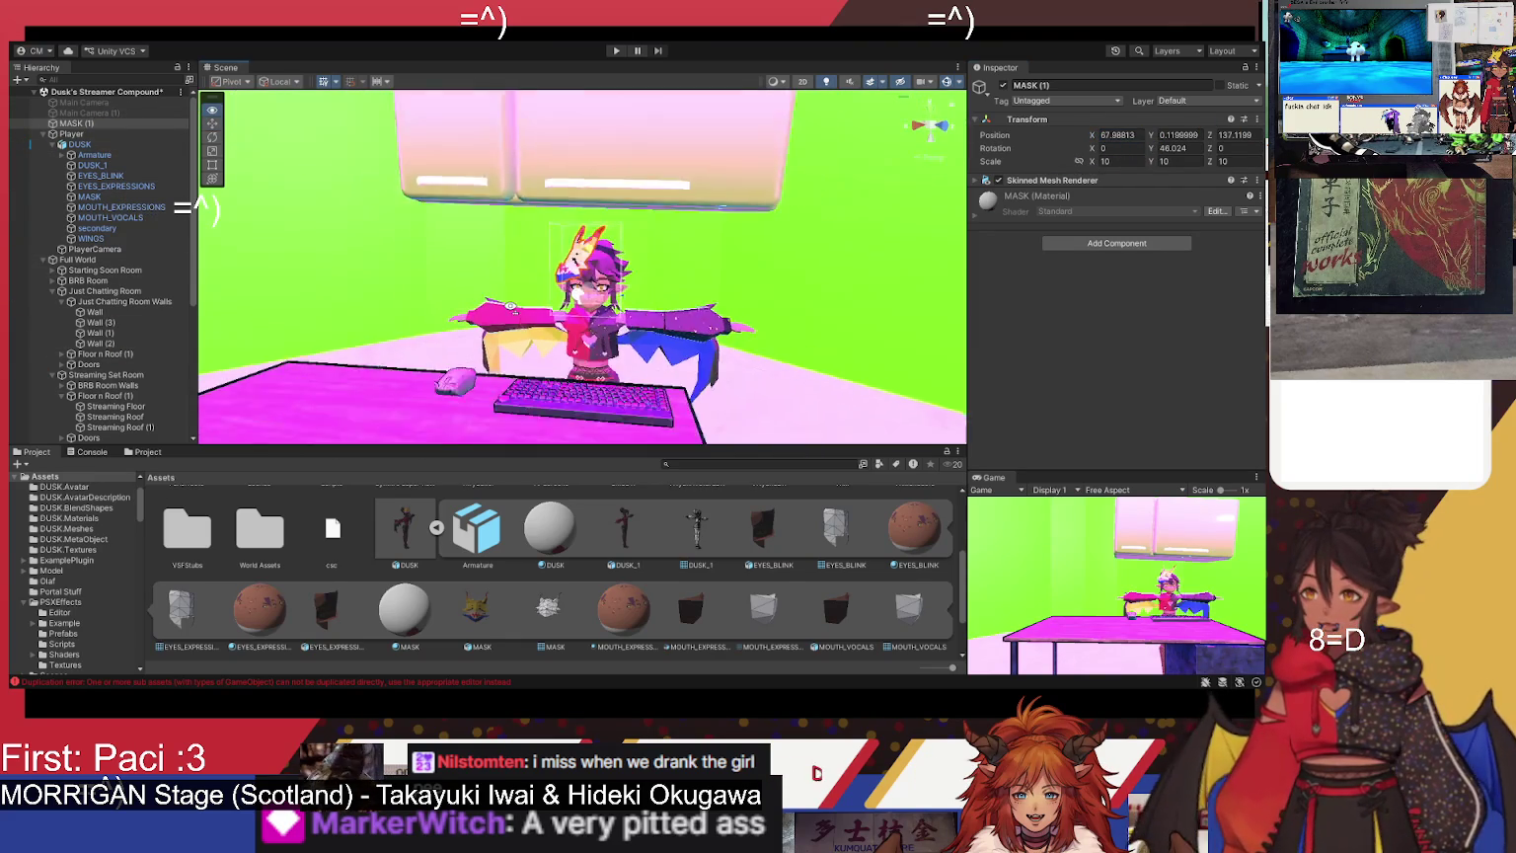
pyautogui.moveTo(510, 306)
pyautogui.mouseDown()
pyautogui.moveTo(464, 301)
pyautogui.moveTo(545, 308)
pyautogui.mouseUp()
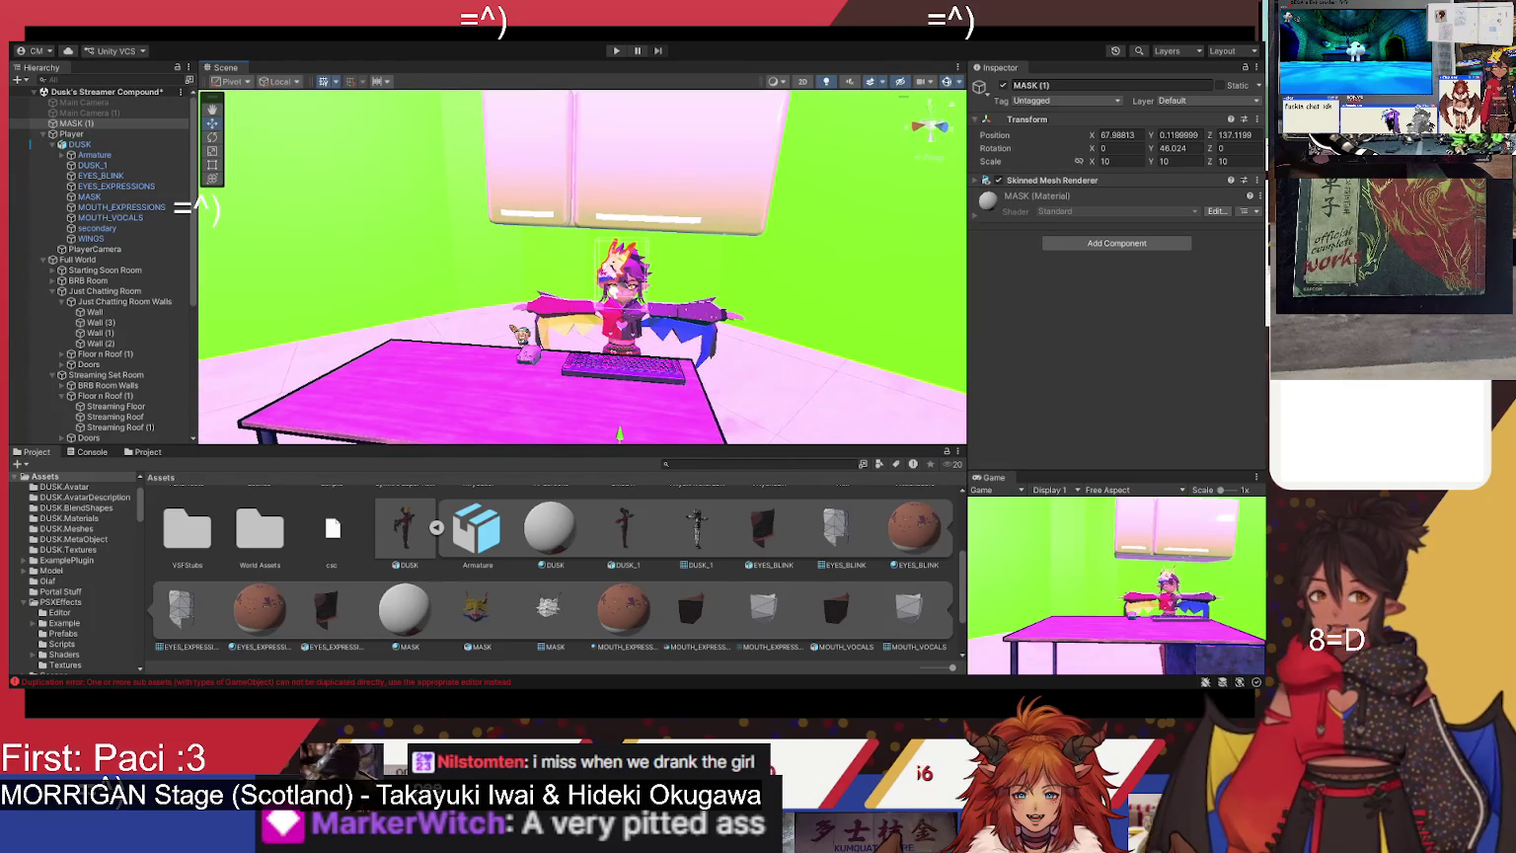
# - Compare with DUSK_1, then reselect MASK (1) and expand and collapse its material settings
pyautogui.click(167, 169)
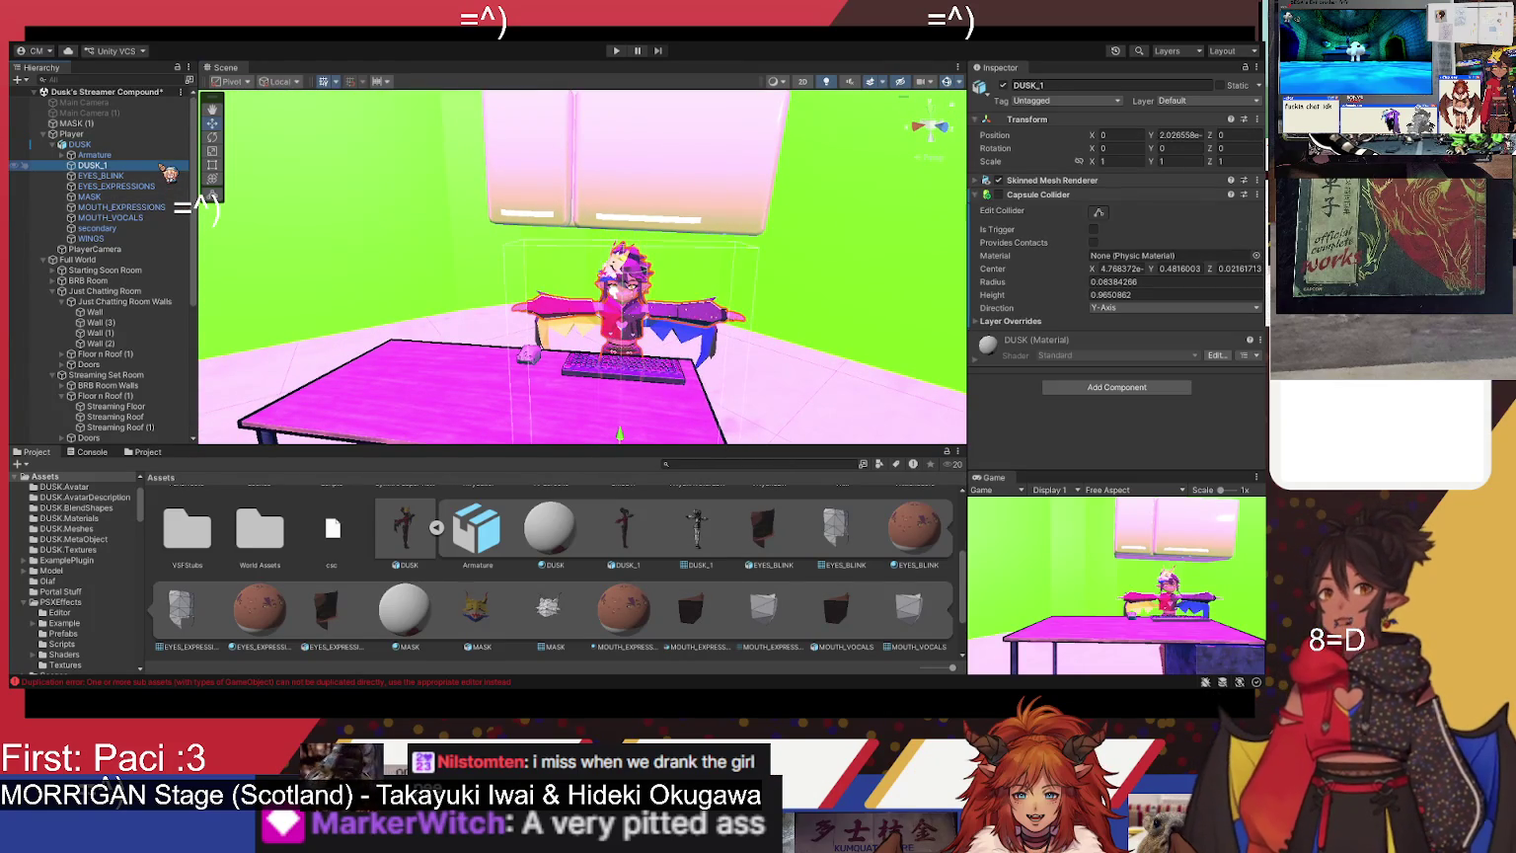
pyautogui.click(113, 125)
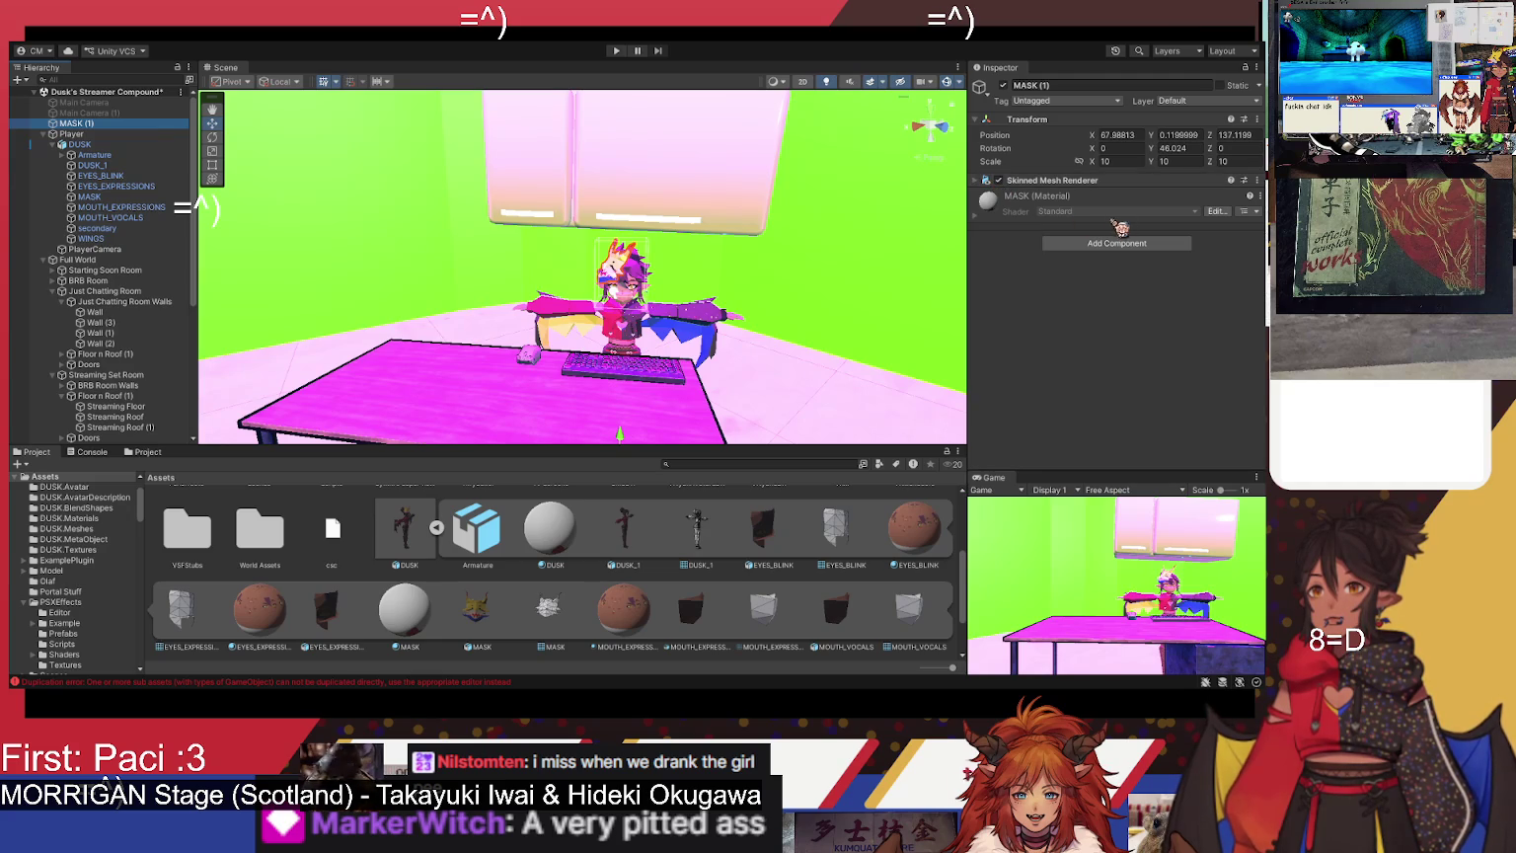
pyautogui.click(986, 221)
pyautogui.click(986, 221)
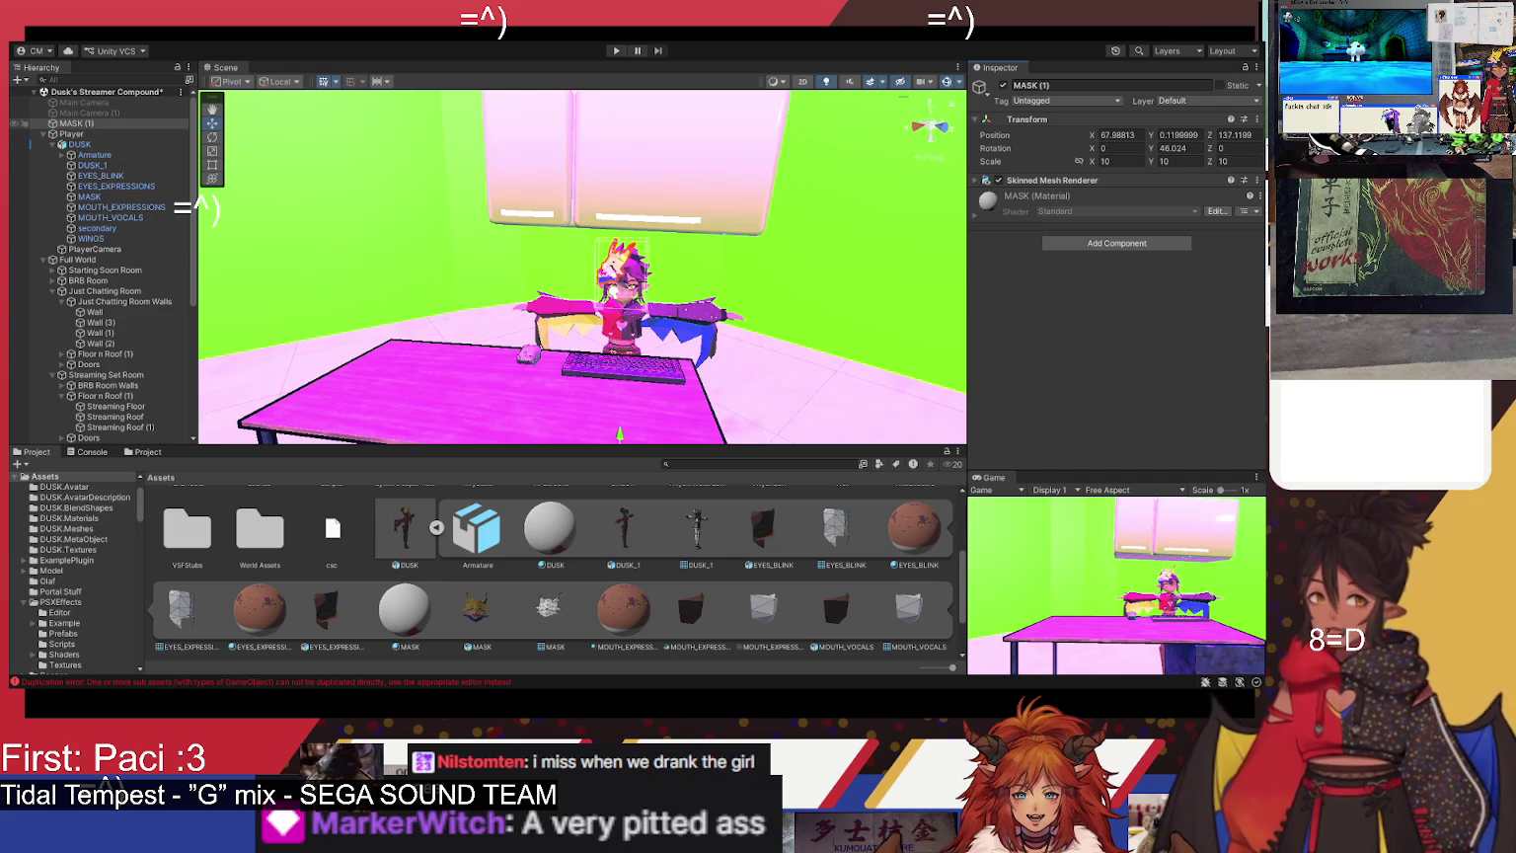
# - Revert a trial move and a scale-100 edit on MASK (1), leaving it non-static at scale 10
pyautogui.click(1081, 85)
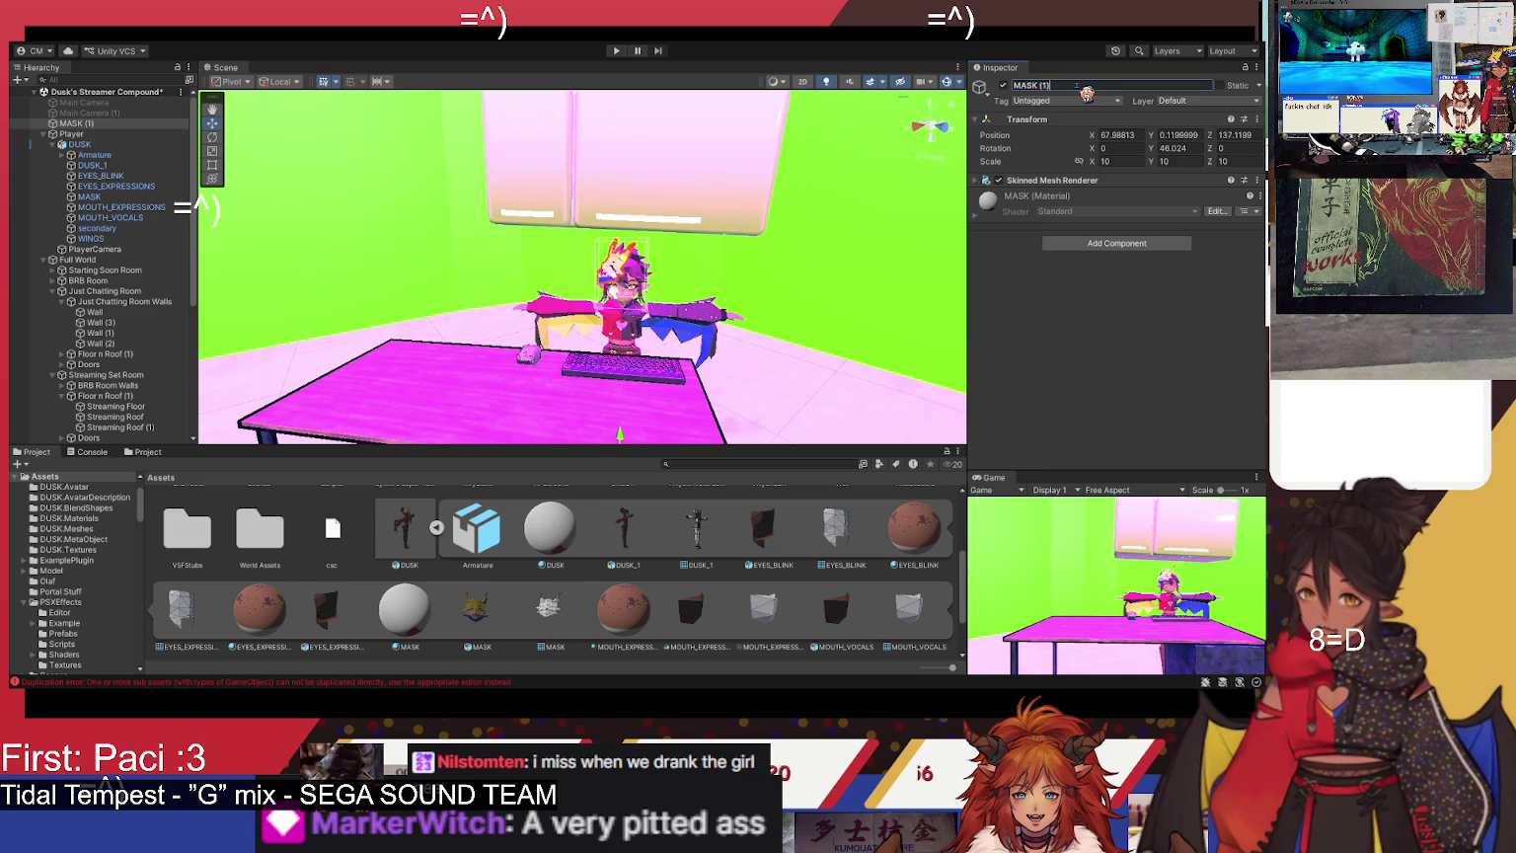
pyautogui.moveTo(394, 191)
pyautogui.mouseDown()
pyautogui.moveTo(437, 281)
pyautogui.moveTo(768, 379)
pyautogui.mouseUp()
pyautogui.moveTo(622, 319)
pyautogui.mouseDown()
pyautogui.moveTo(587, 189)
pyautogui.moveTo(599, 443)
pyautogui.mouseUp()
pyautogui.hotkey('ctrl', 'z')
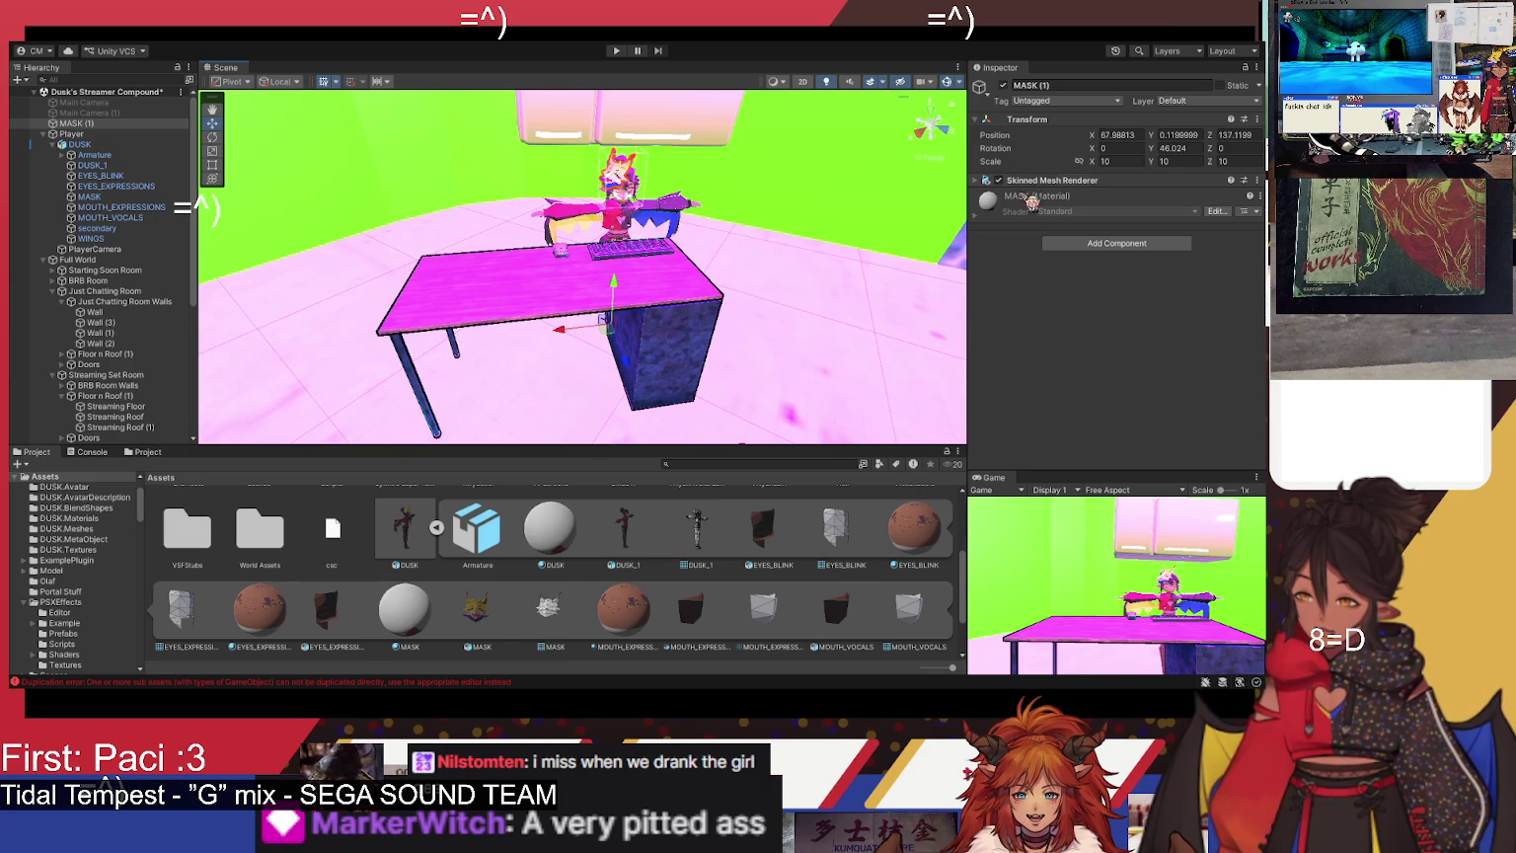
pyautogui.click(1133, 163)
pyautogui.write('100')
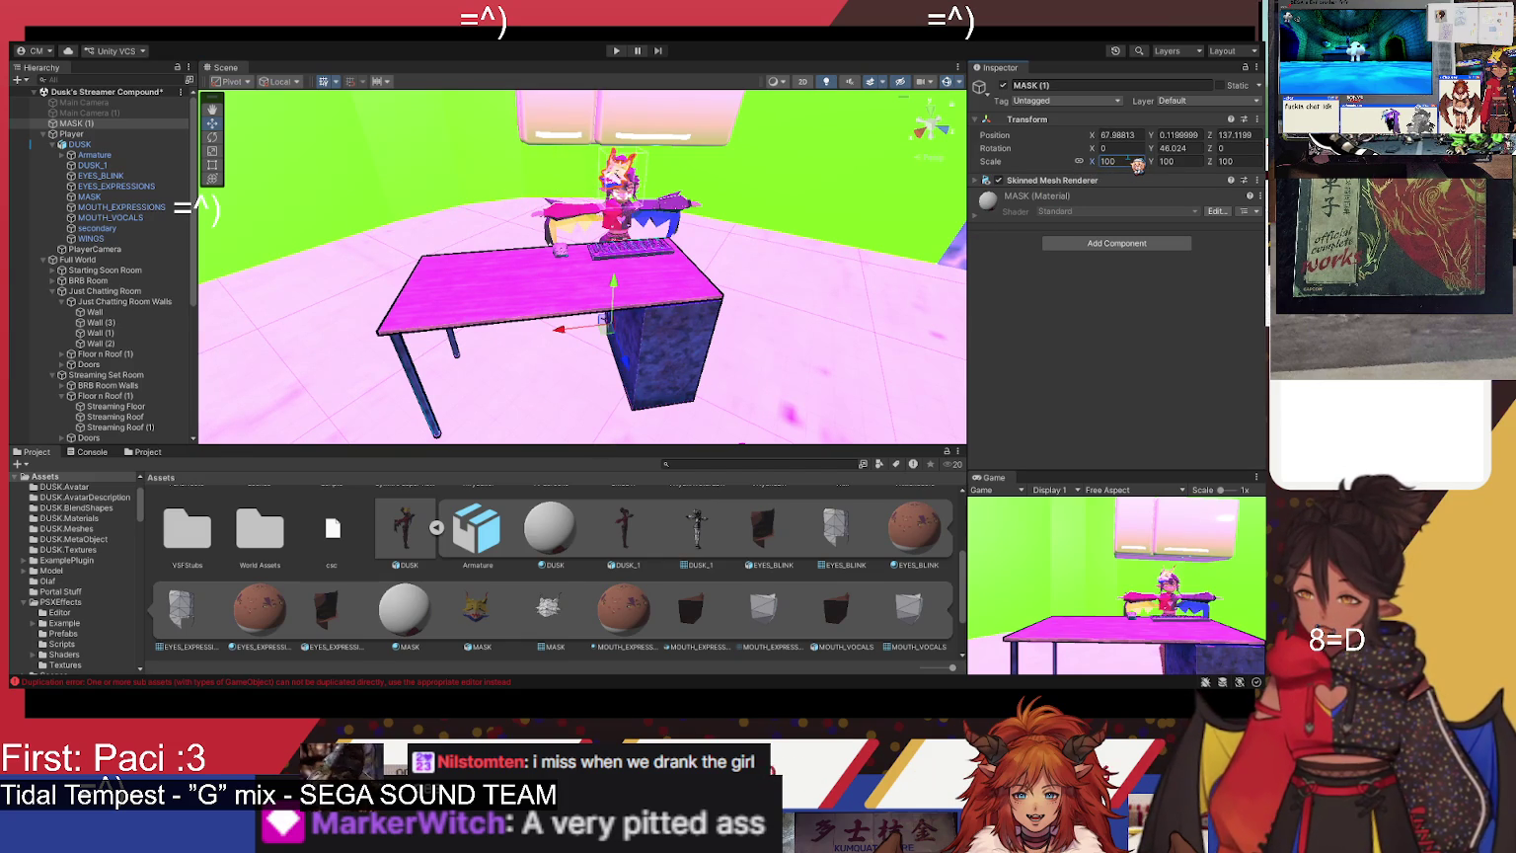
pyautogui.press('Escape')
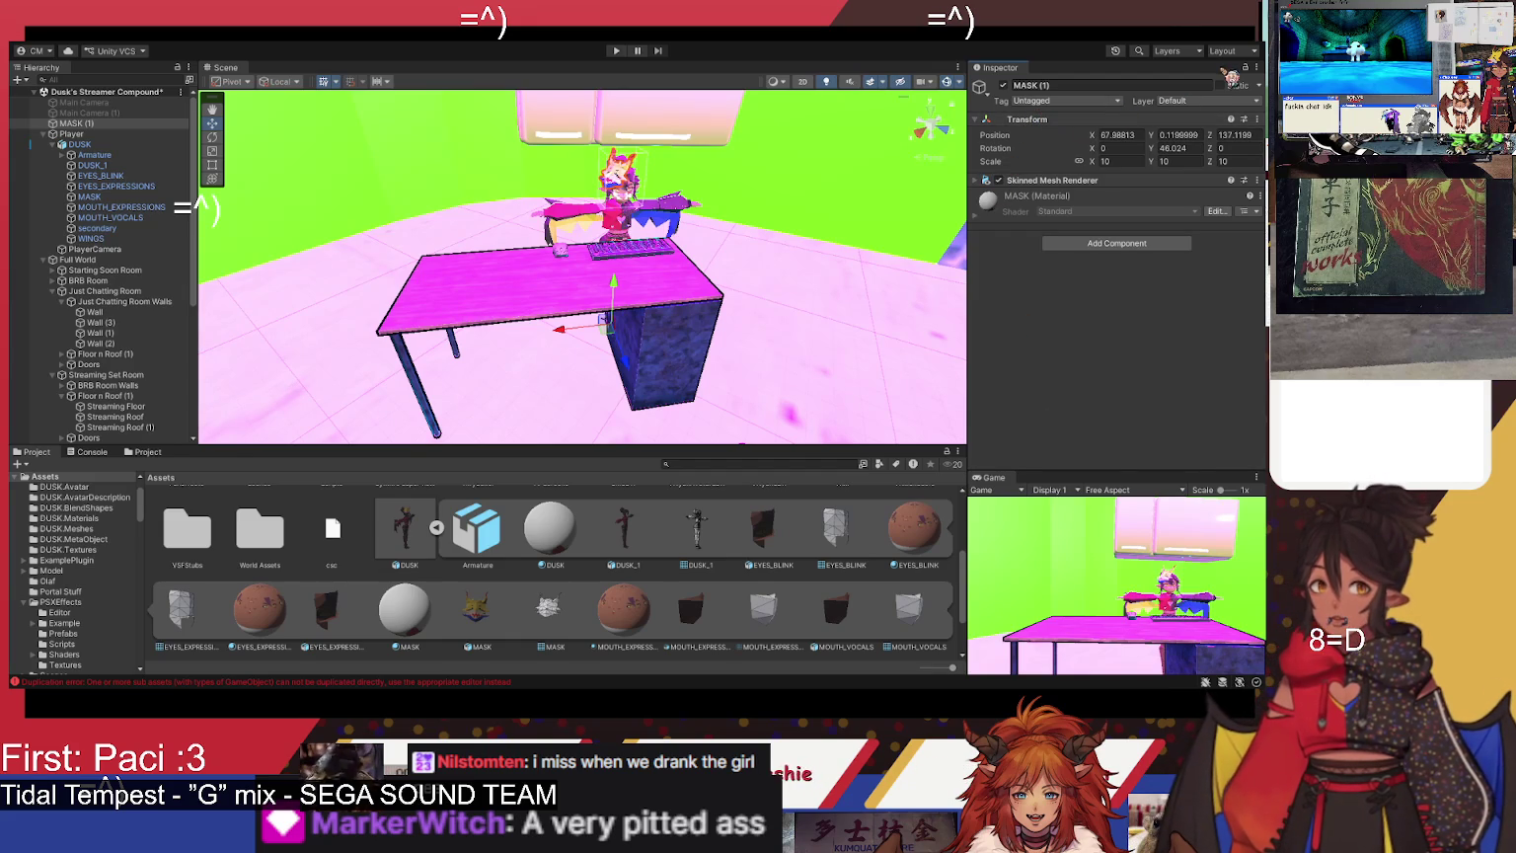
pyautogui.click(1221, 86)
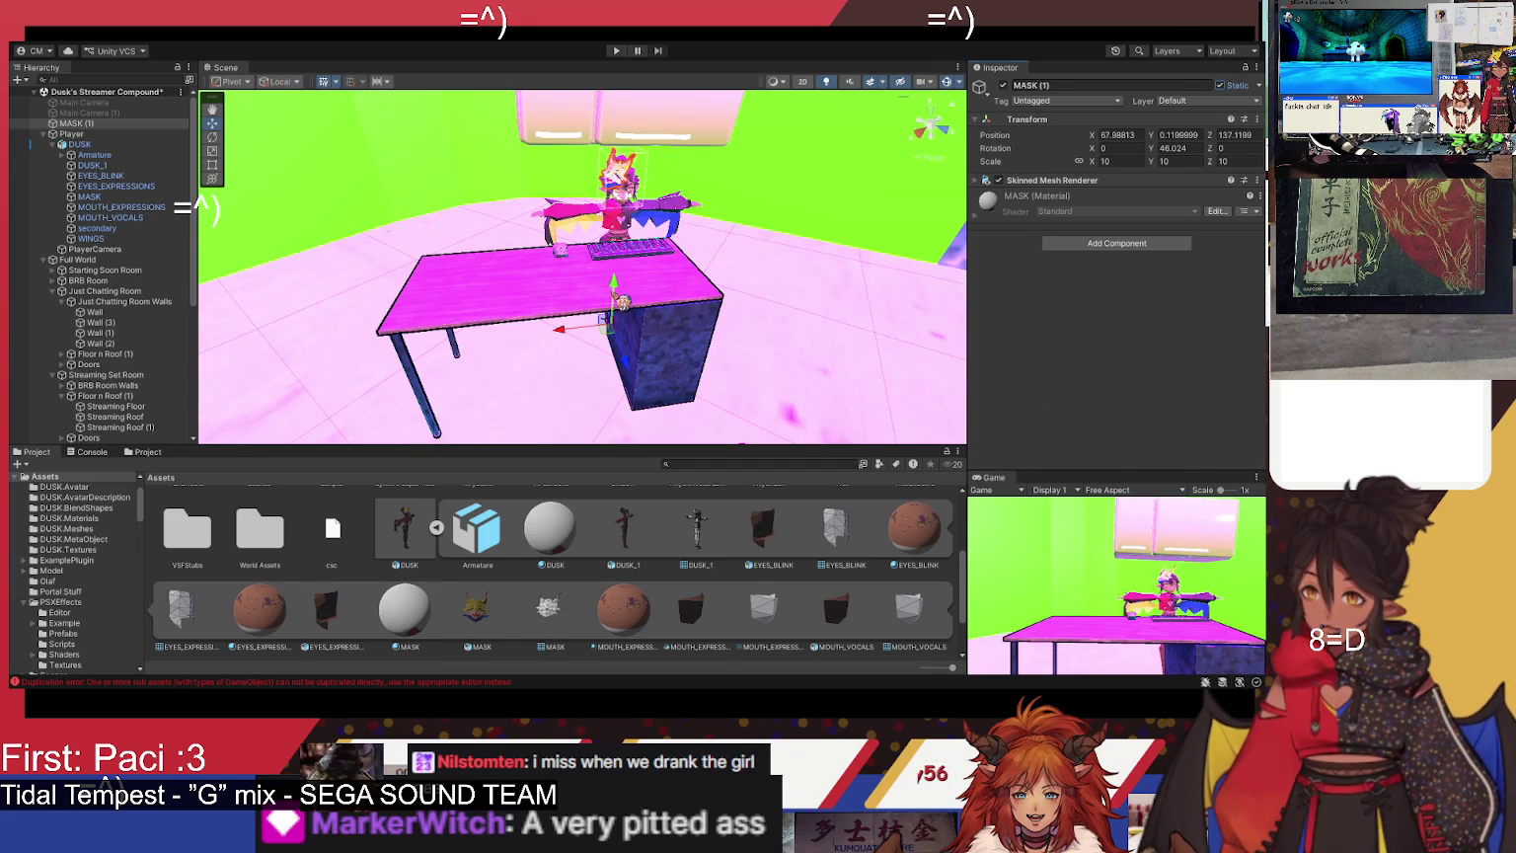
pyautogui.click(1221, 86)
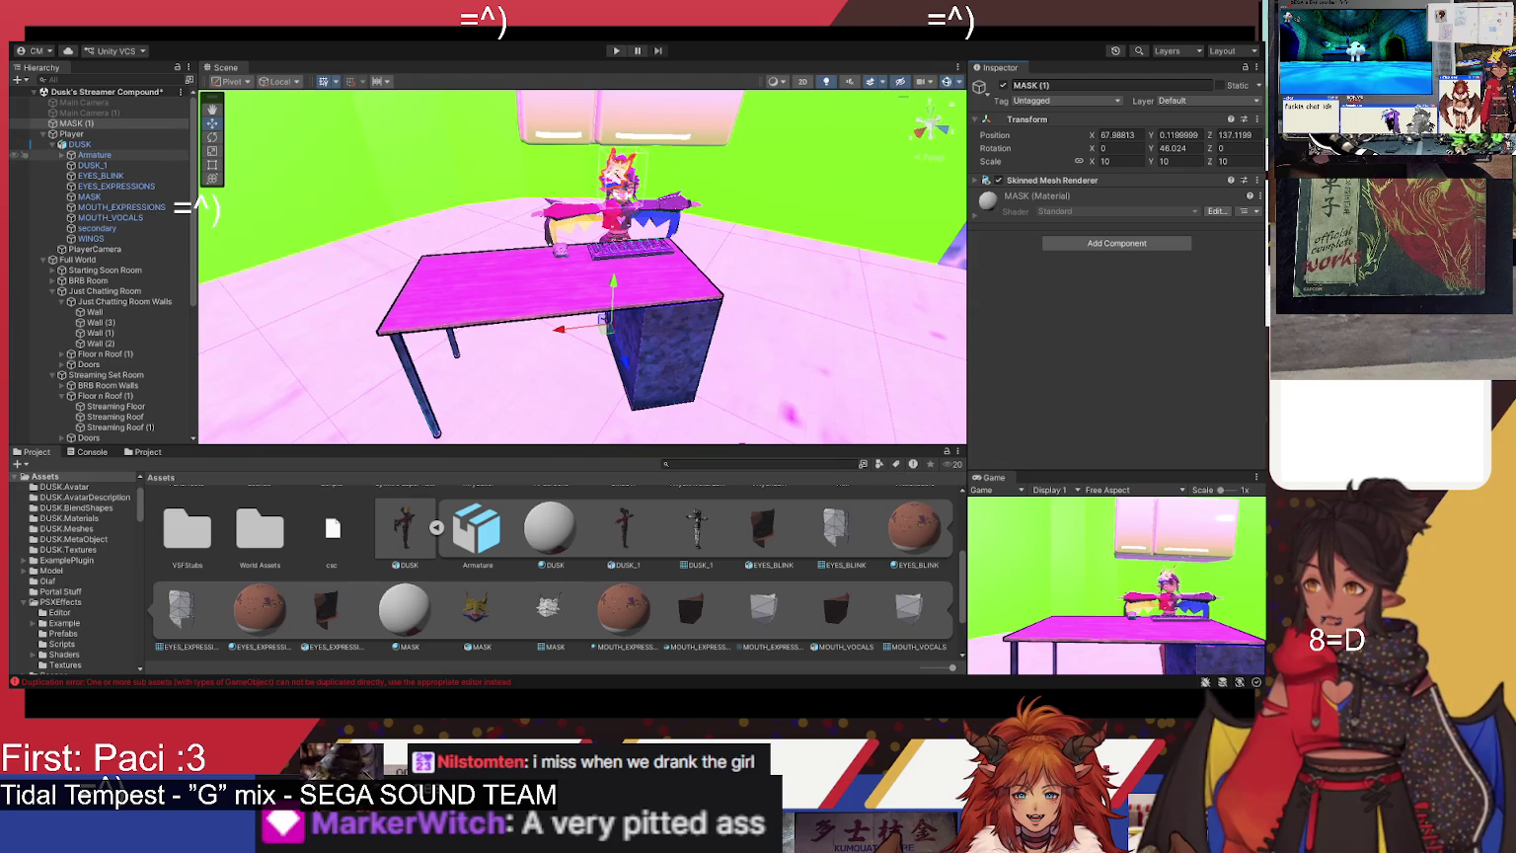
# - Inspect the avatar's Armature and EYES_BLINK children, then show the DUSK prefab's transform
pyautogui.click(94, 165)
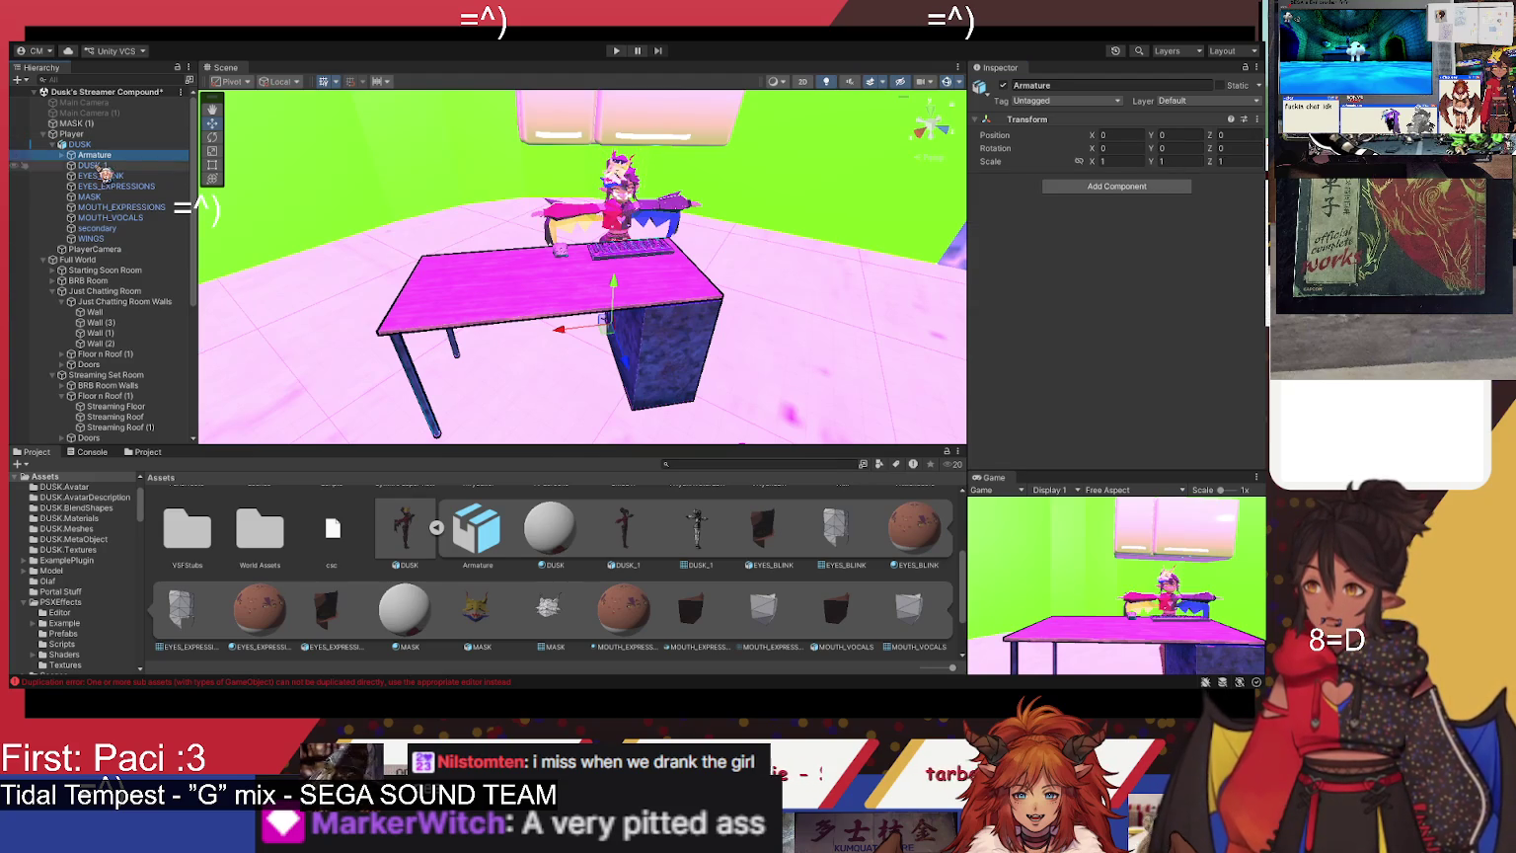
pyautogui.click(102, 176)
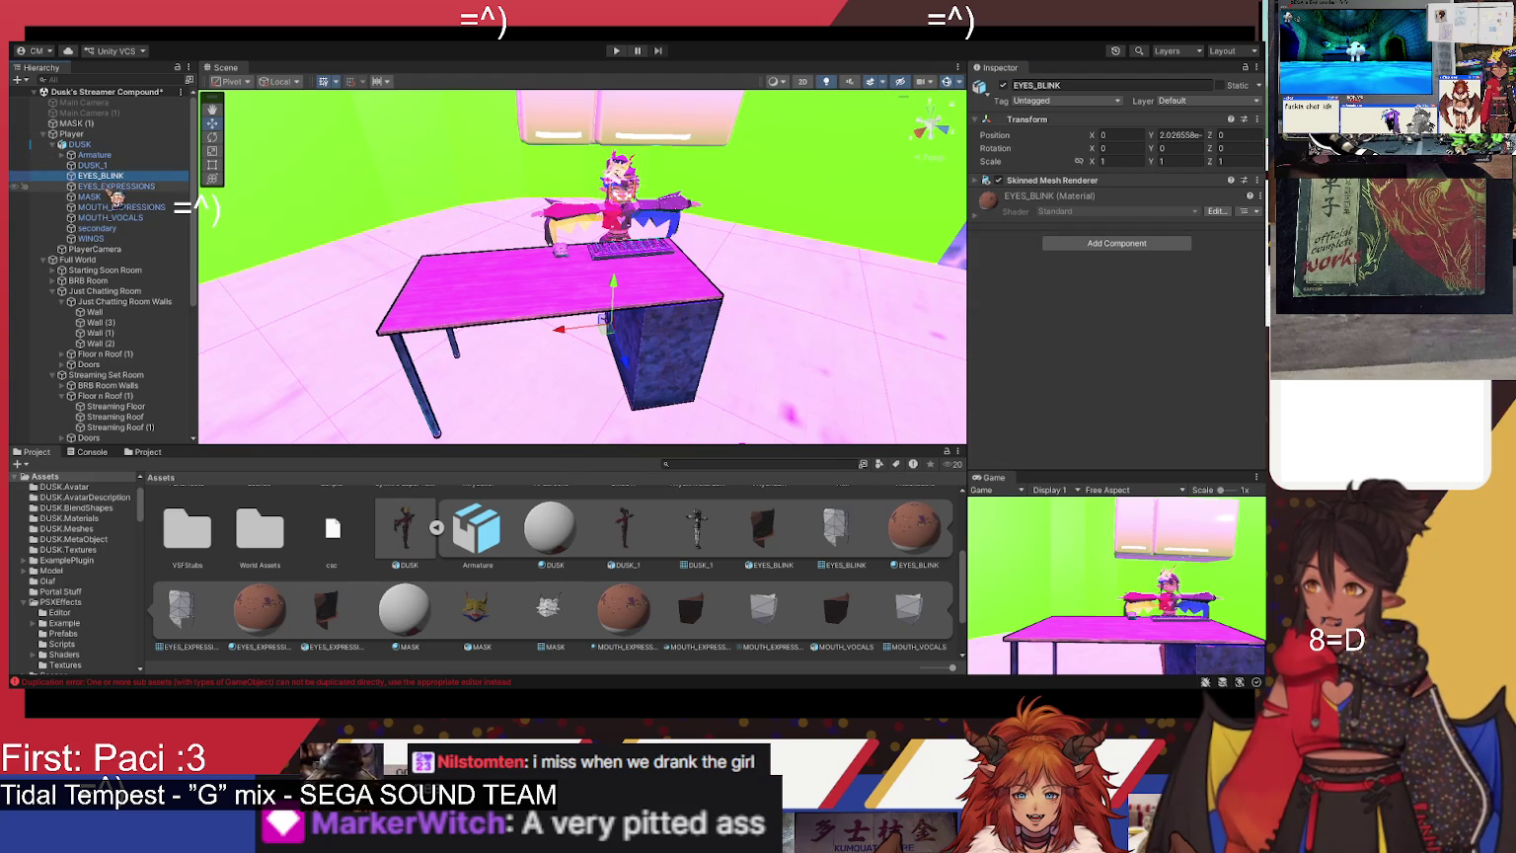
pyautogui.click(999, 106)
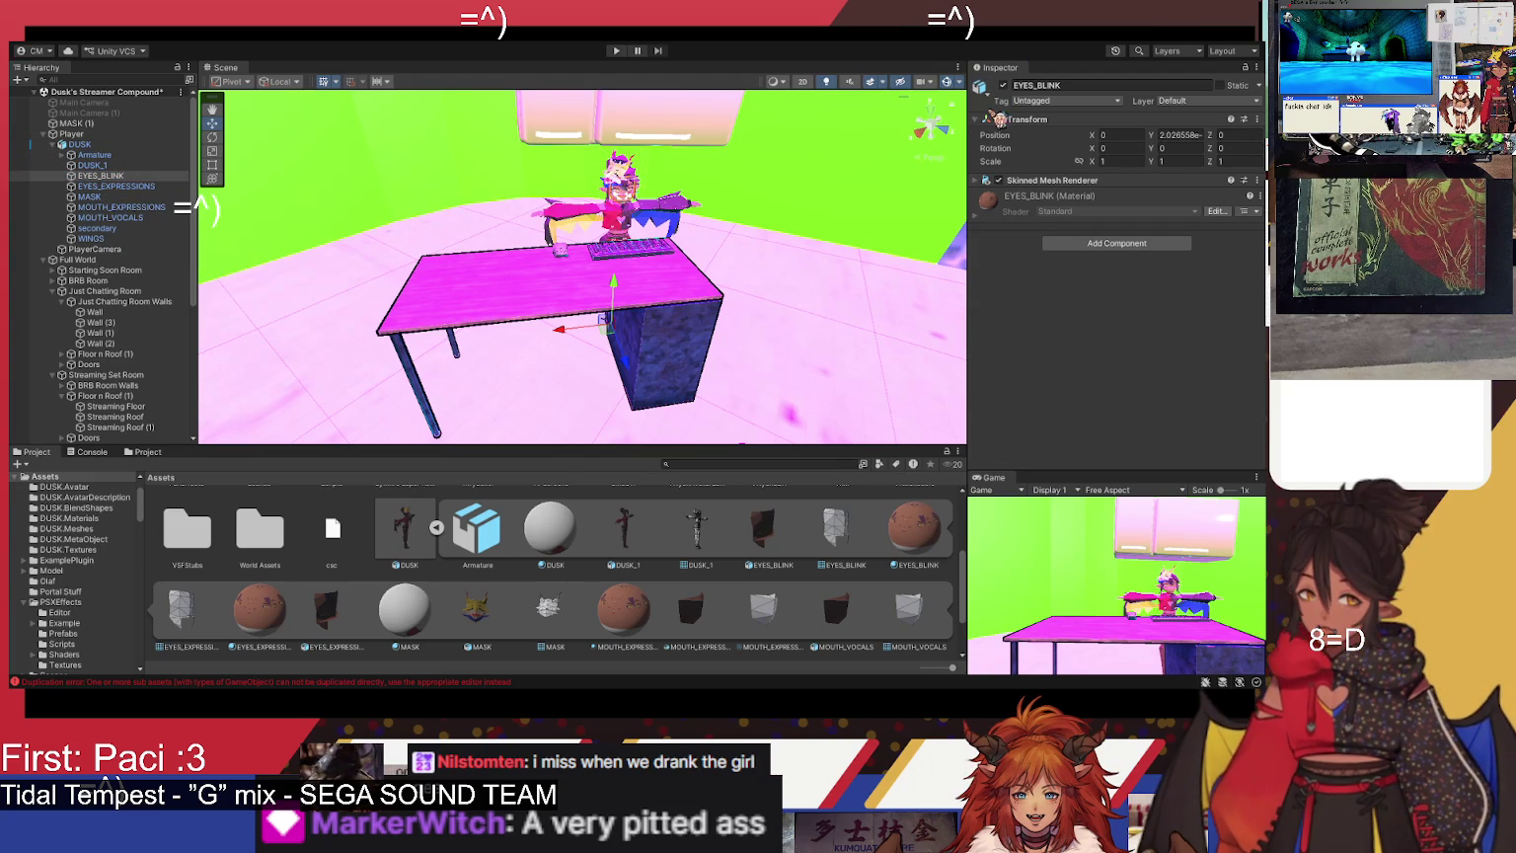
pyautogui.click(81, 144)
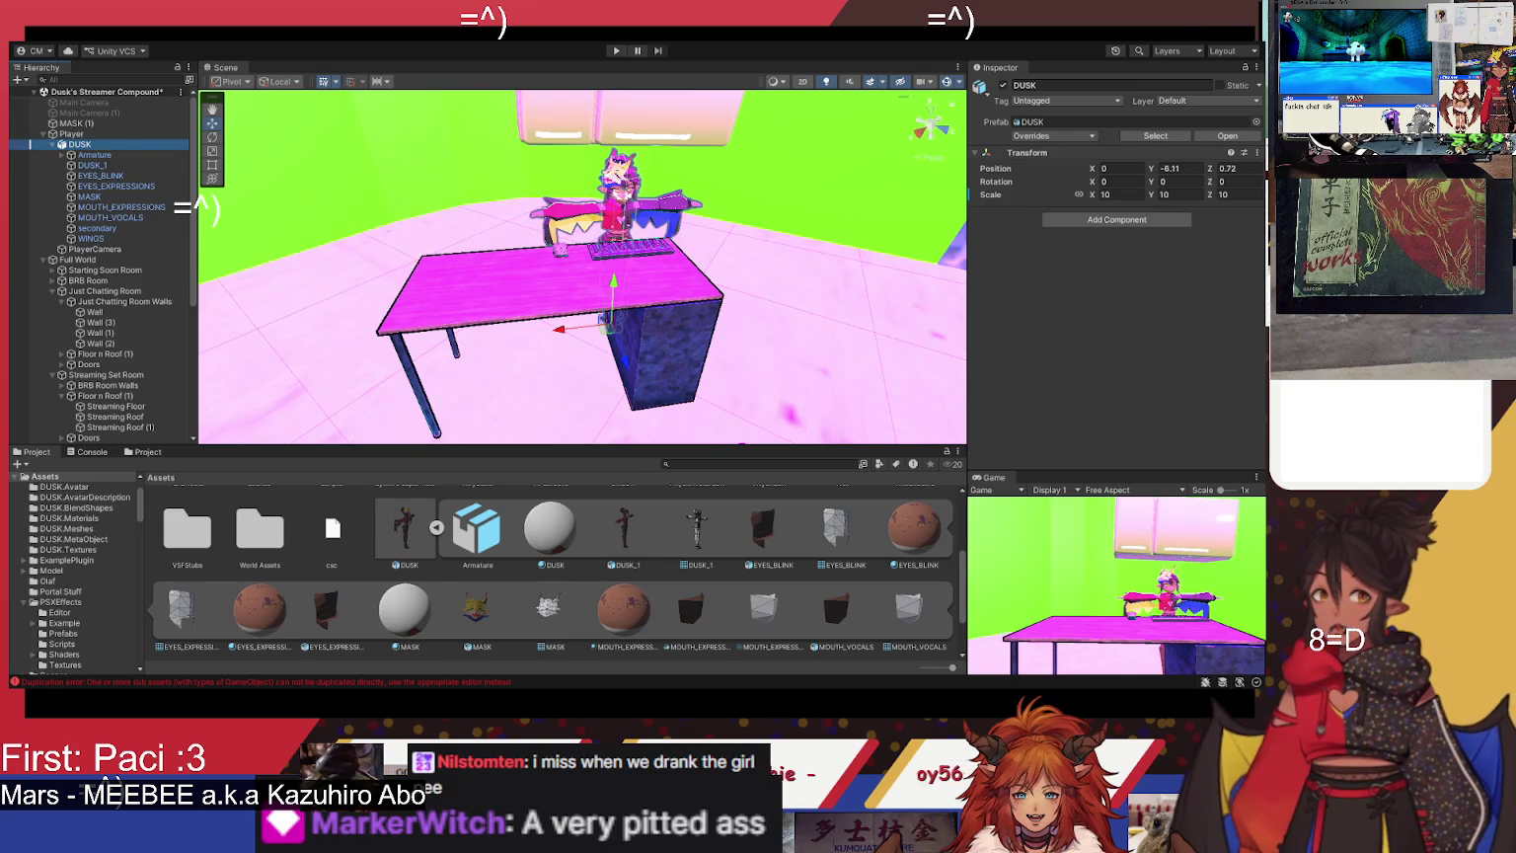
# - Delete the stray MASK (1) object from the scene
pyautogui.press('f')
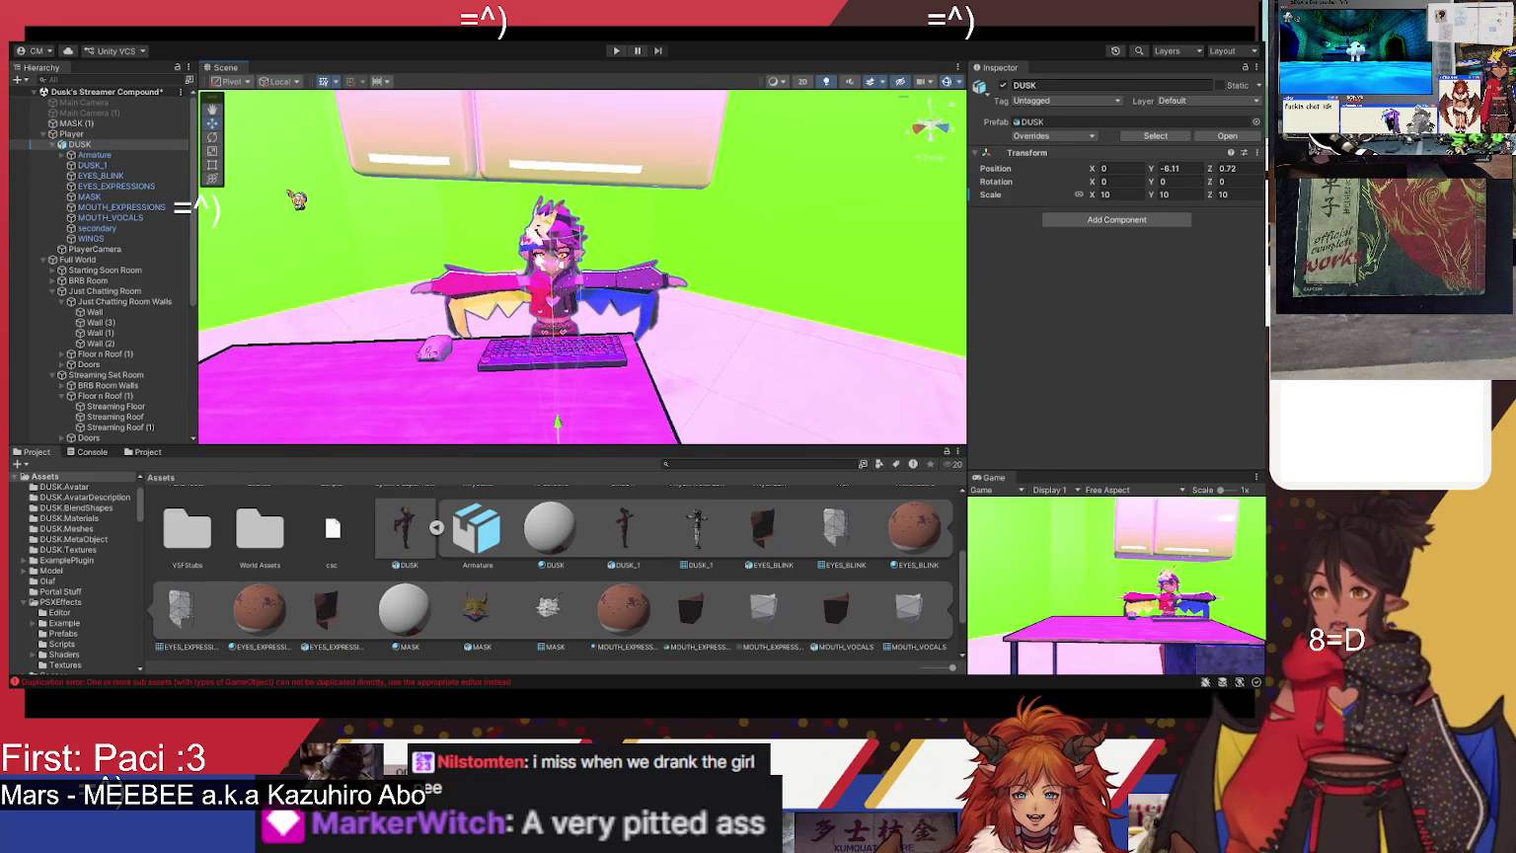
pyautogui.click(79, 123)
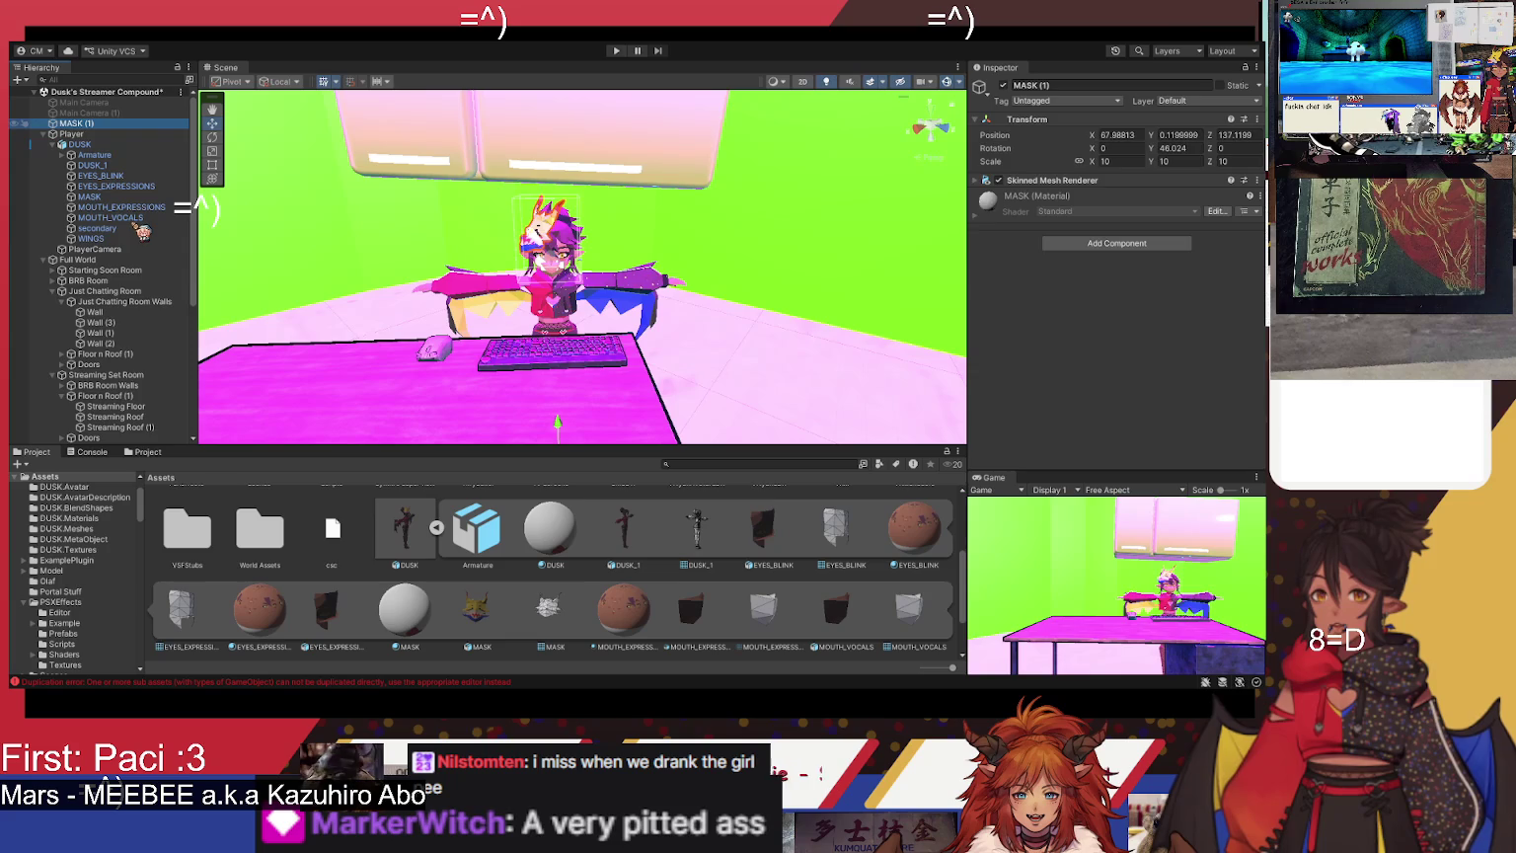
pyautogui.press('Delete')
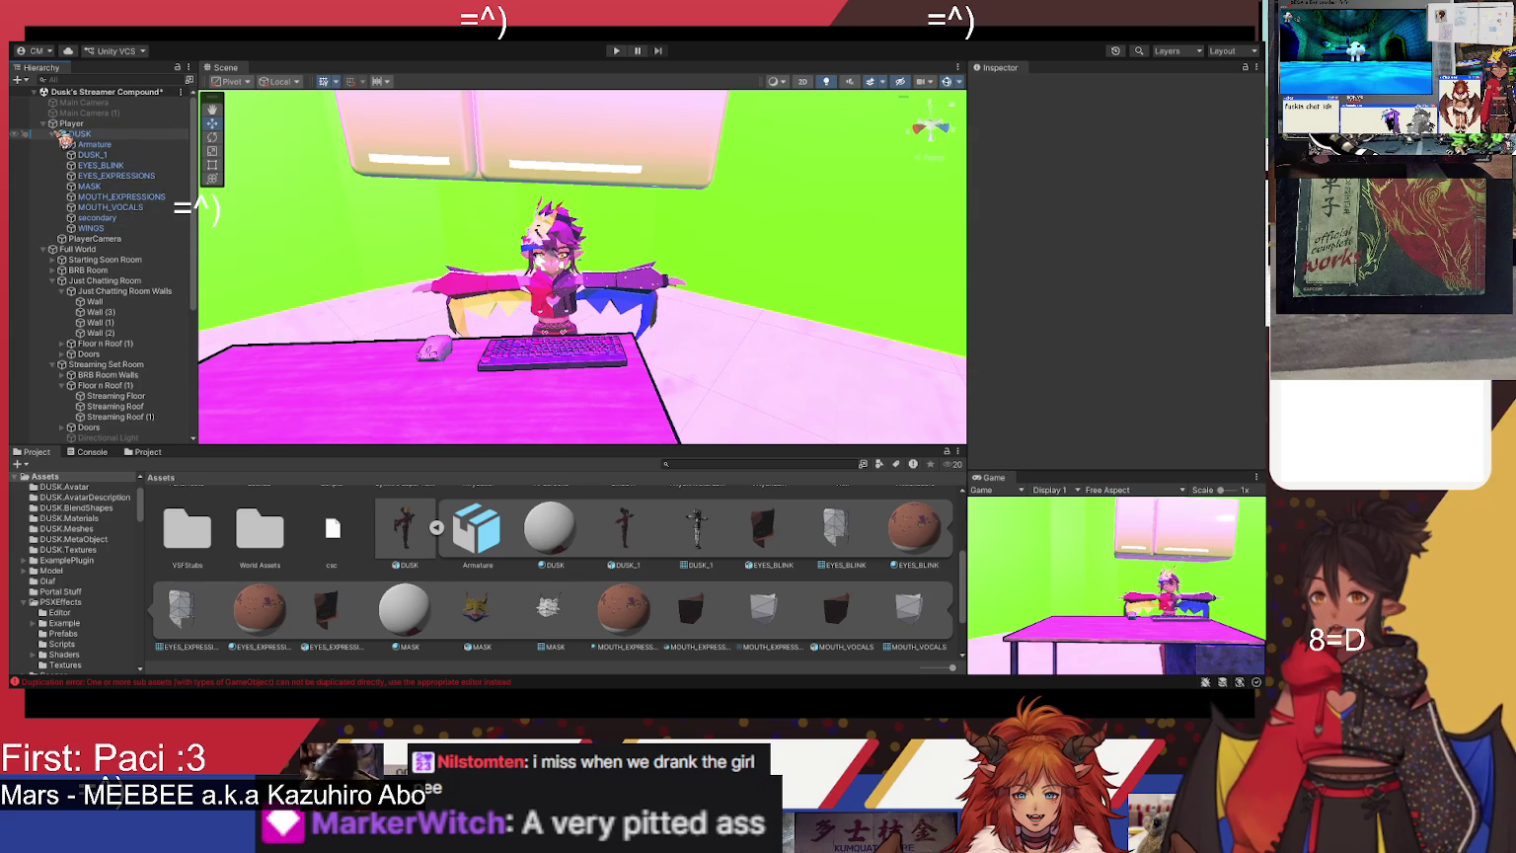
# - Collapse DUSK, frame the avatar and tilt the view up toward the fridge doors
pyautogui.click(53, 134)
pyautogui.press('f')
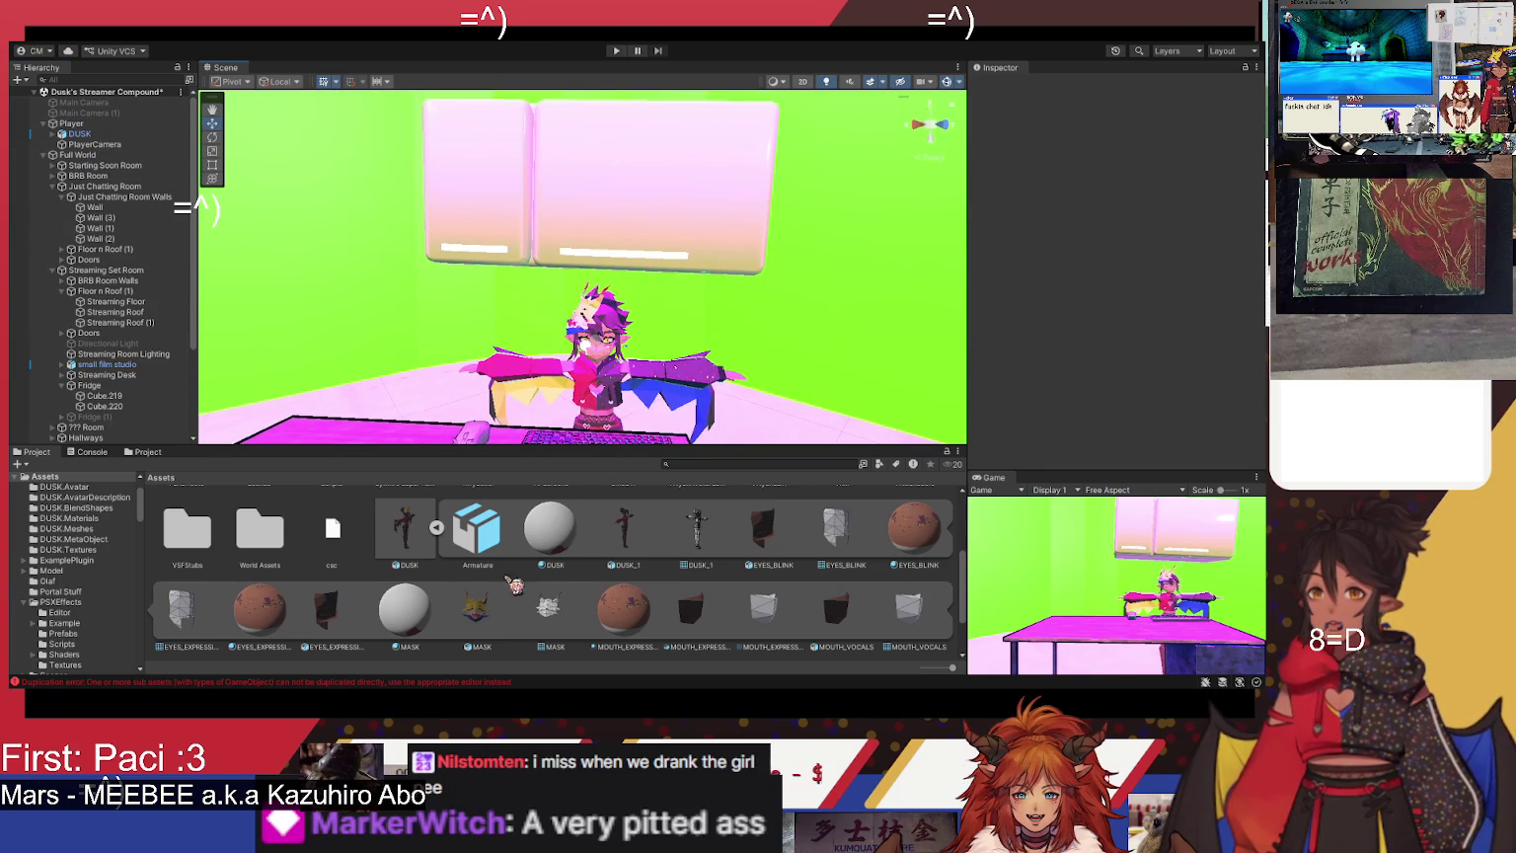
pyautogui.scroll(-1, 533, 580)
pyautogui.scroll(5, 573, 592)
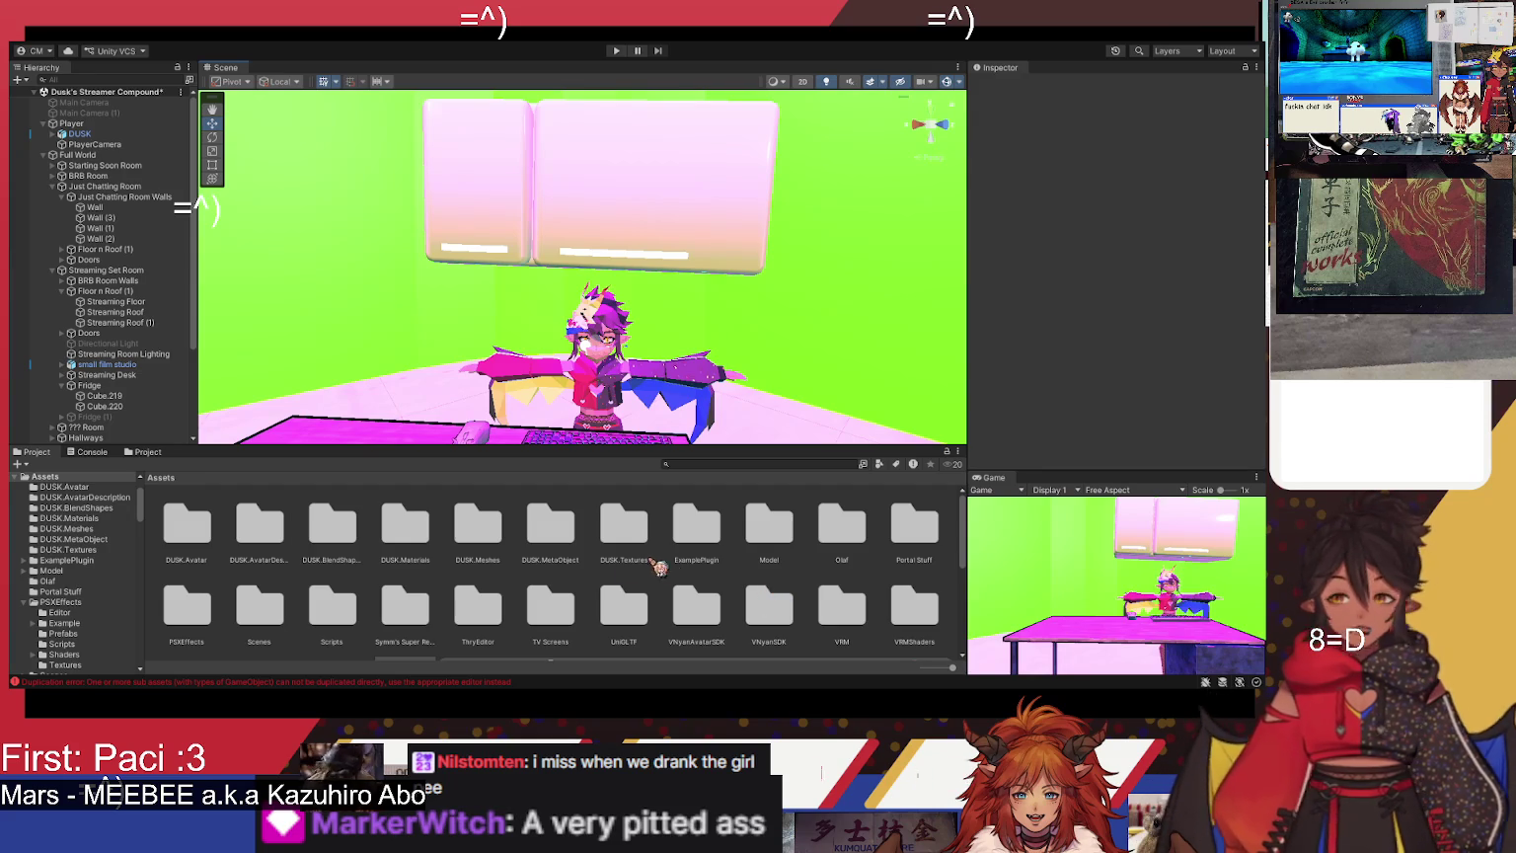
pyautogui.moveTo(592, 256)
pyautogui.mouseDown()
pyautogui.moveTo(609, 246)
pyautogui.moveTo(619, 281)
pyautogui.mouseUp()
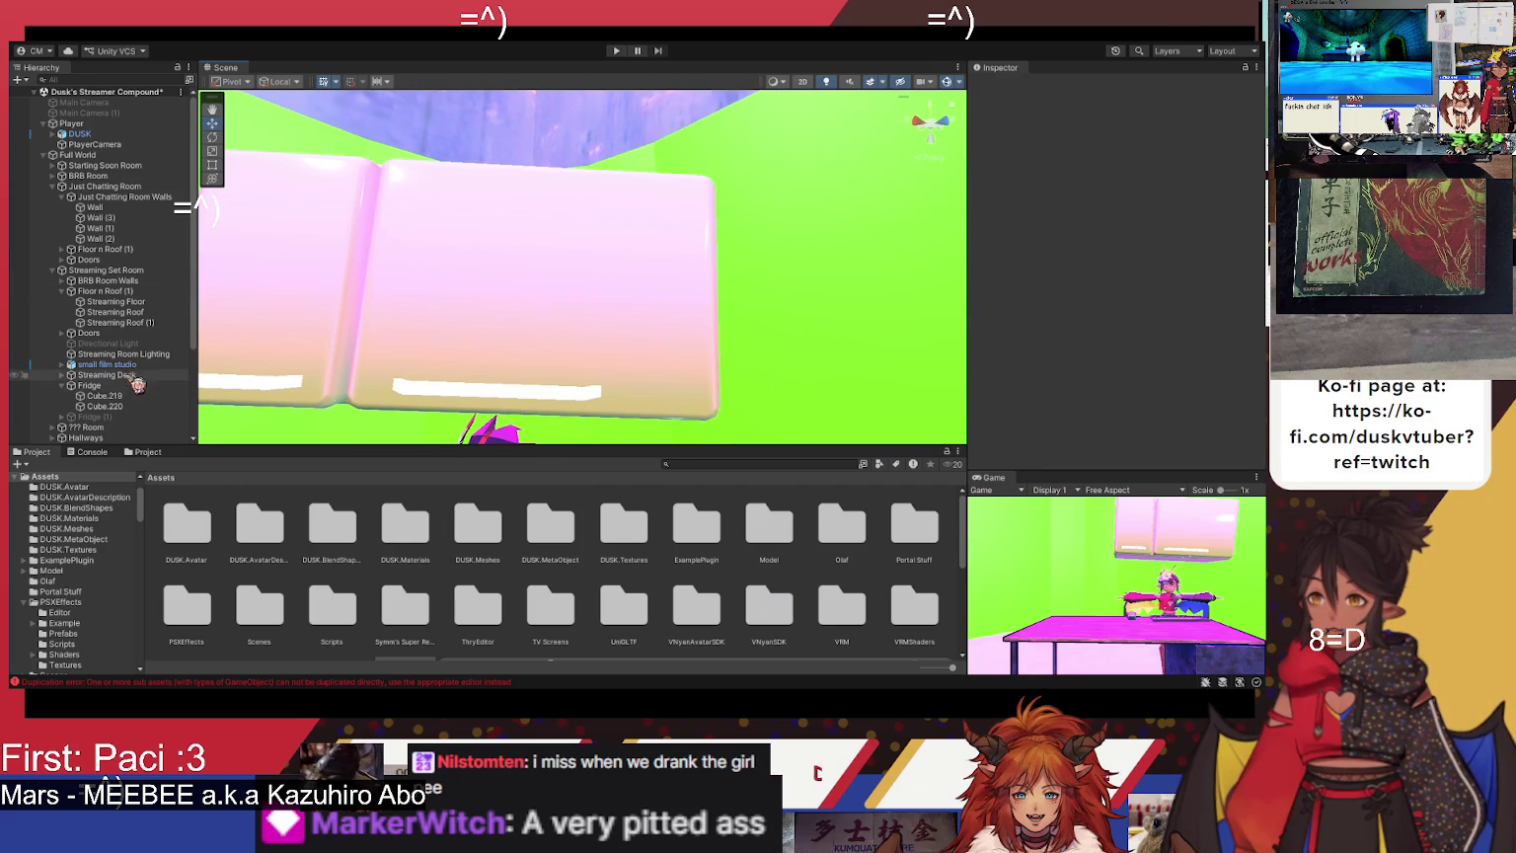
# - Inspect the Fridge and its Cube.219 and Cube.220 door parts with the view facing the doors
pyautogui.click(125, 396)
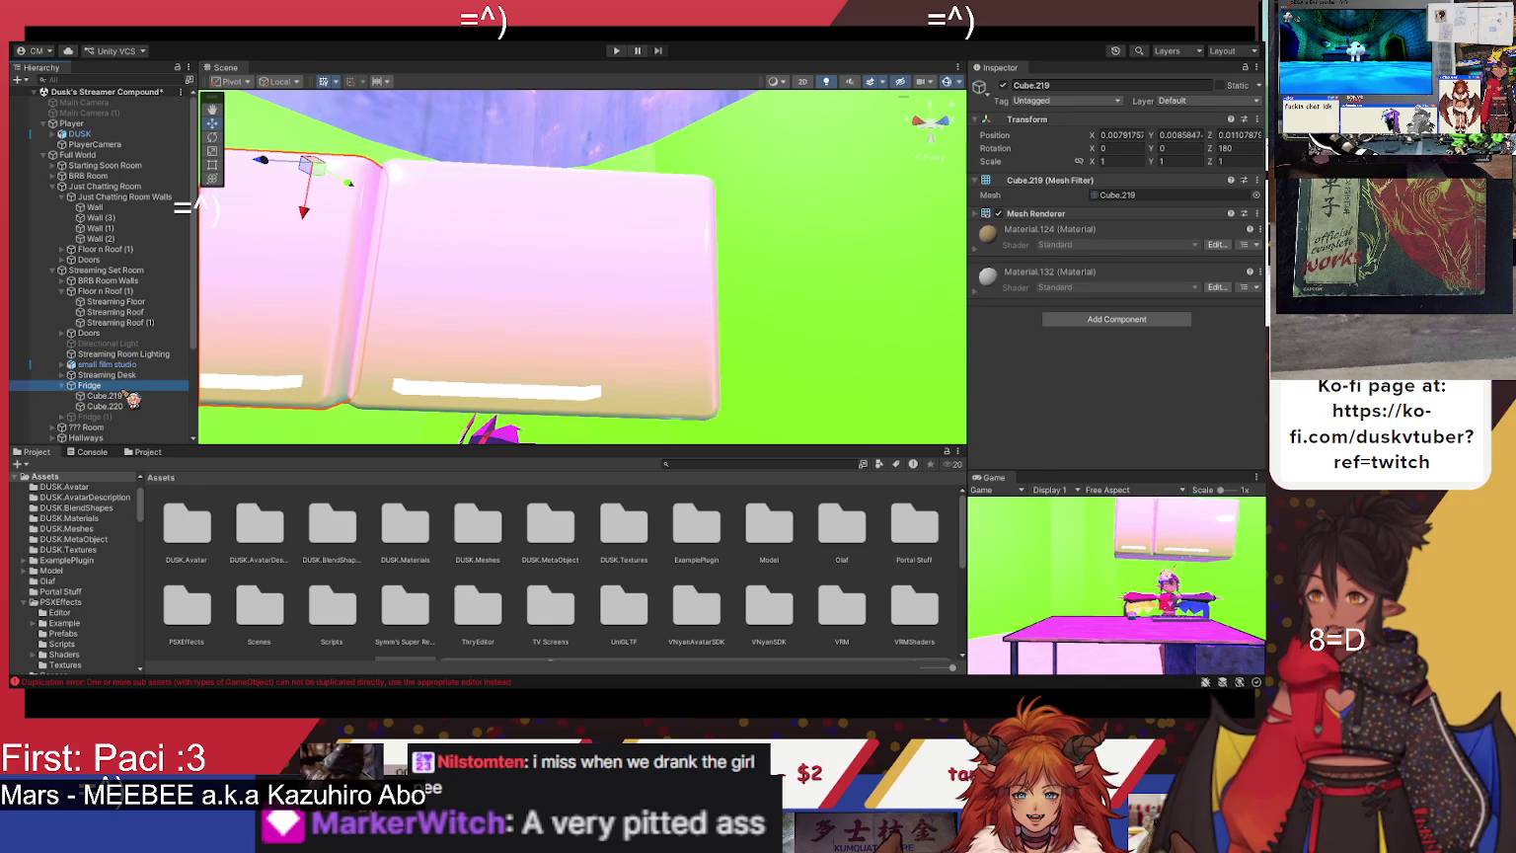
pyautogui.click(89, 385)
pyautogui.moveTo(434, 355); pyautogui.dragTo(462, 366)
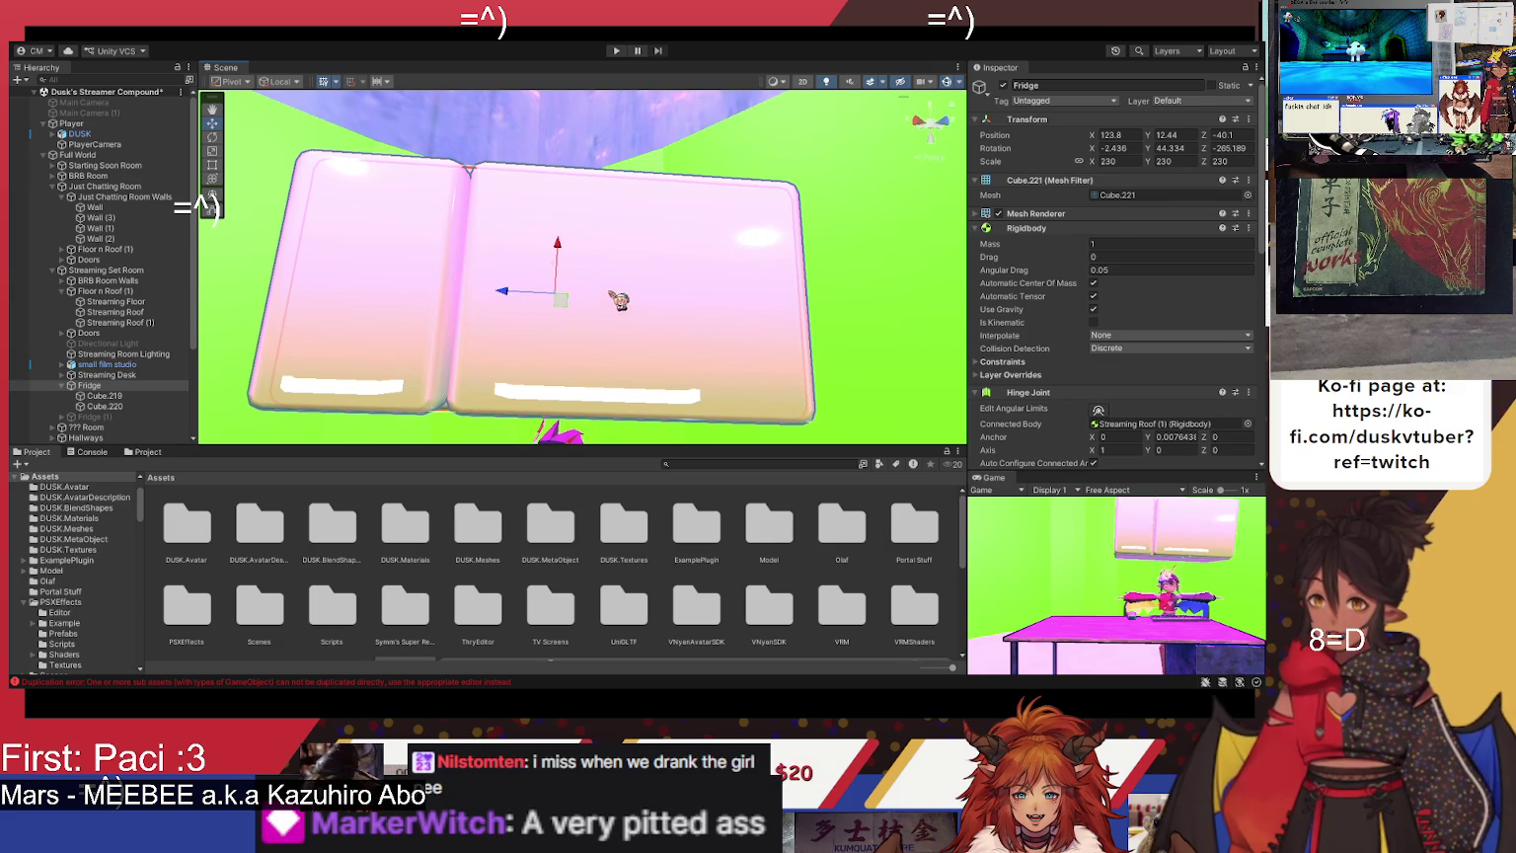
pyautogui.click(117, 396)
pyautogui.click(108, 405)
pyautogui.click(146, 385)
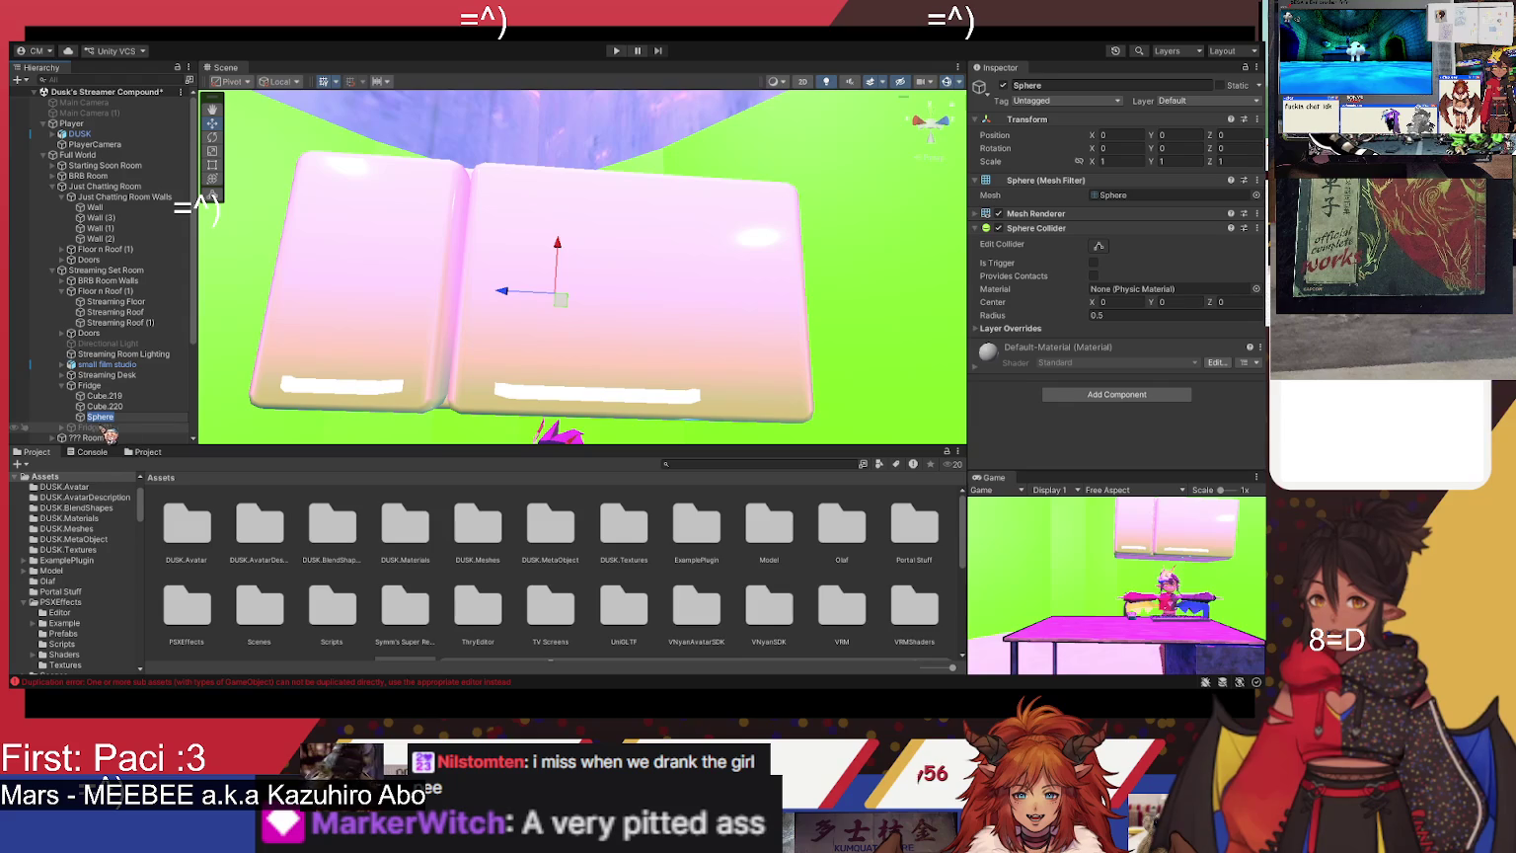
# - Frame the new Sphere and slide it back and forth along its Z axis
pyautogui.doubleClick(99, 417)
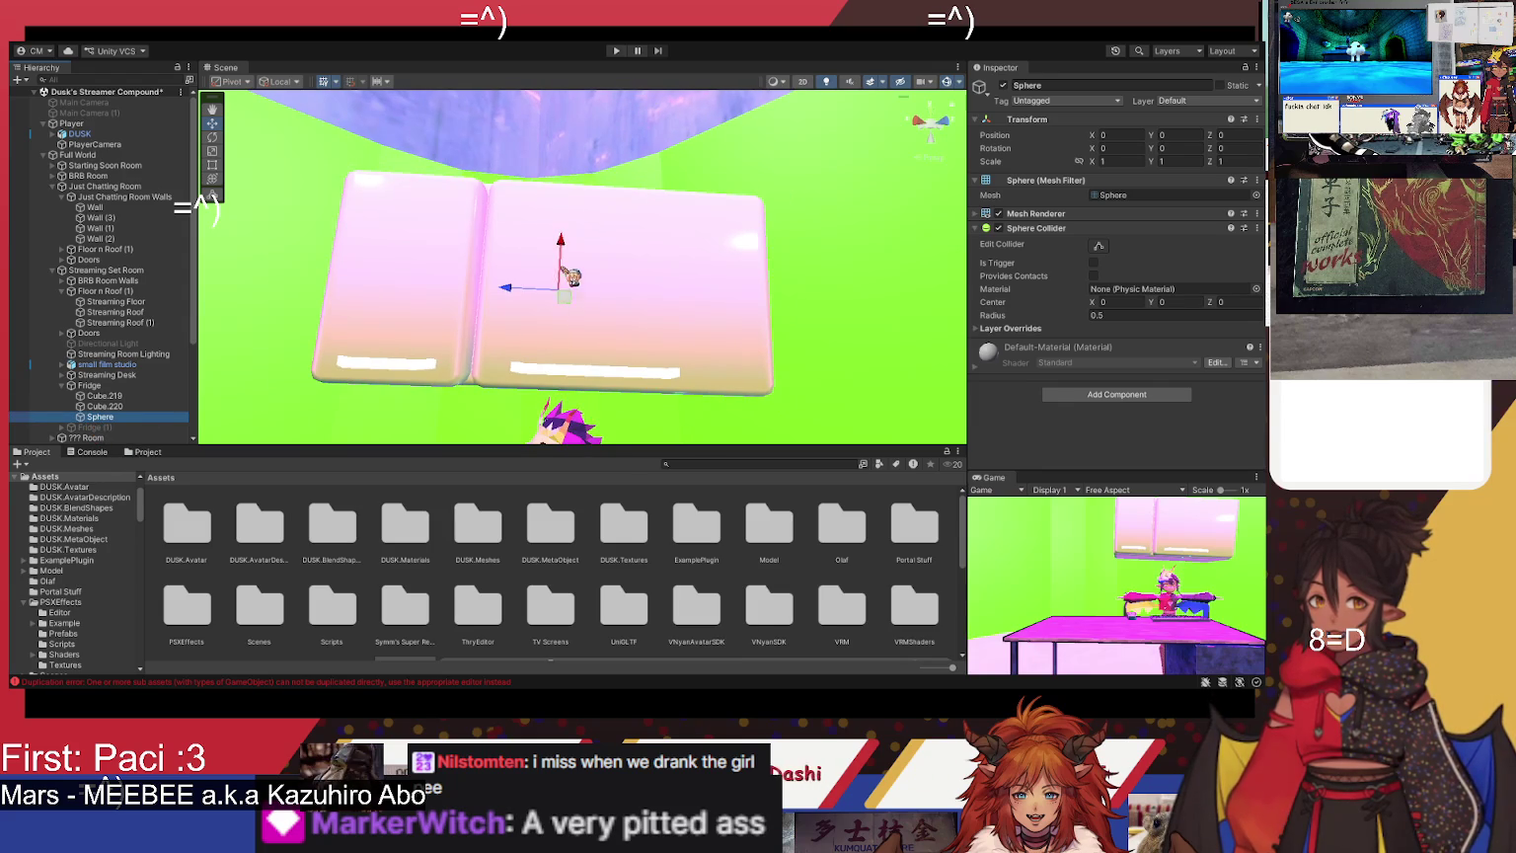
pyautogui.moveTo(522, 292)
pyautogui.mouseDown()
pyautogui.moveTo(656, 288)
pyautogui.moveTo(790, 318)
pyautogui.mouseUp()
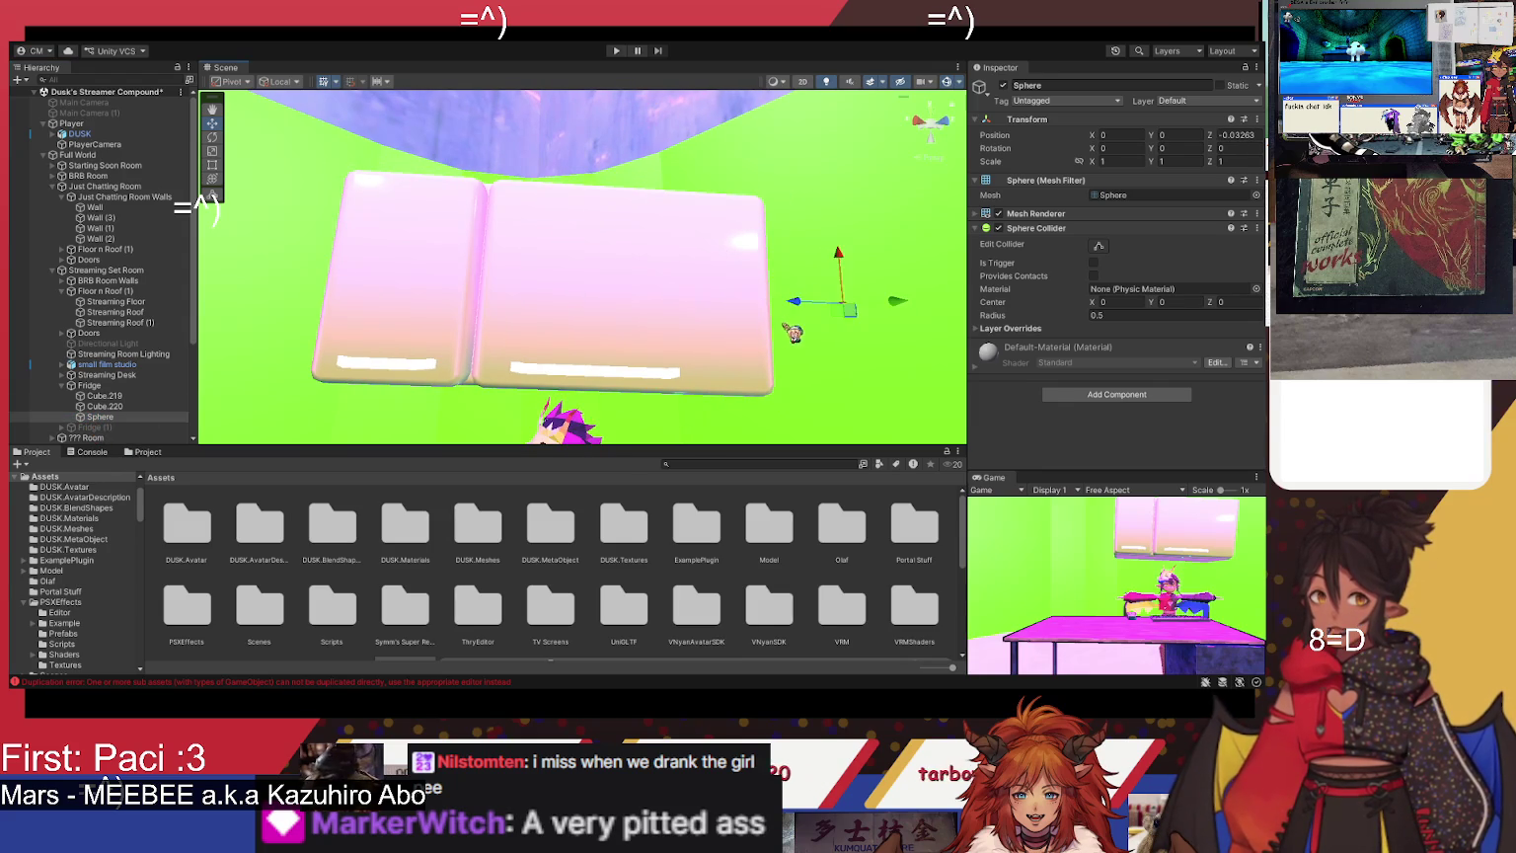
pyautogui.scroll(-5, 789, 318)
pyautogui.moveTo(671, 272)
pyautogui.mouseDown()
pyautogui.moveTo(404, 255)
pyautogui.moveTo(458, 274)
pyautogui.moveTo(602, 264)
pyautogui.moveTo(563, 281)
pyautogui.mouseUp()
# - Take the Sphere out from under Fridge and paste it under Just Chatting Room
pyautogui.hotkey('ctrl', 'z')
pyautogui.hotkey('ctrl', 'z')
pyautogui.hotkey('ctrl', 'z')
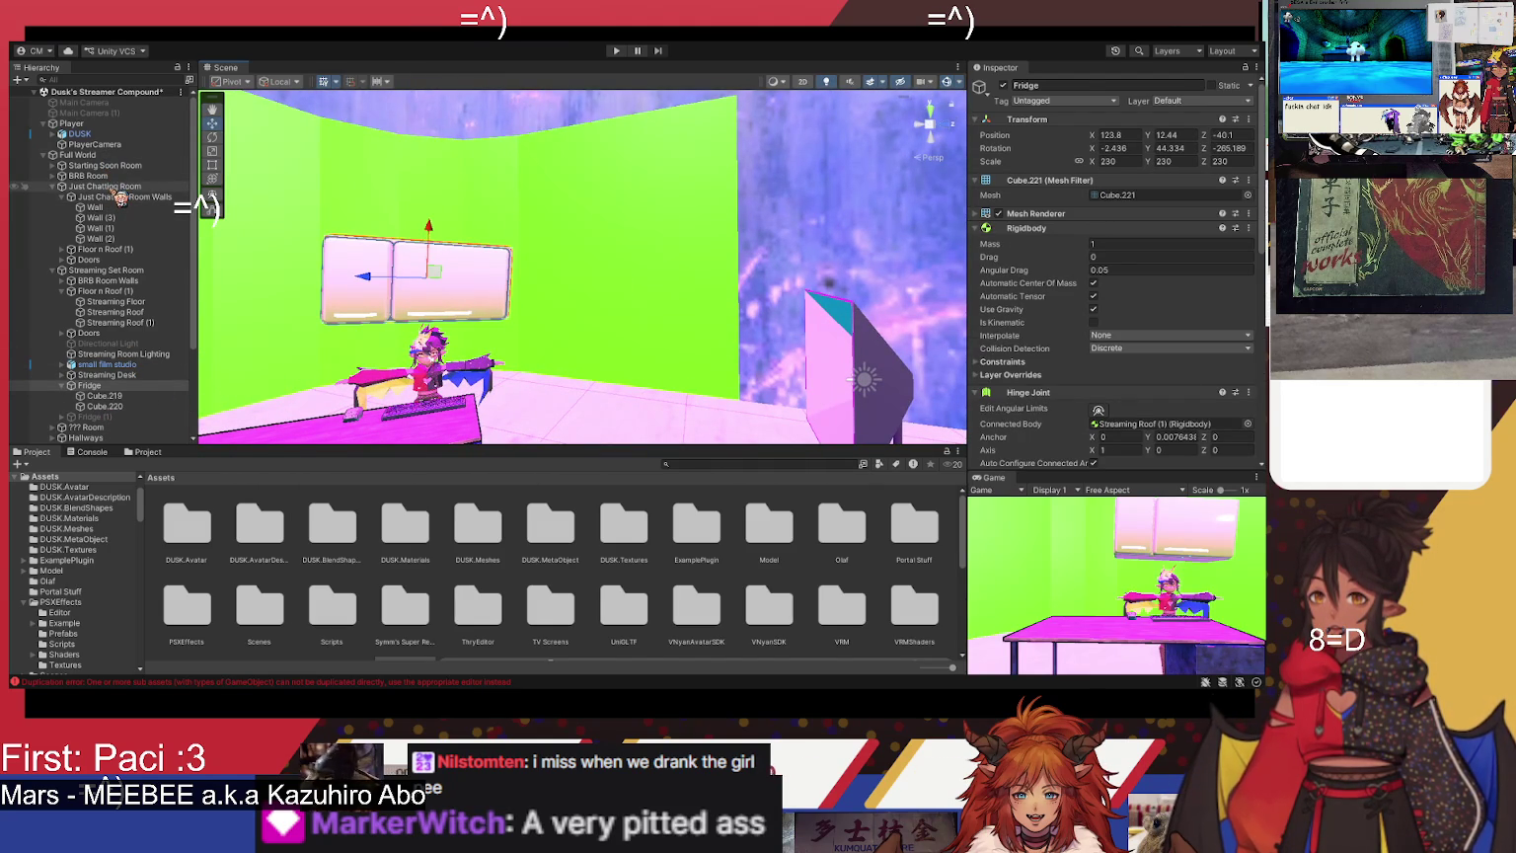
pyautogui.click(118, 189)
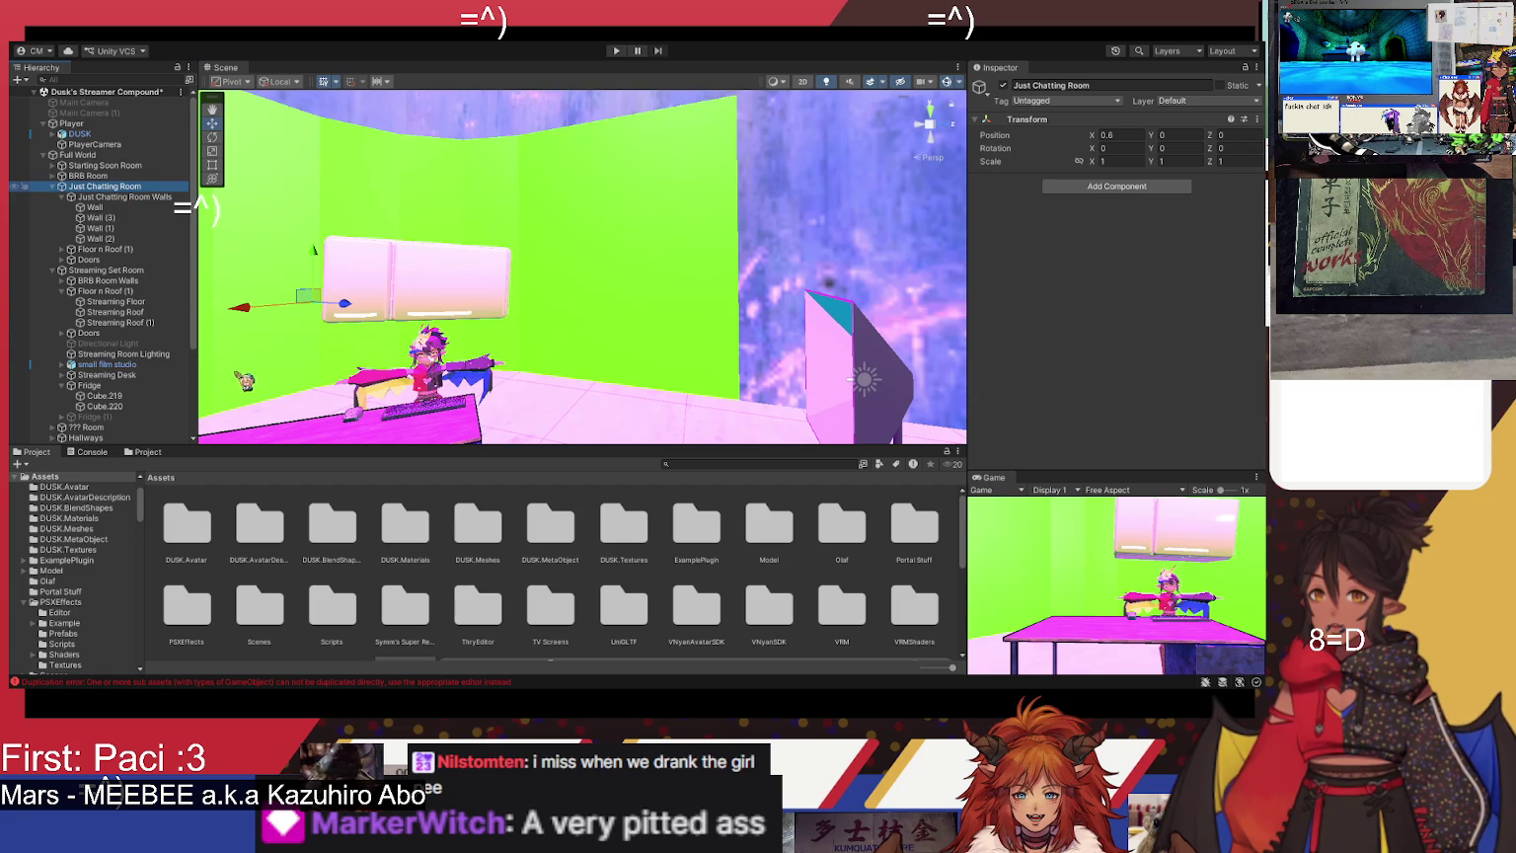
pyautogui.hotkey('ctrl', 'shift', 'v')
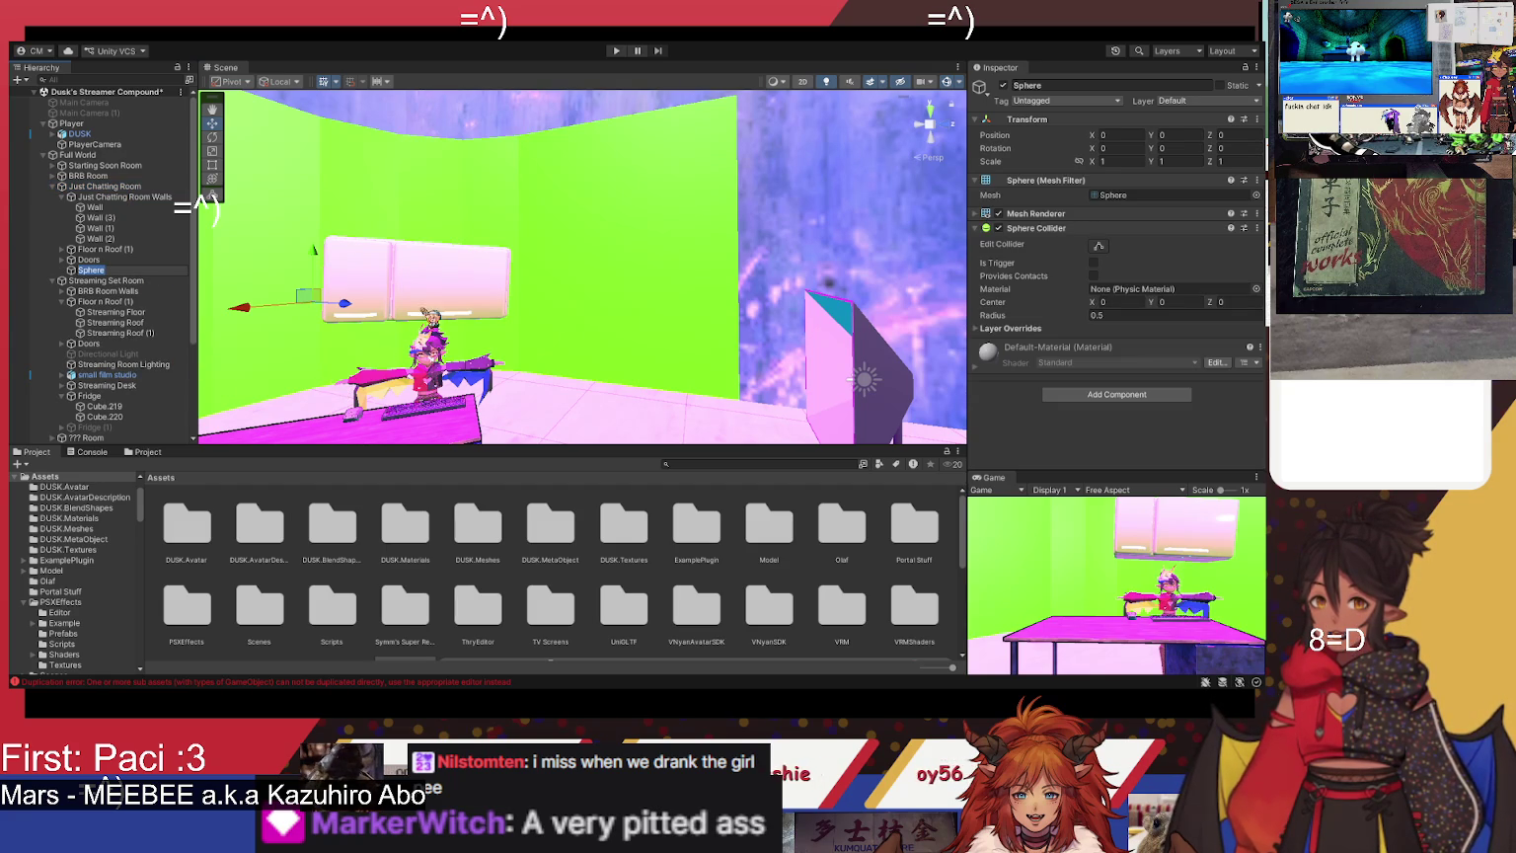
# - Raise the Sphere and move it beside the fridge to 68.32, 10.72, 142.35
pyautogui.press('f')
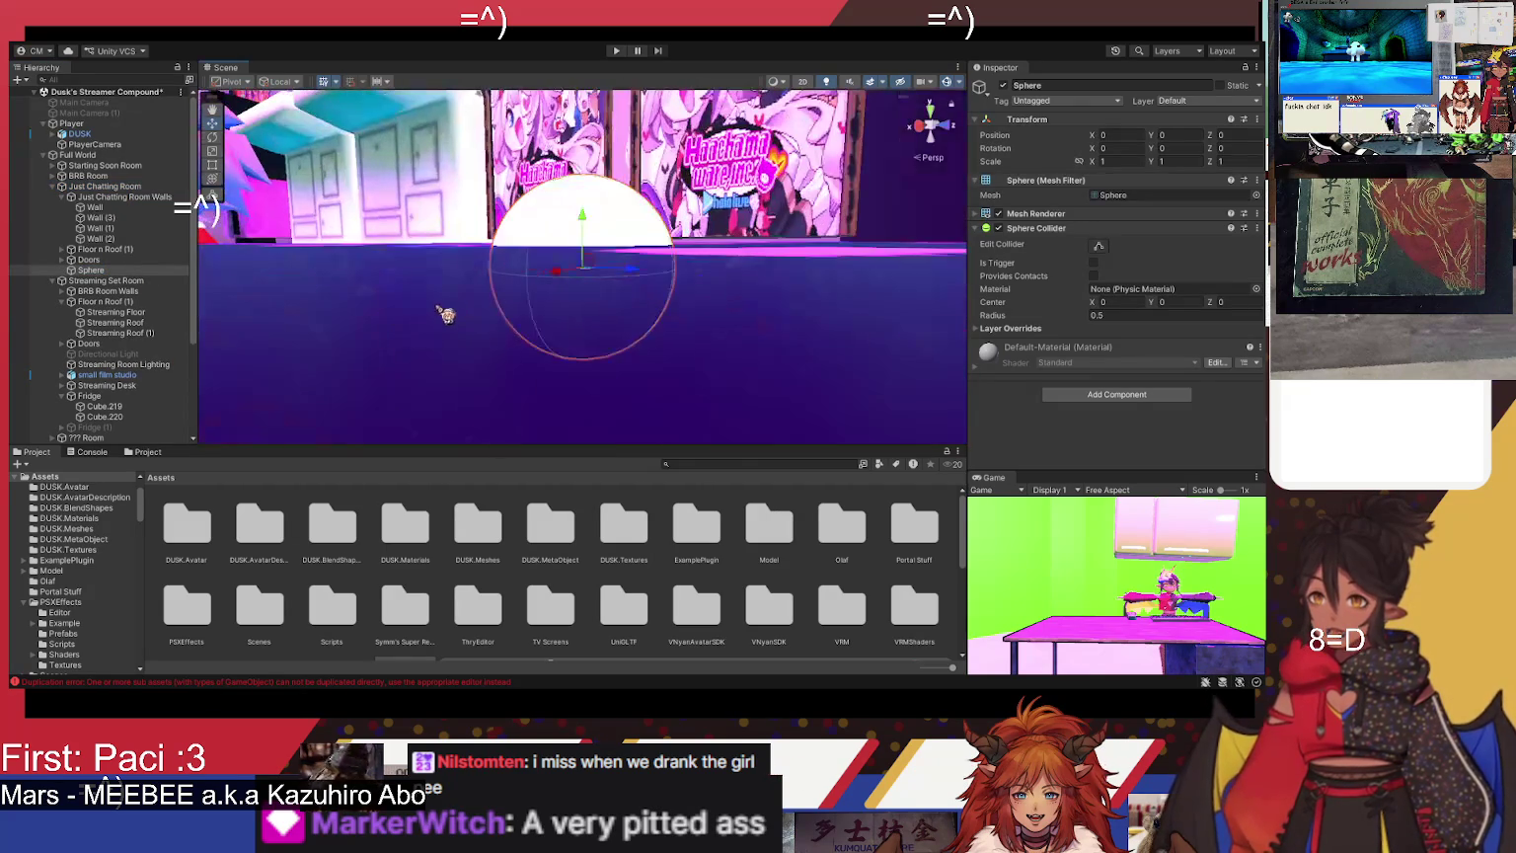
pyautogui.moveTo(463, 311)
pyautogui.mouseDown()
pyautogui.moveTo(445, 417)
pyautogui.moveTo(543, 282)
pyautogui.moveTo(524, 395)
pyautogui.moveTo(652, 343)
pyautogui.mouseUp()
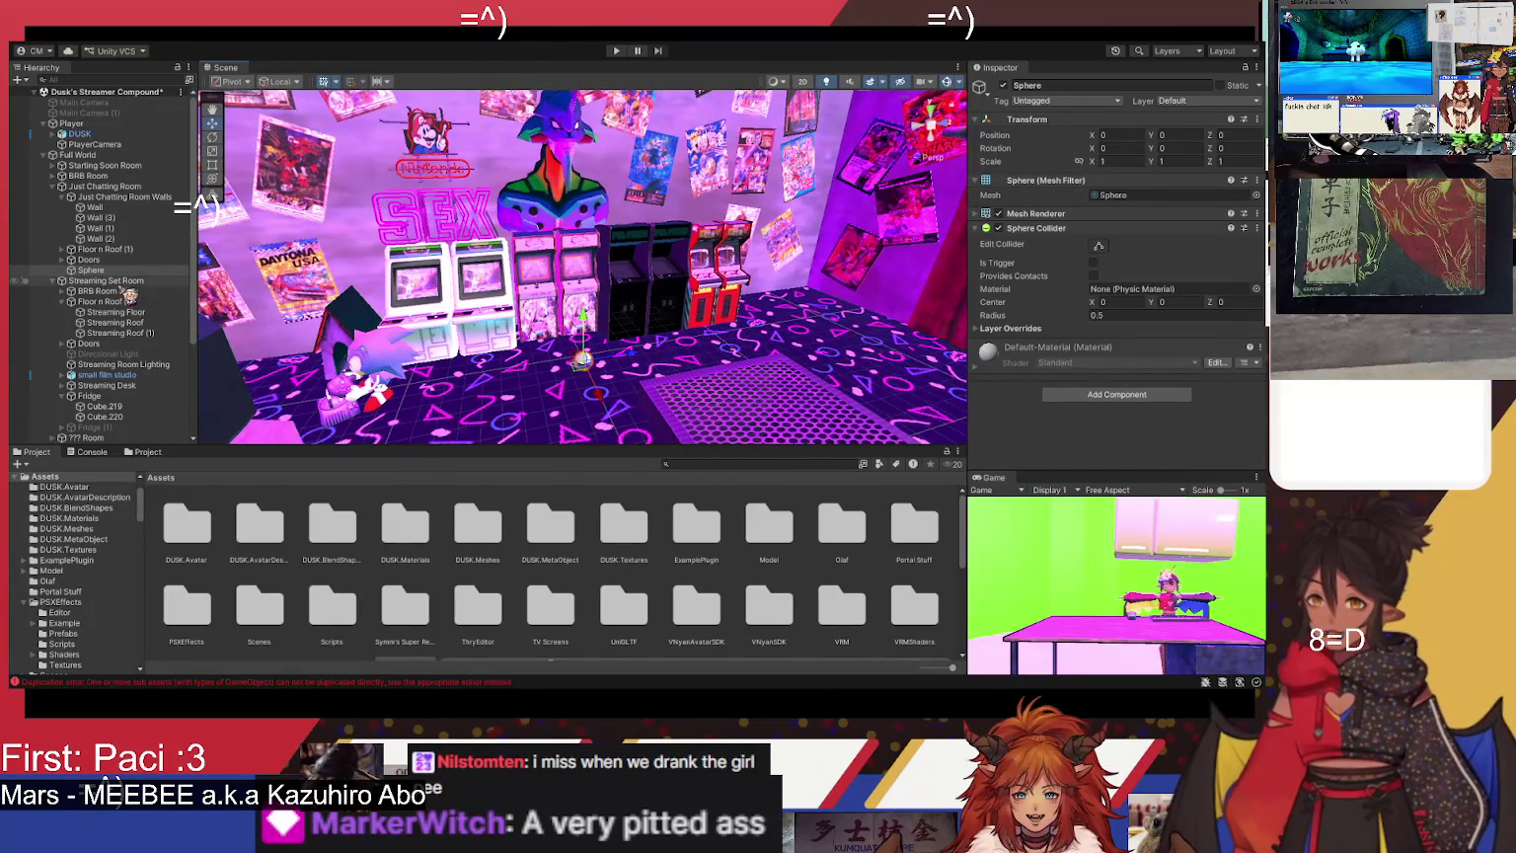
pyautogui.moveTo(585, 331); pyautogui.dragTo(584, 156)
pyautogui.moveTo(671, 256)
pyautogui.mouseDown()
pyautogui.moveTo(664, 379)
pyautogui.moveTo(680, 294)
pyautogui.moveTo(760, 316)
pyautogui.moveTo(842, 307)
pyautogui.mouseUp()
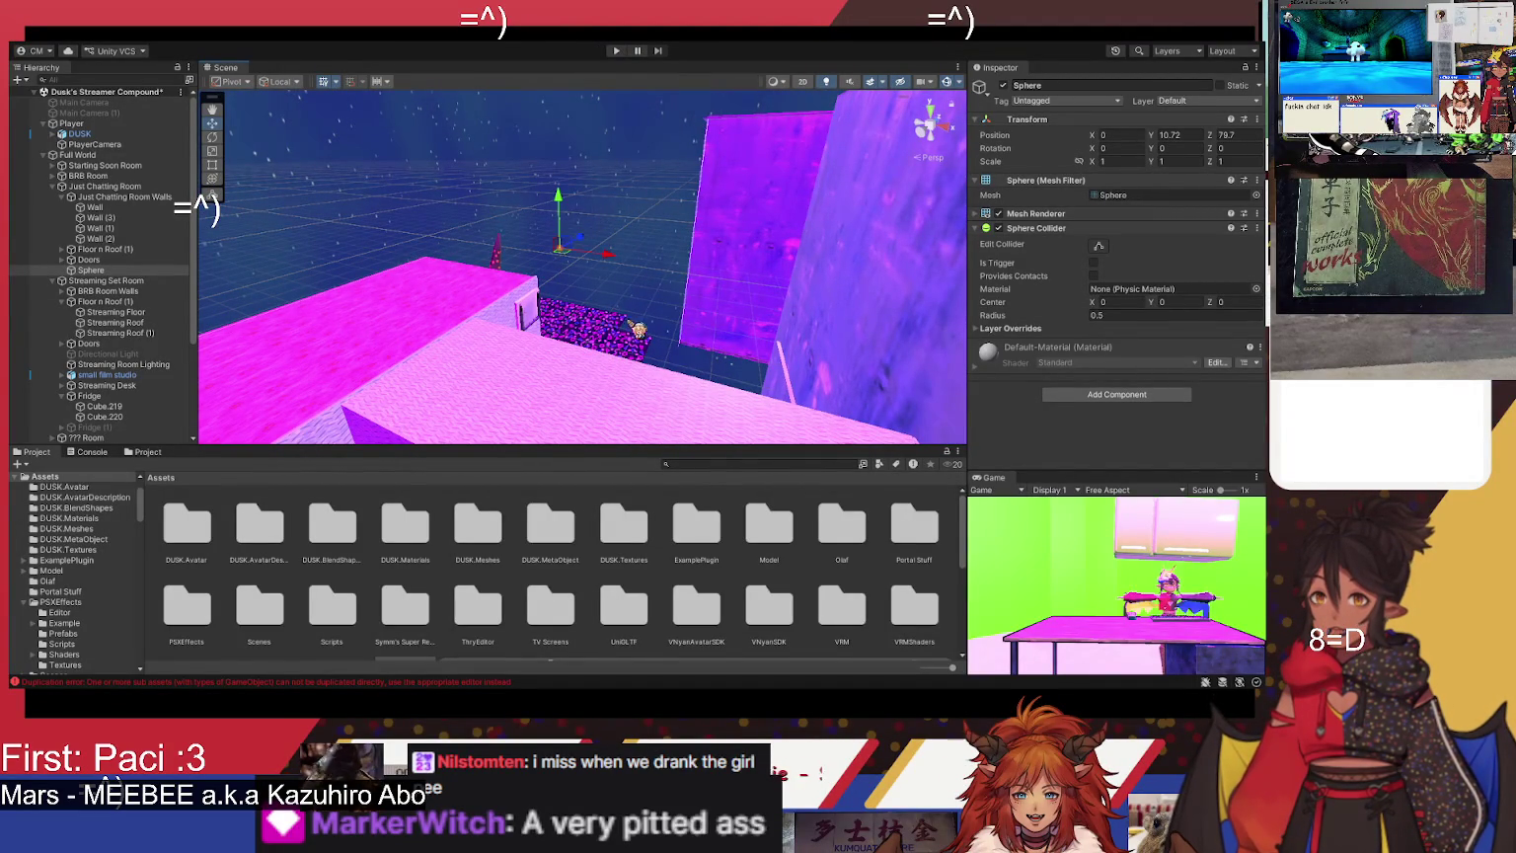
pyautogui.moveTo(694, 296); pyautogui.dragTo(796, 296)
pyautogui.press('f')
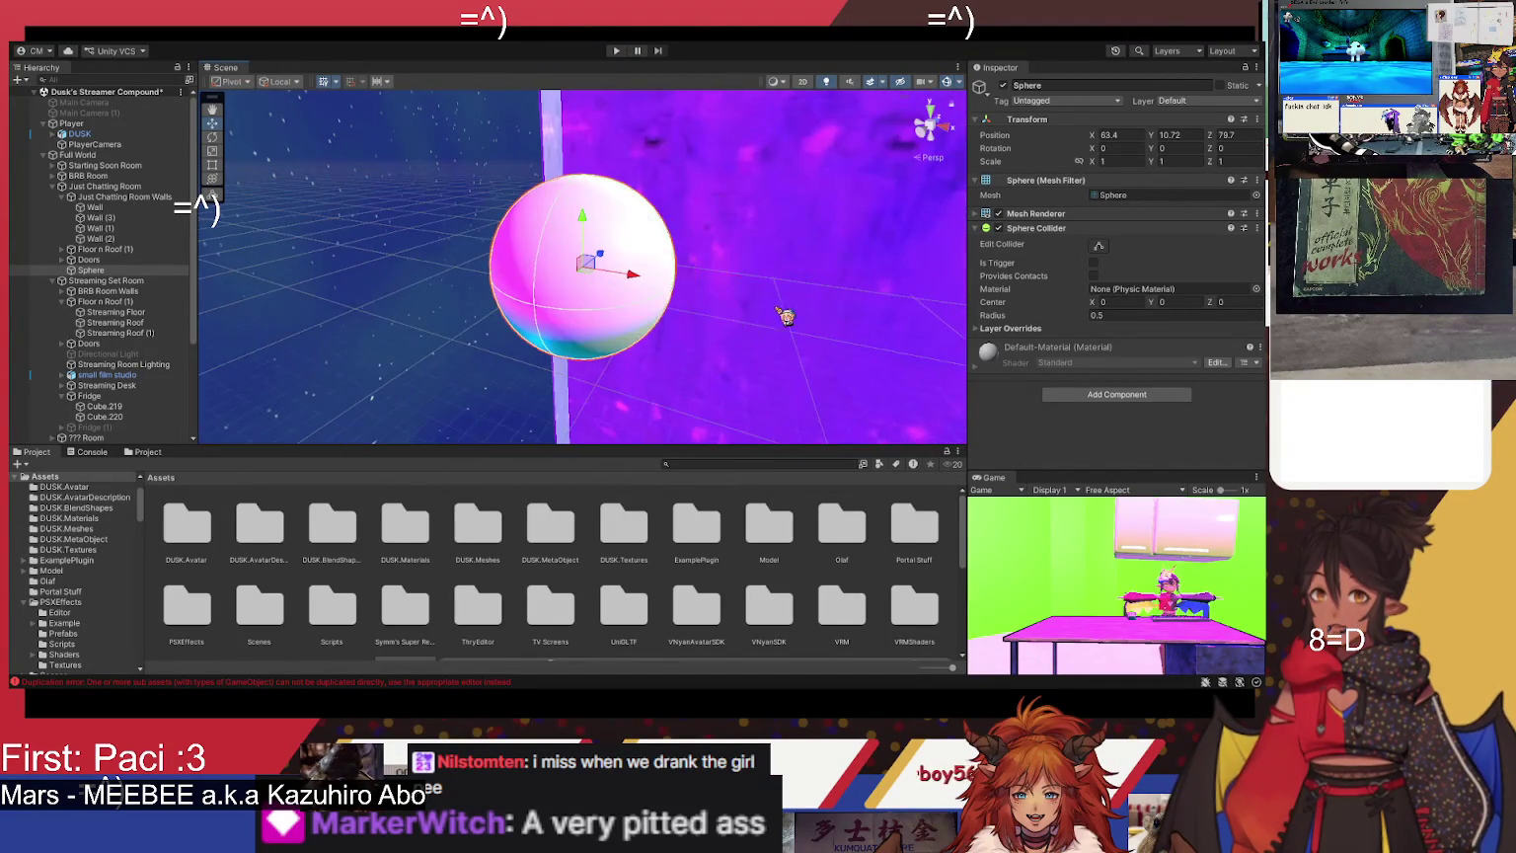
pyautogui.moveTo(612, 264)
pyautogui.mouseDown()
pyautogui.moveTo(769, 174)
pyautogui.moveTo(736, 244)
pyautogui.moveTo(636, 289)
pyautogui.moveTo(400, 276)
pyautogui.moveTo(491, 242)
pyautogui.moveTo(561, 268)
pyautogui.moveTo(450, 286)
pyautogui.moveTo(372, 338)
pyautogui.moveTo(365, 320)
pyautogui.moveTo(315, 316)
pyautogui.mouseUp()
pyautogui.press('f')
pyautogui.press('w')
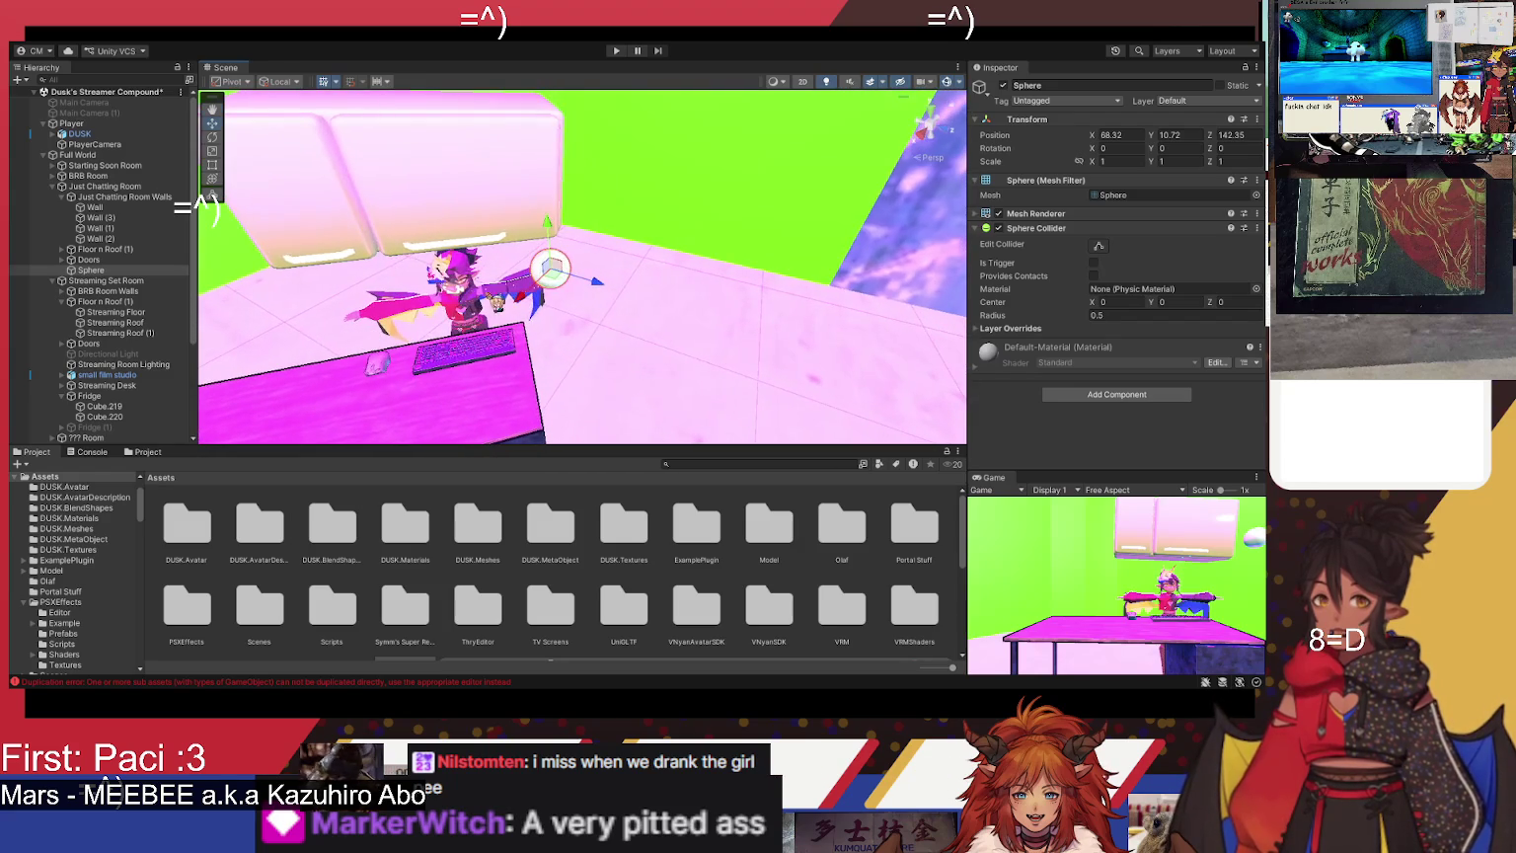
# - Move the Sphere toward the fridge and make it a child of Fridge
pyautogui.moveTo(604, 294)
pyautogui.mouseDown()
pyautogui.moveTo(462, 229)
pyautogui.moveTo(437, 211)
pyautogui.moveTo(424, 158)
pyautogui.moveTo(422, 196)
pyautogui.moveTo(401, 192)
pyautogui.moveTo(404, 138)
pyautogui.mouseUp()
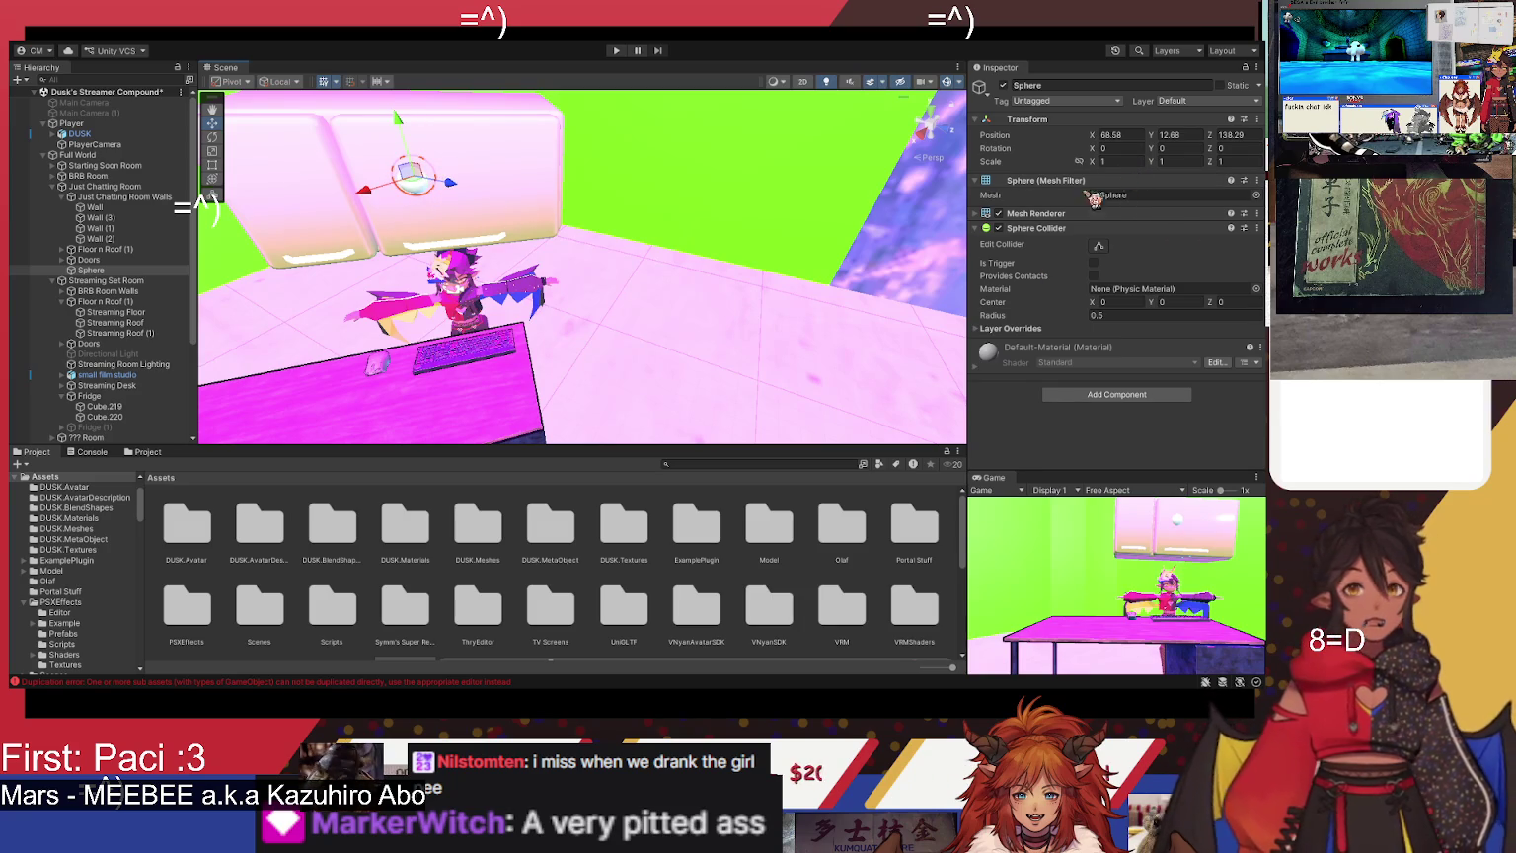
pyautogui.moveTo(116, 280); pyautogui.dragTo(118, 396)
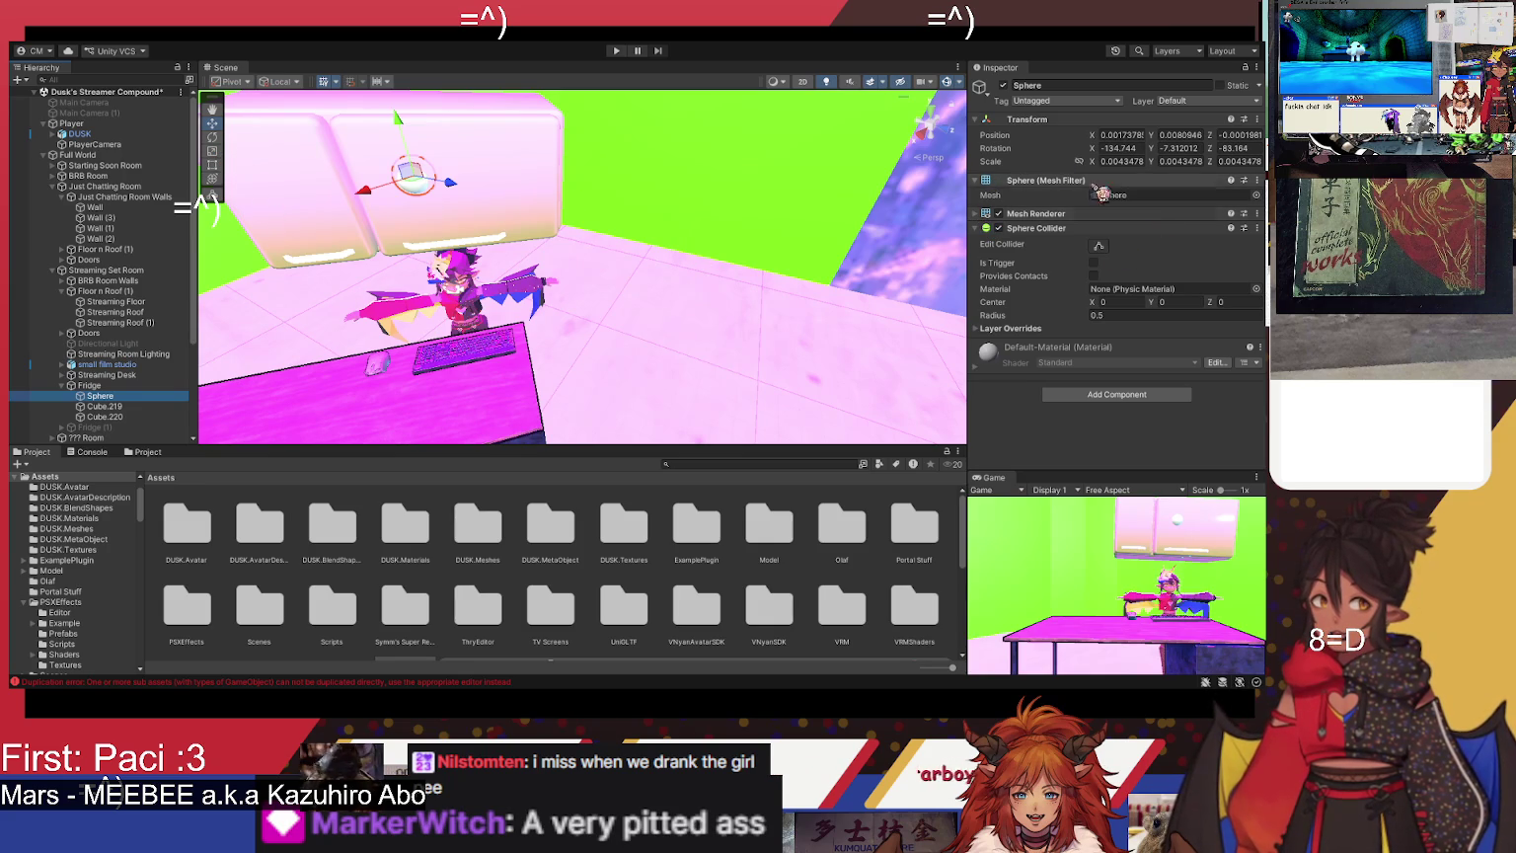
pyautogui.click(1090, 168)
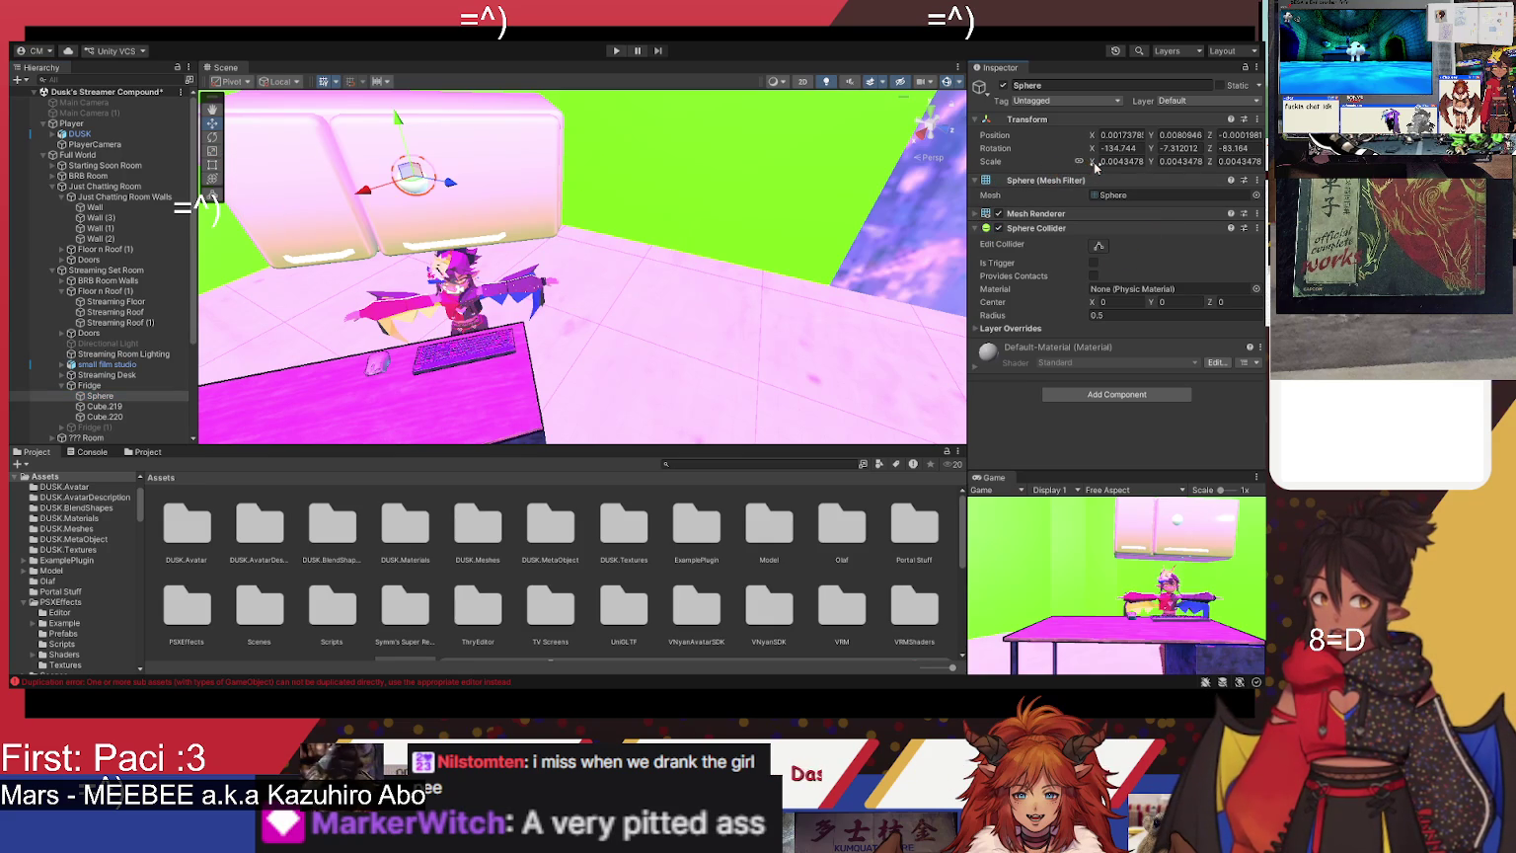
pyautogui.write('-2.2')
pyautogui.press('Escape')
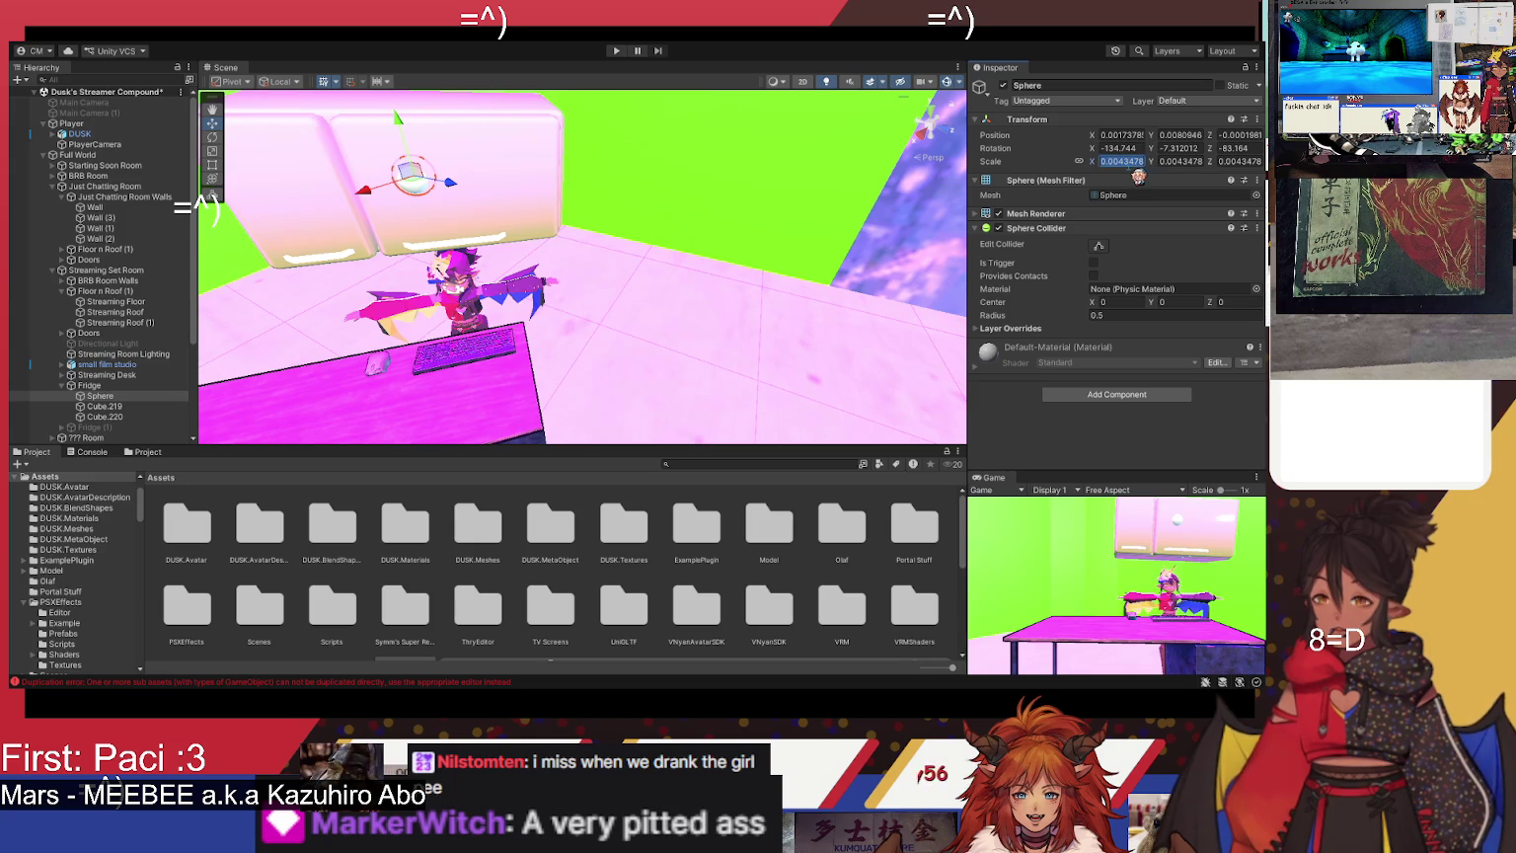
pyautogui.moveTo(472, 224); pyautogui.dragTo(592, 193)
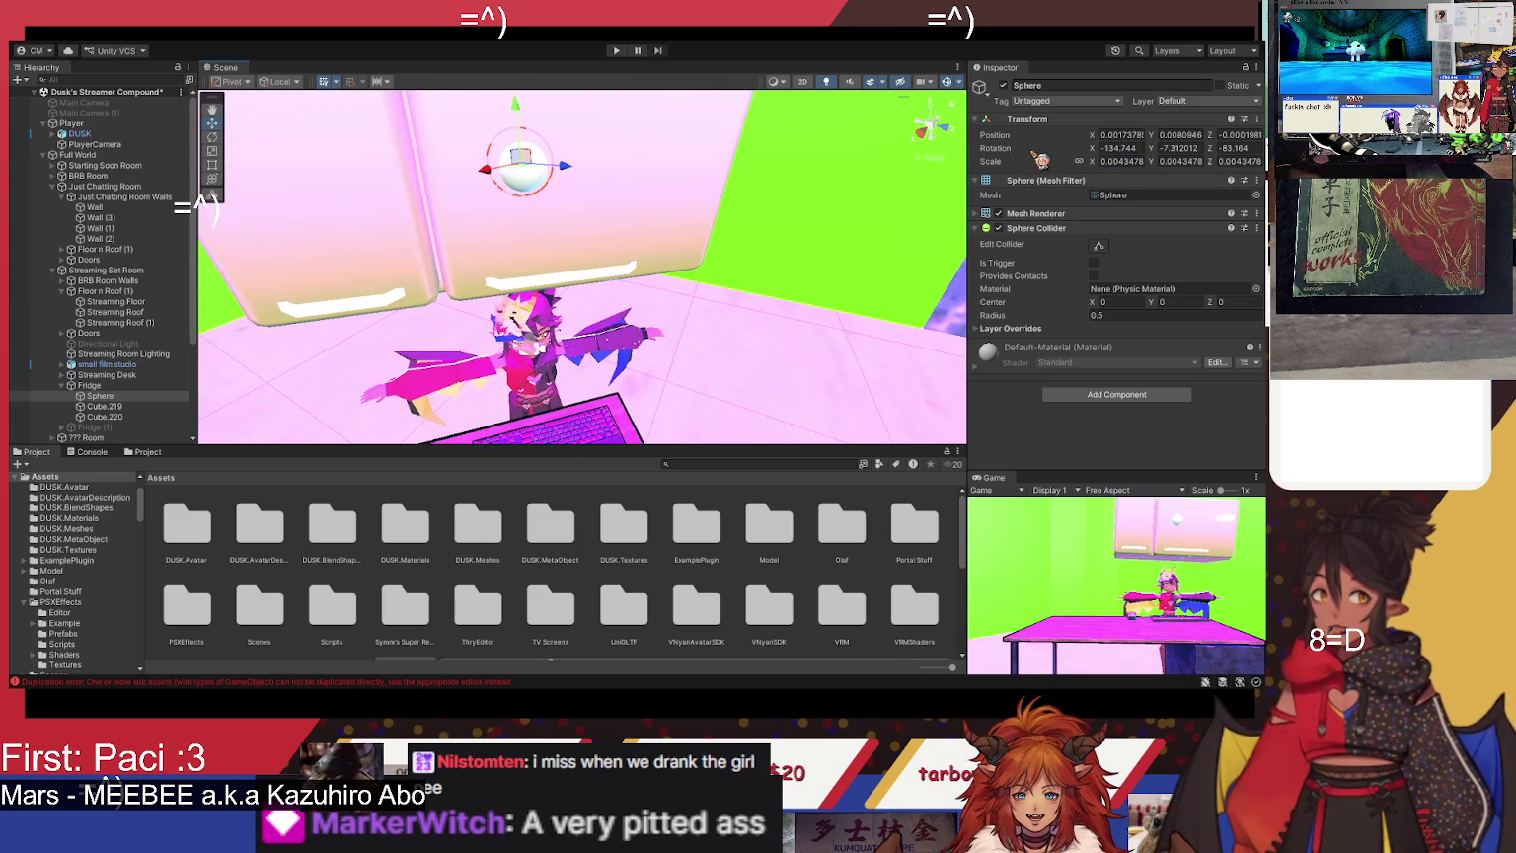
# - Shrink the Sphere's scale to 0.002
pyautogui.click(1090, 166)
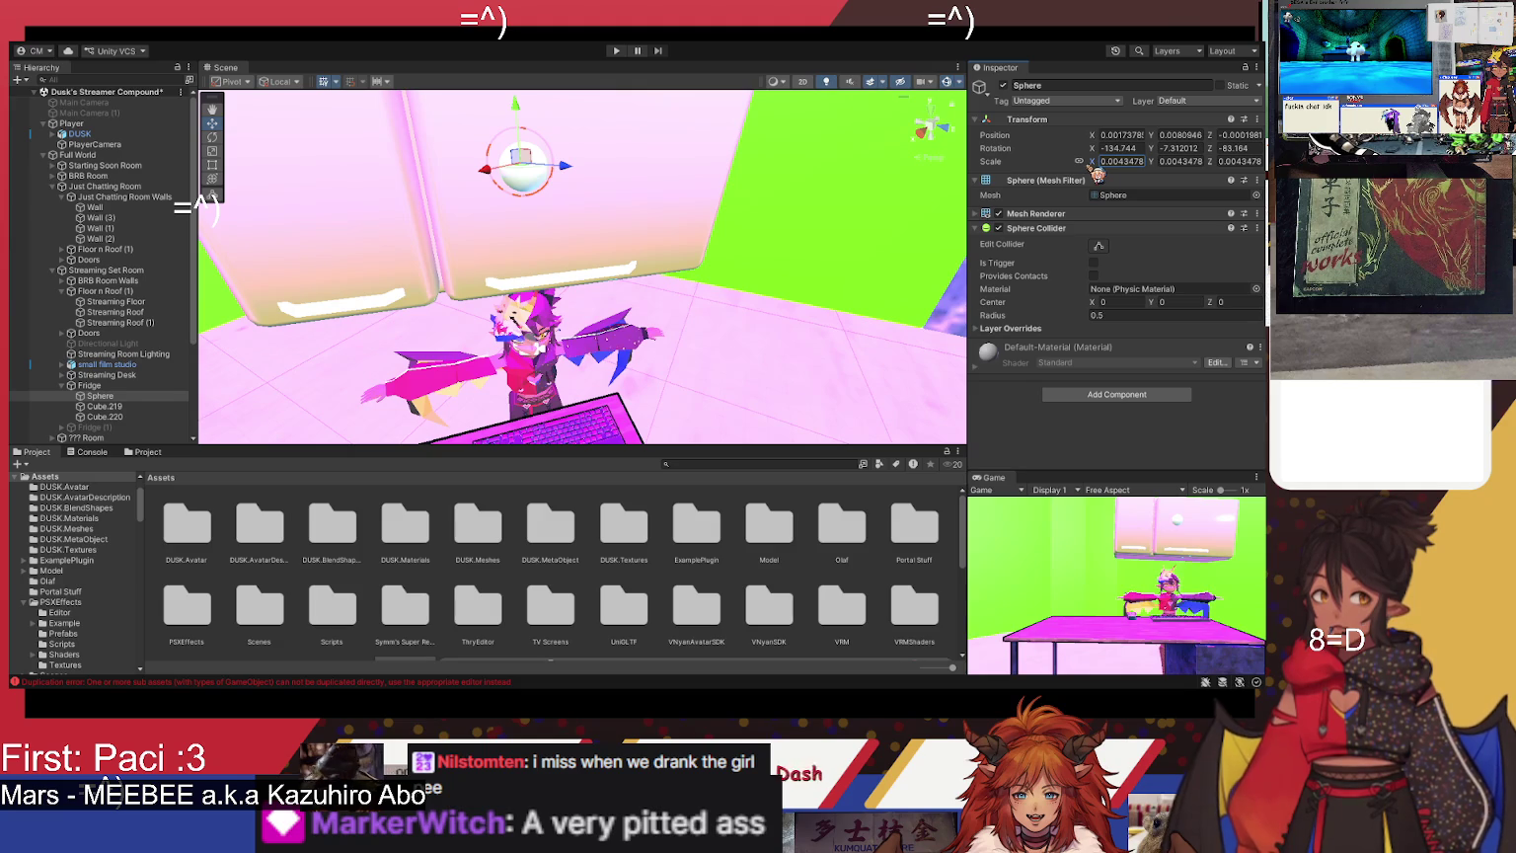
pyautogui.click(1119, 162)
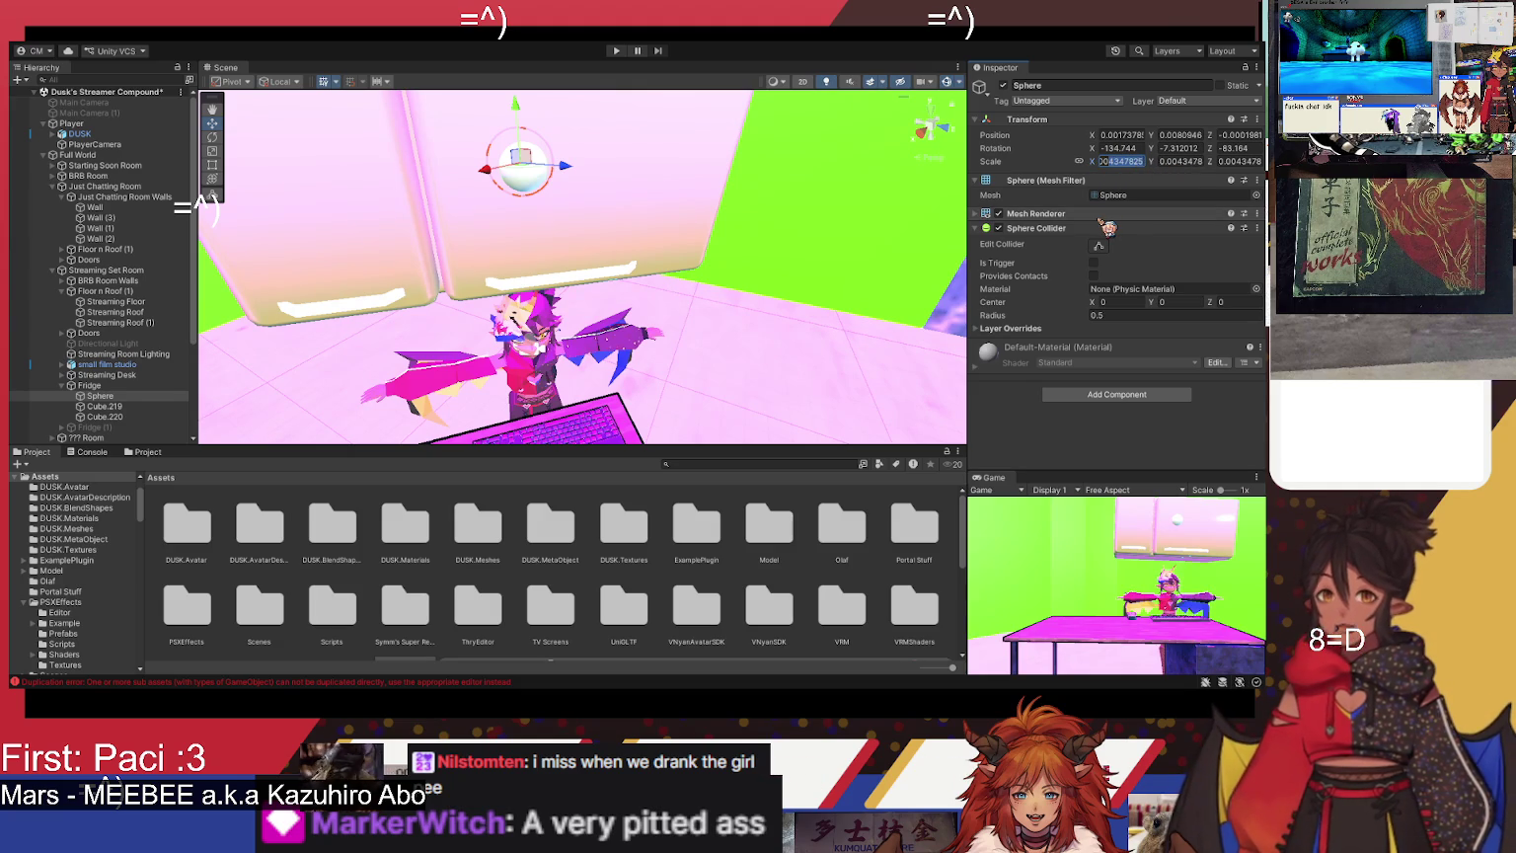
pyautogui.write('0.003')
pyautogui.moveTo(558, 182); pyautogui.dragTo(560, 174)
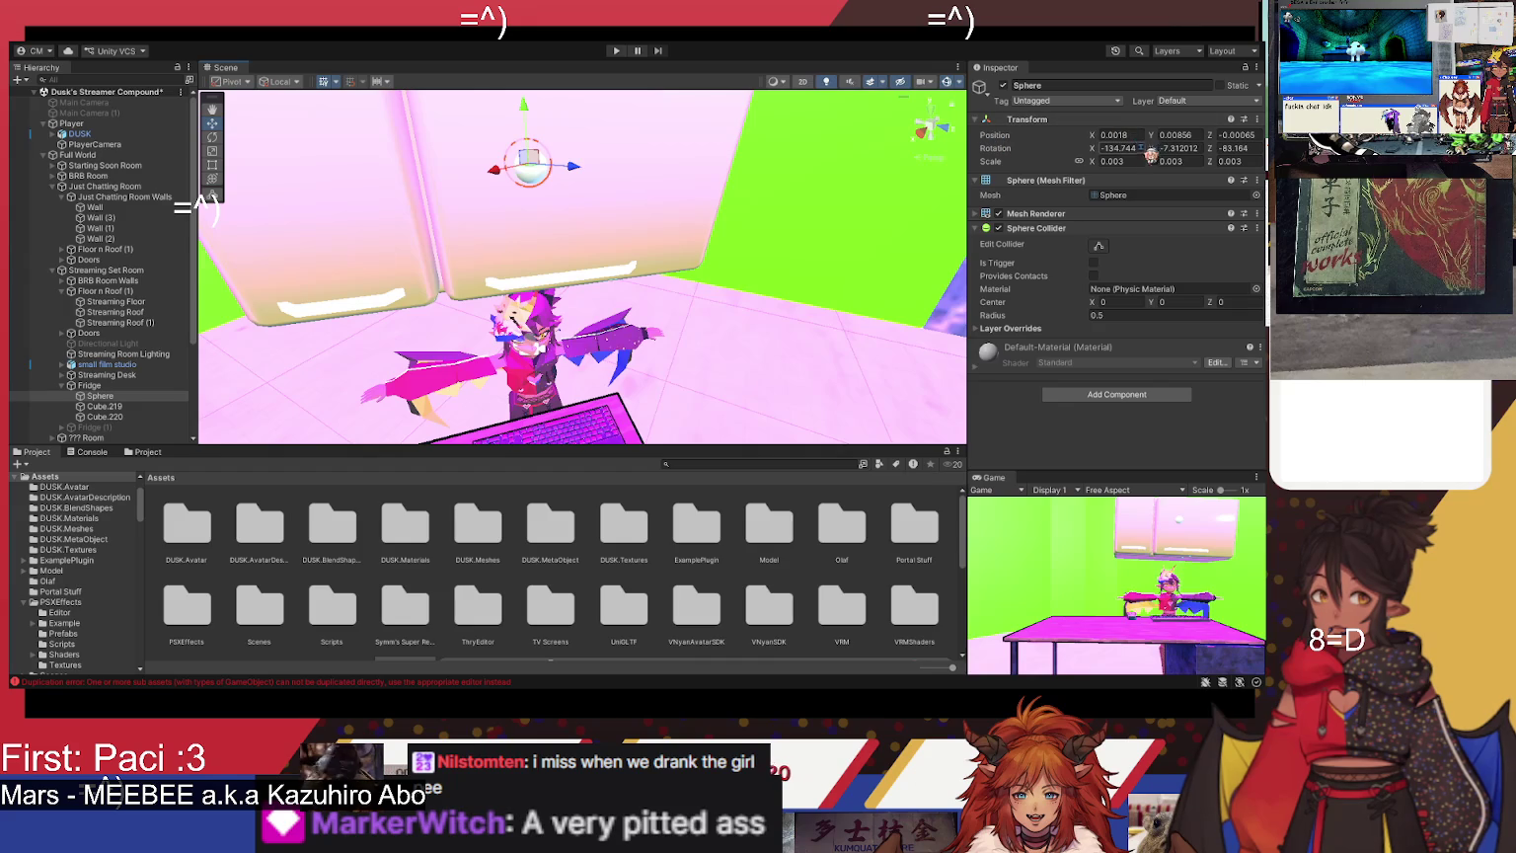
pyautogui.write('0.002')
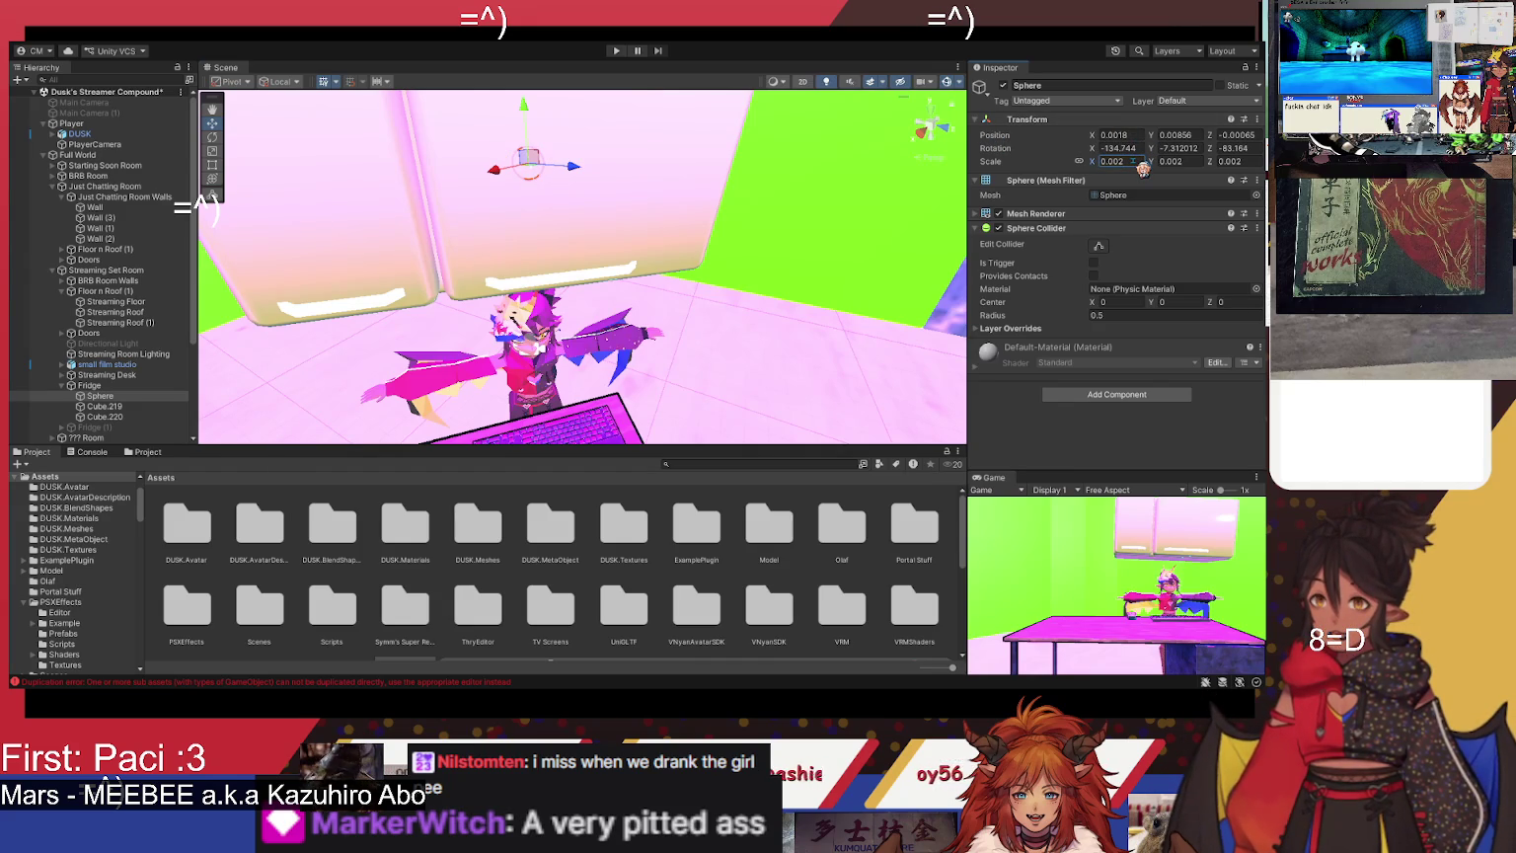
pyautogui.moveTo(587, 173)
pyautogui.mouseDown()
pyautogui.moveTo(525, 184)
pyautogui.moveTo(522, 102)
pyautogui.moveTo(502, 243)
pyautogui.mouseUp()
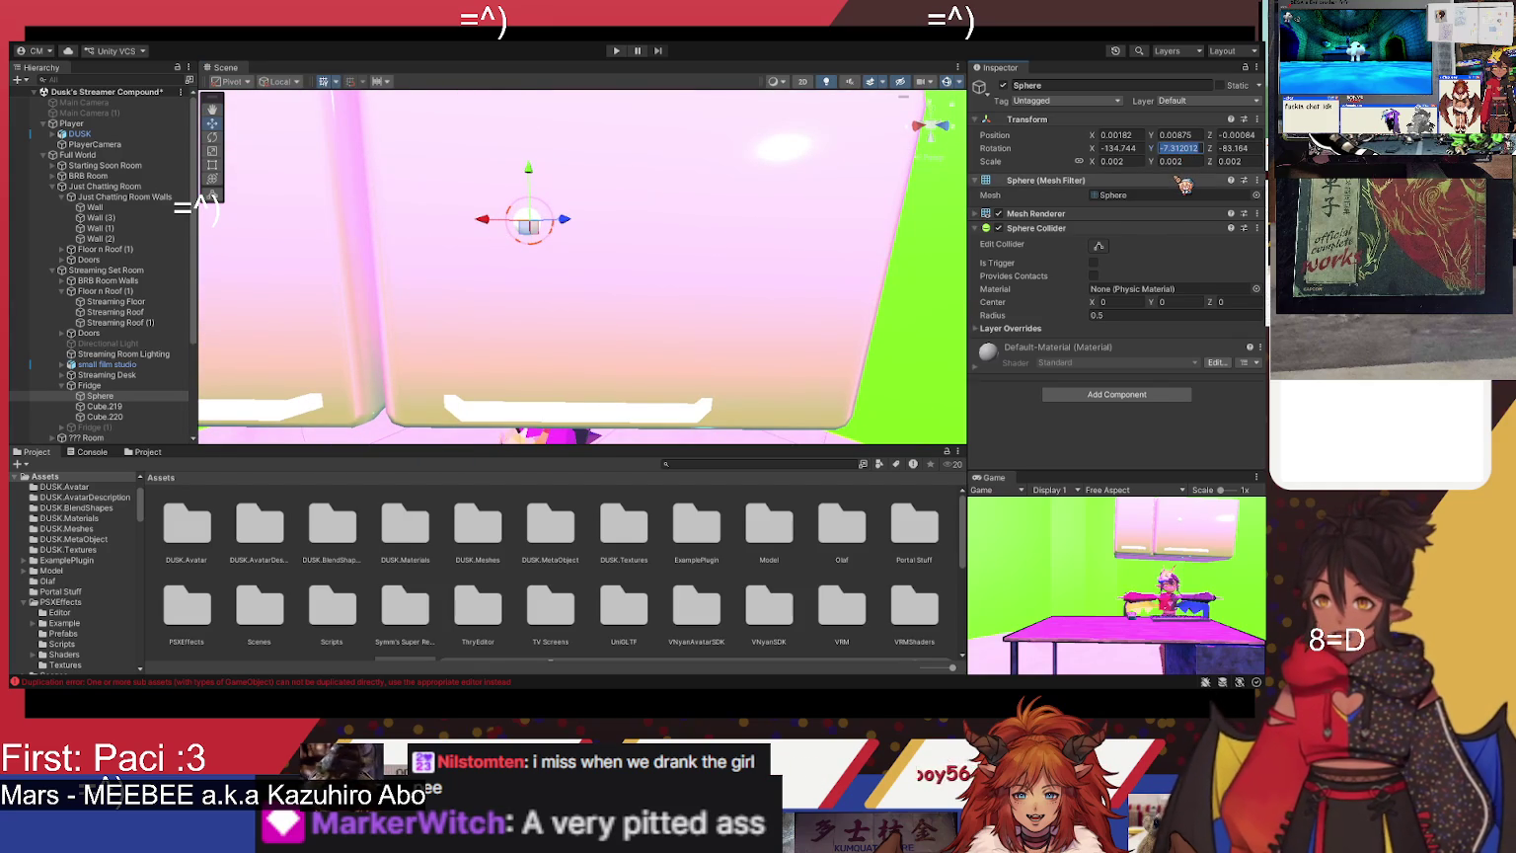
# - Set the Sphere's rotation to 0, 0, 0
pyautogui.write('90')
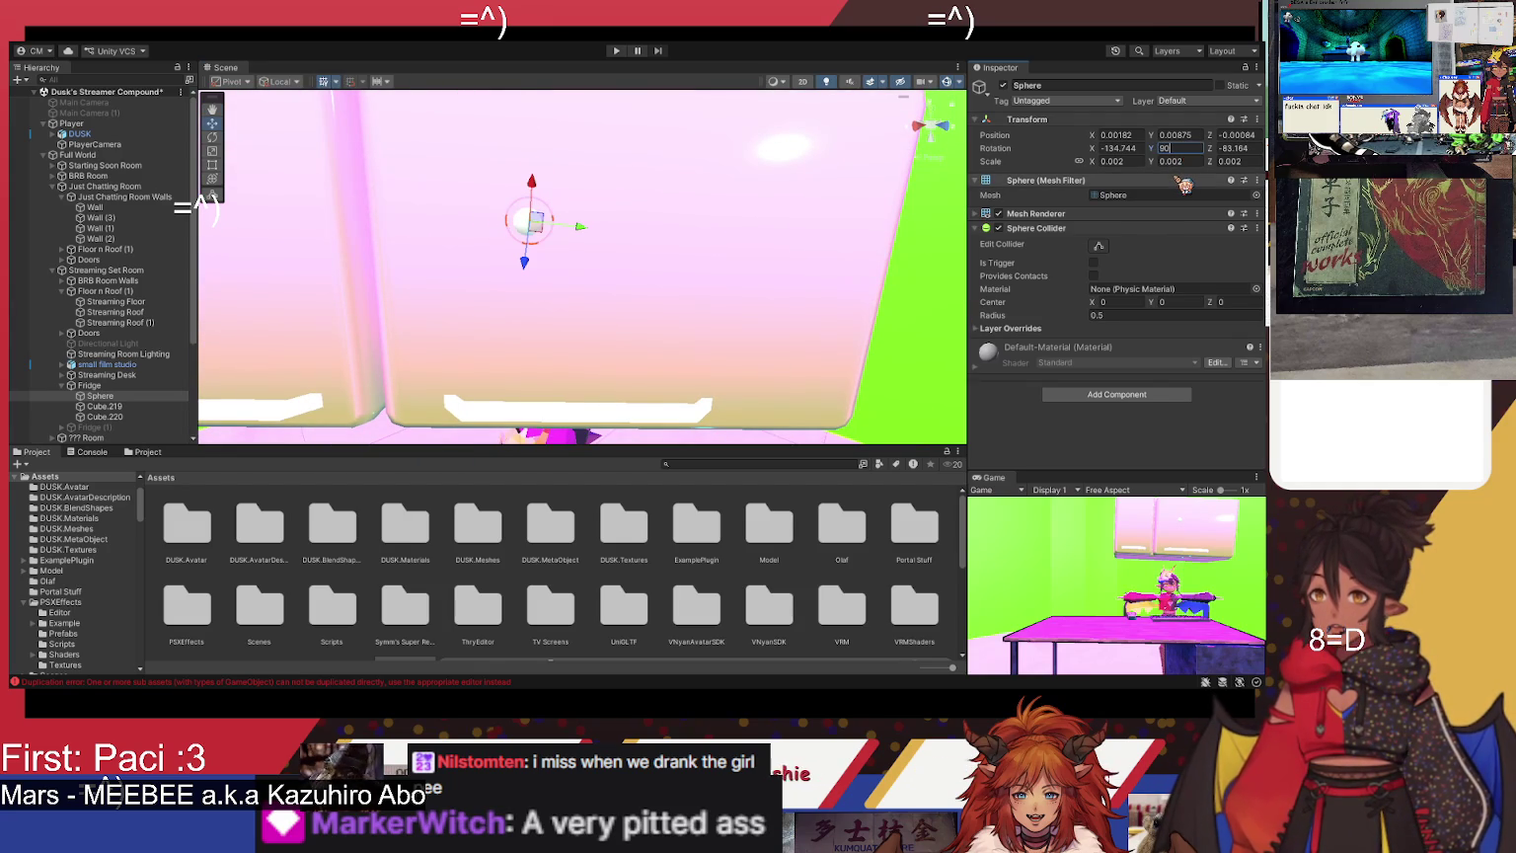
pyautogui.press('BackSpace')
pyautogui.press('BackSpace')
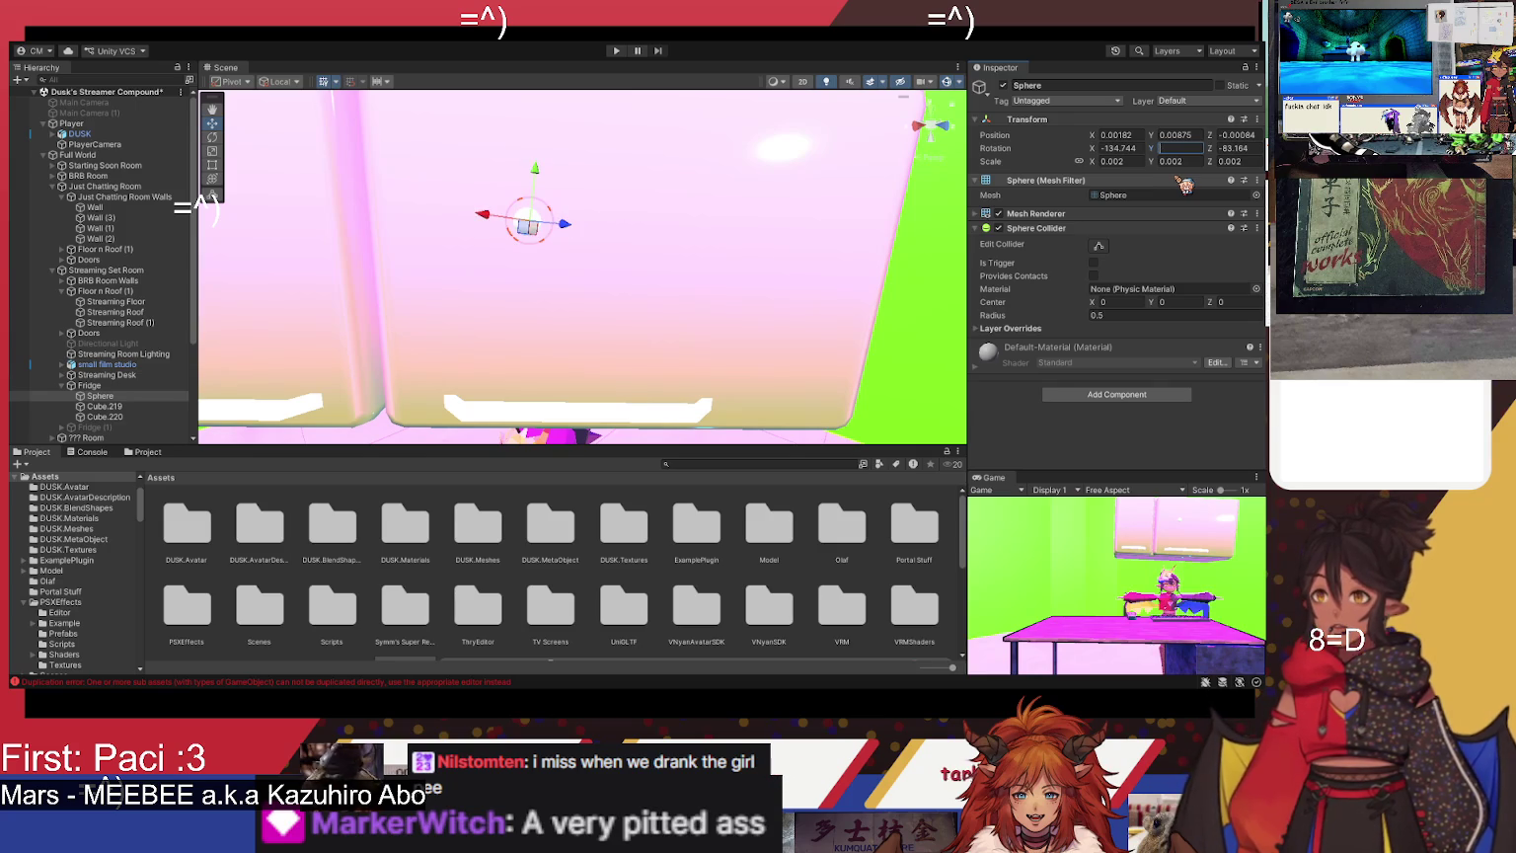
pyautogui.write('0')
pyautogui.click(1119, 148)
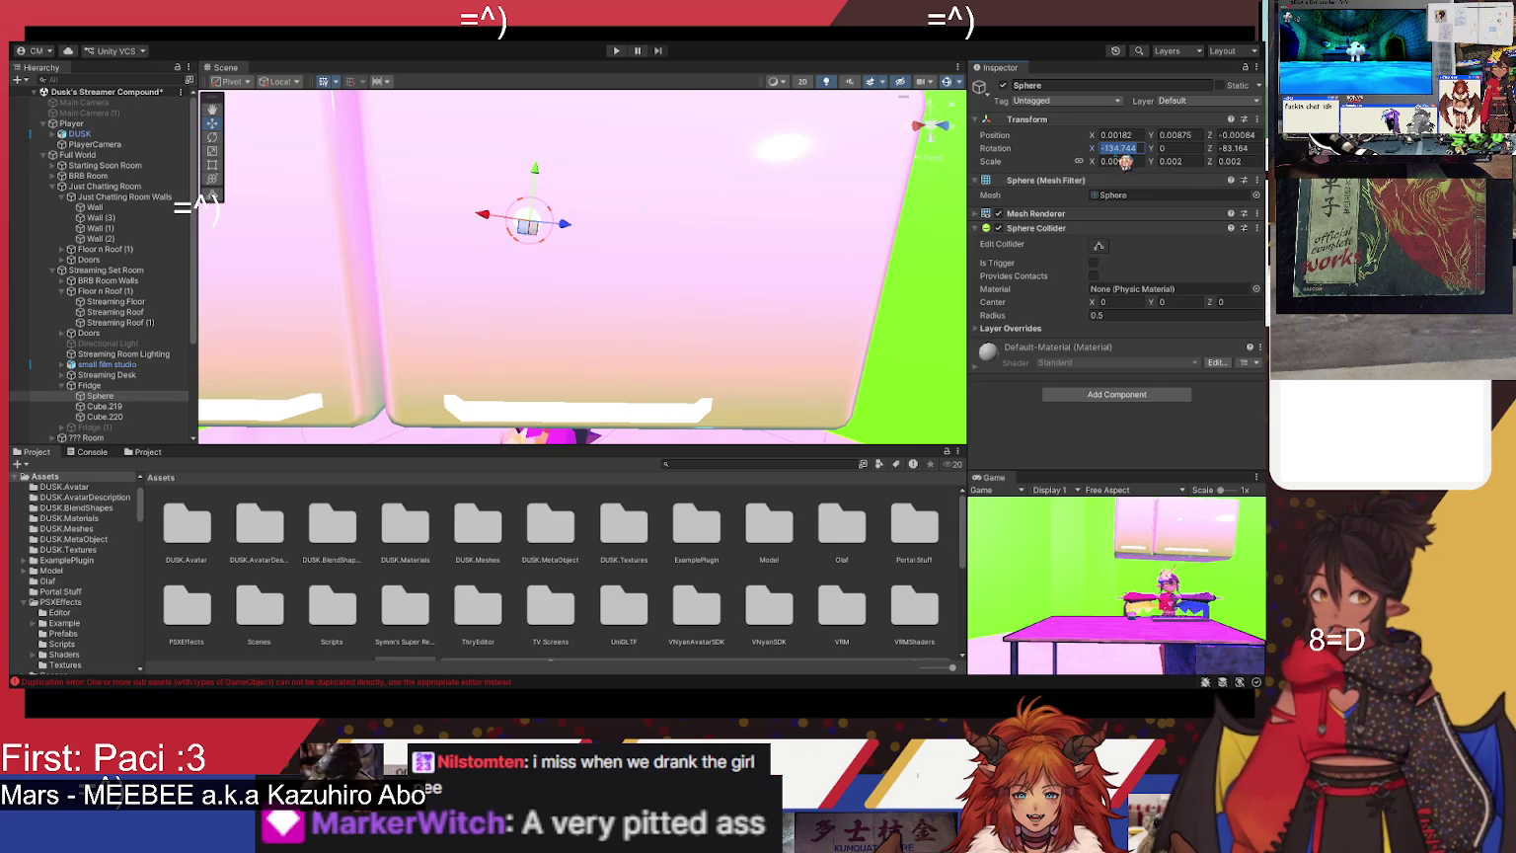
pyautogui.write('00')
pyautogui.moveTo(779, 282)
pyautogui.mouseDown()
pyautogui.moveTo(801, 242)
pyautogui.moveTo(807, 261)
pyautogui.moveTo(786, 271)
pyautogui.moveTo(698, 279)
pyautogui.mouseUp()
# - Place the sphere on the fridge door, rename it Magnet, and select Fridge
pyautogui.moveTo(577, 197); pyautogui.dragTo(450, 188)
pyautogui.moveTo(562, 242)
pyautogui.mouseDown()
pyautogui.moveTo(582, 150)
pyautogui.moveTo(579, 235)
pyautogui.moveTo(534, 211)
pyautogui.moveTo(549, 210)
pyautogui.mouseUp()
pyautogui.click(1065, 86)
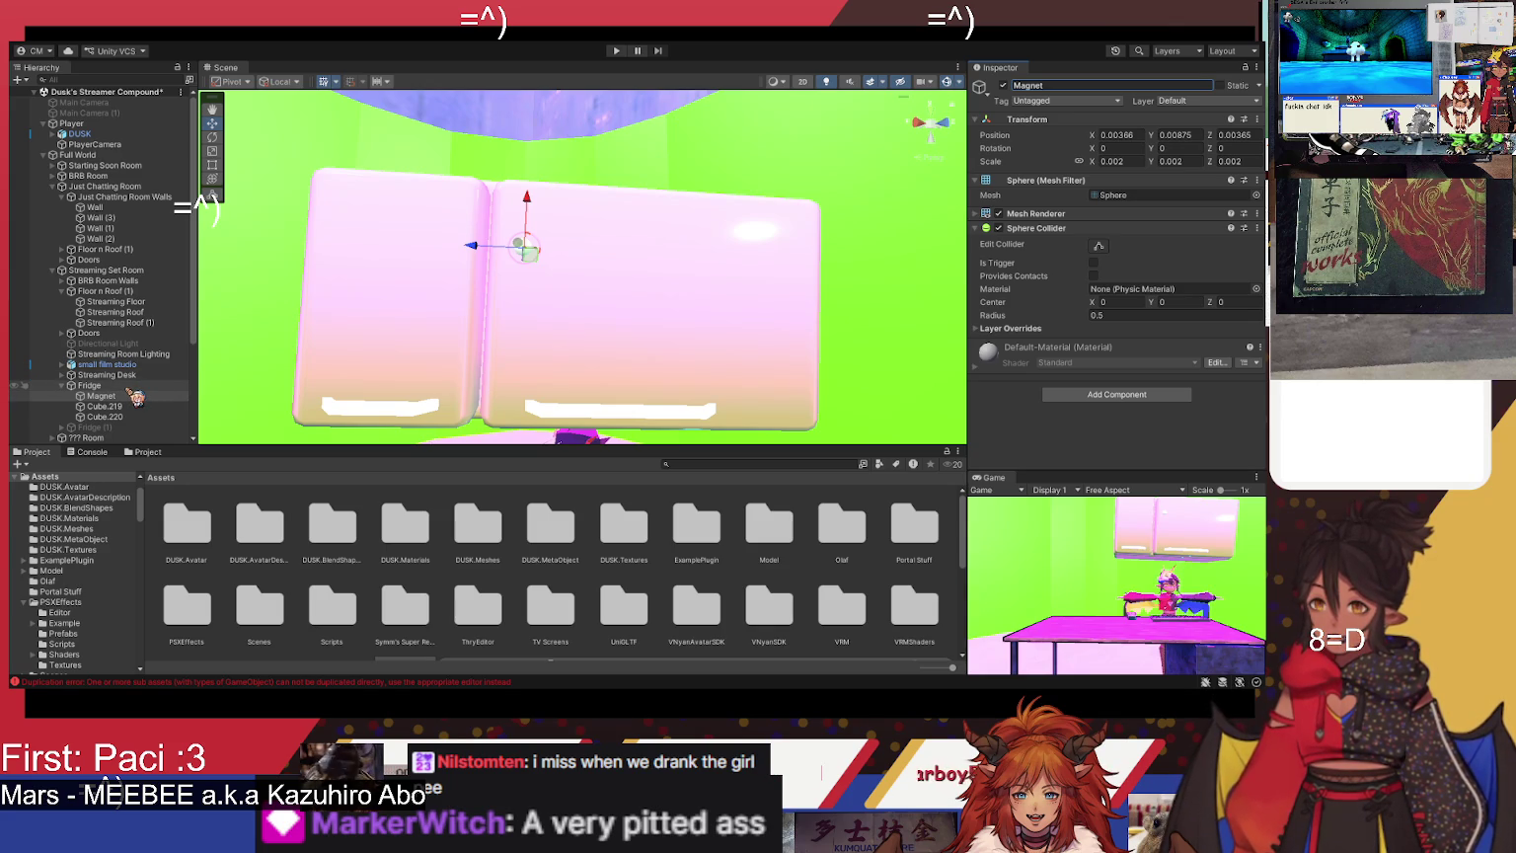
pyautogui.click(133, 386)
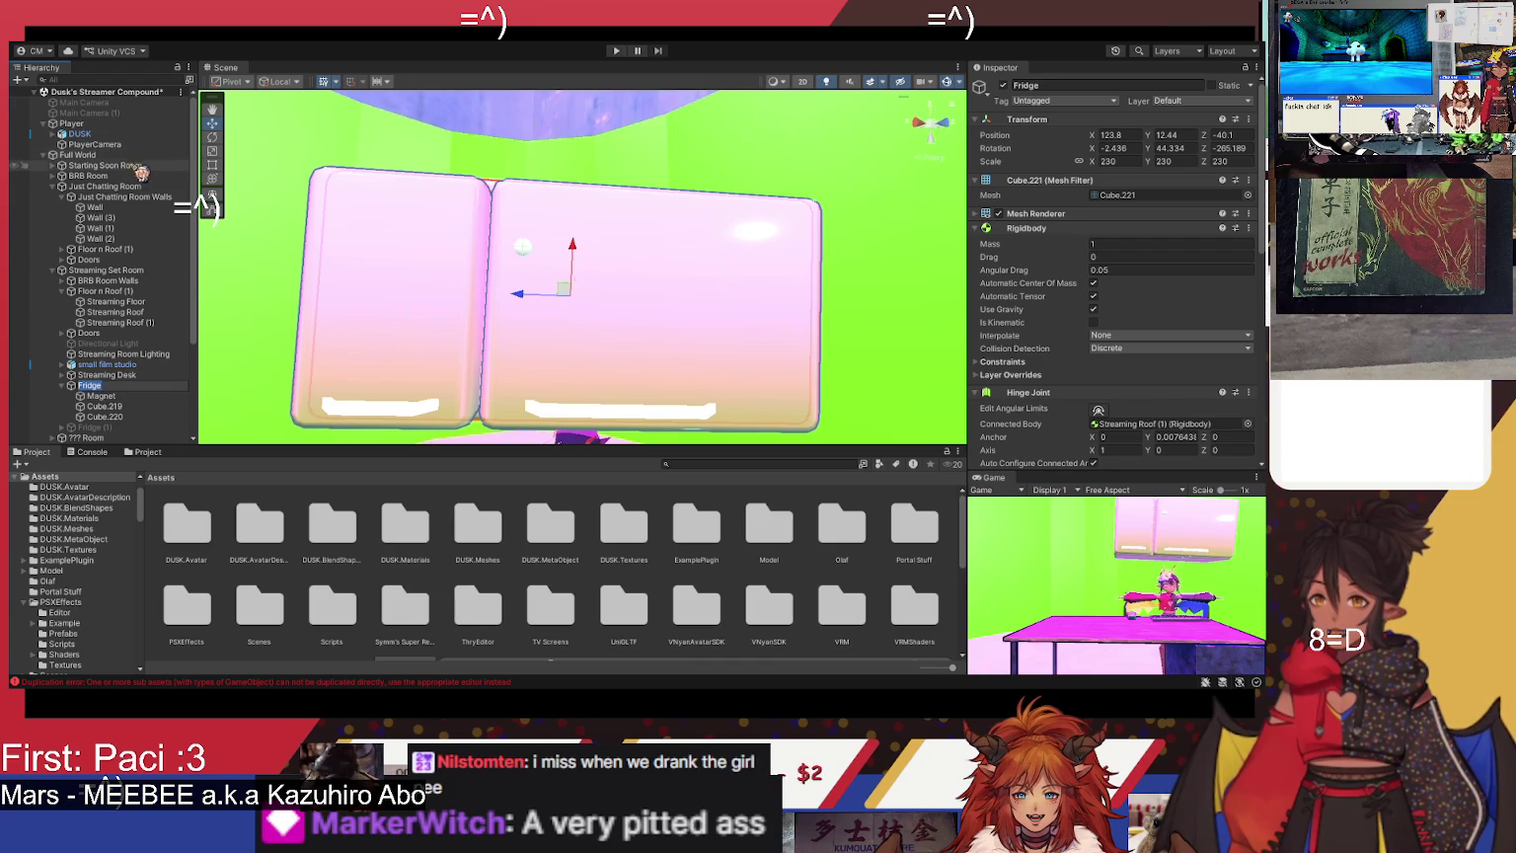
# - Open the World Assets > Arcade Flyers folder in the Project window
pyautogui.scroll(-3, 375, 543)
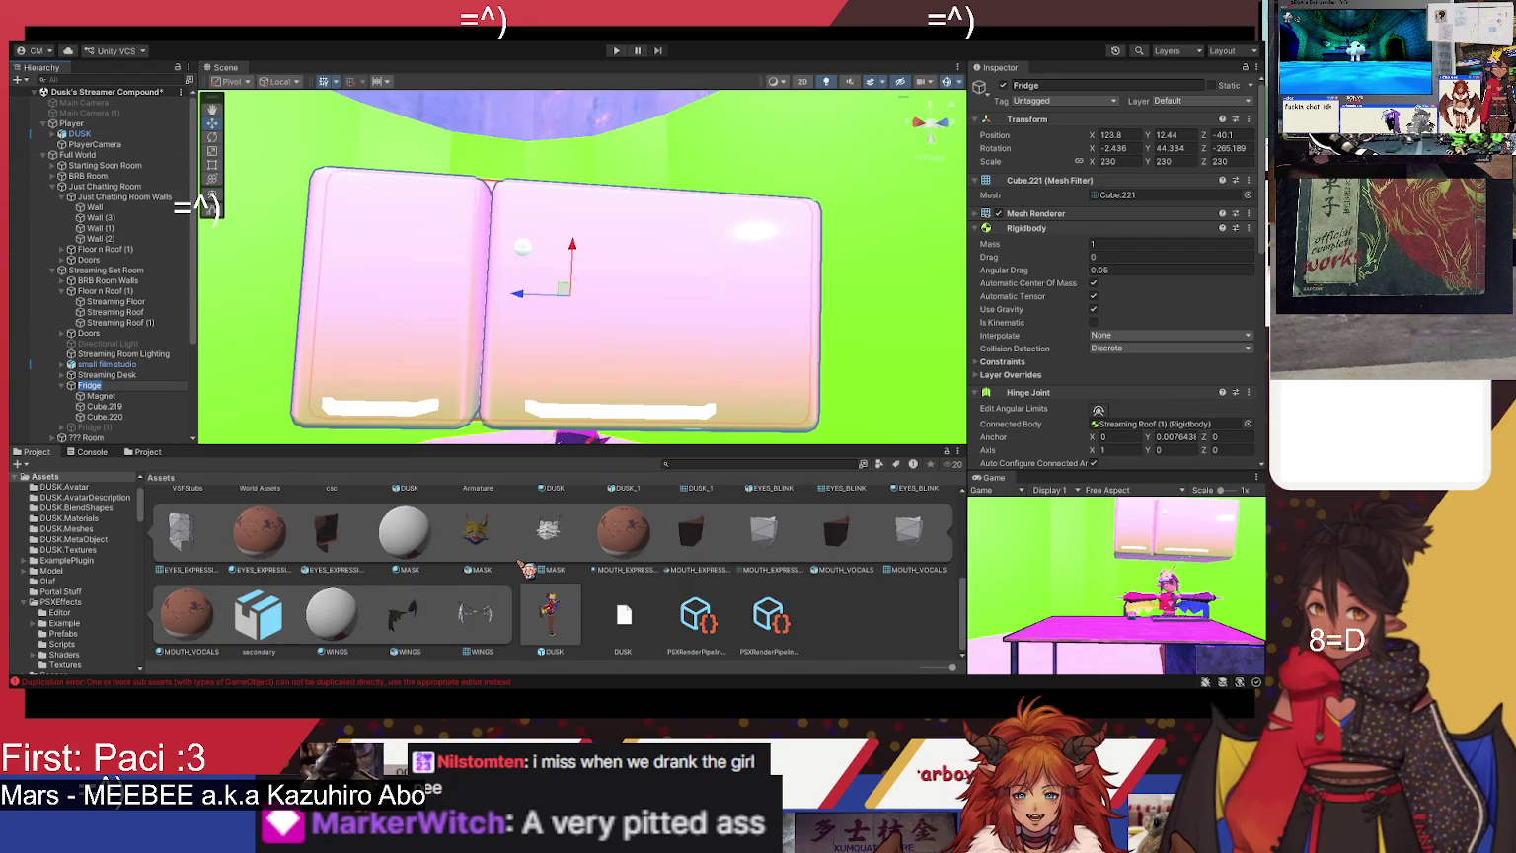
pyautogui.scroll(1, 526, 570)
pyautogui.scroll(2, 448, 536)
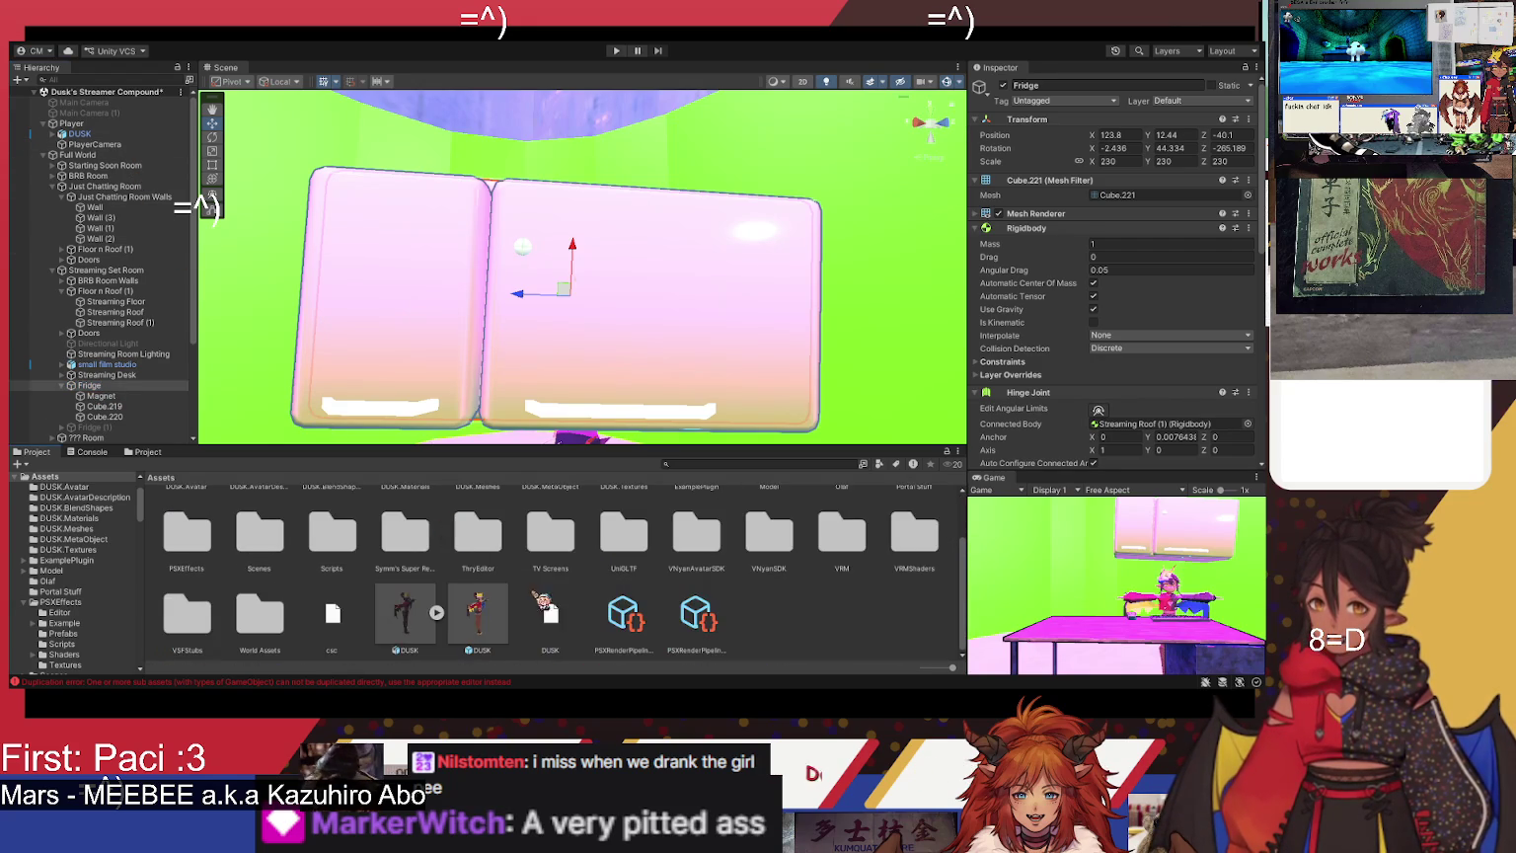
pyautogui.scroll(-1, 622, 637)
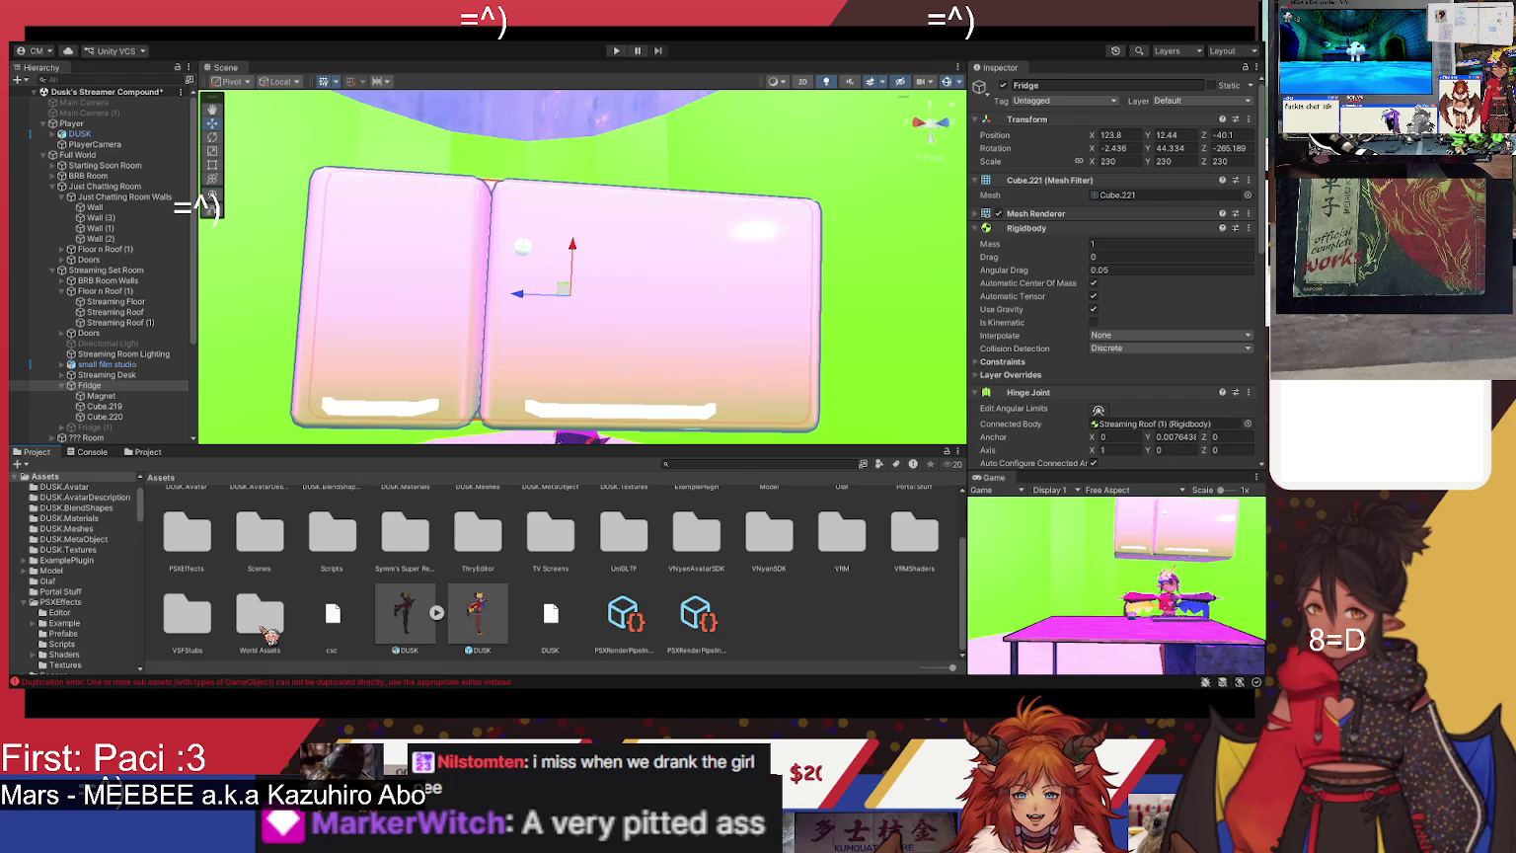
pyautogui.doubleClick(261, 624)
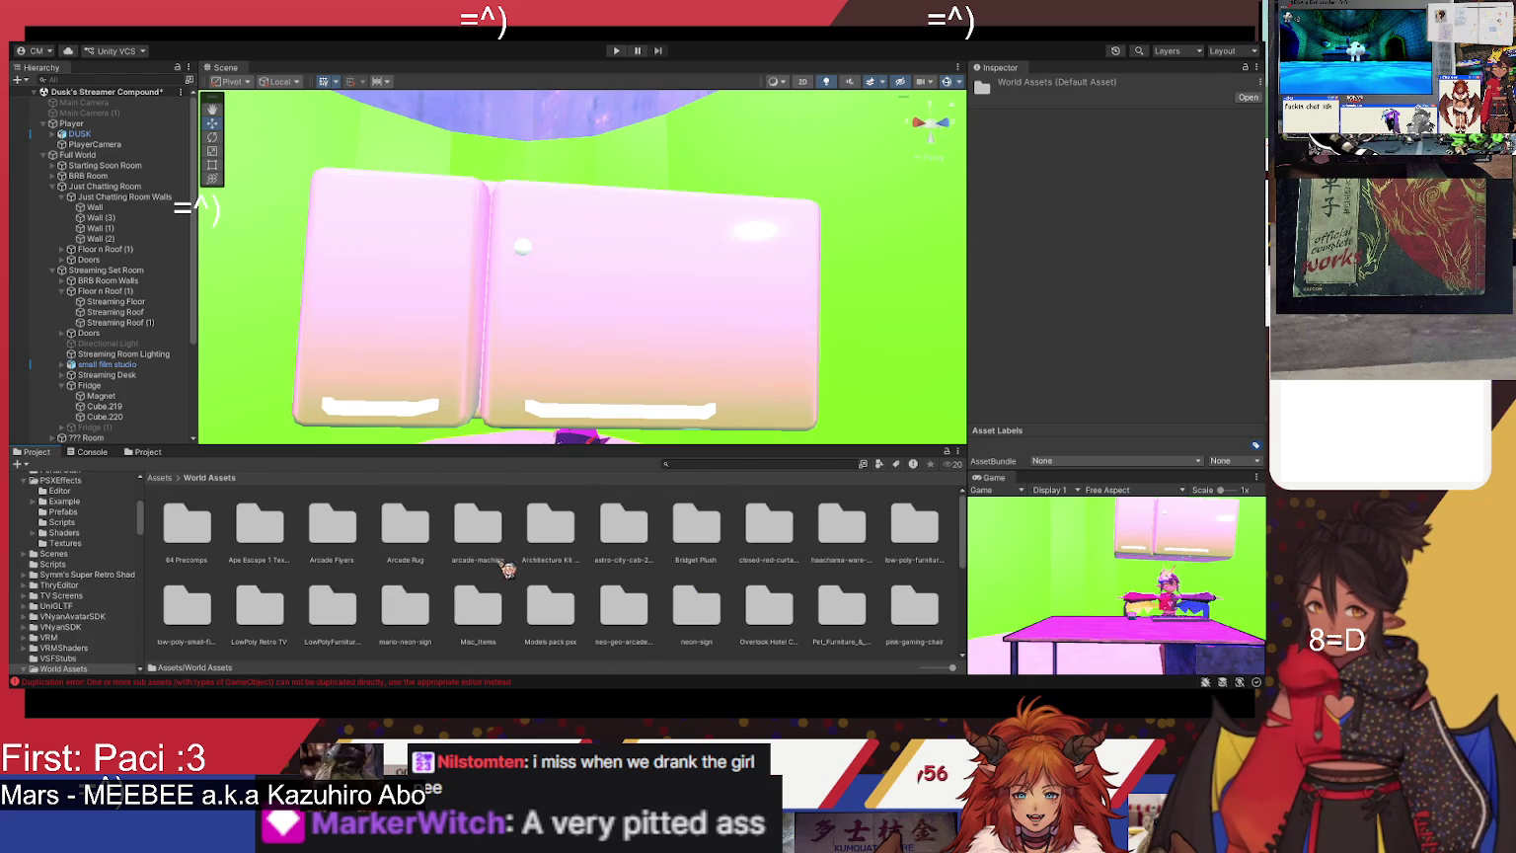
pyautogui.doubleClick(332, 523)
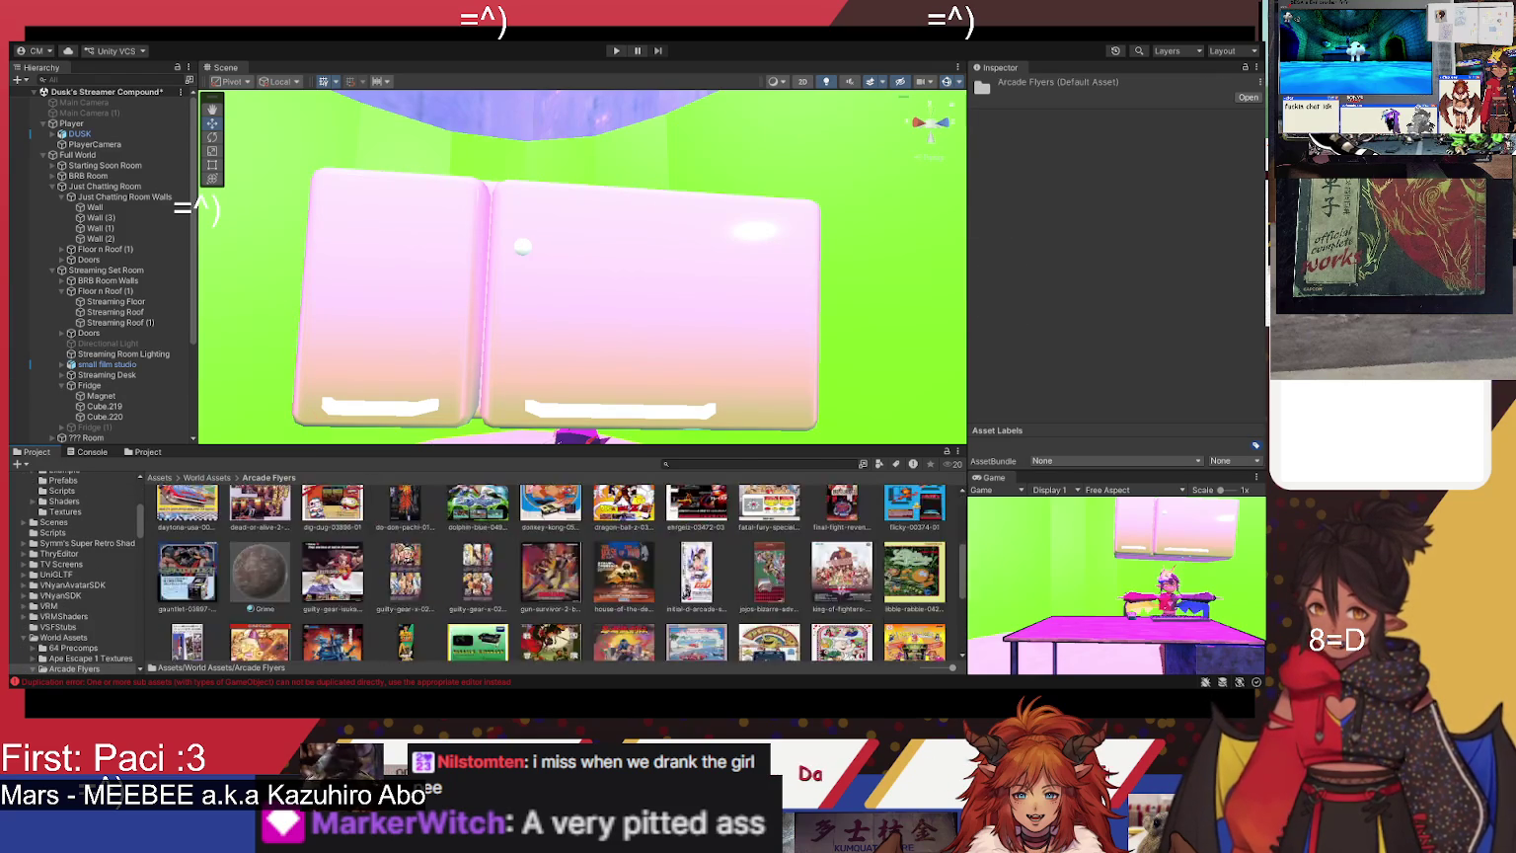
# - Delete the white Arcade Poster panel beside the fridge from the scene
pyautogui.click(705, 303)
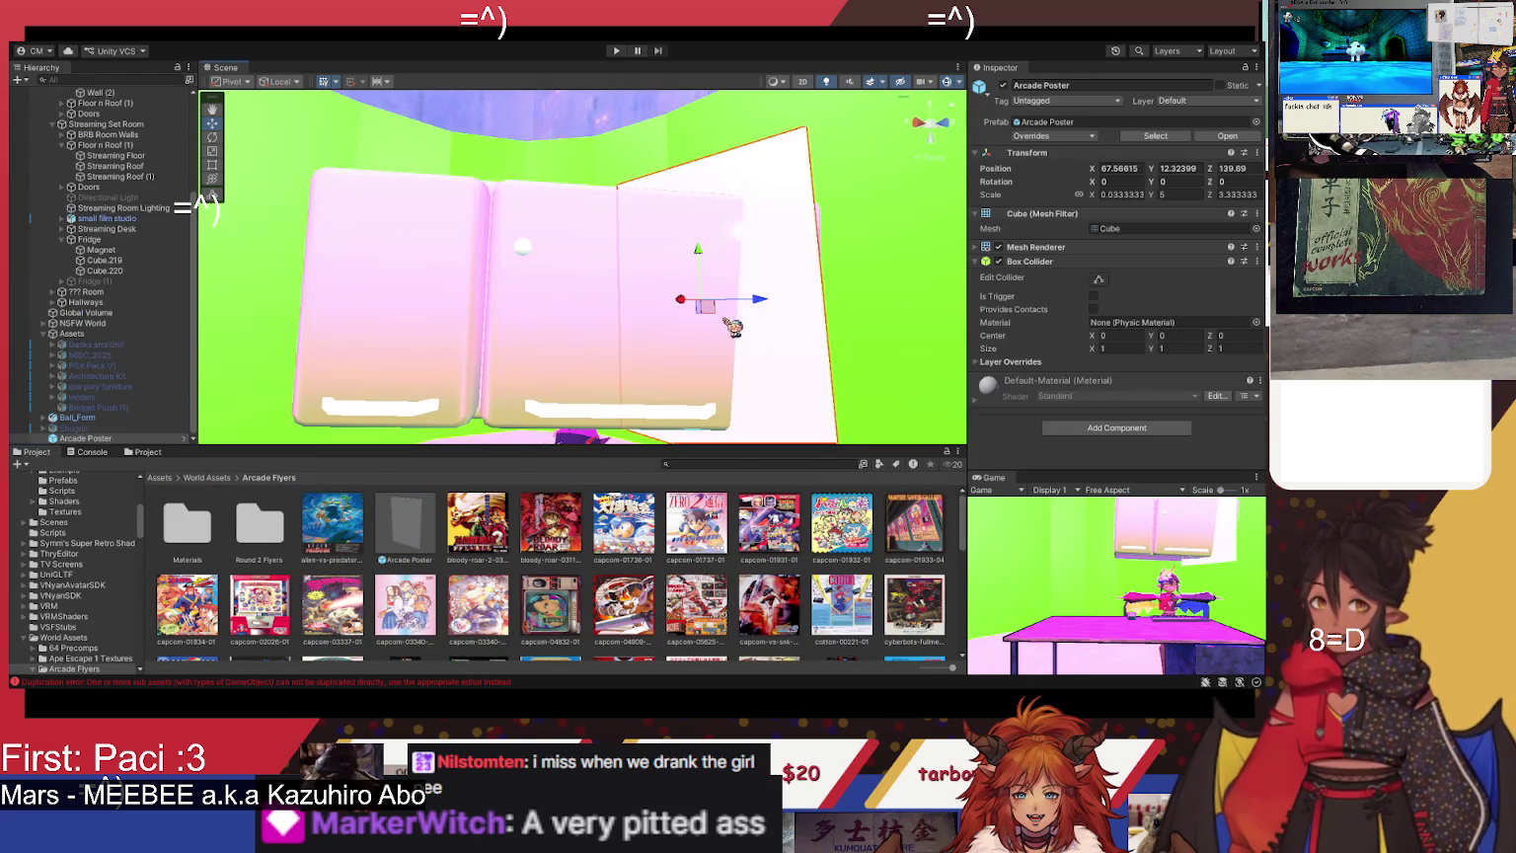
pyautogui.moveTo(758, 283); pyautogui.dragTo(655, 342)
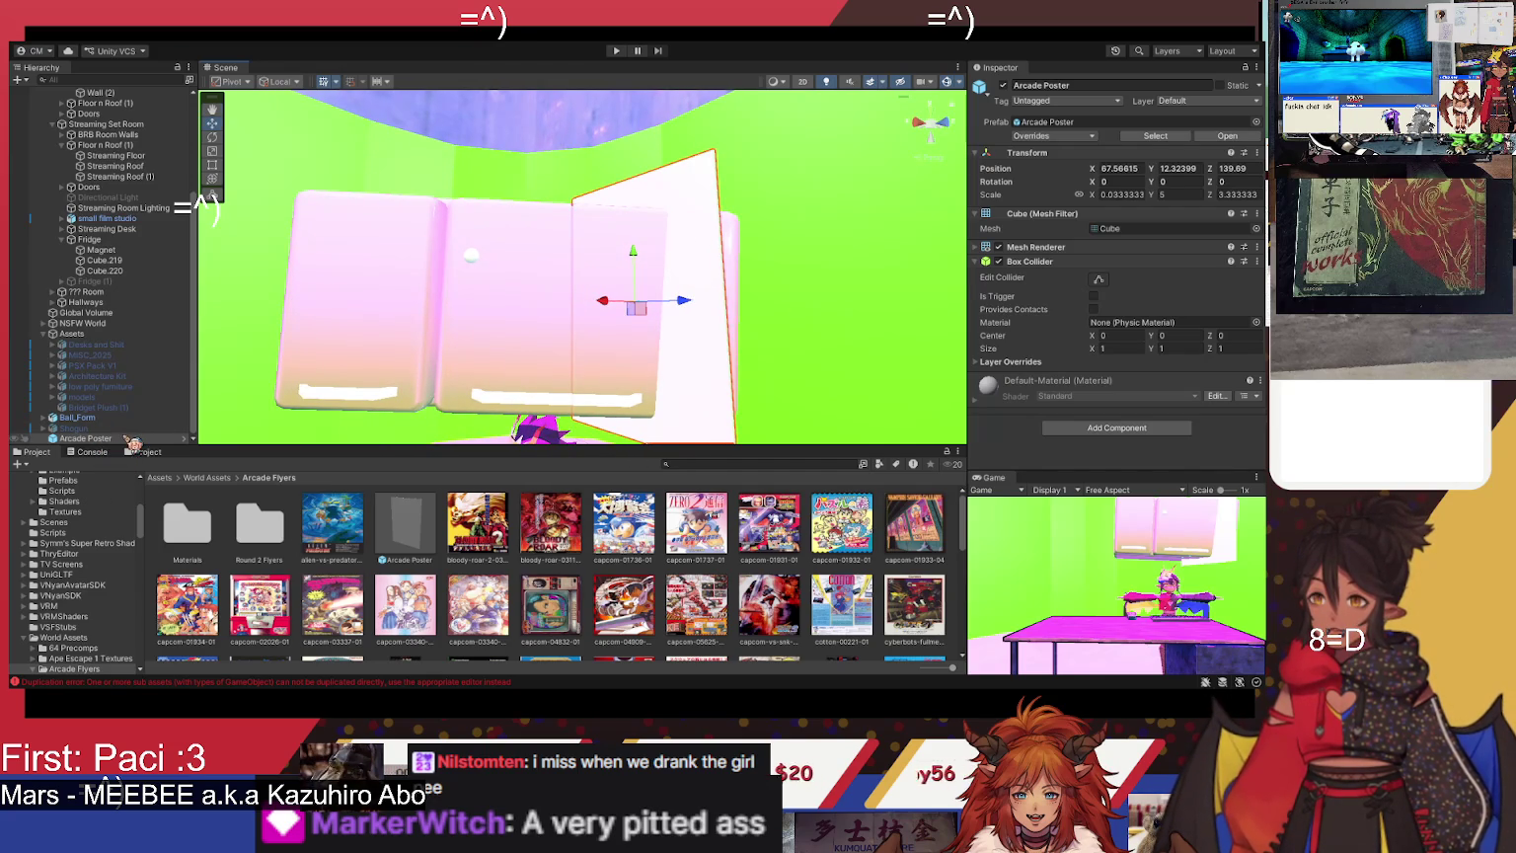
pyautogui.click(128, 439)
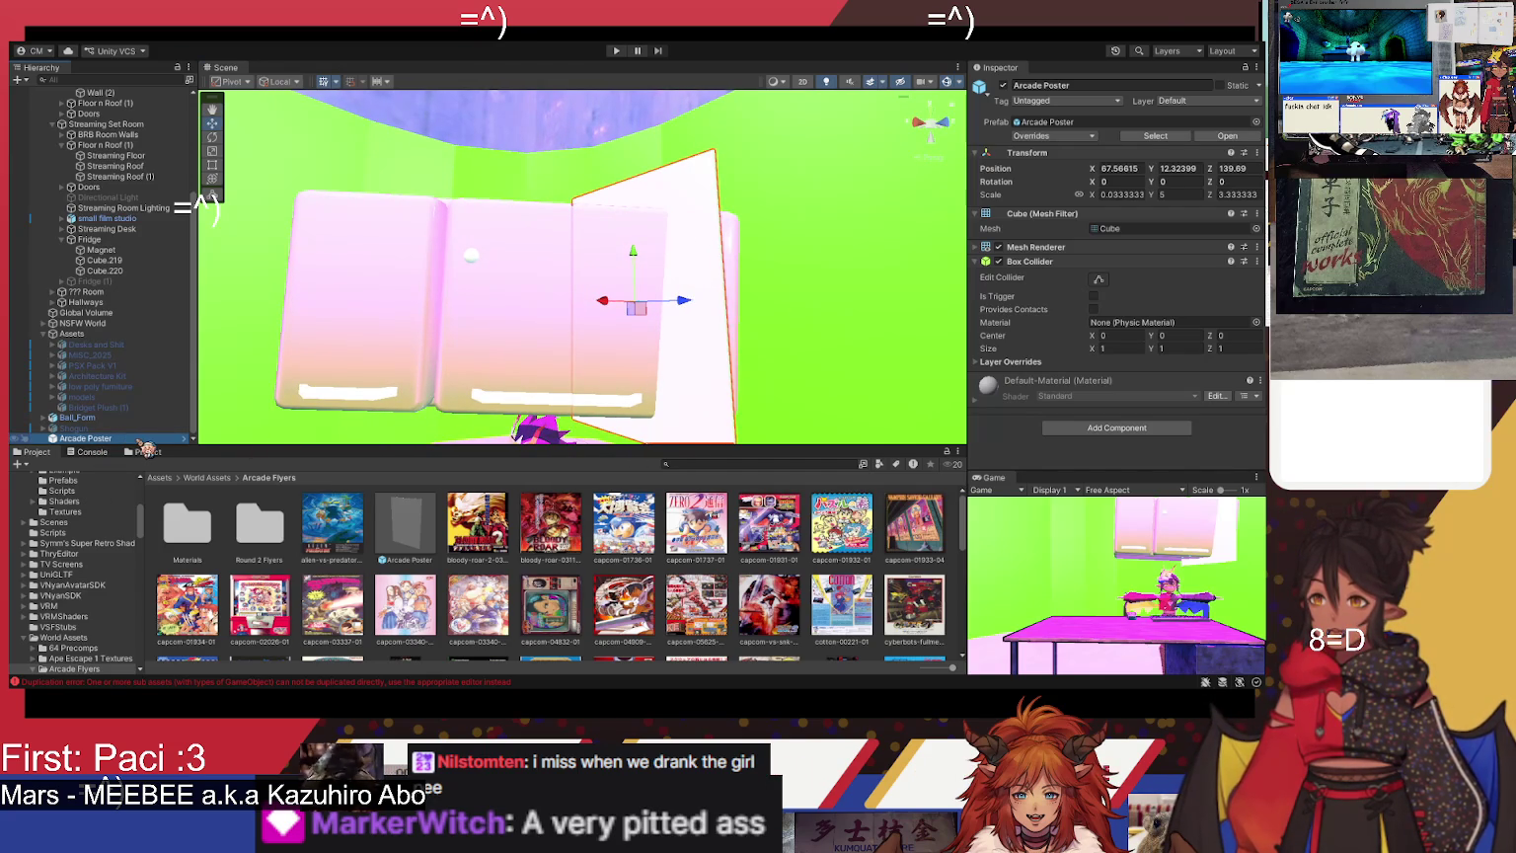
pyautogui.press('Delete')
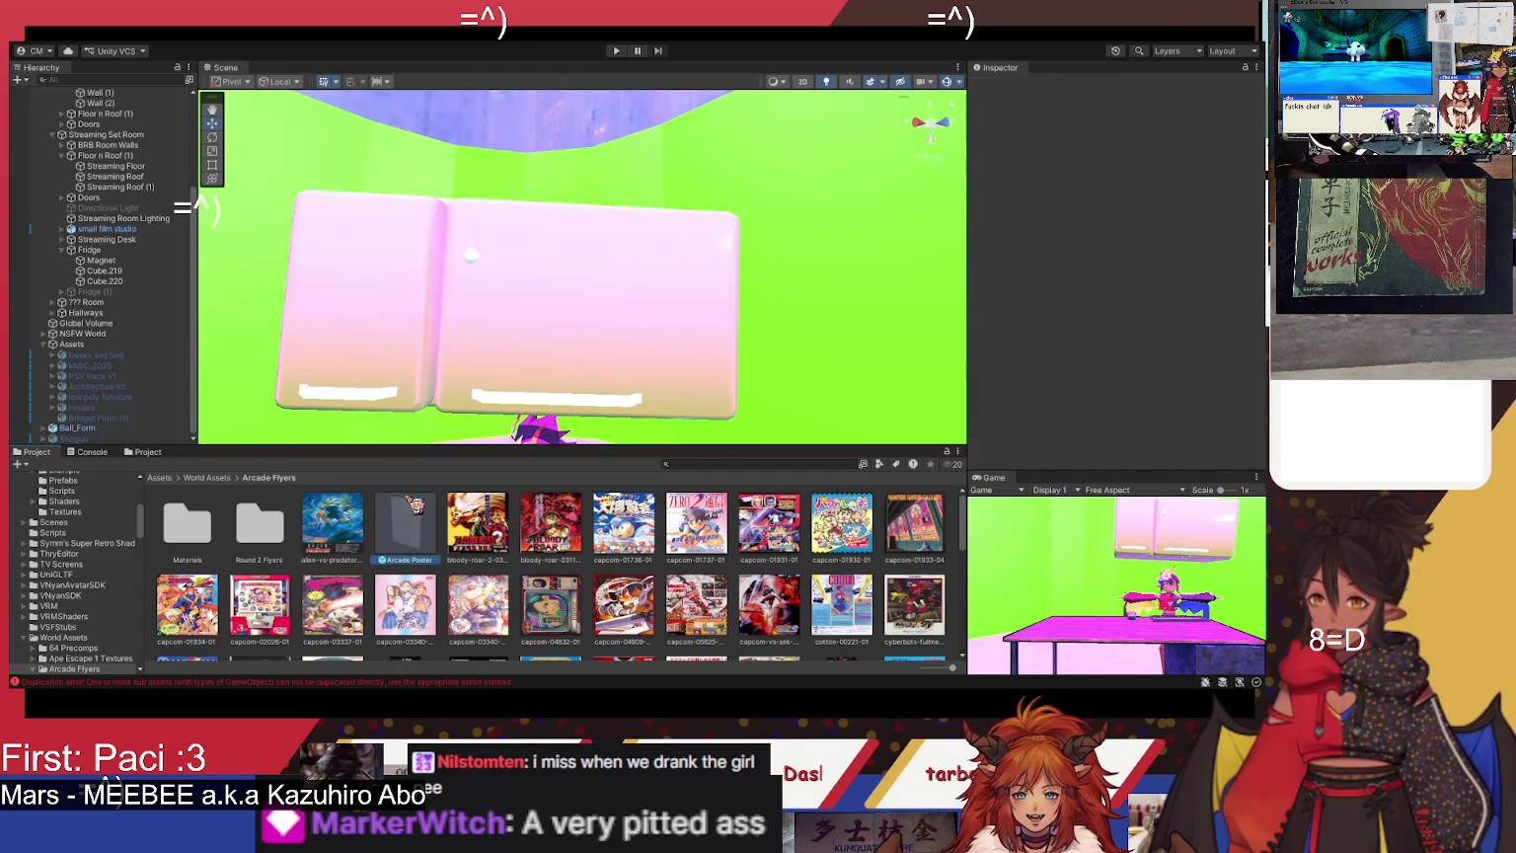
# - Return to the World Assets folder with the Arcade Poster prefab placed there
pyautogui.click(410, 521)
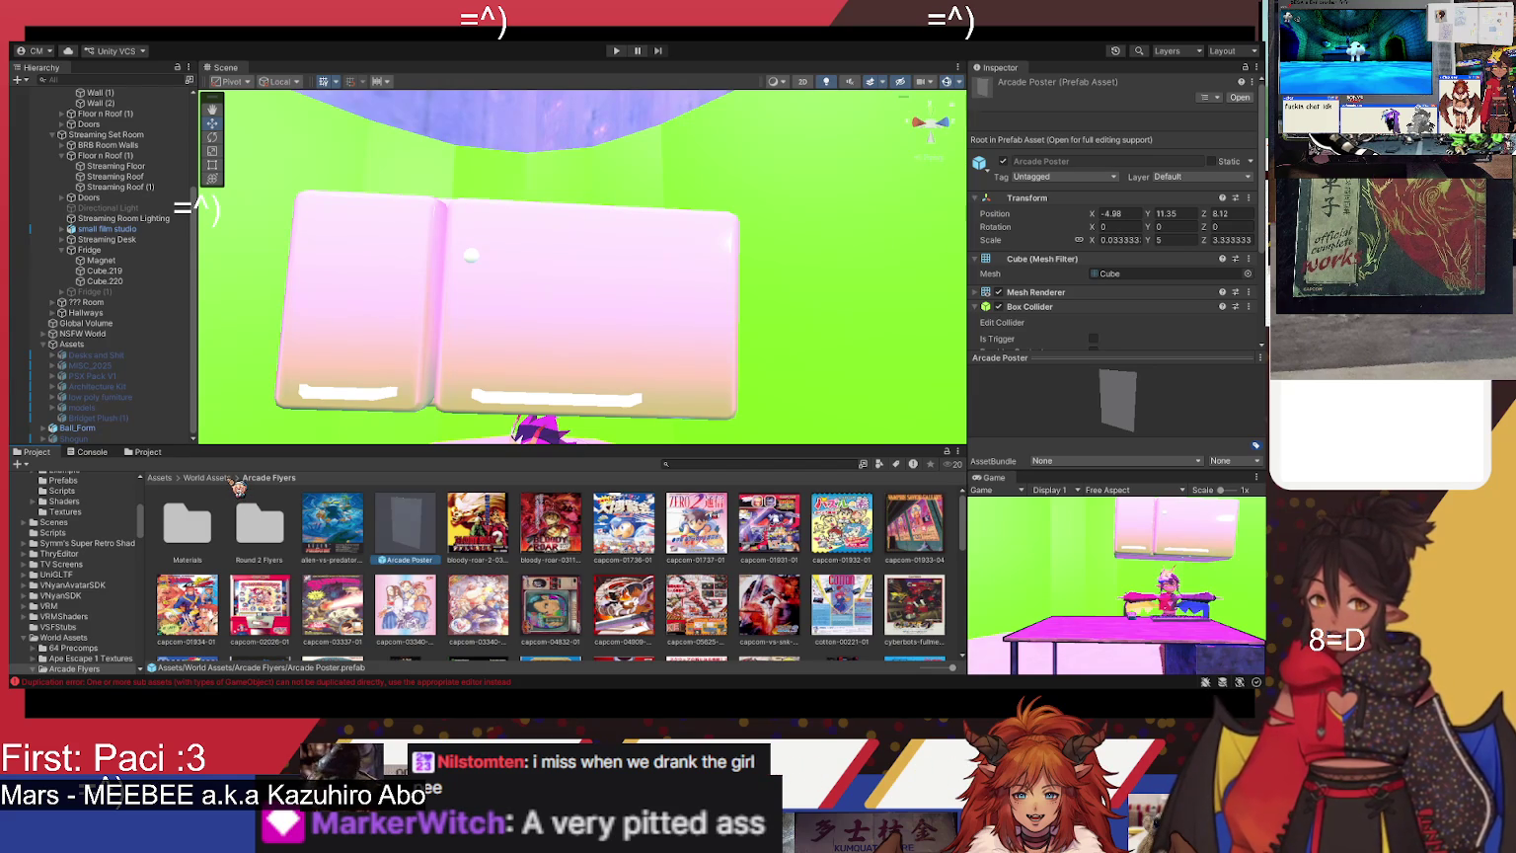
pyautogui.click(234, 479)
pyautogui.scroll(-3, 476, 619)
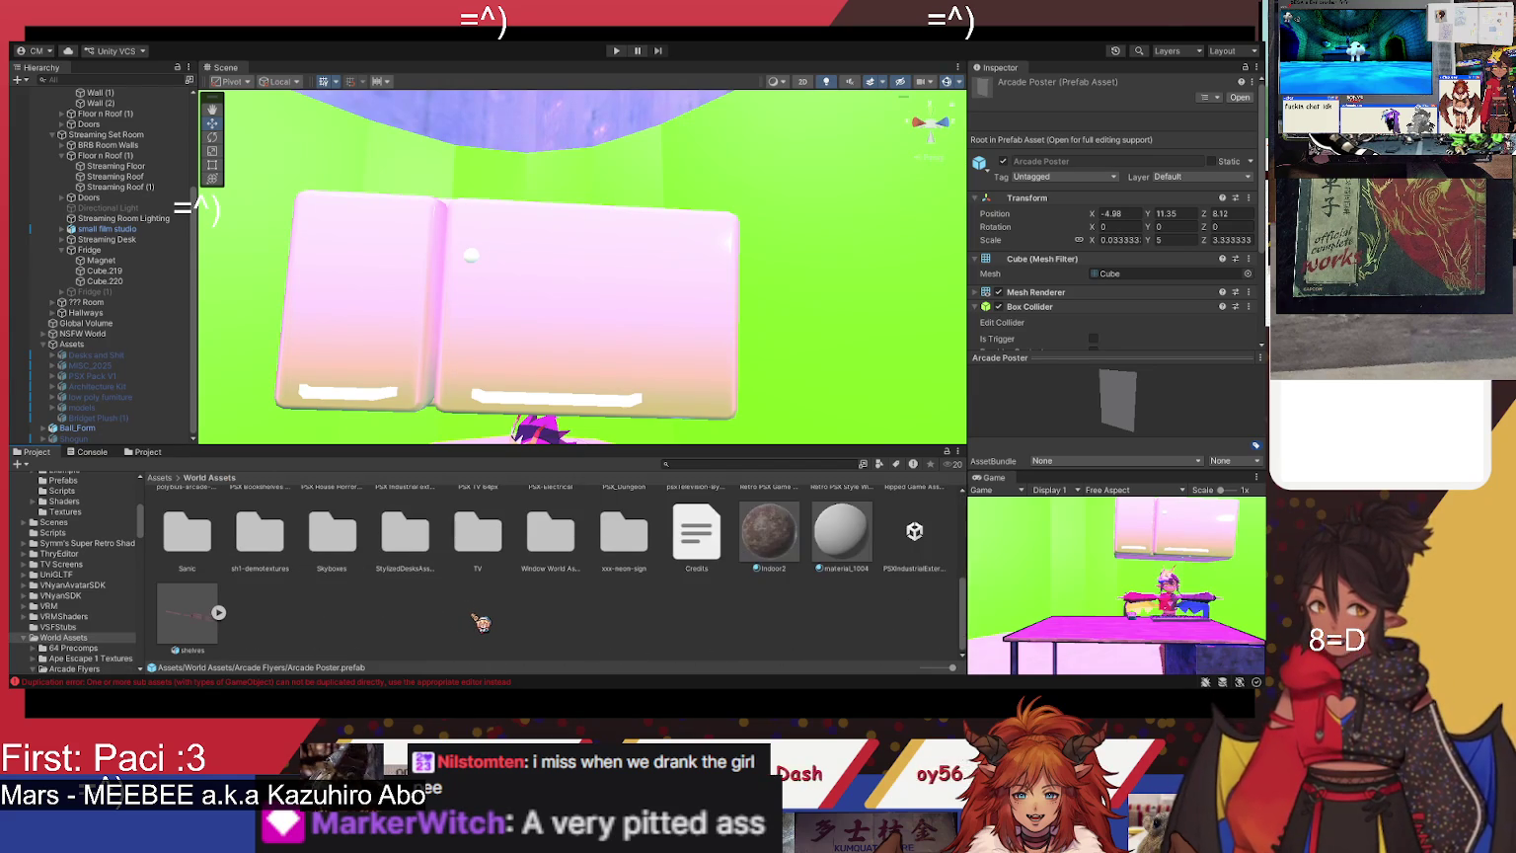
pyautogui.click(484, 622)
pyautogui.scroll(3, 484, 622)
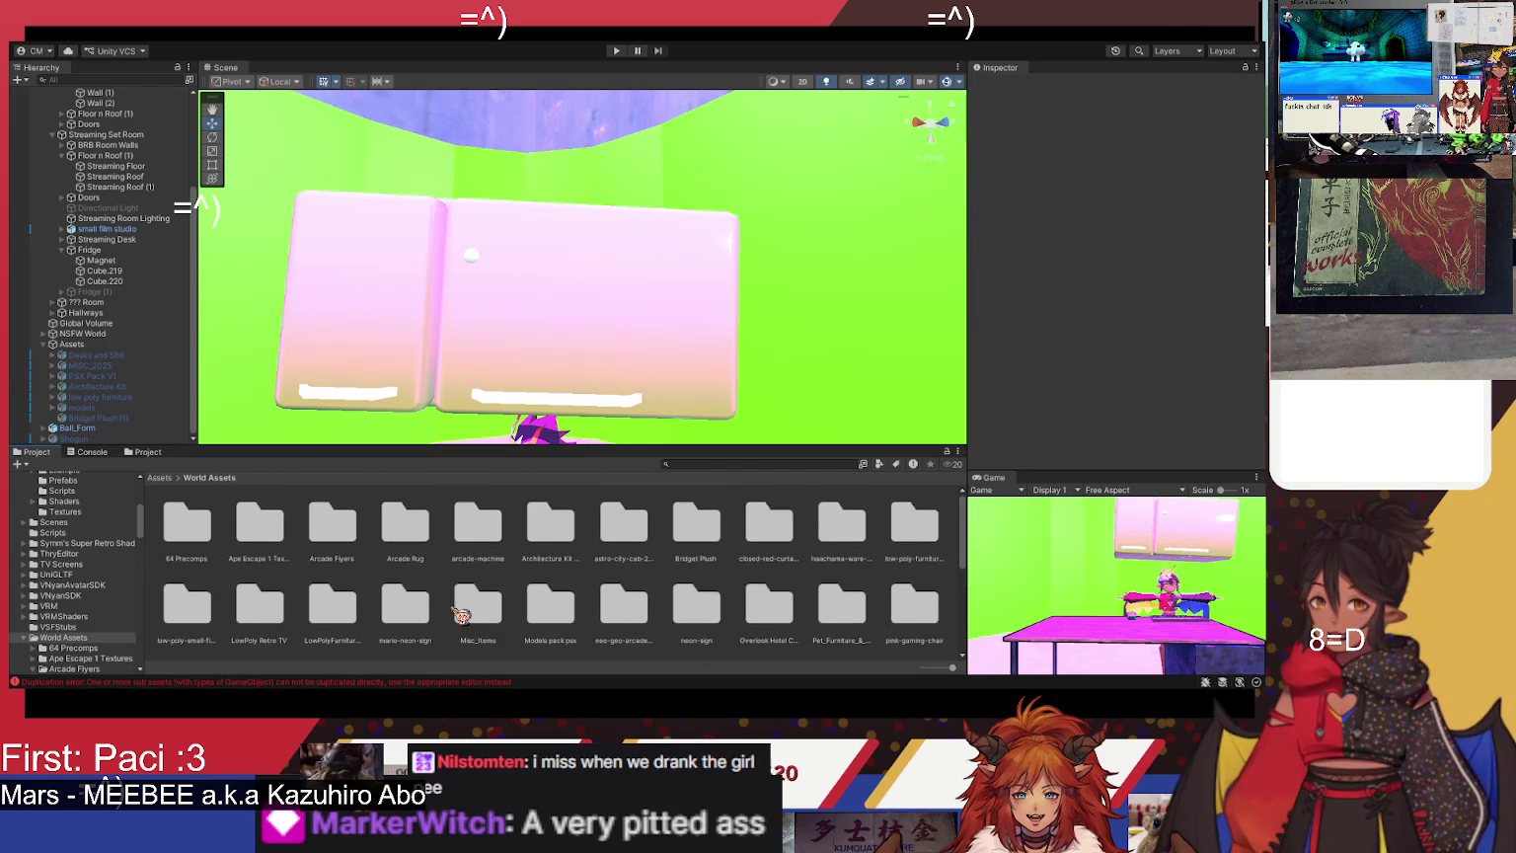
pyautogui.scroll(-5, 414, 604)
pyautogui.hotkey('ctrl', 'z')
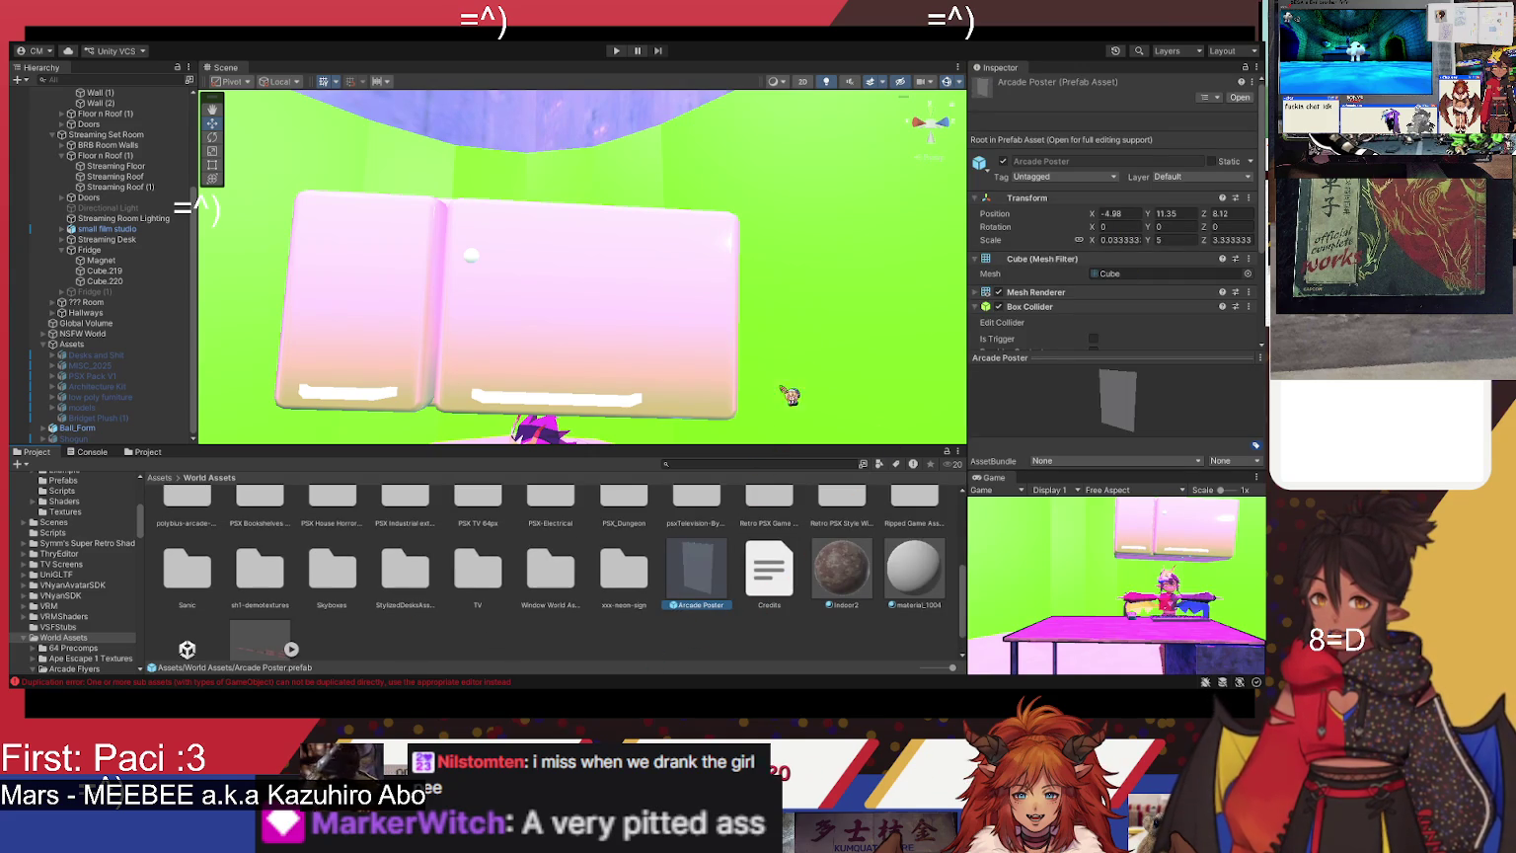
pyautogui.press('F2')
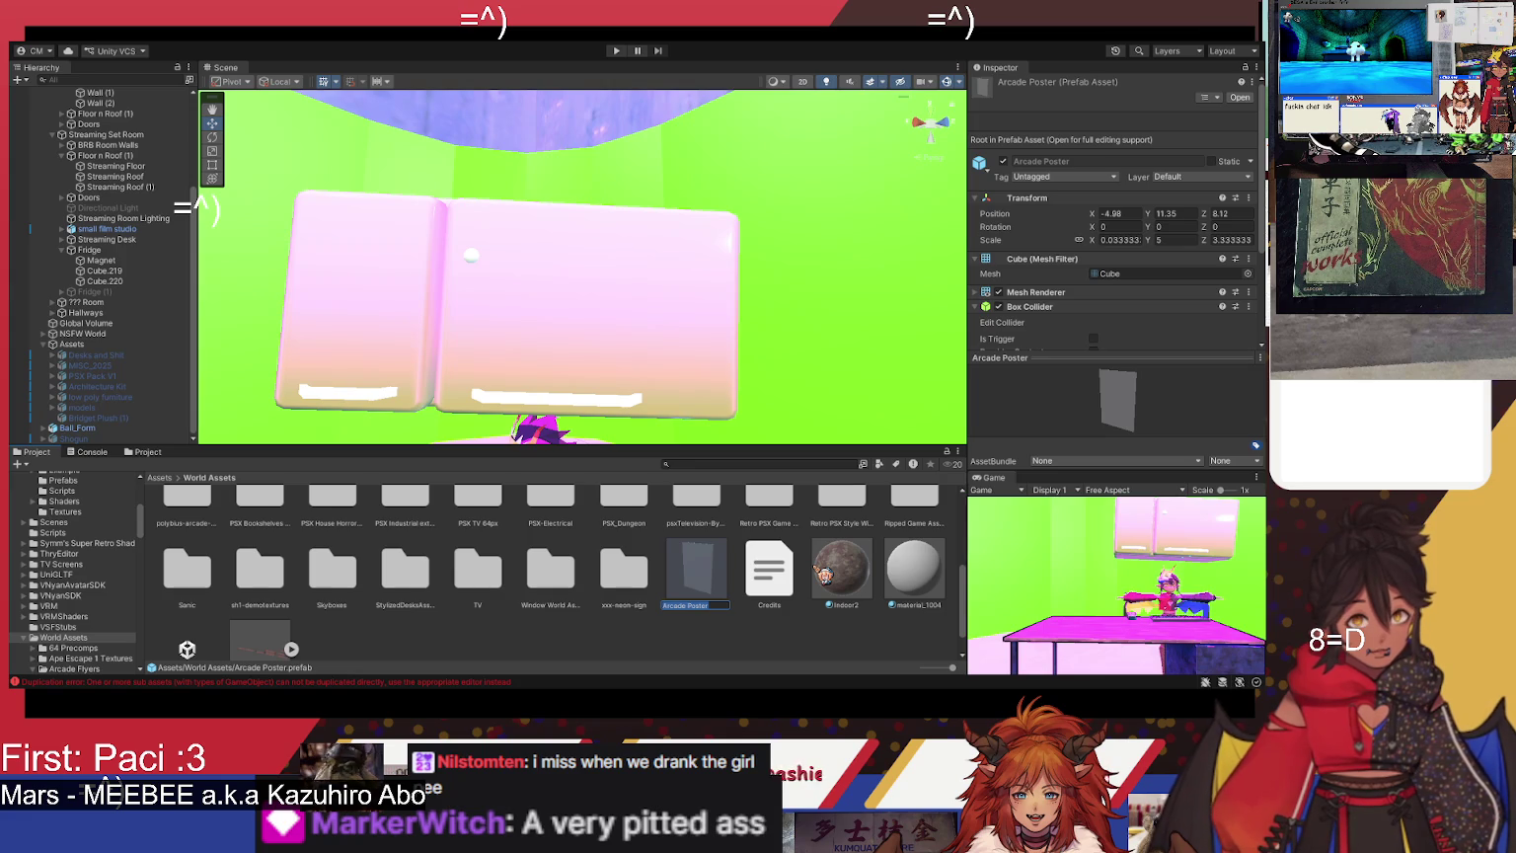
pyautogui.click(746, 643)
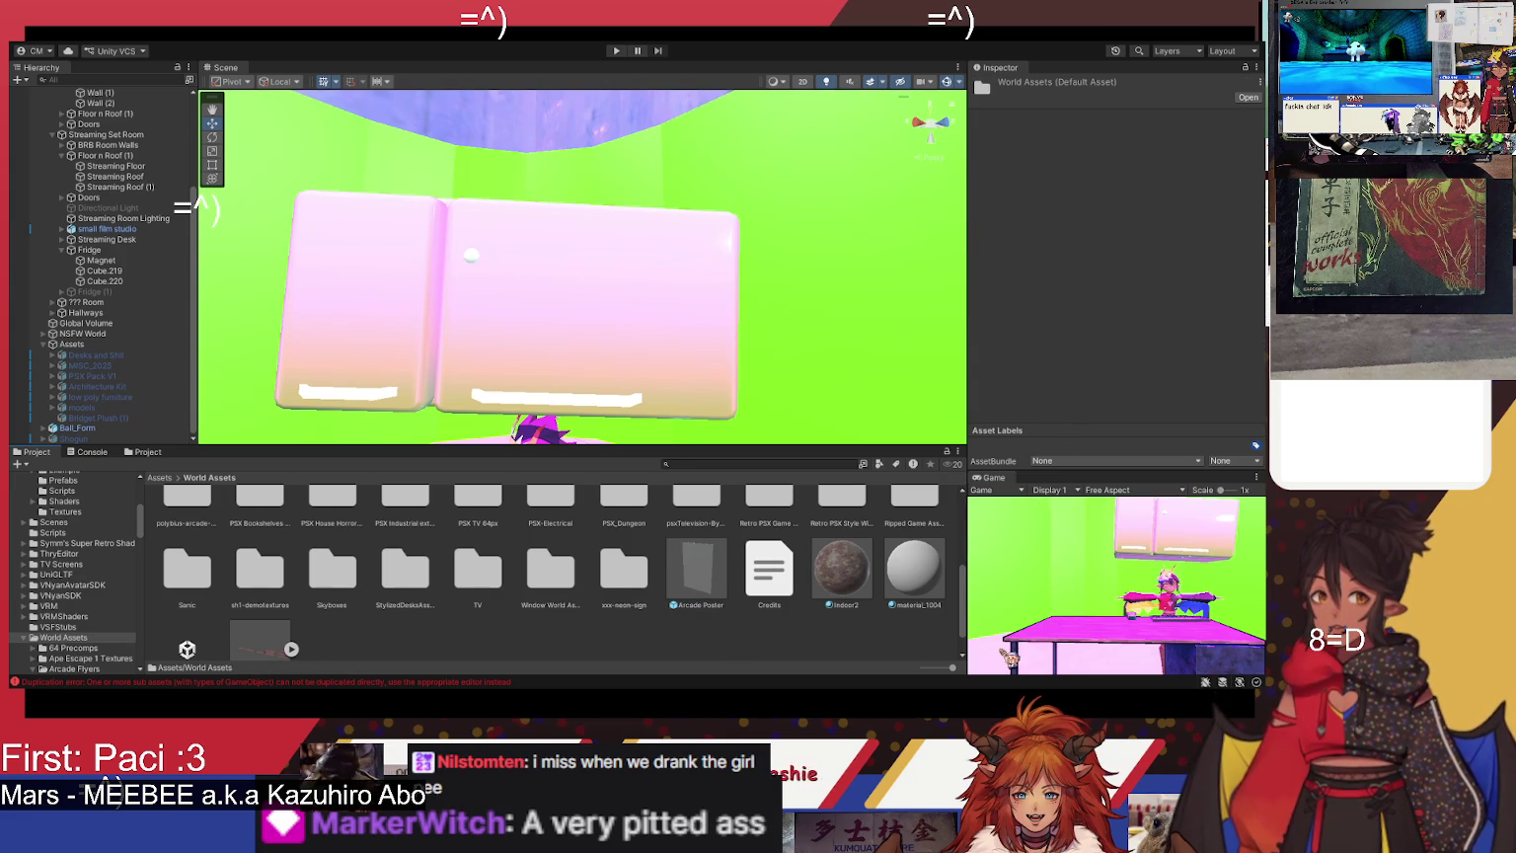
# - Create a folder named Fridge Stuff in World Assets and open it
pyautogui.hotkey('ctrl', 'shift', 'n')
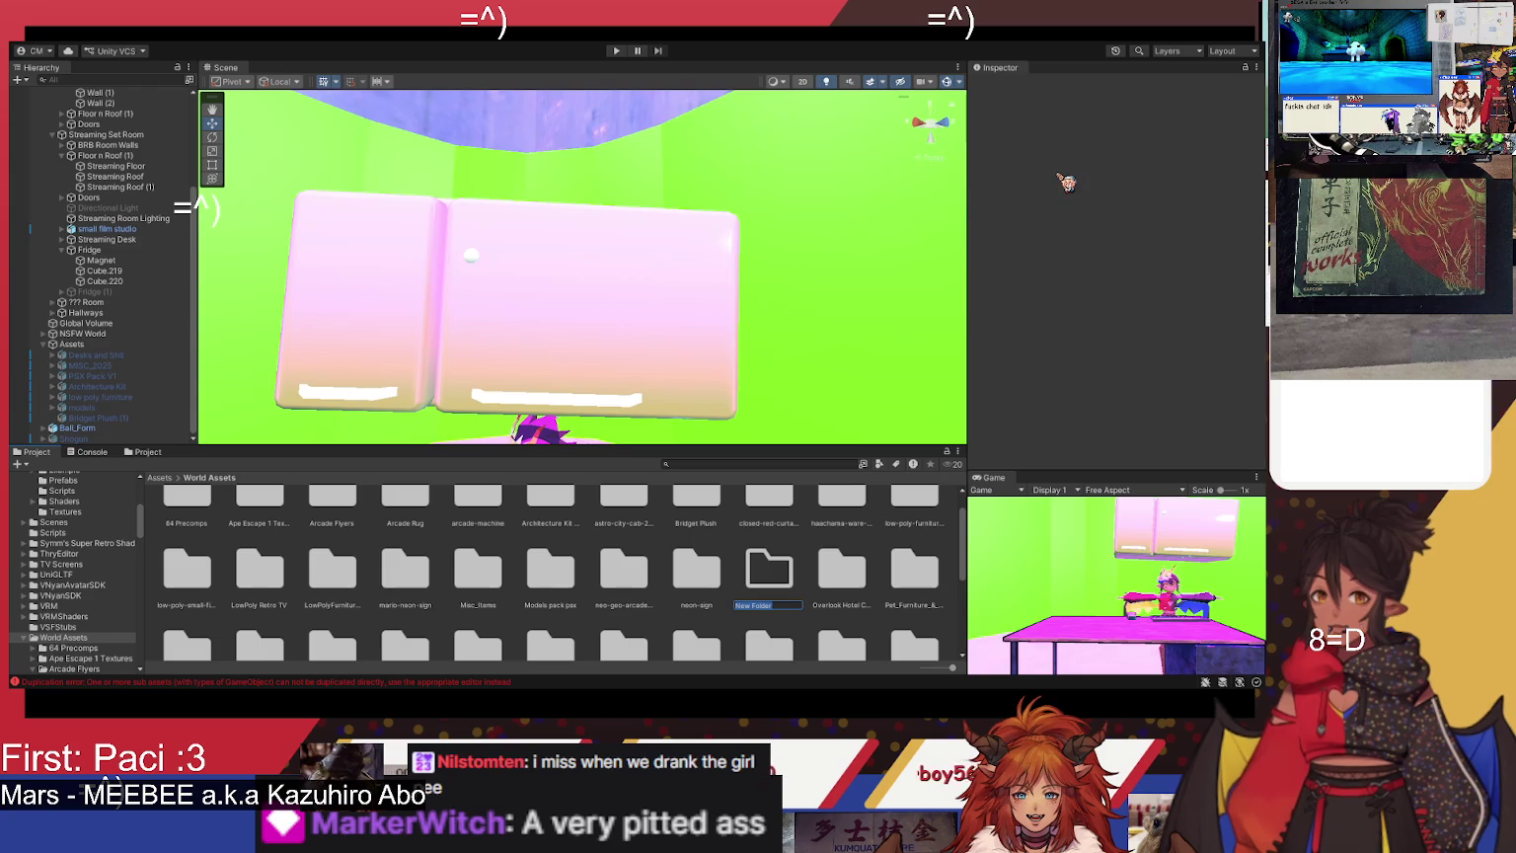
pyautogui.write('Fridge Stuff')
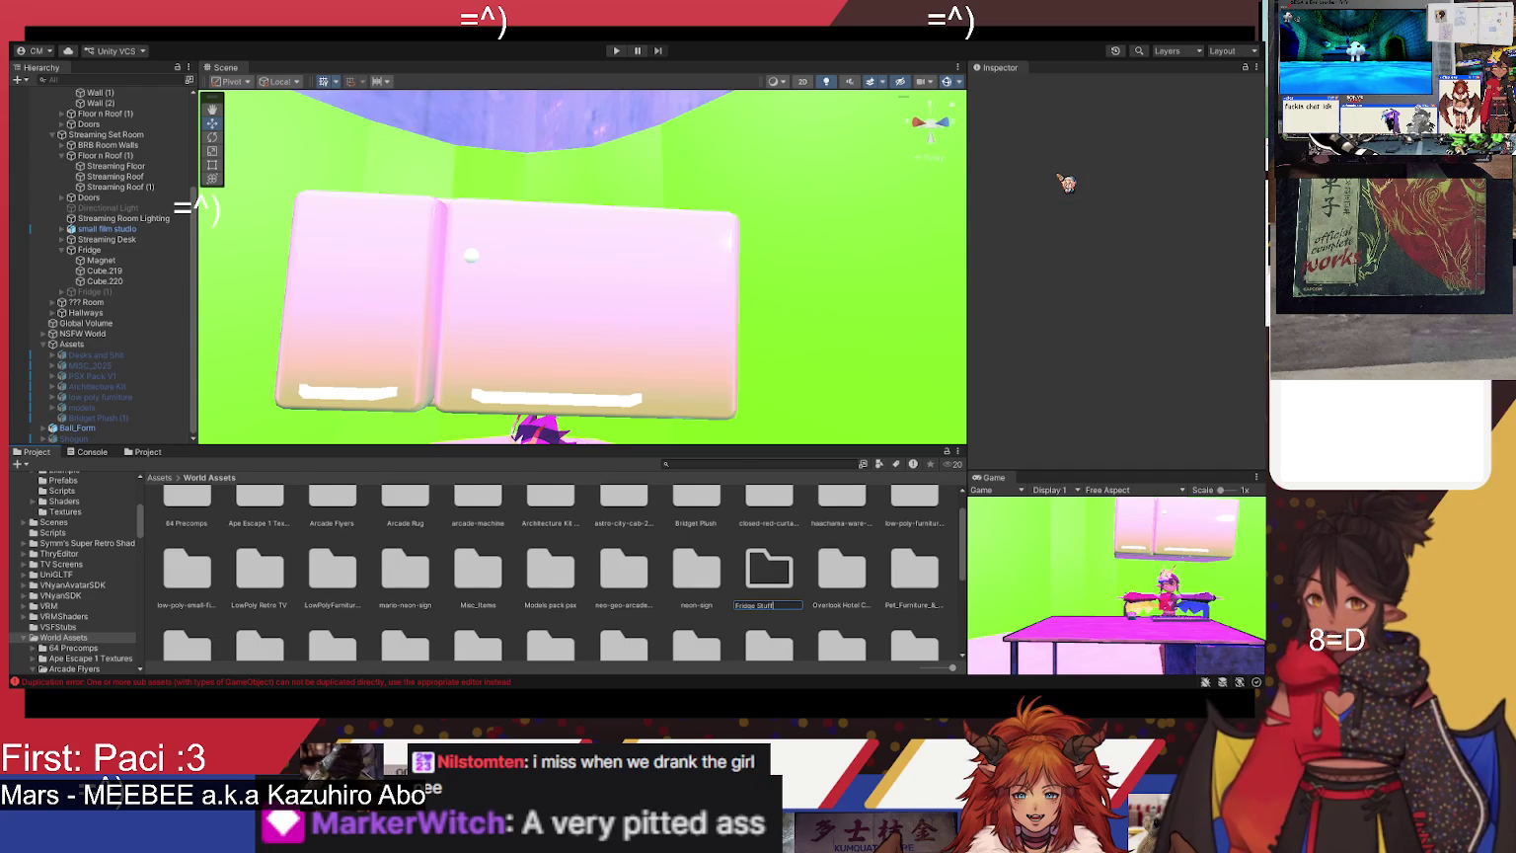
pyautogui.press('Return')
pyautogui.scroll(-3, 780, 607)
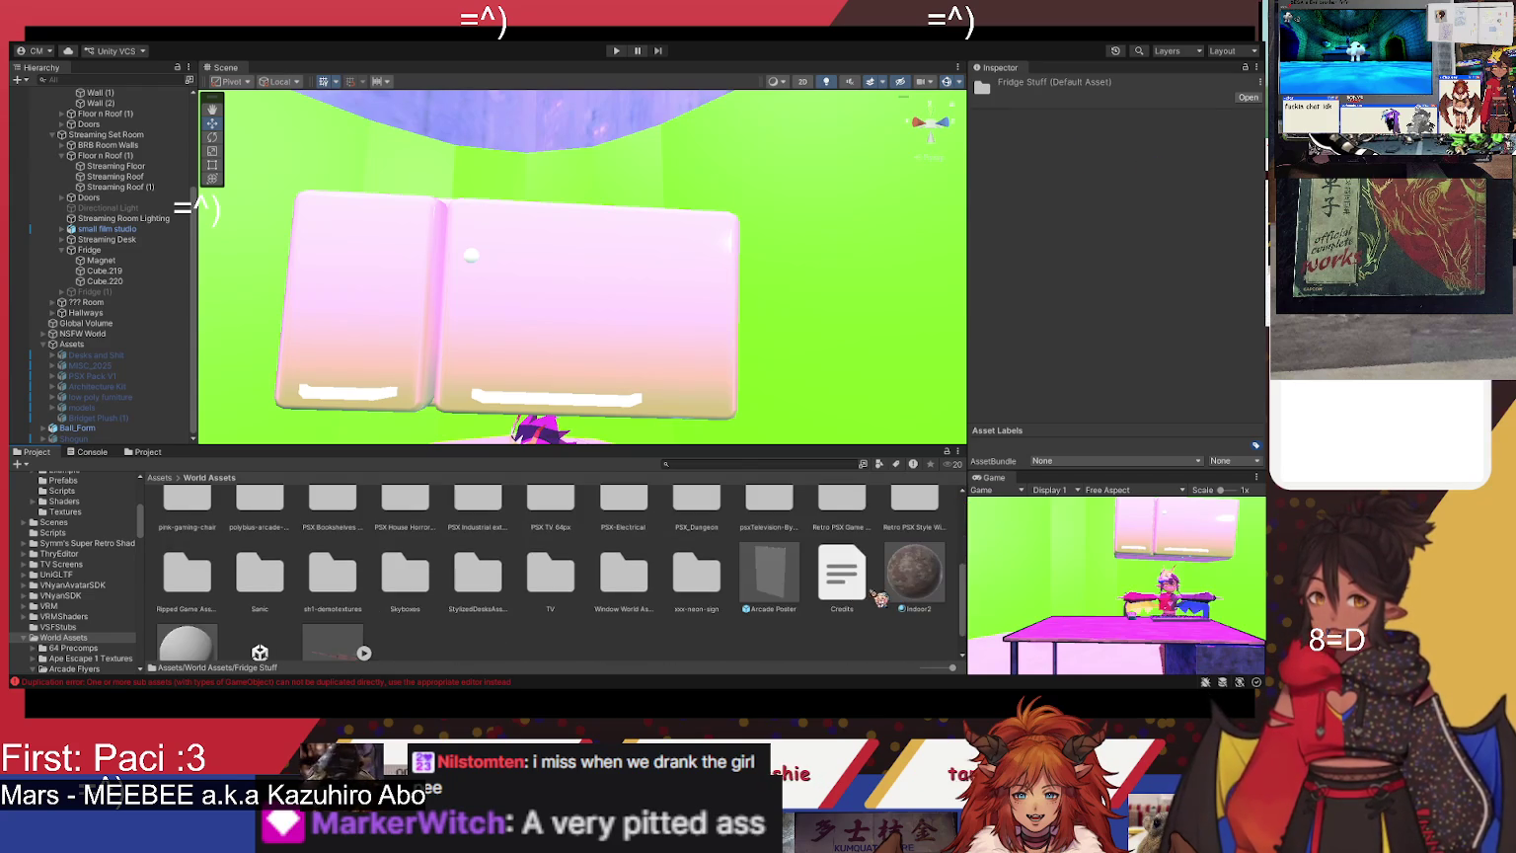
pyautogui.scroll(5, 790, 573)
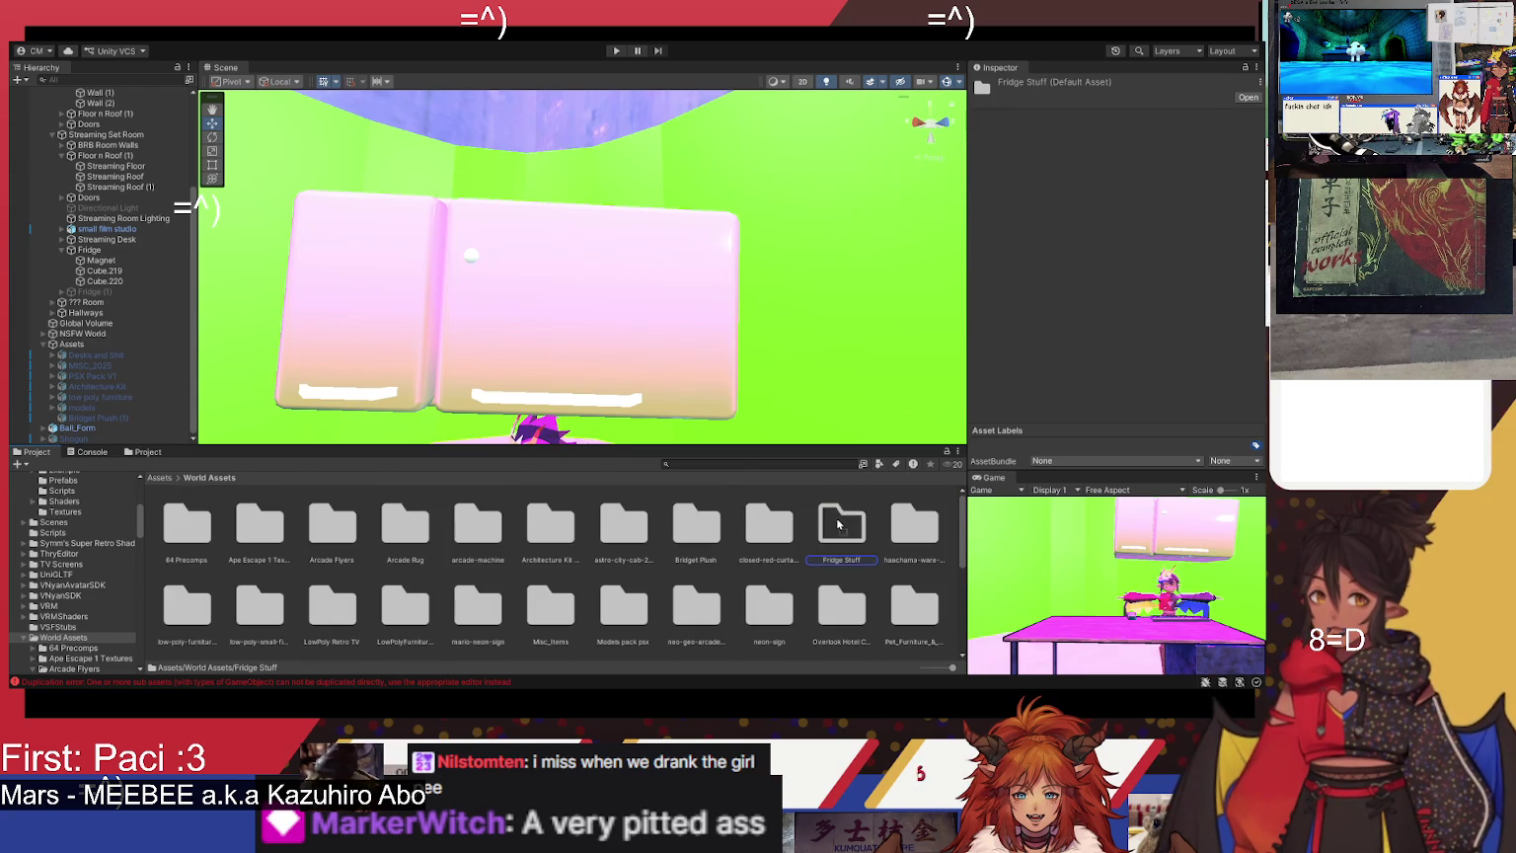
pyautogui.doubleClick(846, 527)
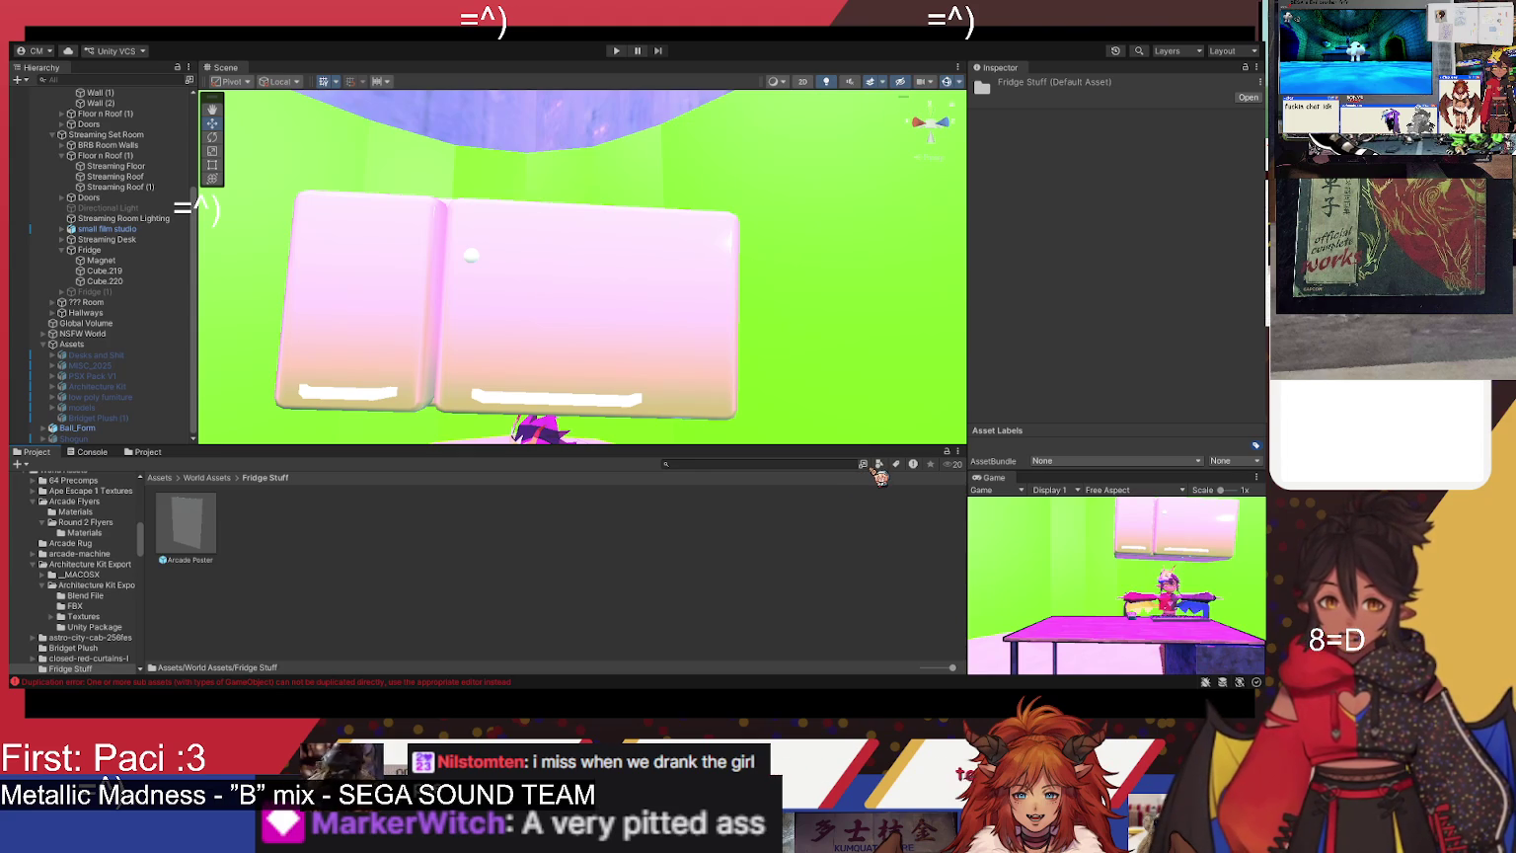
# - Rename the Arcade Poster prefab to 'Fridge Image' after checking its preview
pyautogui.click(186, 549)
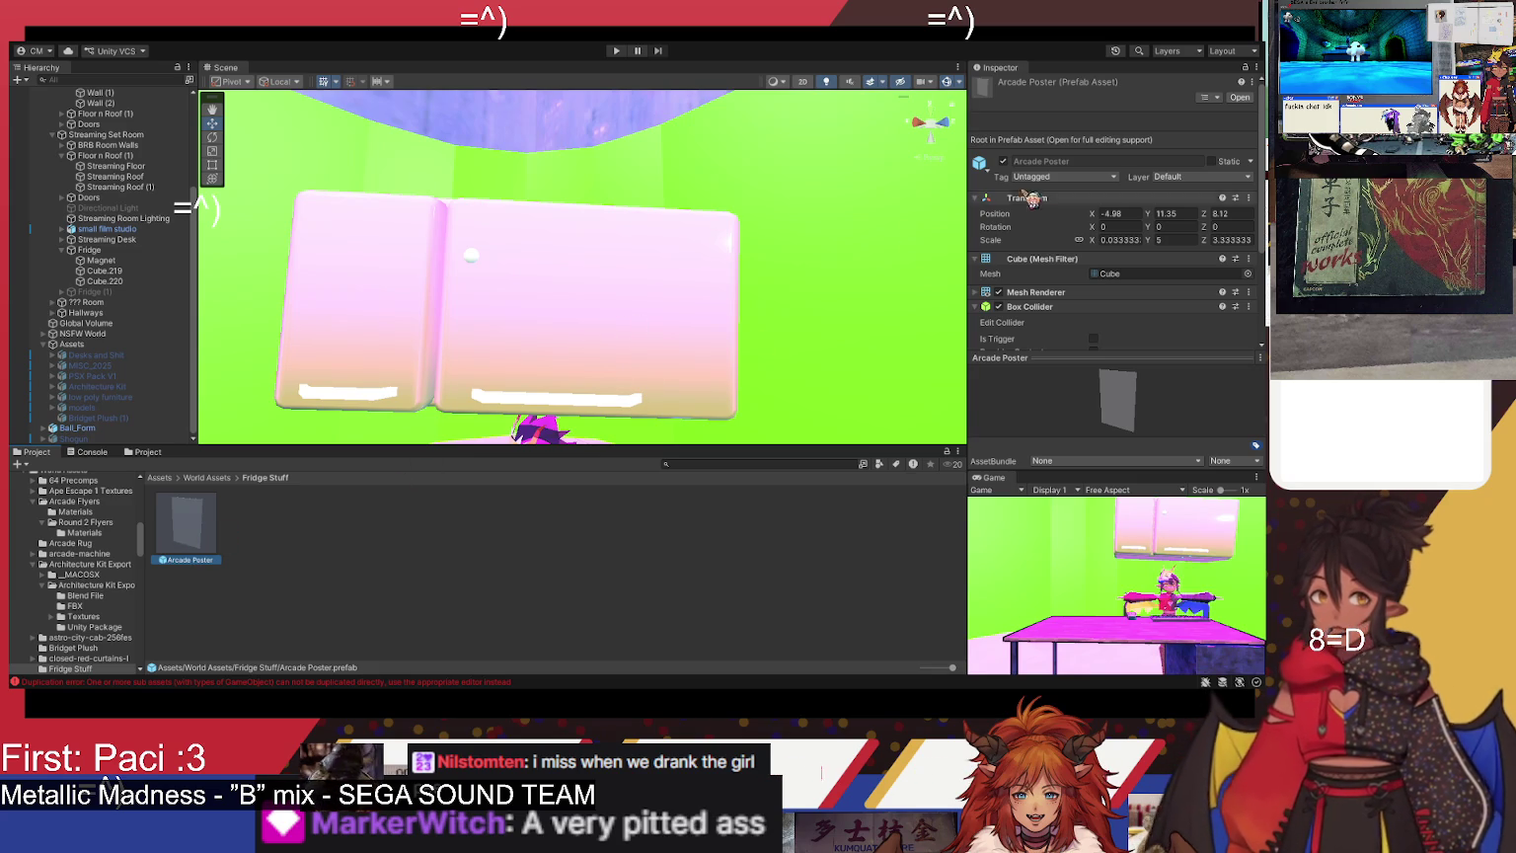
pyautogui.moveTo(1175, 413); pyautogui.dragTo(1140, 436)
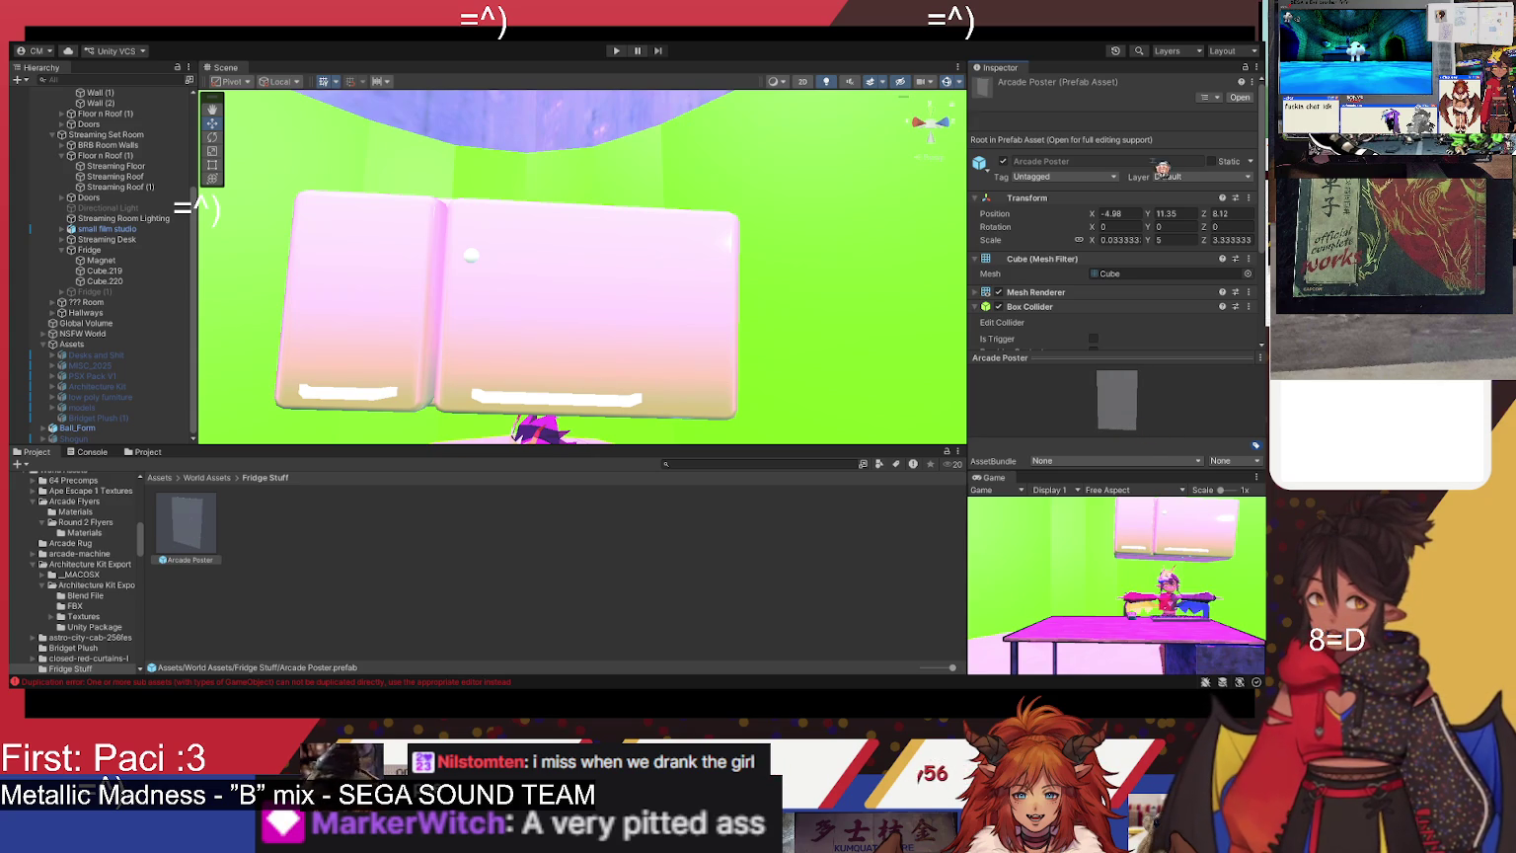
pyautogui.click(184, 549)
pyautogui.press('F2')
pyautogui.write('Fridge M')
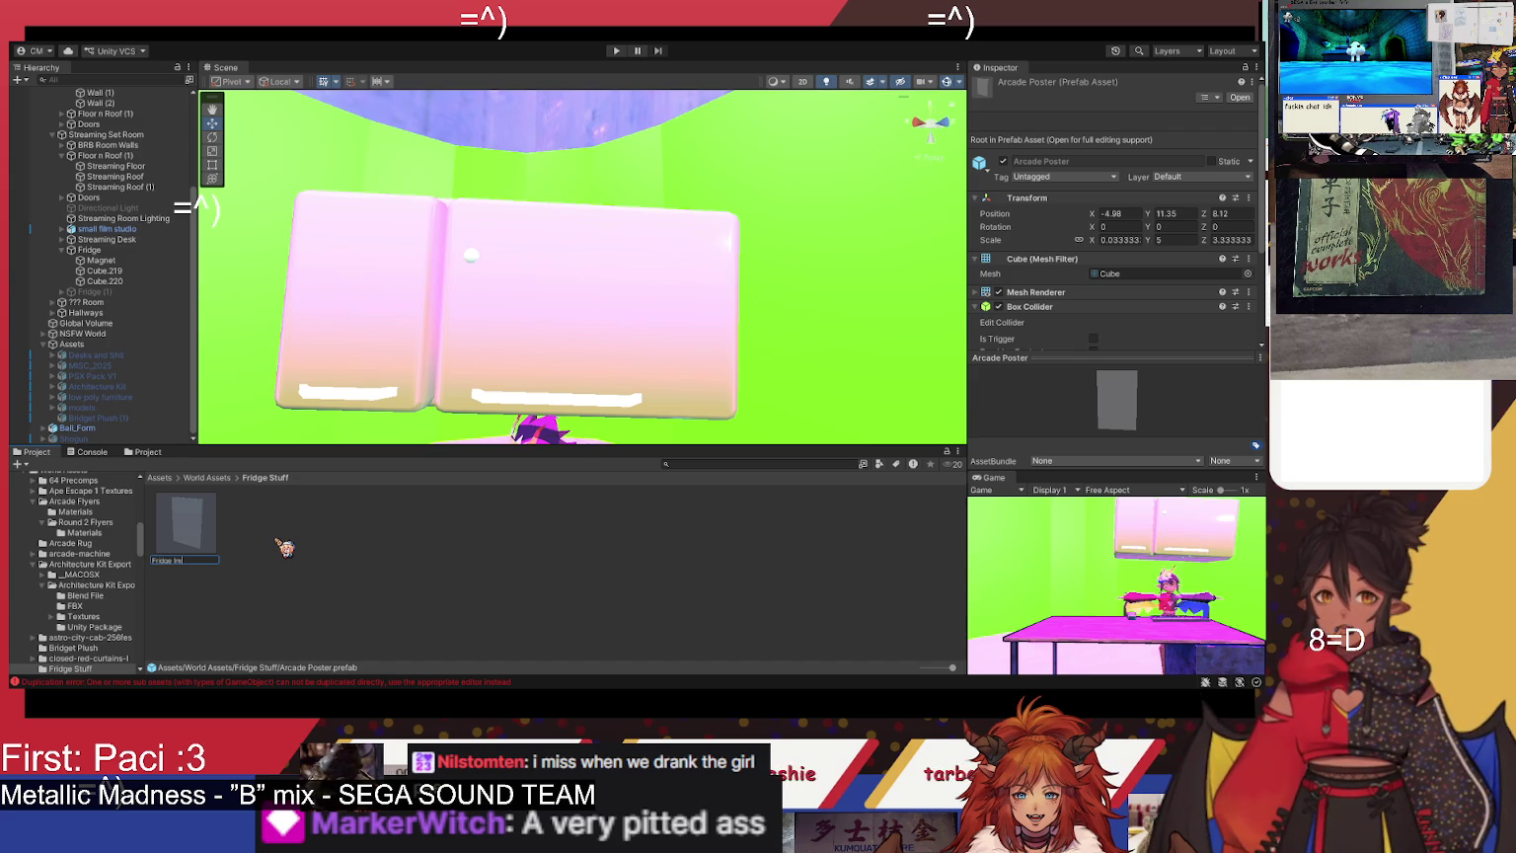
pyautogui.press('BackSpace')
pyautogui.press('BackSpace')
pyautogui.press('BackSpace')
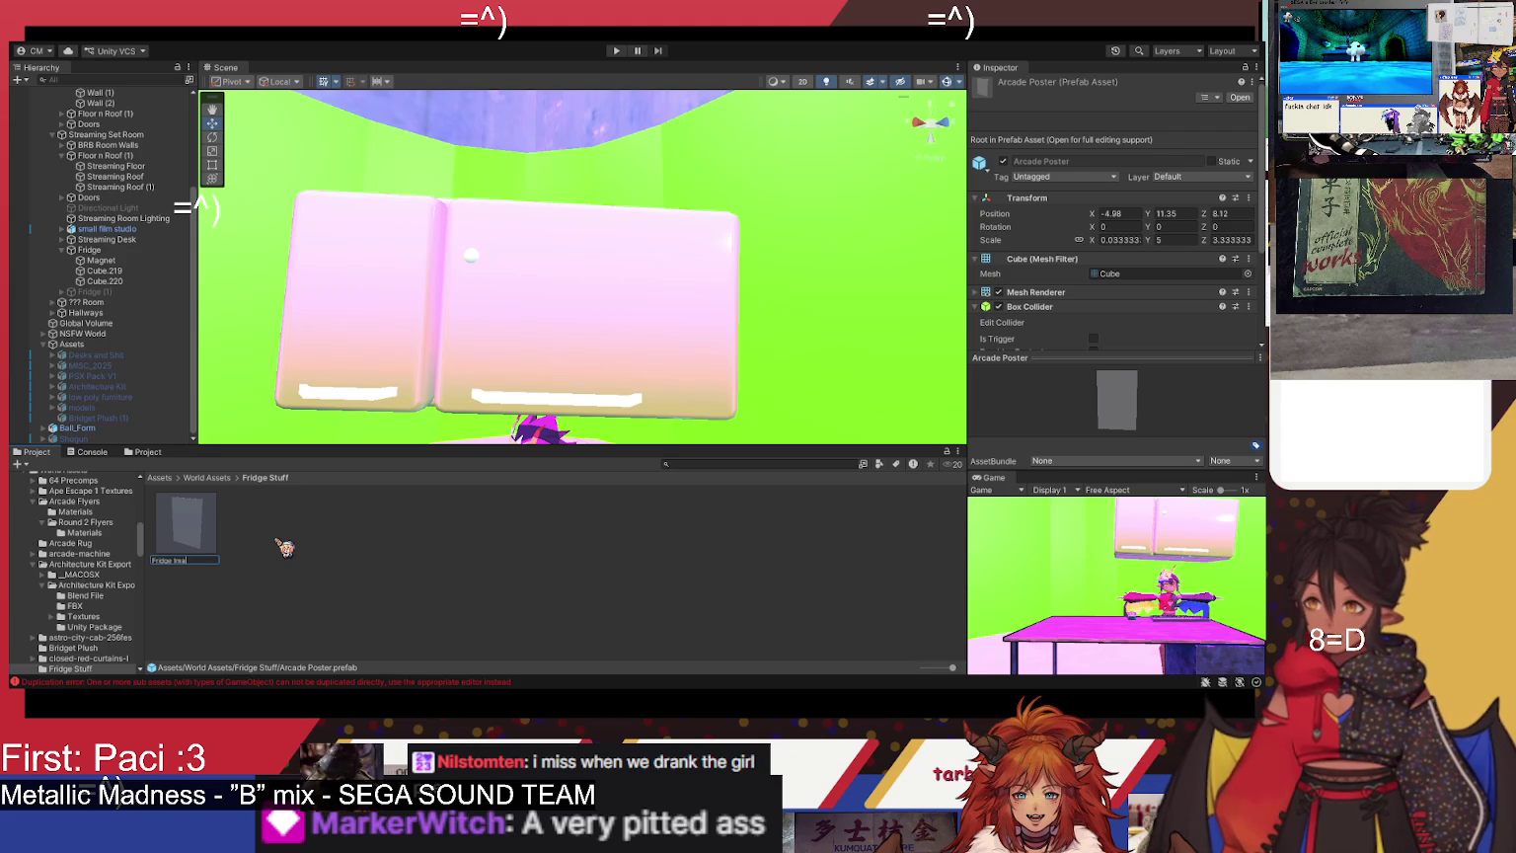
pyautogui.press('Return')
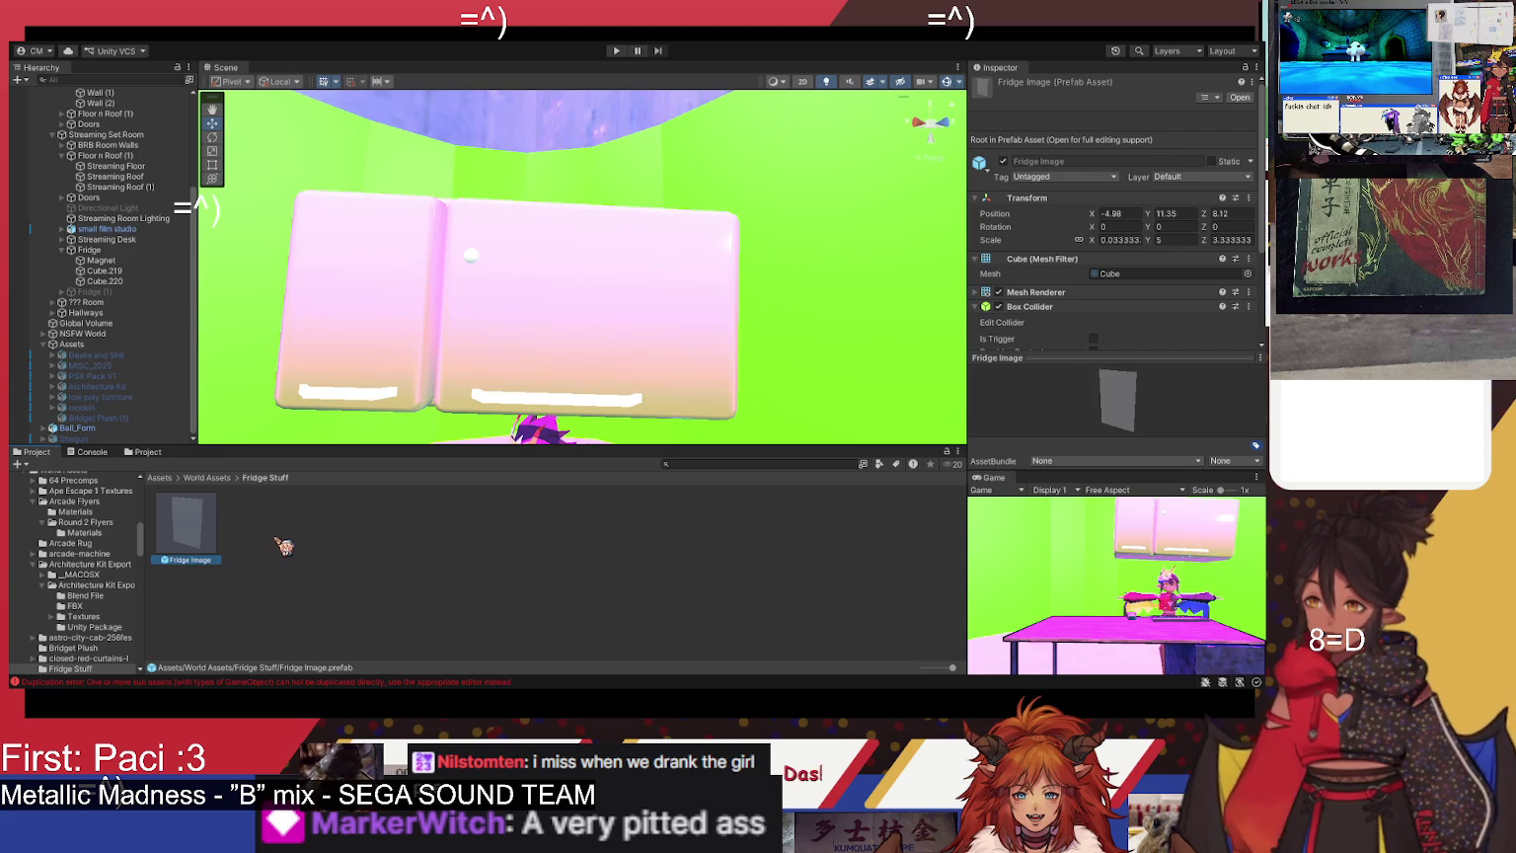
# - Add a Fridge Image instance to the scene and set its Y scale to 2
pyautogui.moveTo(183, 546)
pyautogui.mouseDown()
pyautogui.moveTo(454, 367)
pyautogui.moveTo(617, 353)
pyautogui.mouseUp()
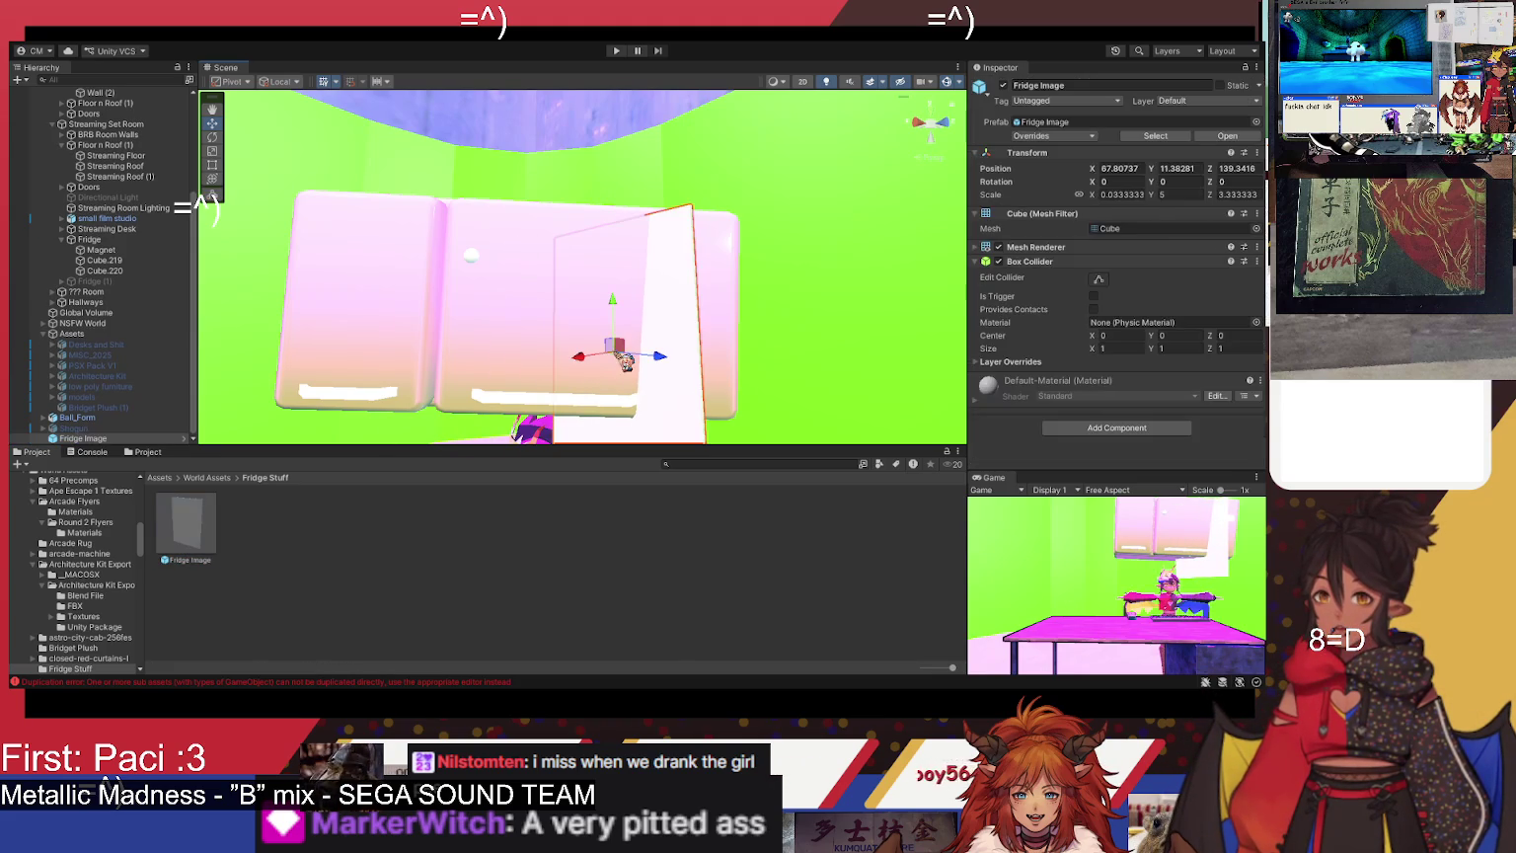
pyautogui.click(186, 528)
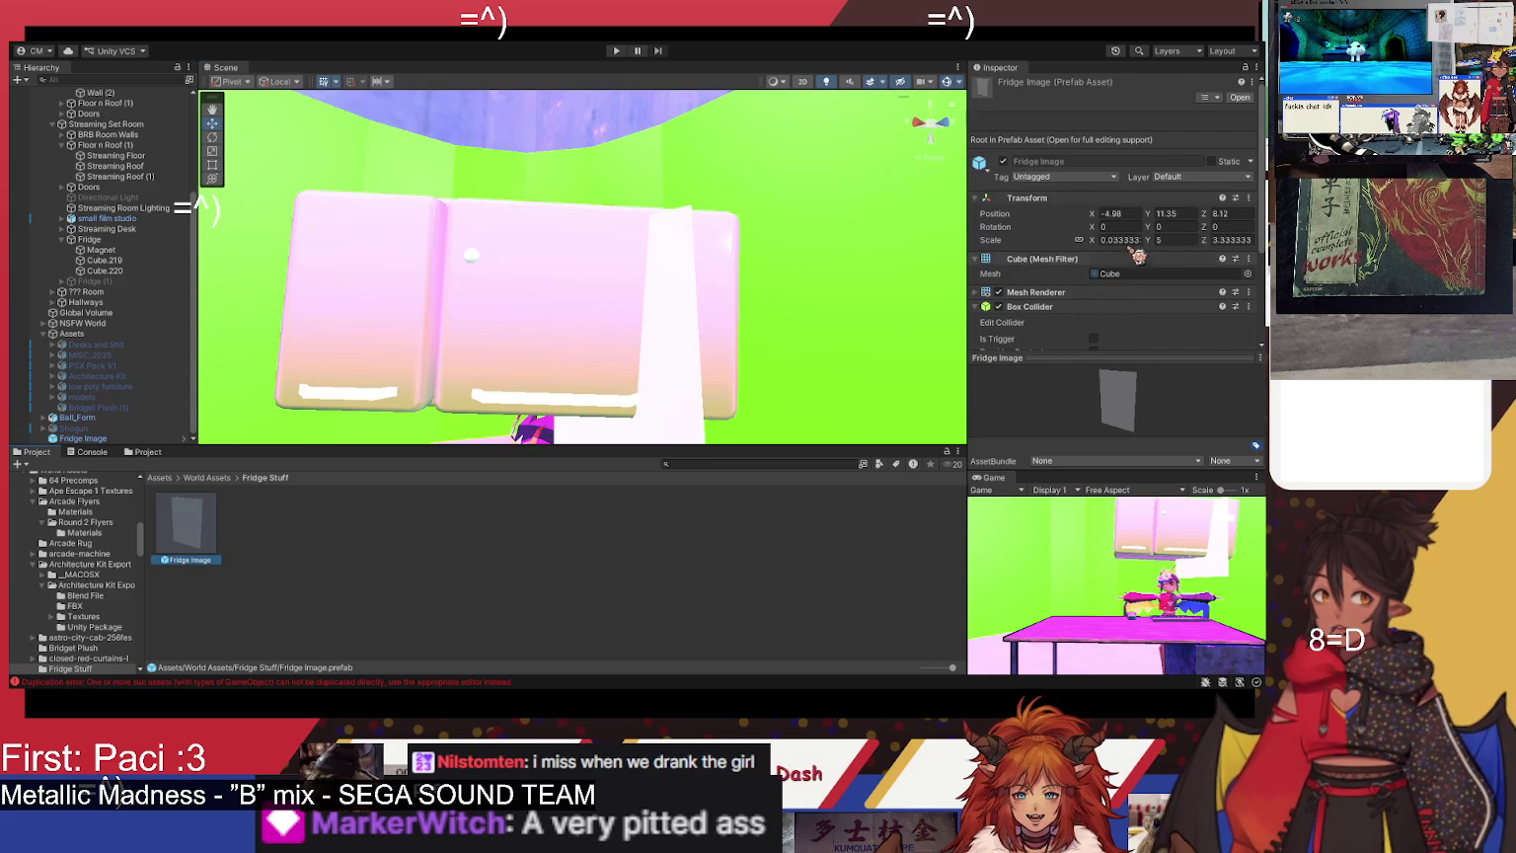
pyautogui.click(1130, 241)
pyautogui.scroll(-1, 1139, 255)
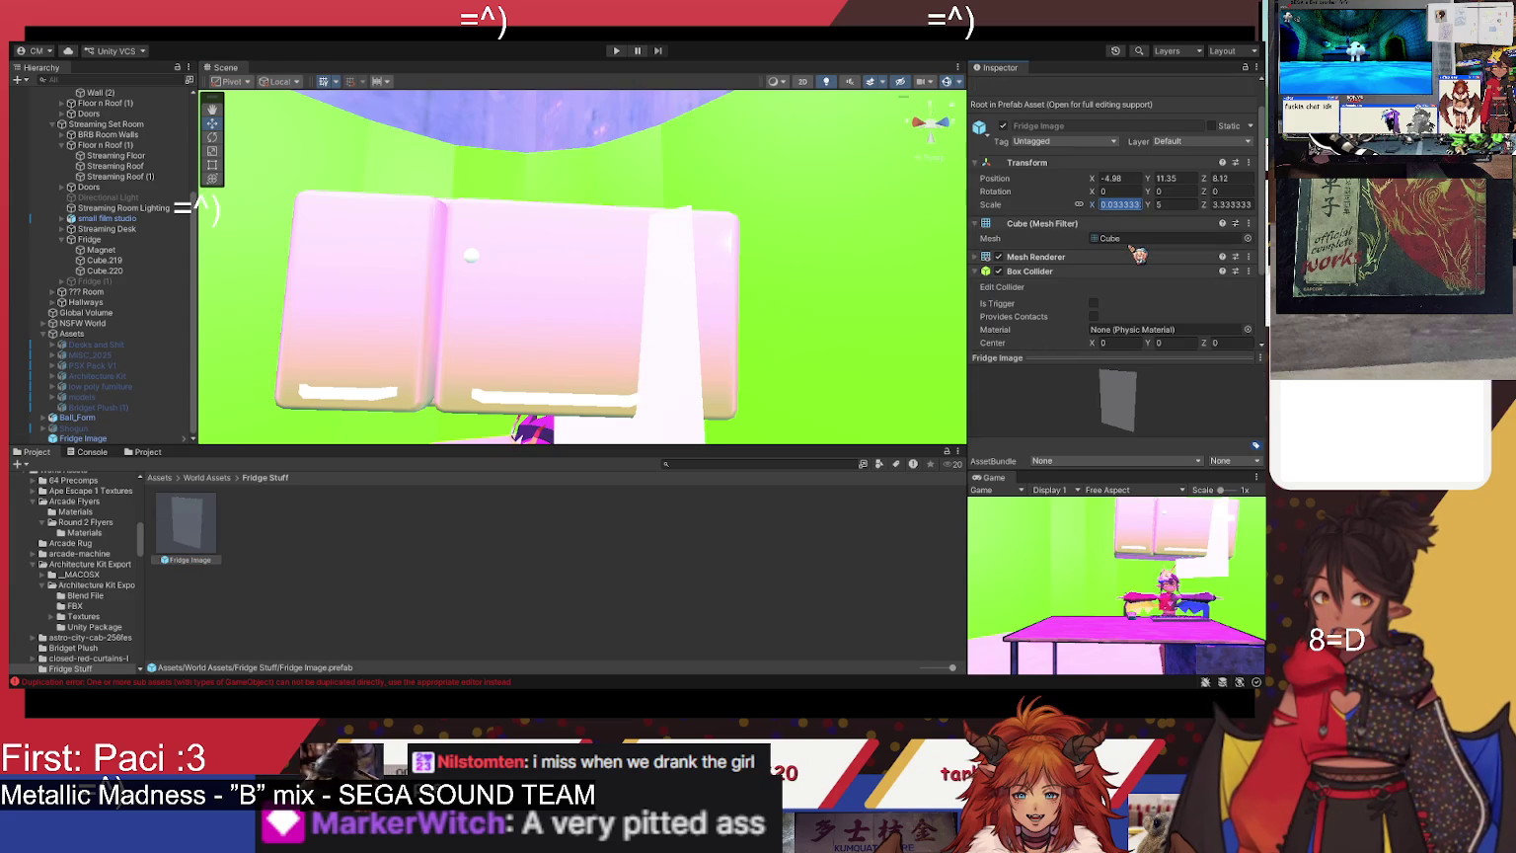
pyautogui.moveTo(1093, 205); pyautogui.dragTo(1070, 217)
pyautogui.hotkey('ctrl', 'z')
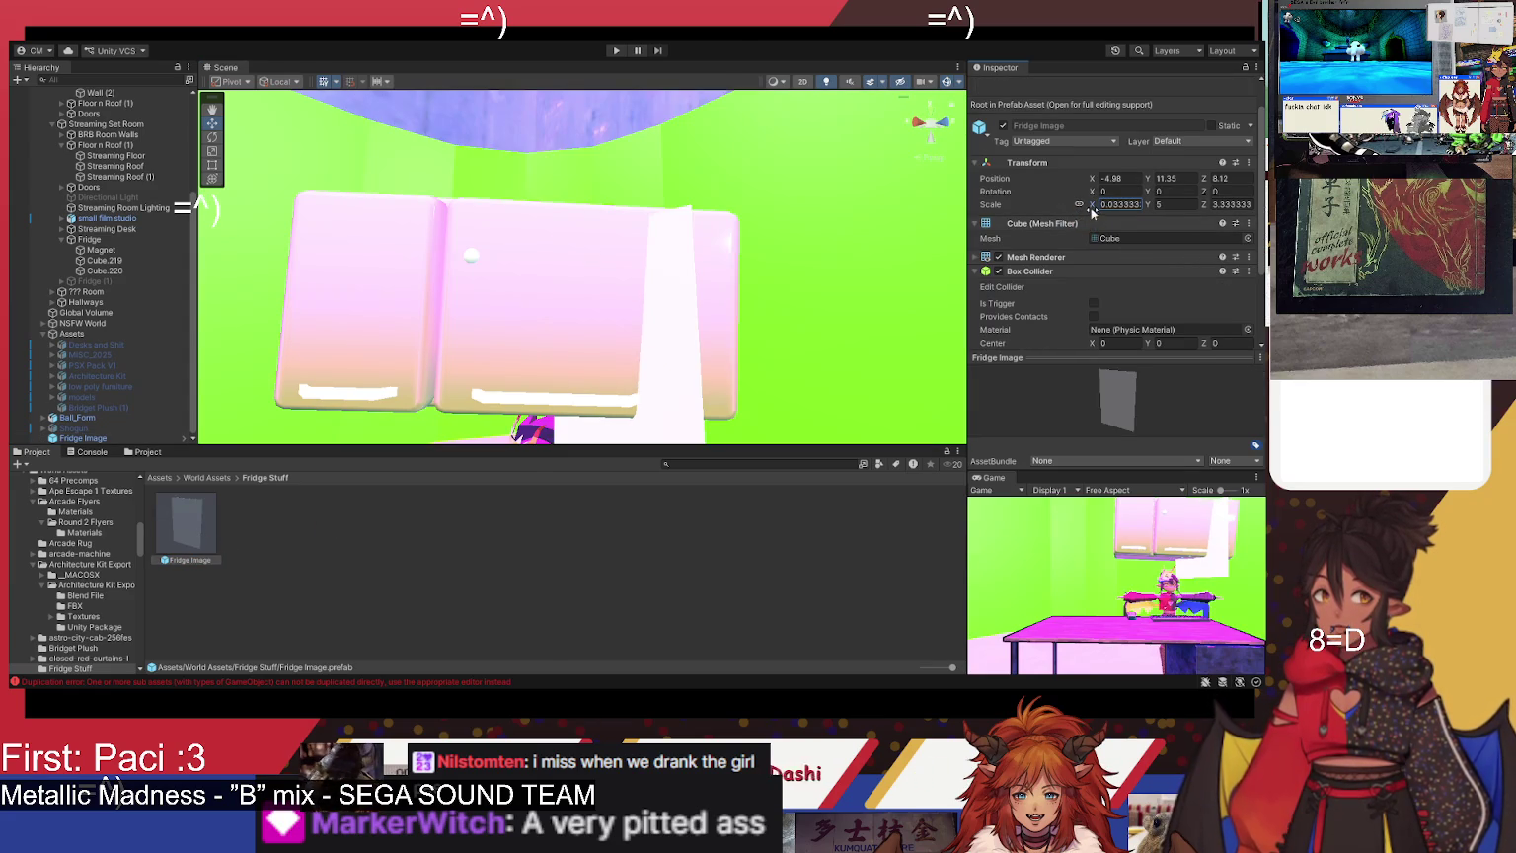
pyautogui.write('0')
pyautogui.click(1190, 225)
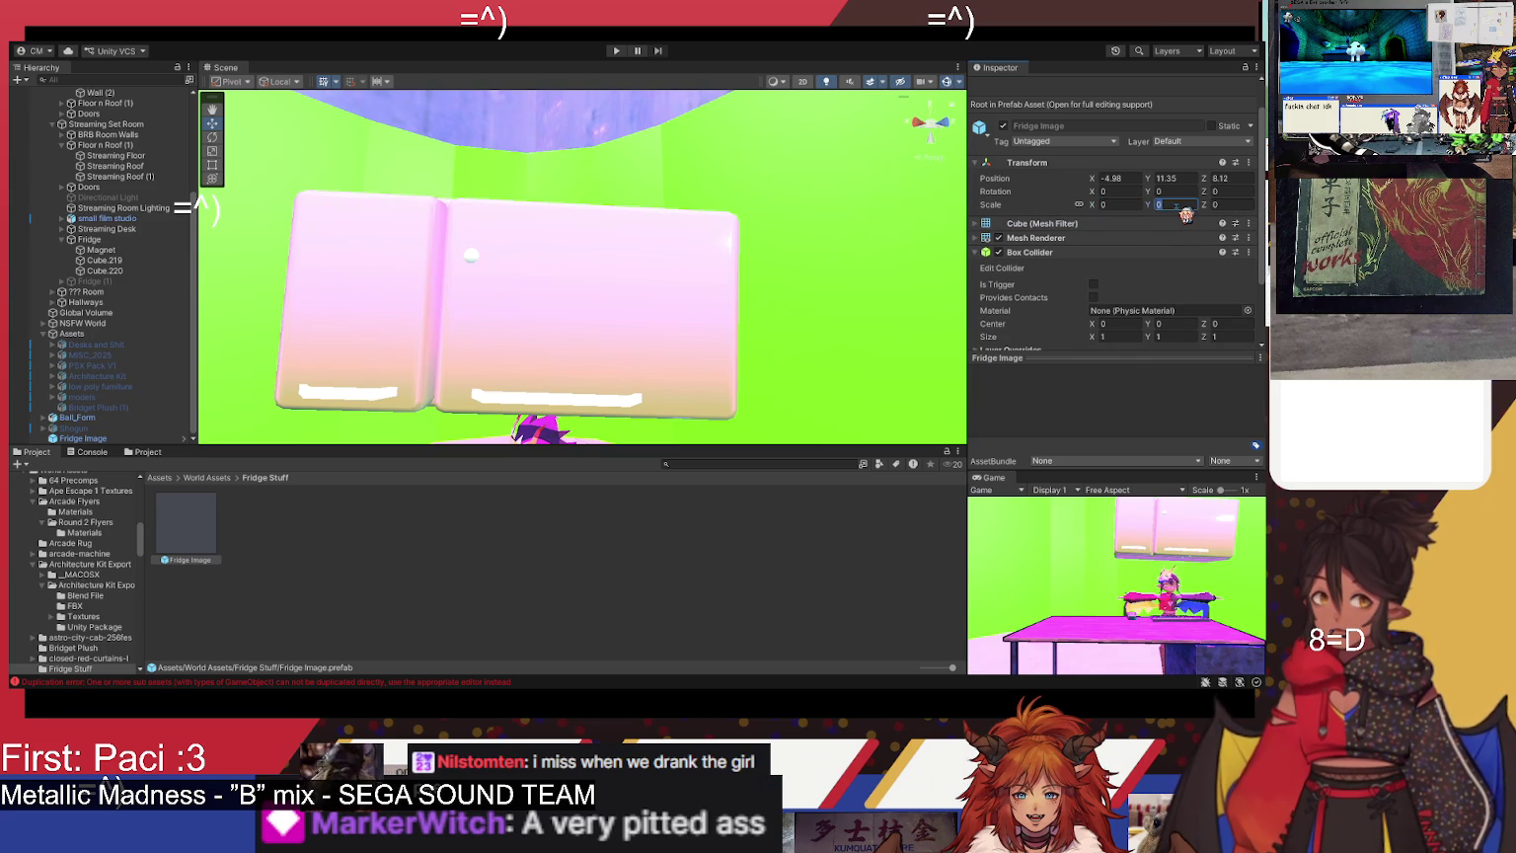
pyautogui.write('5')
pyautogui.click(1174, 206)
pyautogui.write('2')
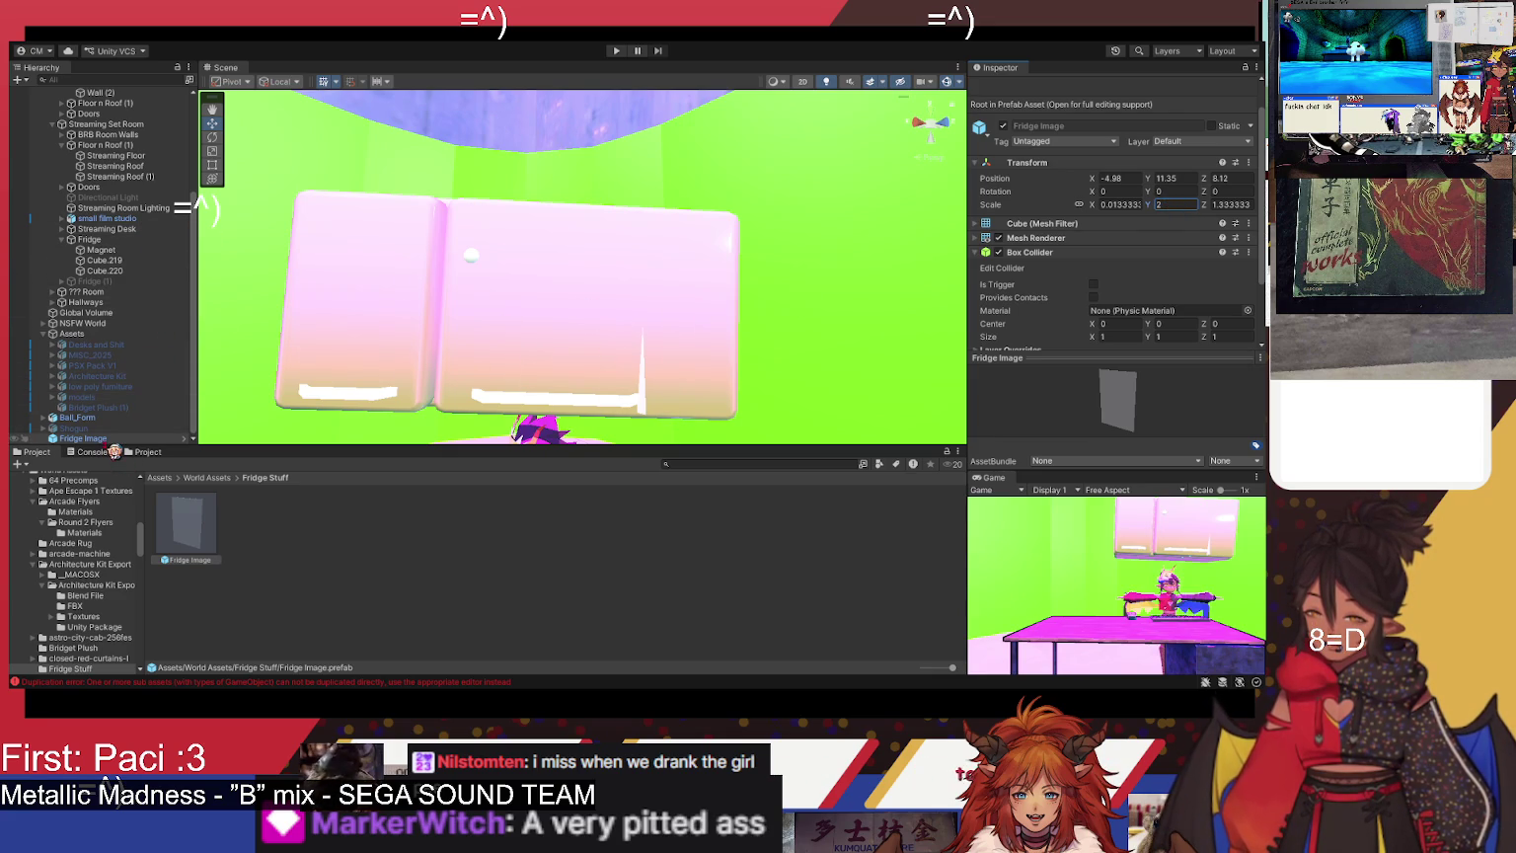
# - Parent Fridge Image under Fridge and rotate it onto the fridge front facing outward
pyautogui.moveTo(110, 439); pyautogui.dragTo(116, 246)
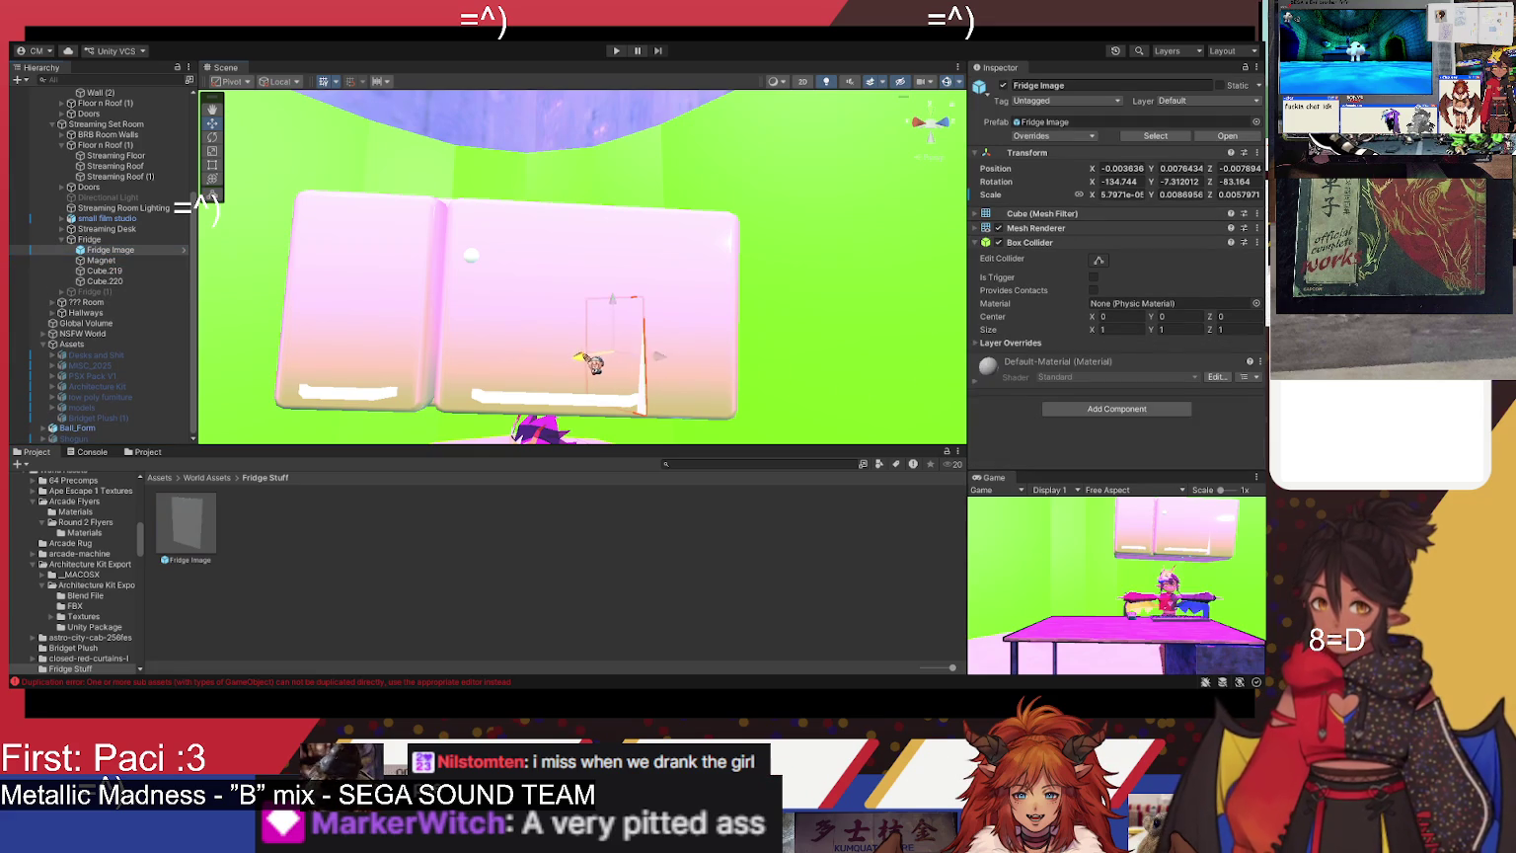
pyautogui.moveTo(596, 365); pyautogui.dragTo(524, 376)
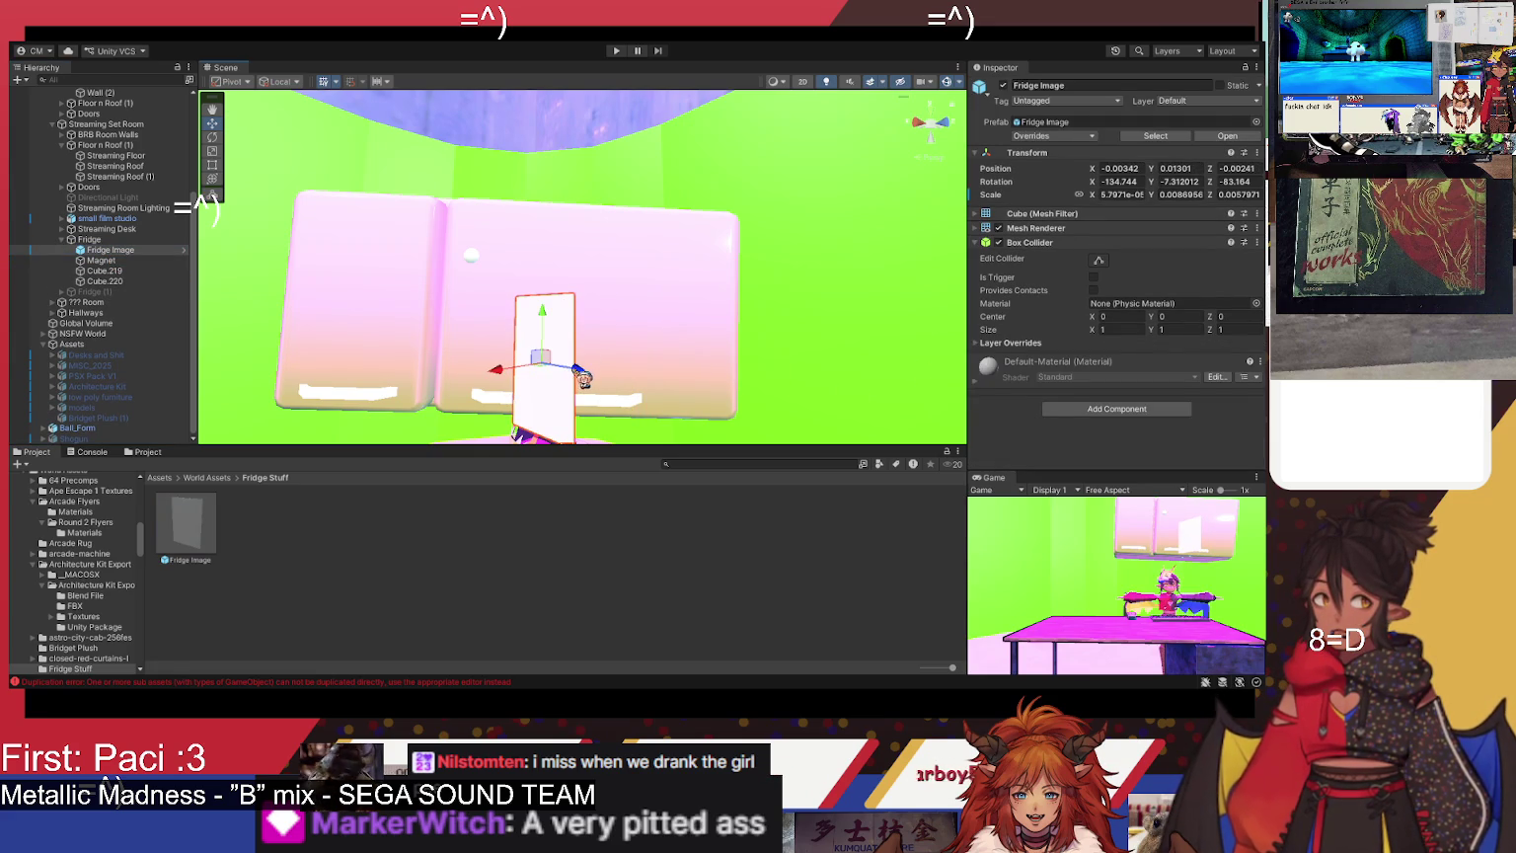
pyautogui.click(1179, 181)
pyautogui.write('90')
pyautogui.press('Escape')
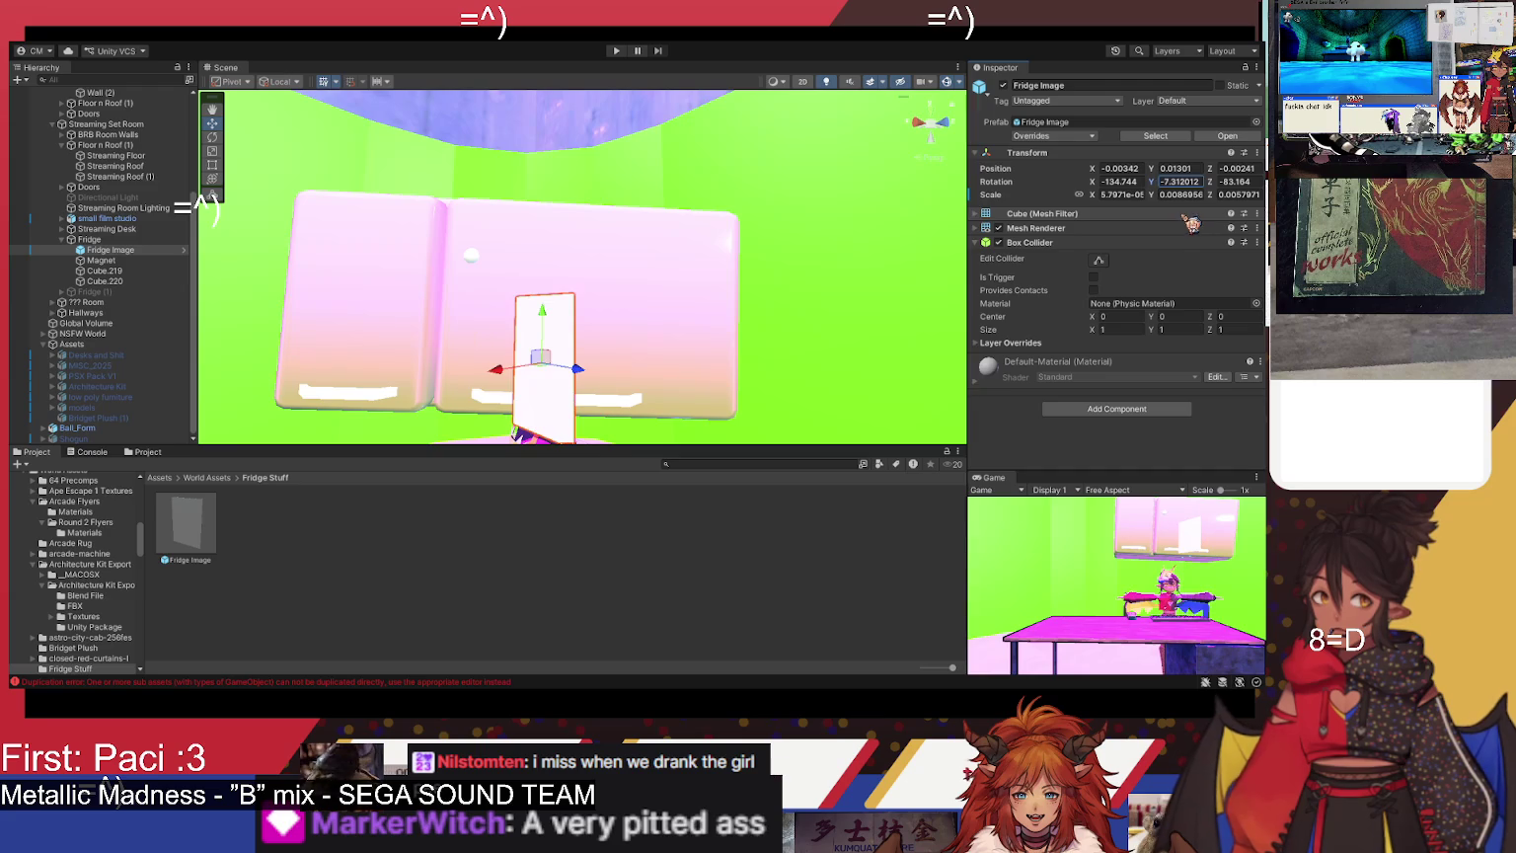
pyautogui.click(212, 137)
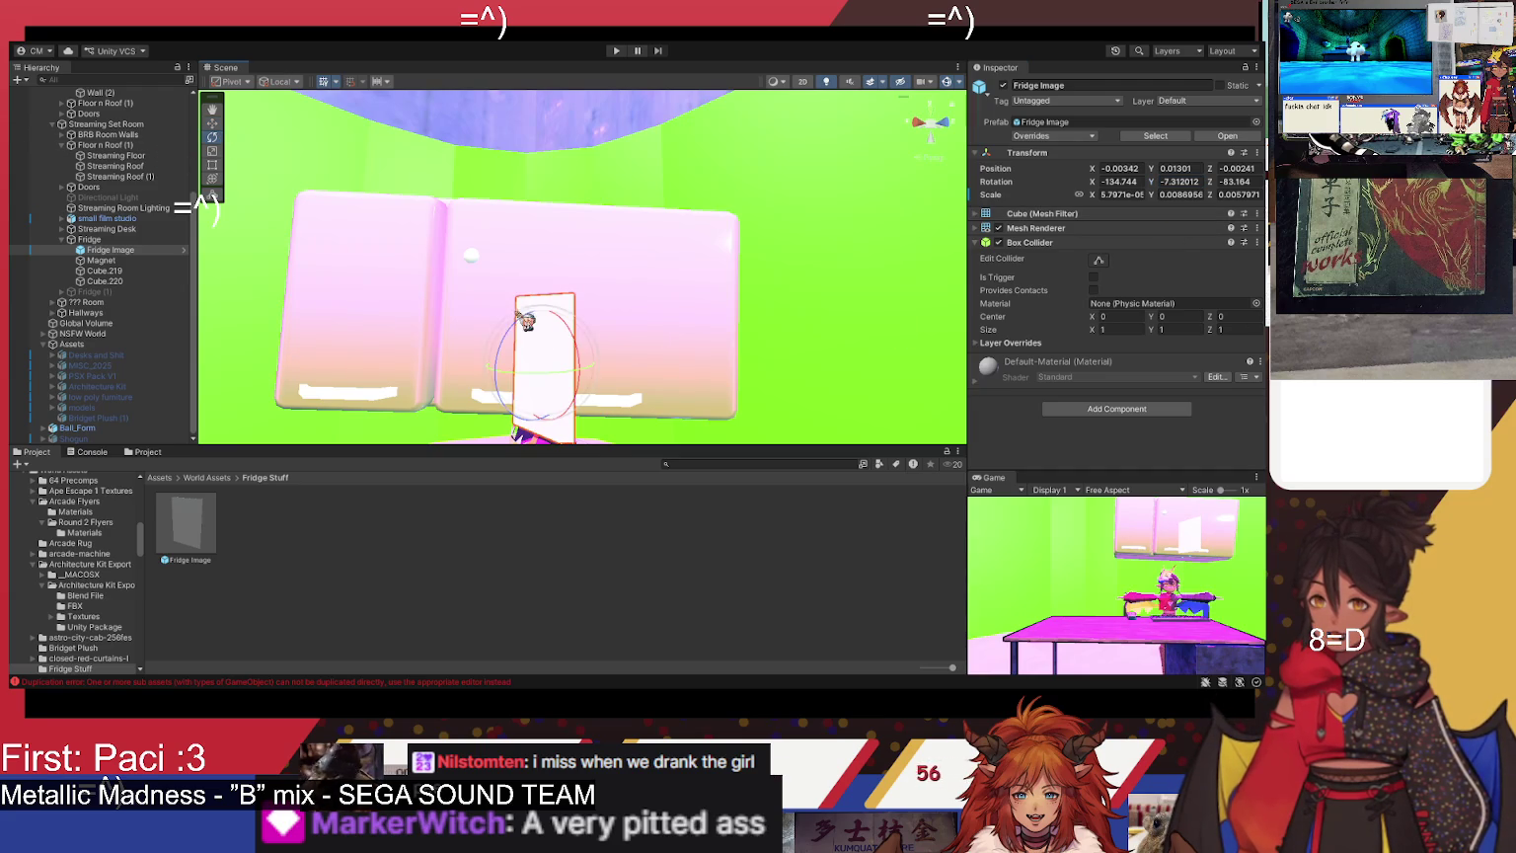
pyautogui.moveTo(514, 381)
pyautogui.mouseDown()
pyautogui.moveTo(667, 426)
pyautogui.moveTo(589, 481)
pyautogui.mouseUp()
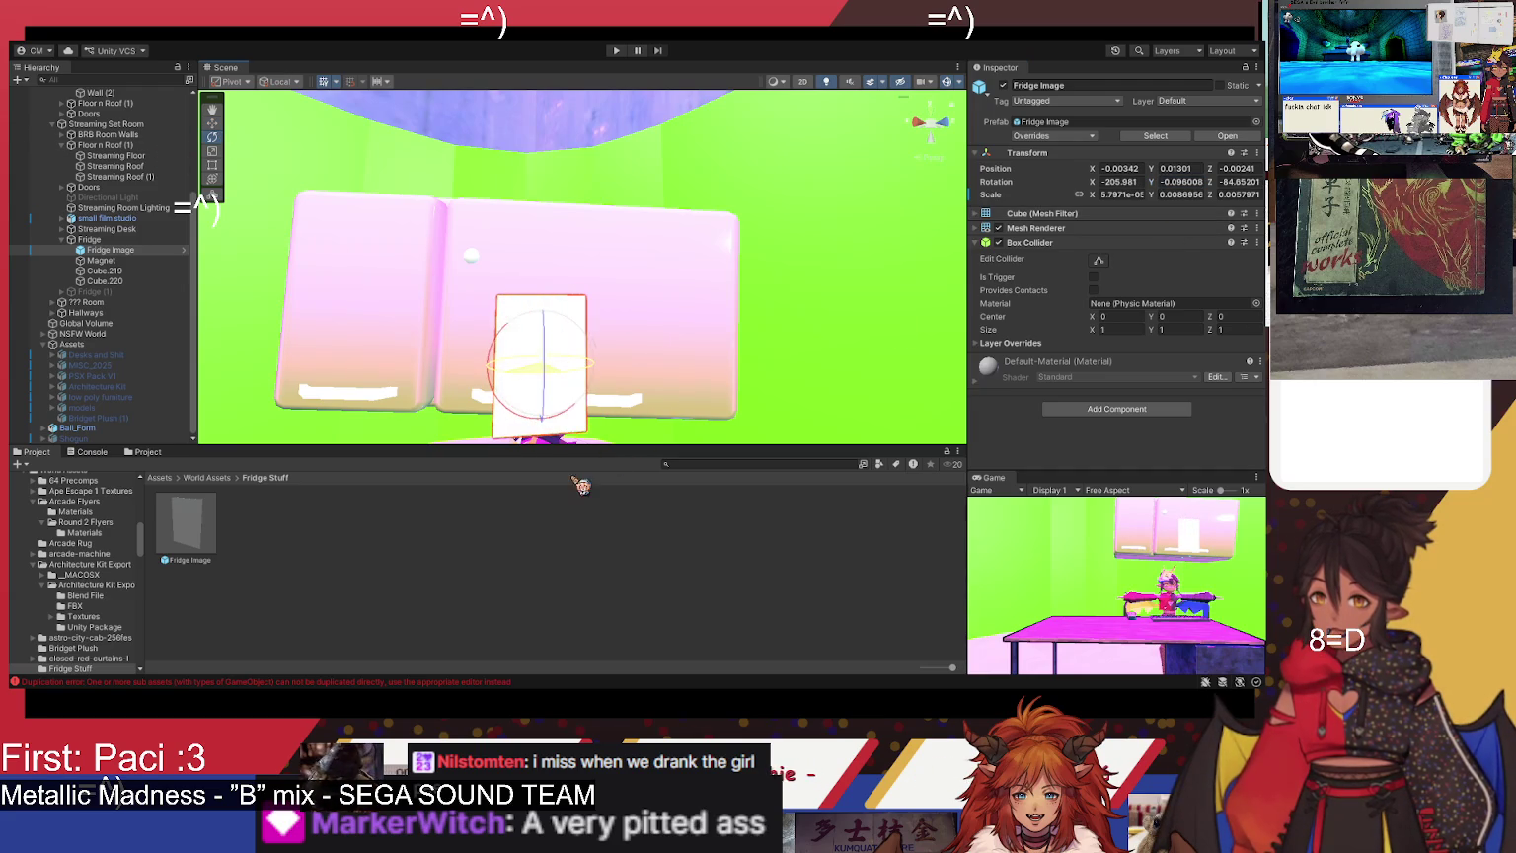
pyautogui.moveTo(574, 328); pyautogui.dragTo(548, 333)
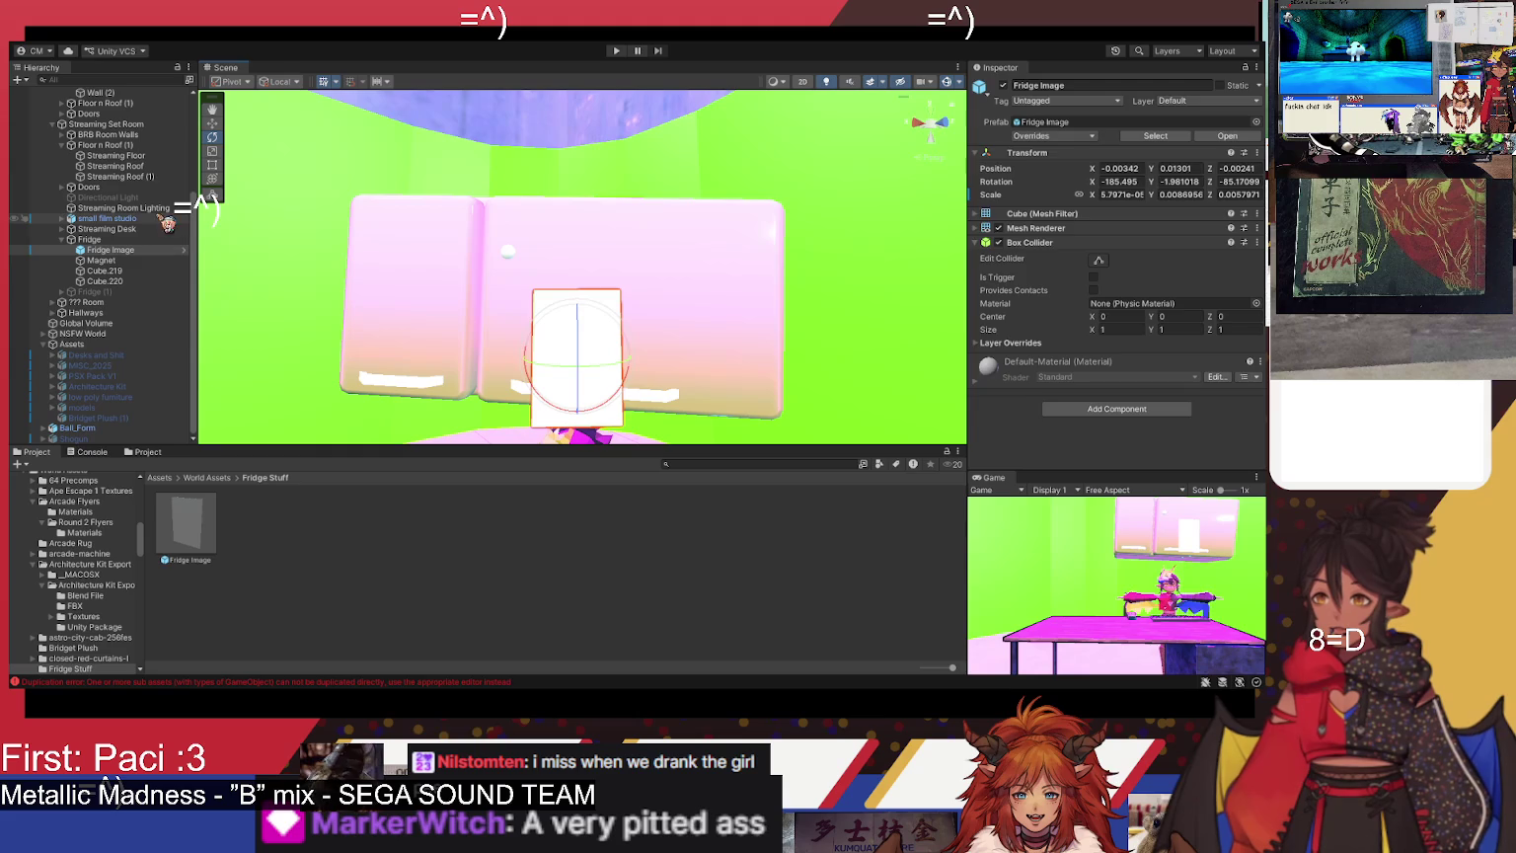
# - Select the Fridge Image prefab asset and jump the view to the Starting Soon Room
pyautogui.click(168, 551)
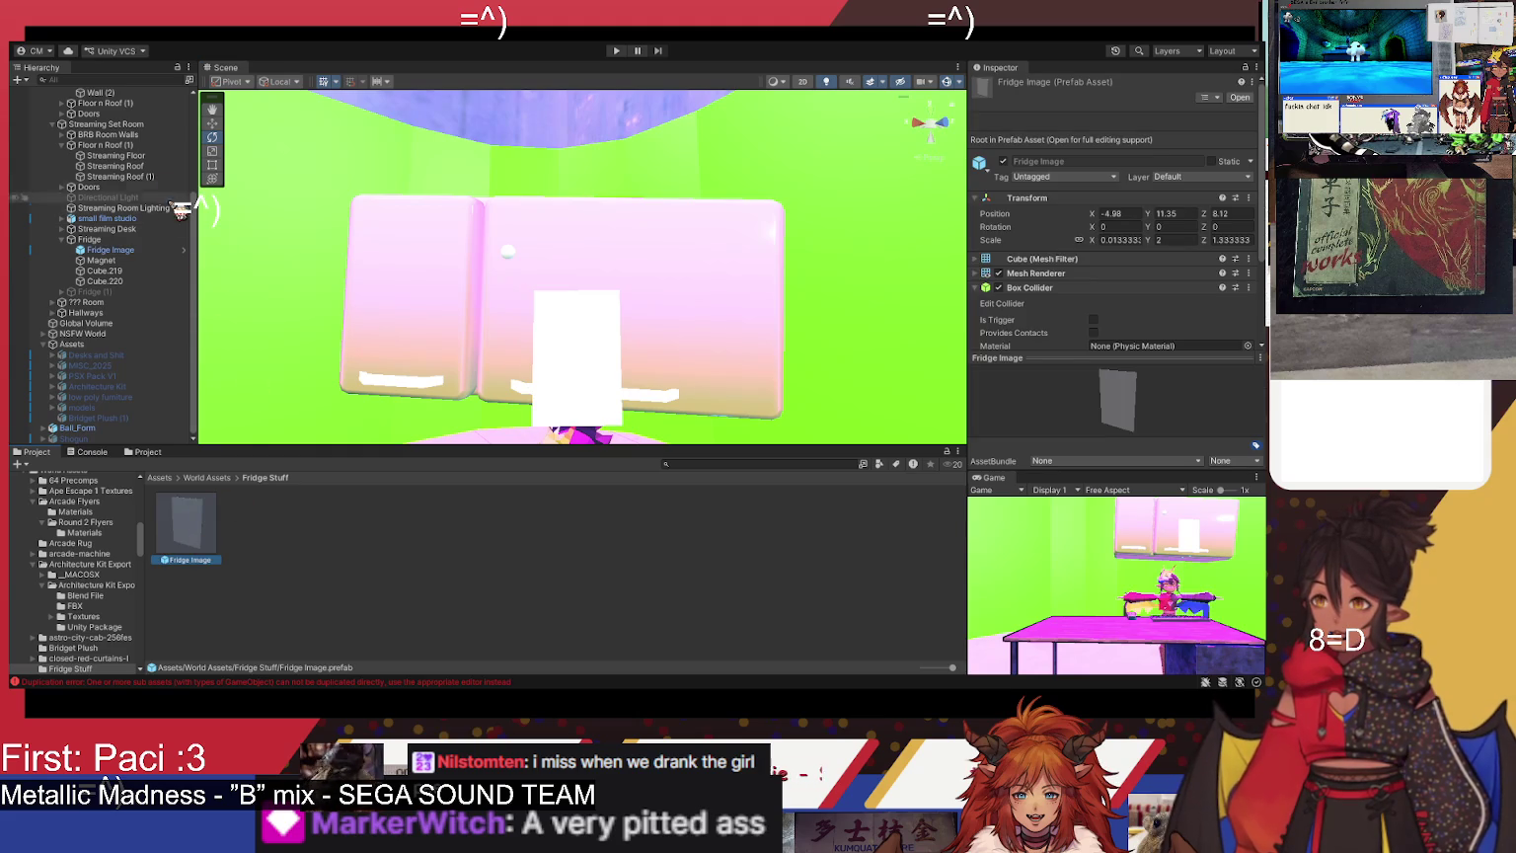
pyautogui.scroll(5, 113, 133)
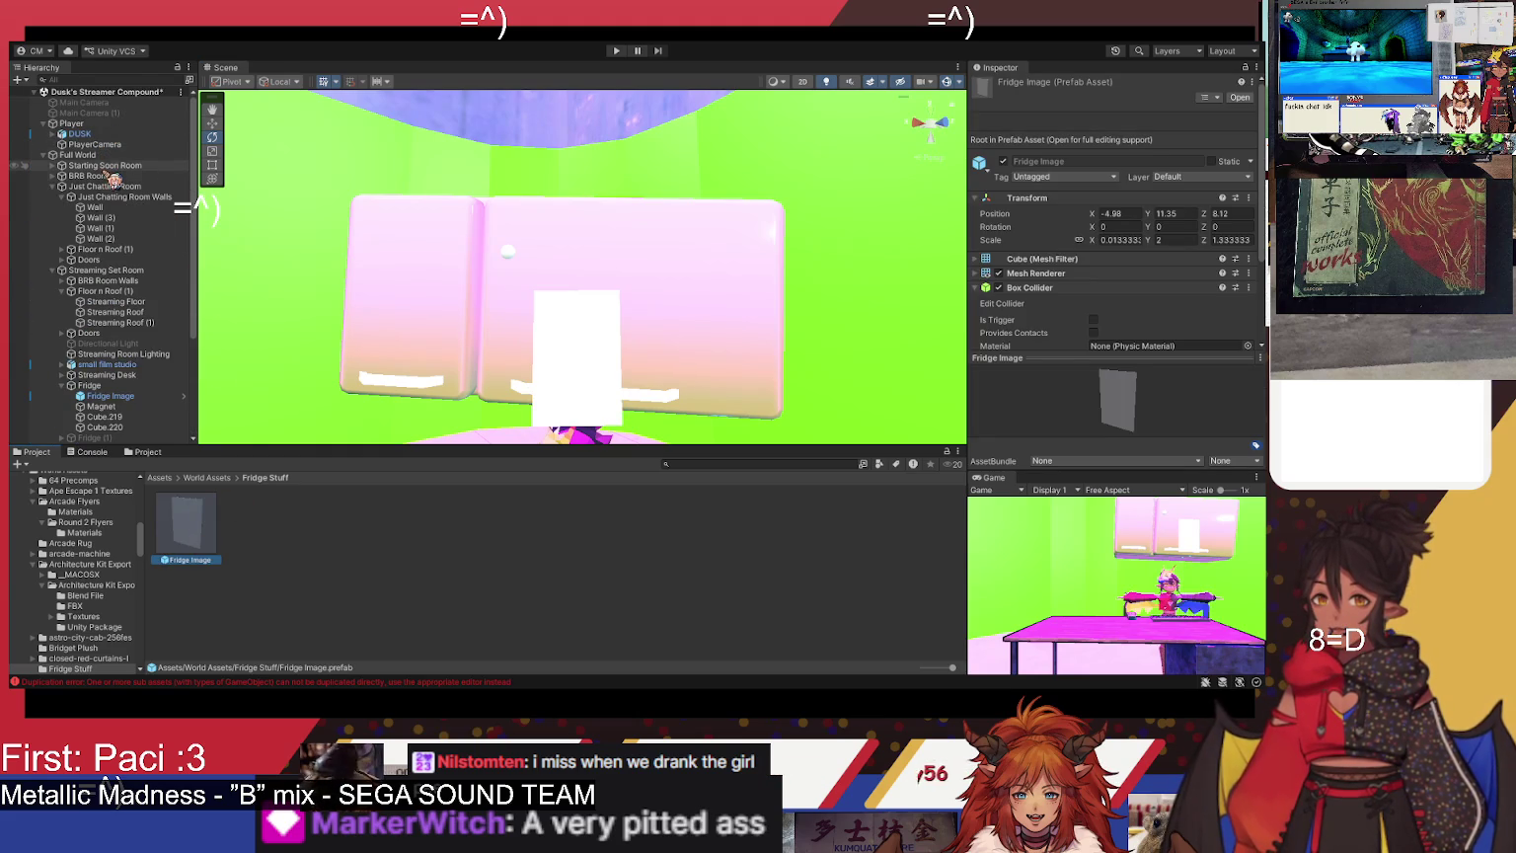
pyautogui.doubleClick(109, 165)
pyautogui.moveTo(490, 332)
pyautogui.mouseDown()
pyautogui.moveTo(578, 255)
pyautogui.moveTo(526, 212)
pyautogui.moveTo(622, 357)
pyautogui.moveTo(727, 347)
pyautogui.mouseUp()
pyautogui.click(183, 548)
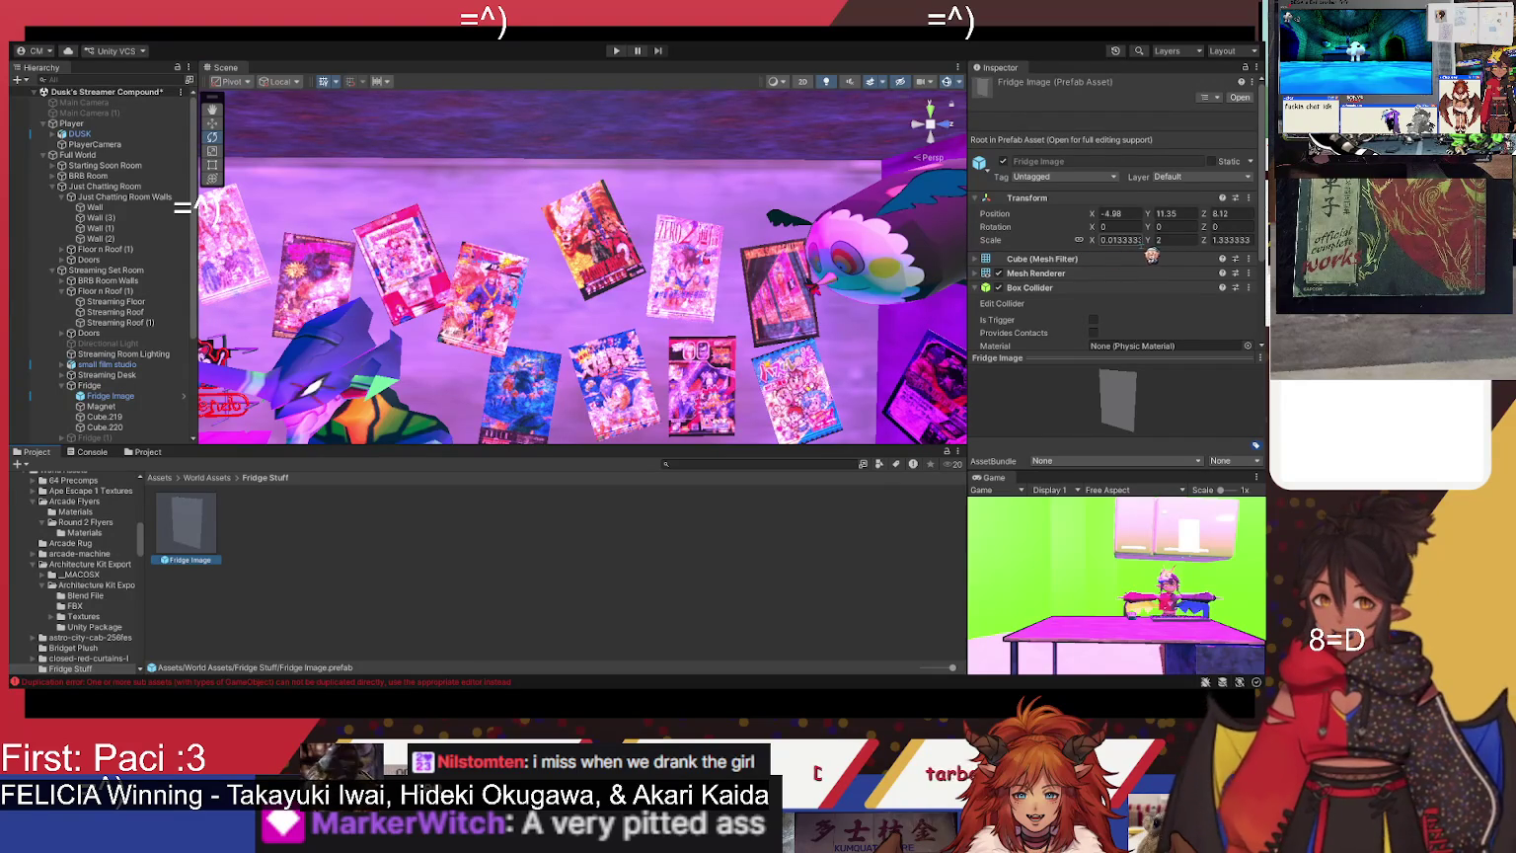
pyautogui.click(1099, 242)
pyautogui.write('11.19')
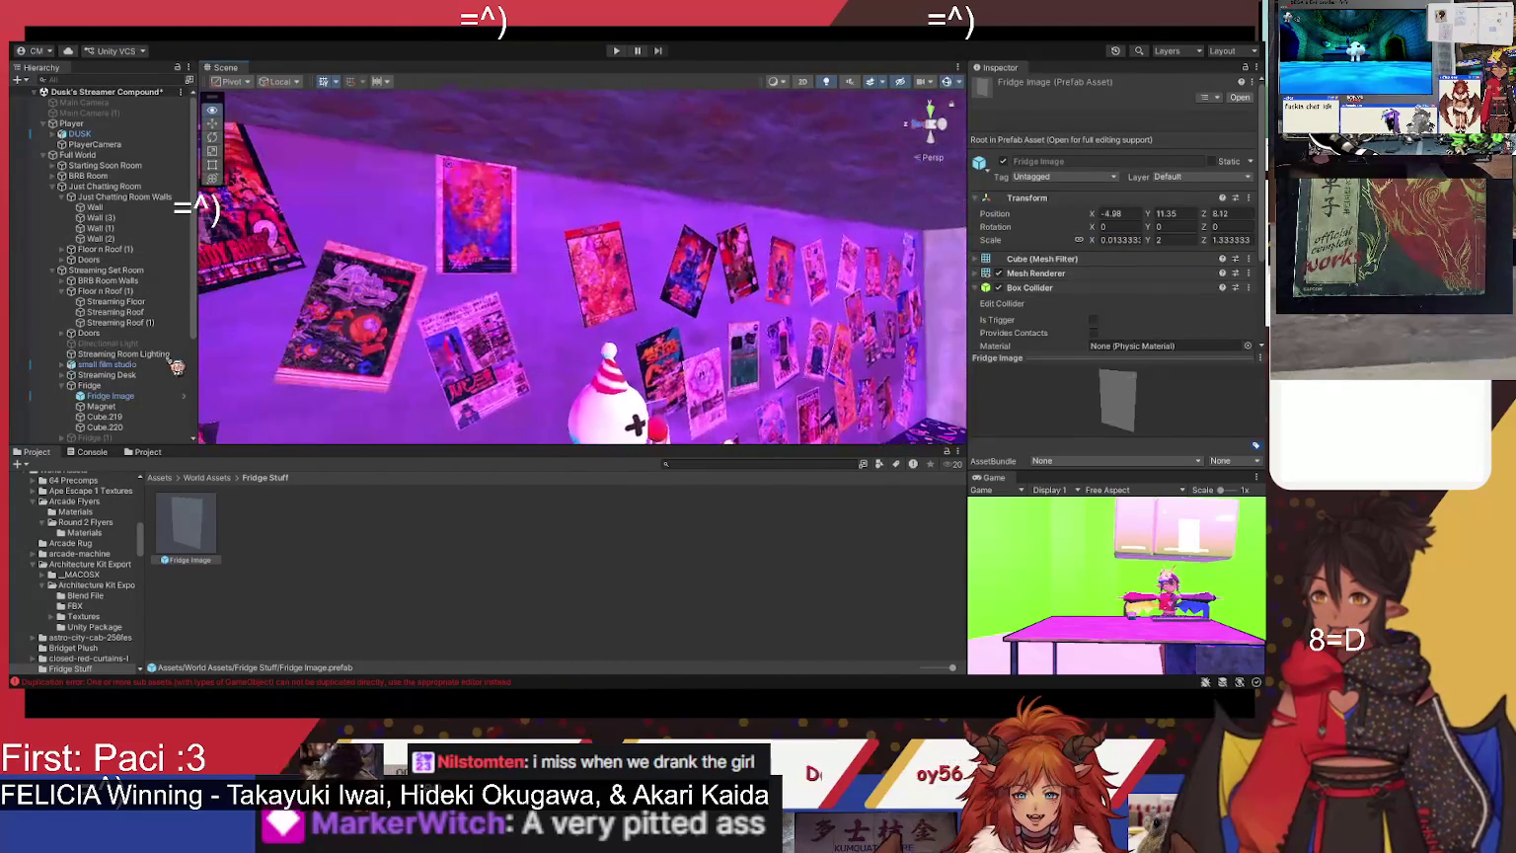
pyautogui.moveTo(136, 365)
pyautogui.mouseDown()
pyautogui.moveTo(957, 312)
pyautogui.moveTo(1076, 392)
pyautogui.moveTo(727, 490)
pyautogui.moveTo(544, 507)
pyautogui.moveTo(586, 653)
pyautogui.moveTo(560, 473)
pyautogui.moveTo(501, 382)
pyautogui.mouseUp()
pyautogui.click(519, 376)
# - Reselect the Fridge Image panel and shift it lower and left on the fridge
pyautogui.click(556, 409)
pyautogui.click(557, 408)
pyautogui.click(558, 409)
pyautogui.click(559, 410)
pyautogui.click(560, 410)
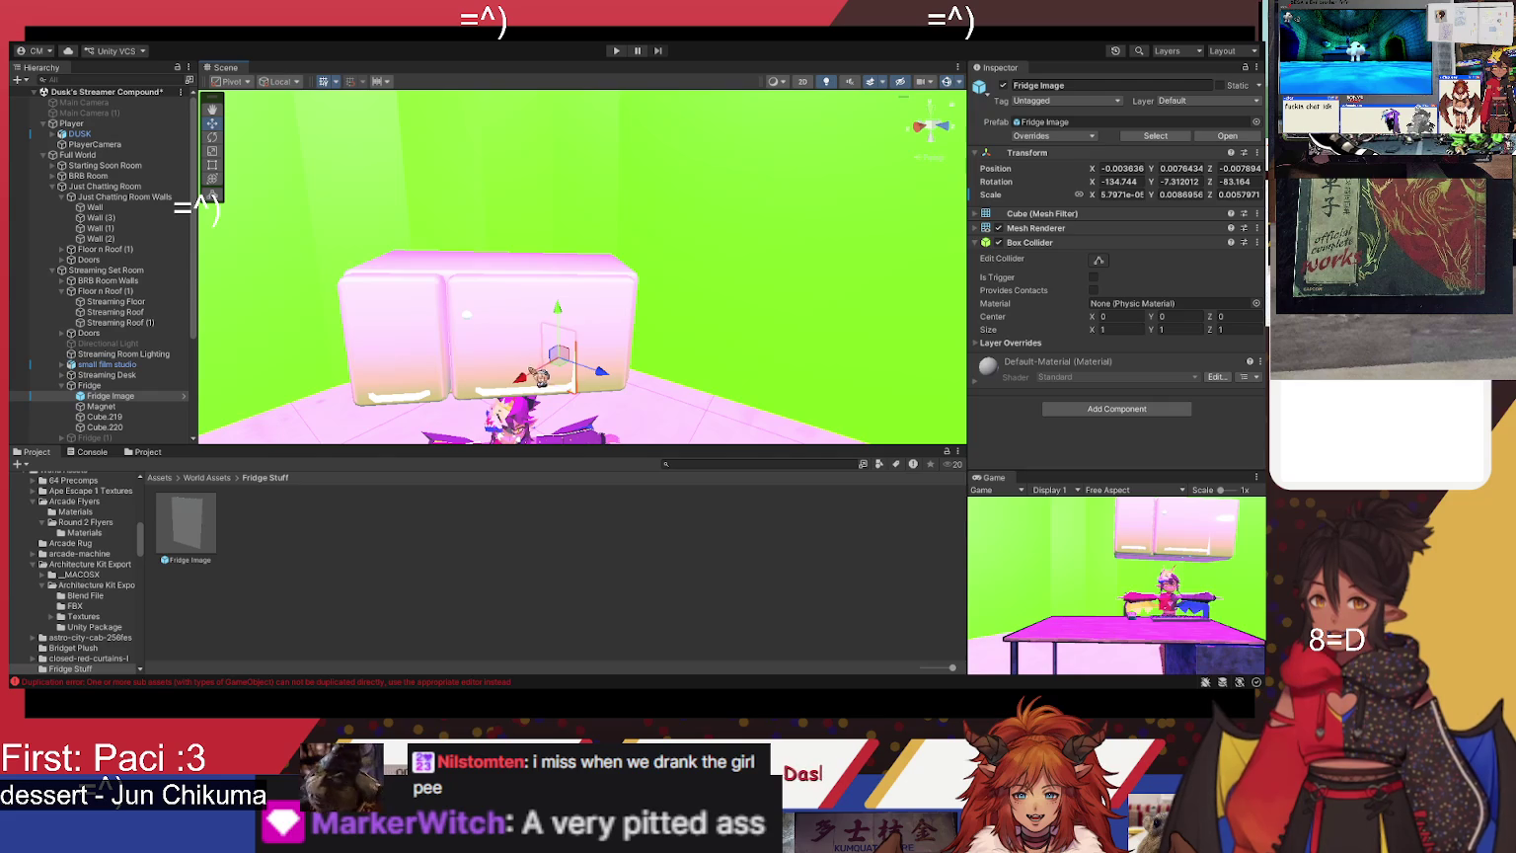
pyautogui.moveTo(540, 387); pyautogui.dragTo(515, 397)
# - Set the Fridge Image prefab asset's Y rotation to 90
pyautogui.click(216, 535)
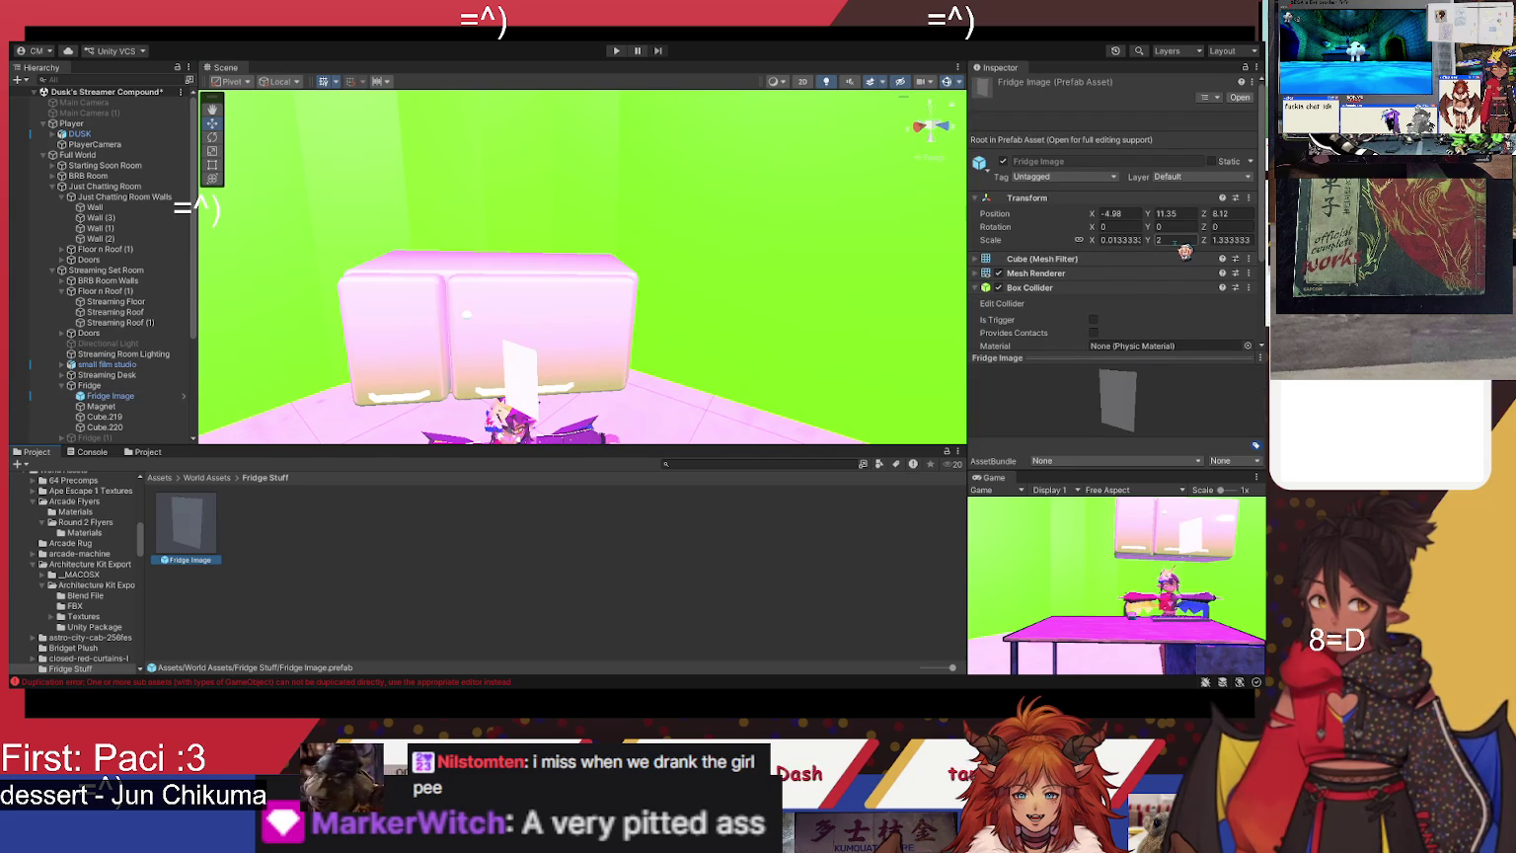
pyautogui.moveTo(653, 391)
pyautogui.mouseDown()
pyautogui.moveTo(542, 454)
pyautogui.moveTo(515, 399)
pyautogui.mouseUp()
pyautogui.moveTo(582, 266); pyautogui.dragTo(553, 272)
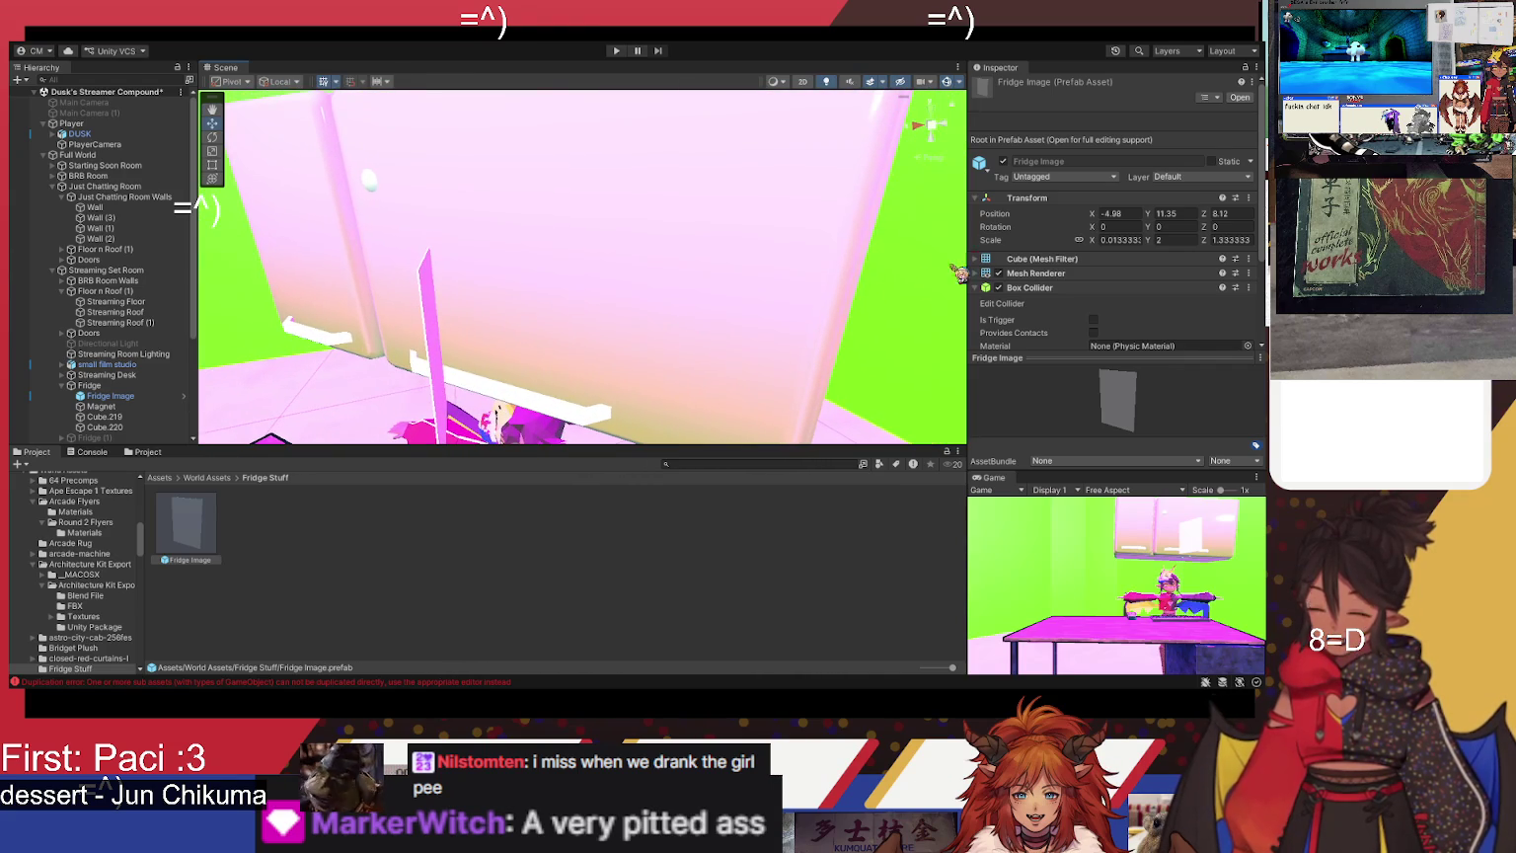
pyautogui.click(1155, 227)
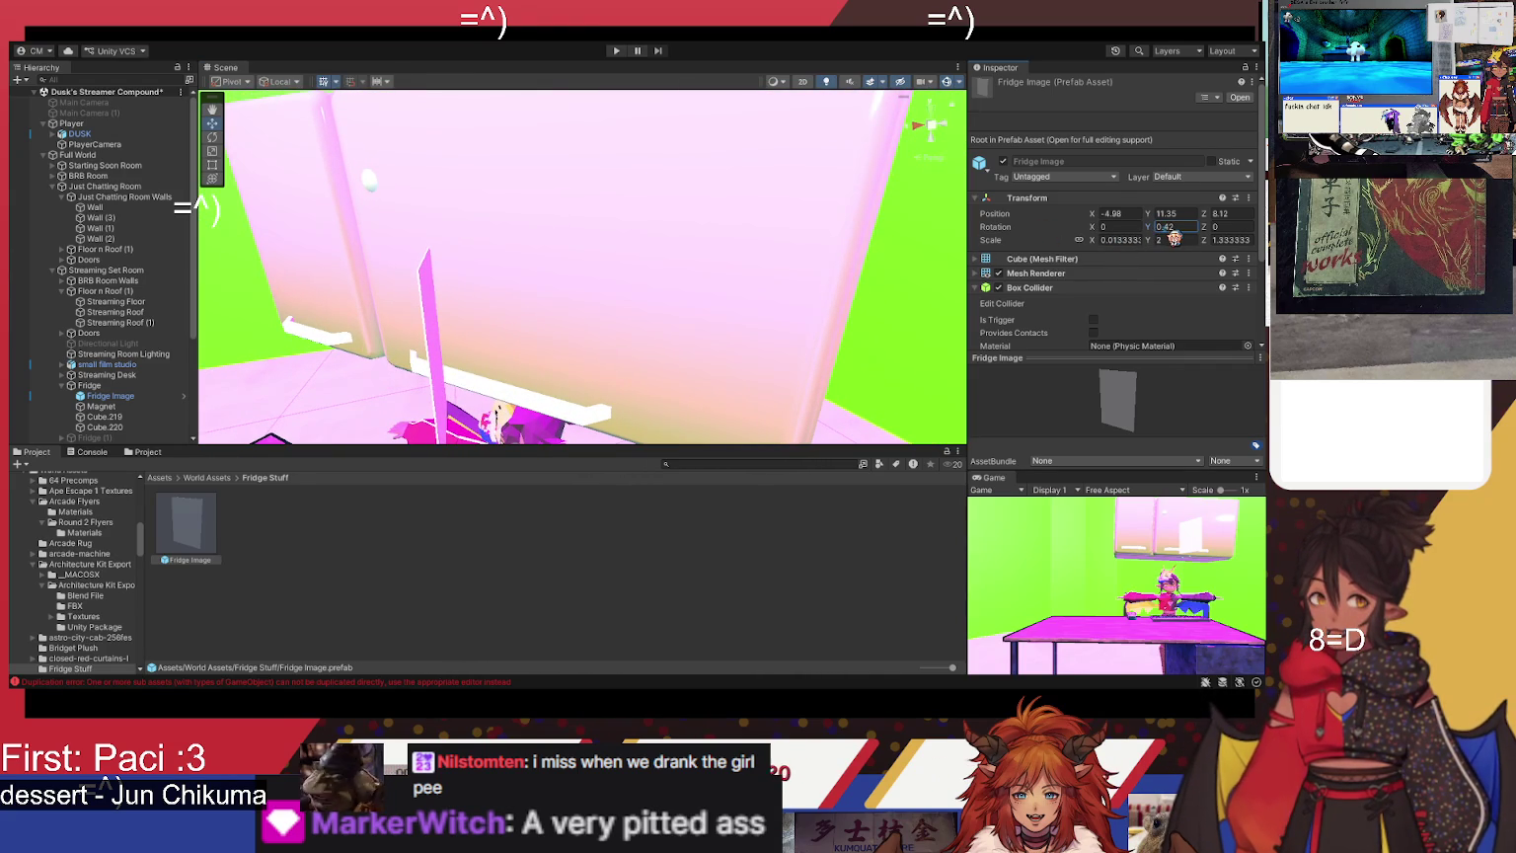
pyautogui.write('90')
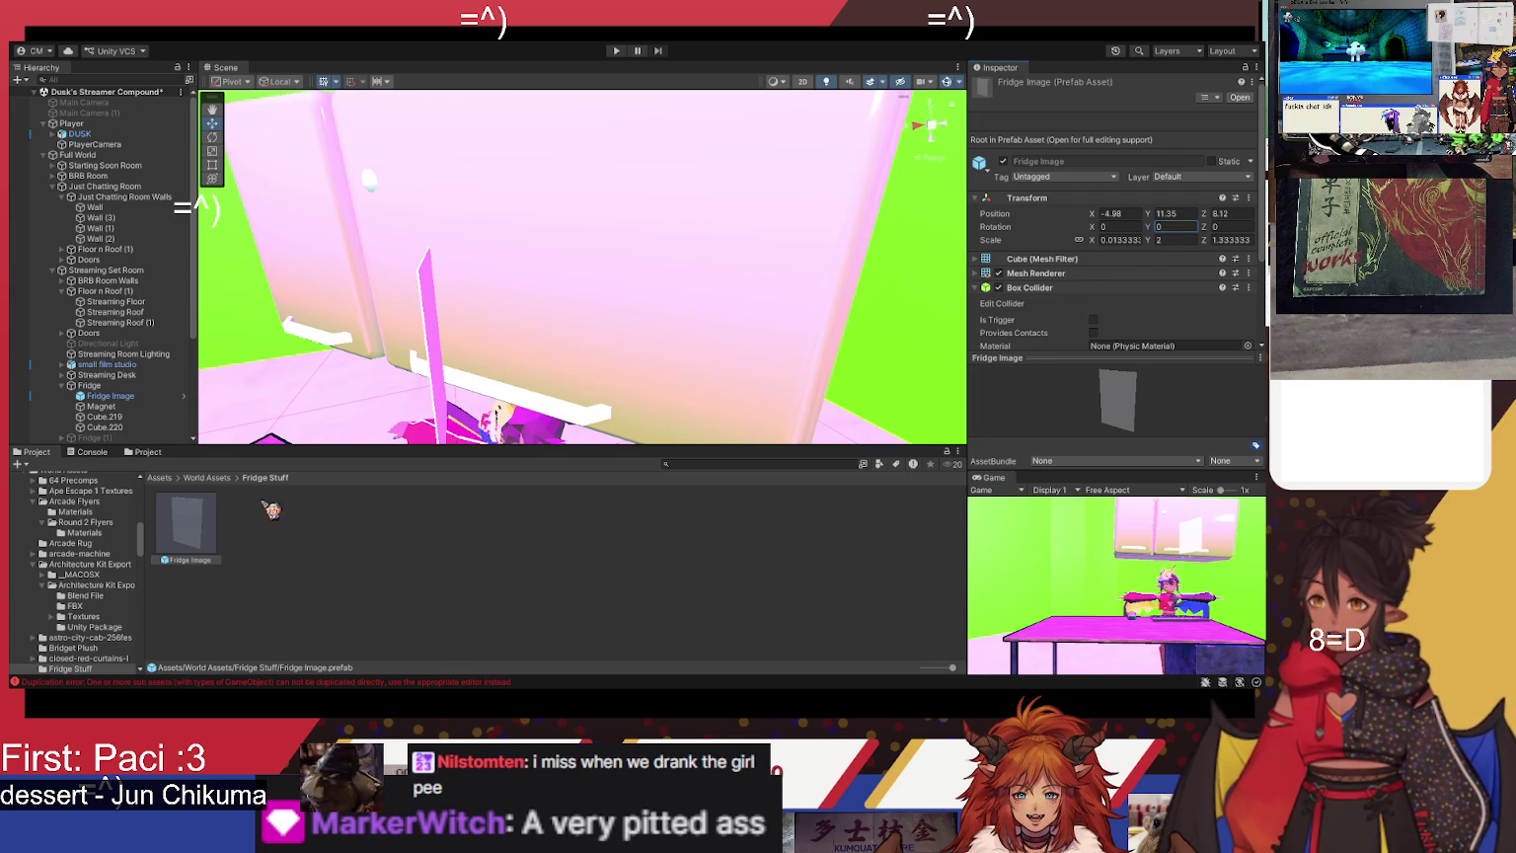
pyautogui.write('f')
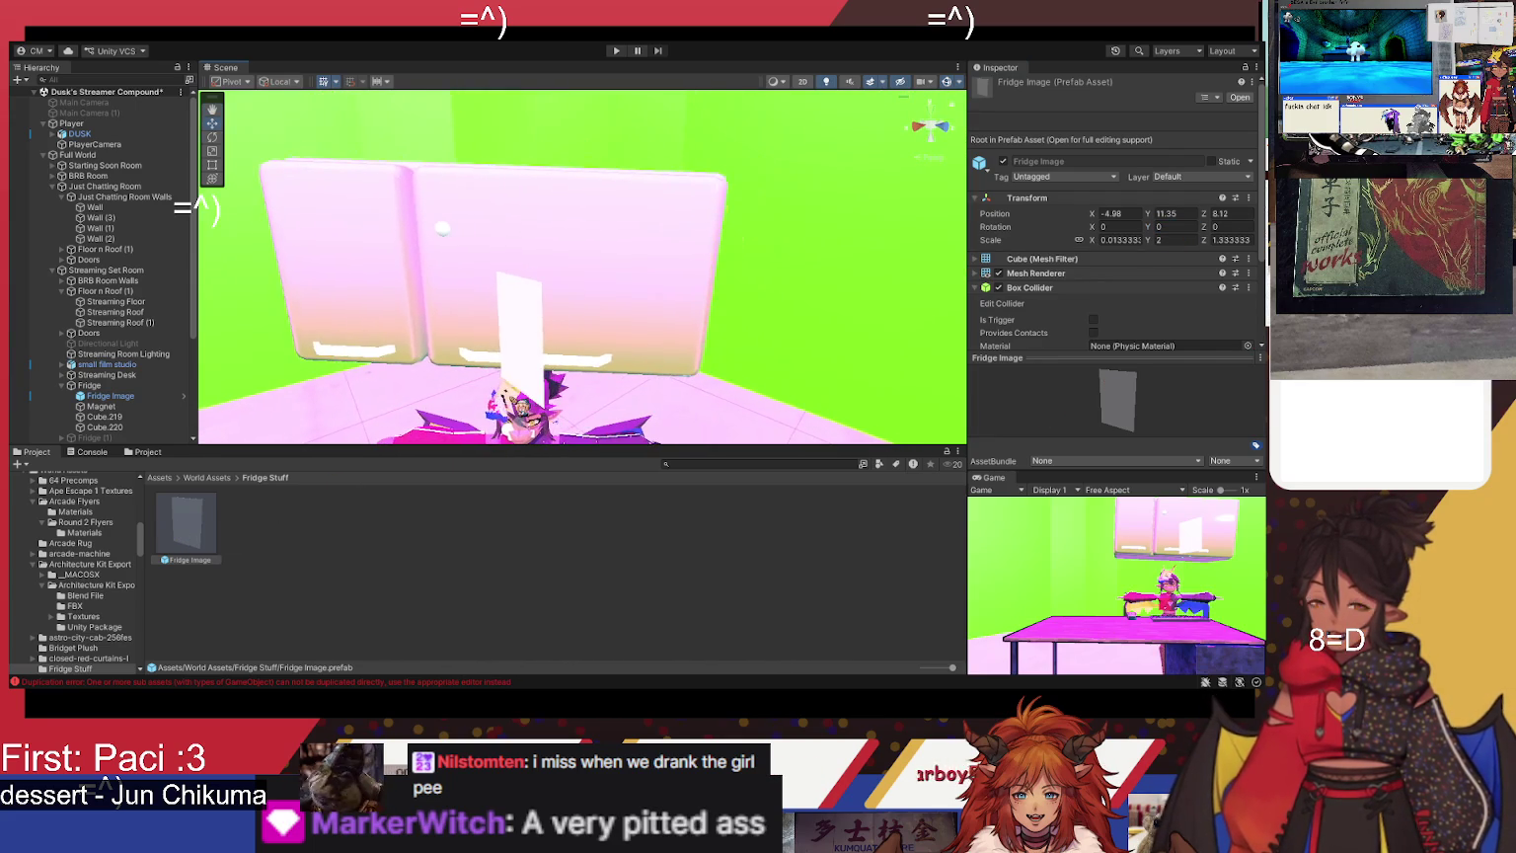
# - Move the panel up the fridge door and rotate it to lie flat facing outward
pyautogui.click(534, 387)
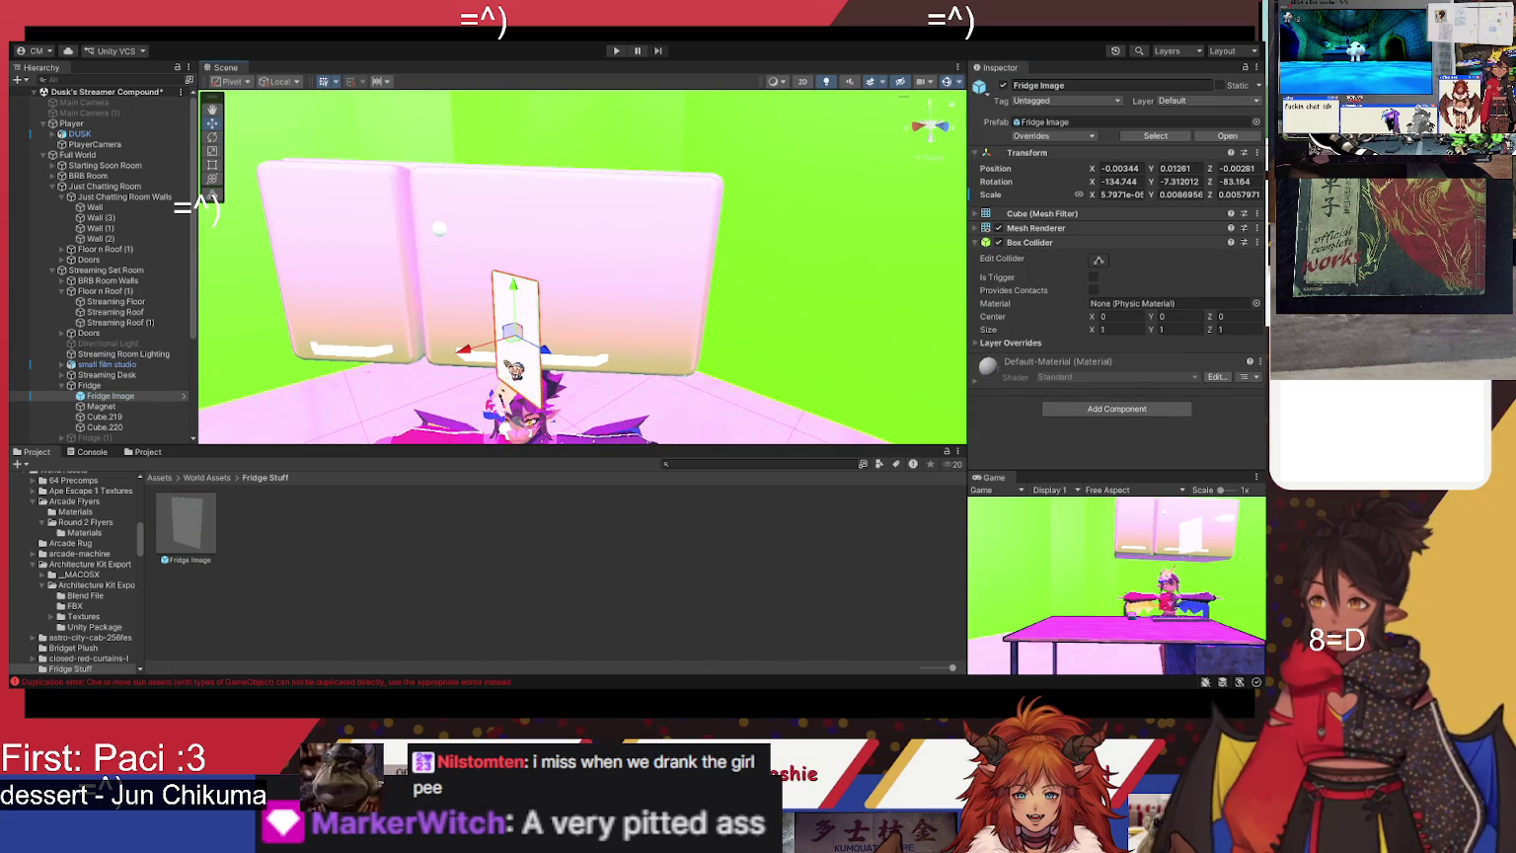
pyautogui.moveTo(522, 302); pyautogui.dragTo(531, 243)
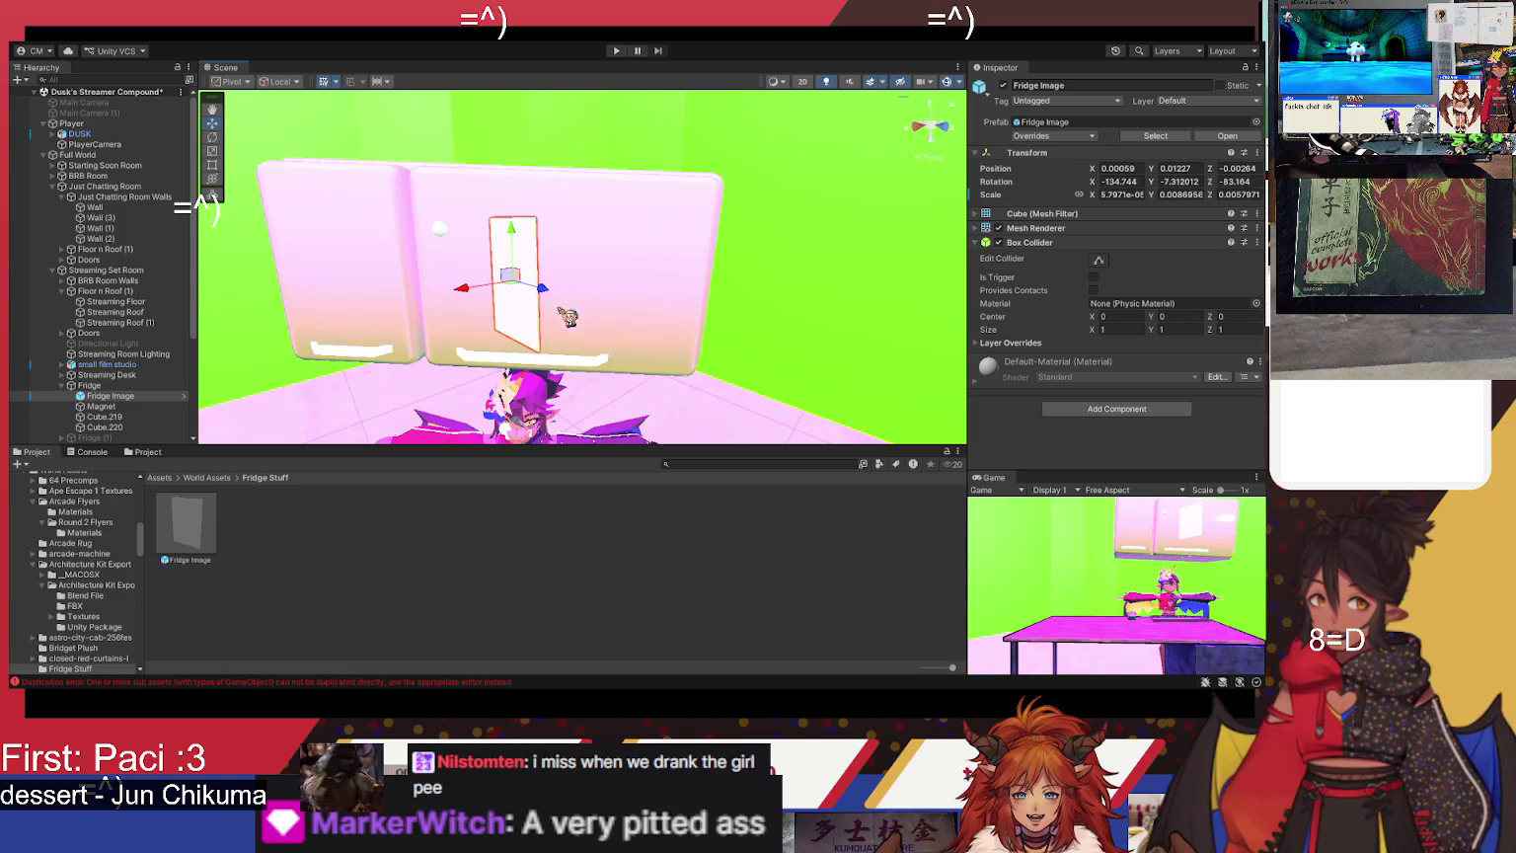
pyautogui.click(1198, 182)
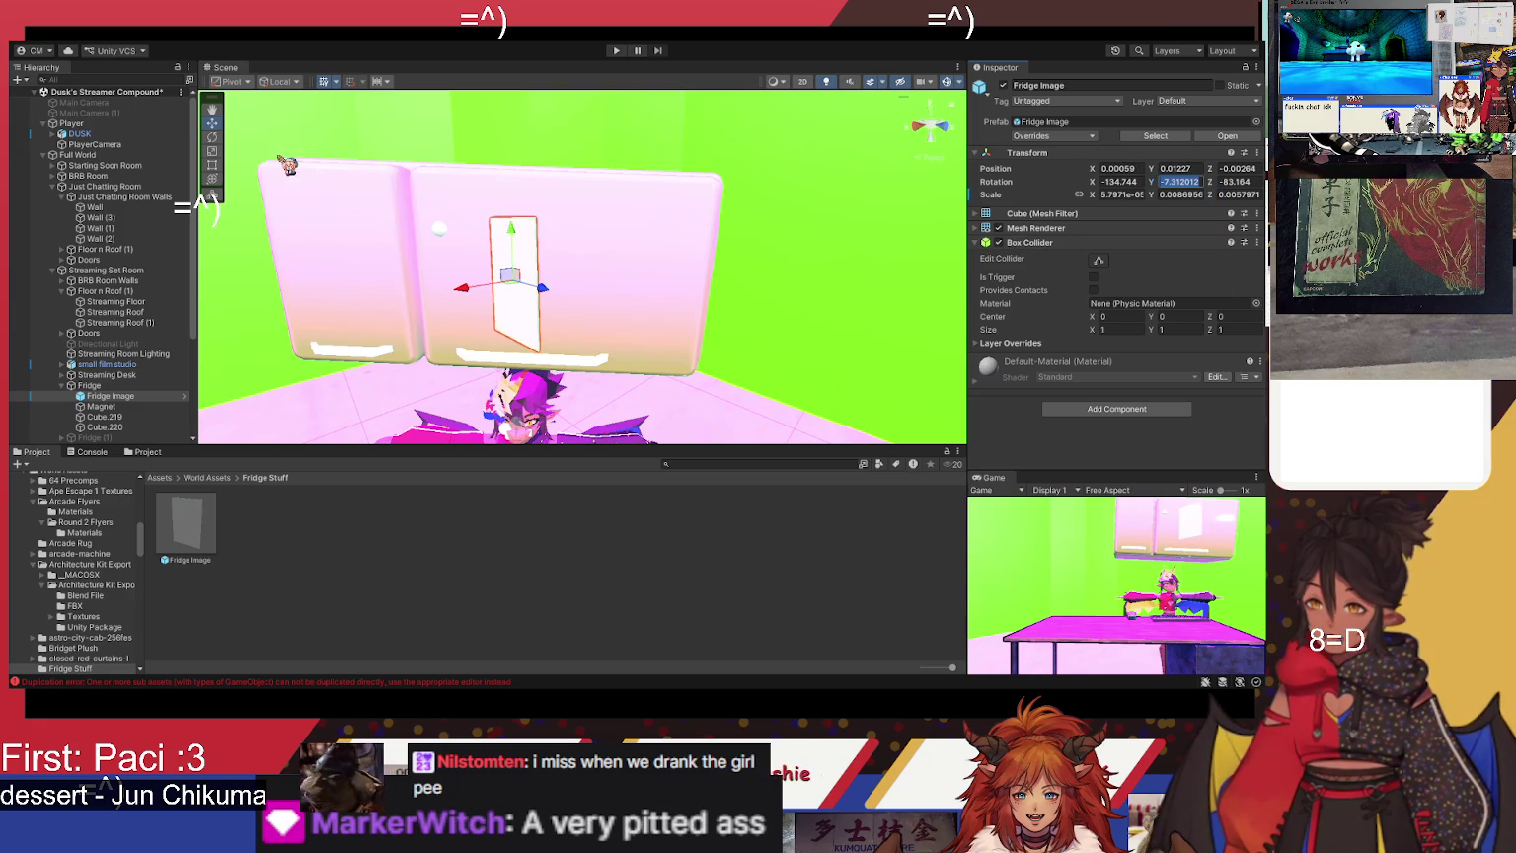
pyautogui.click(212, 136)
pyautogui.moveTo(513, 286)
pyautogui.mouseDown()
pyautogui.moveTo(535, 298)
pyautogui.moveTo(613, 279)
pyautogui.mouseUp()
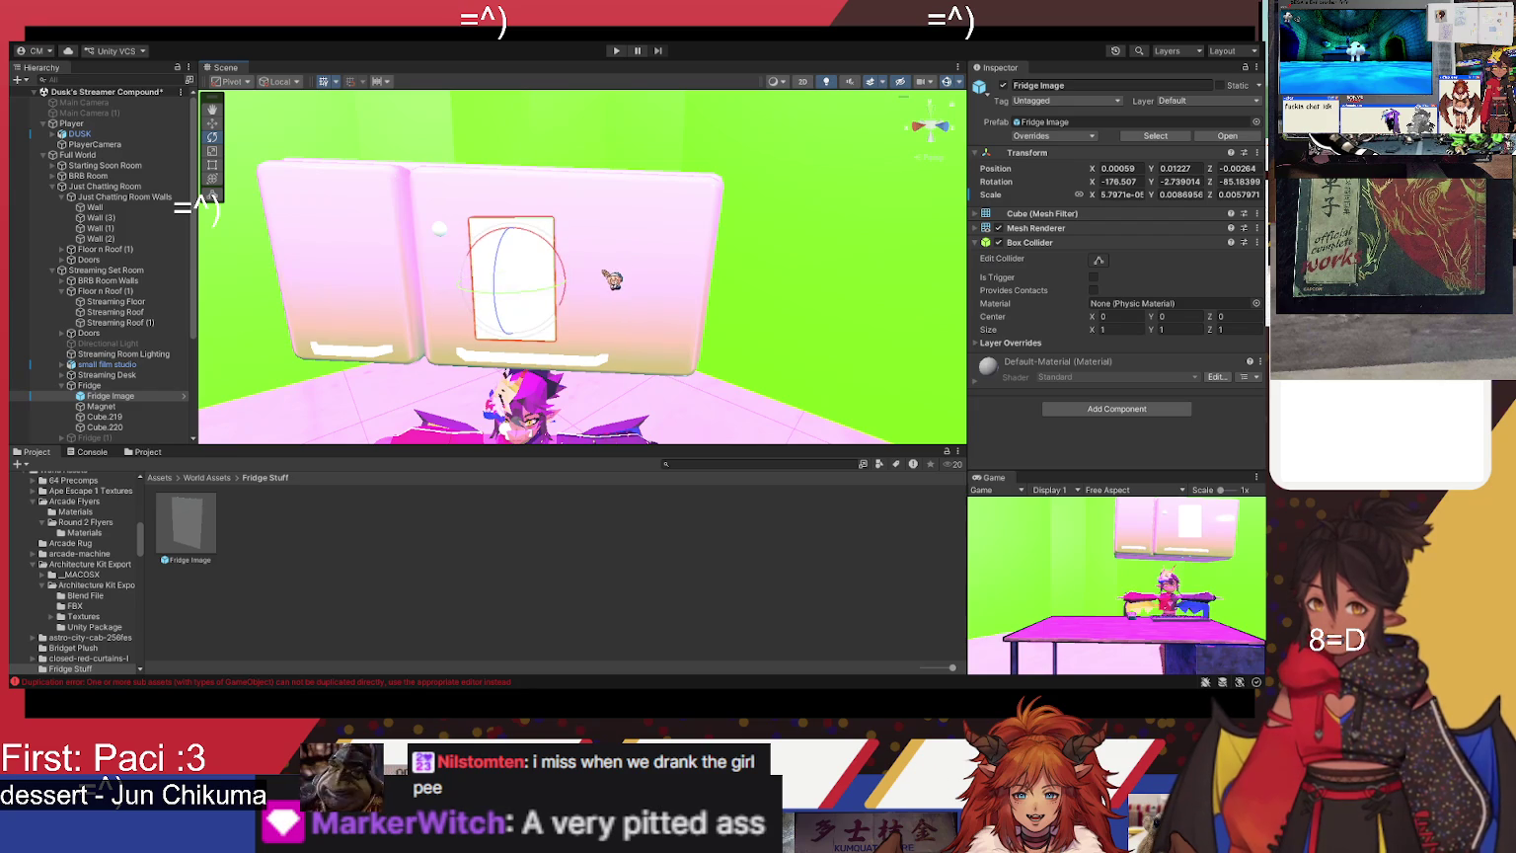
pyautogui.moveTo(529, 301); pyautogui.dragTo(532, 303)
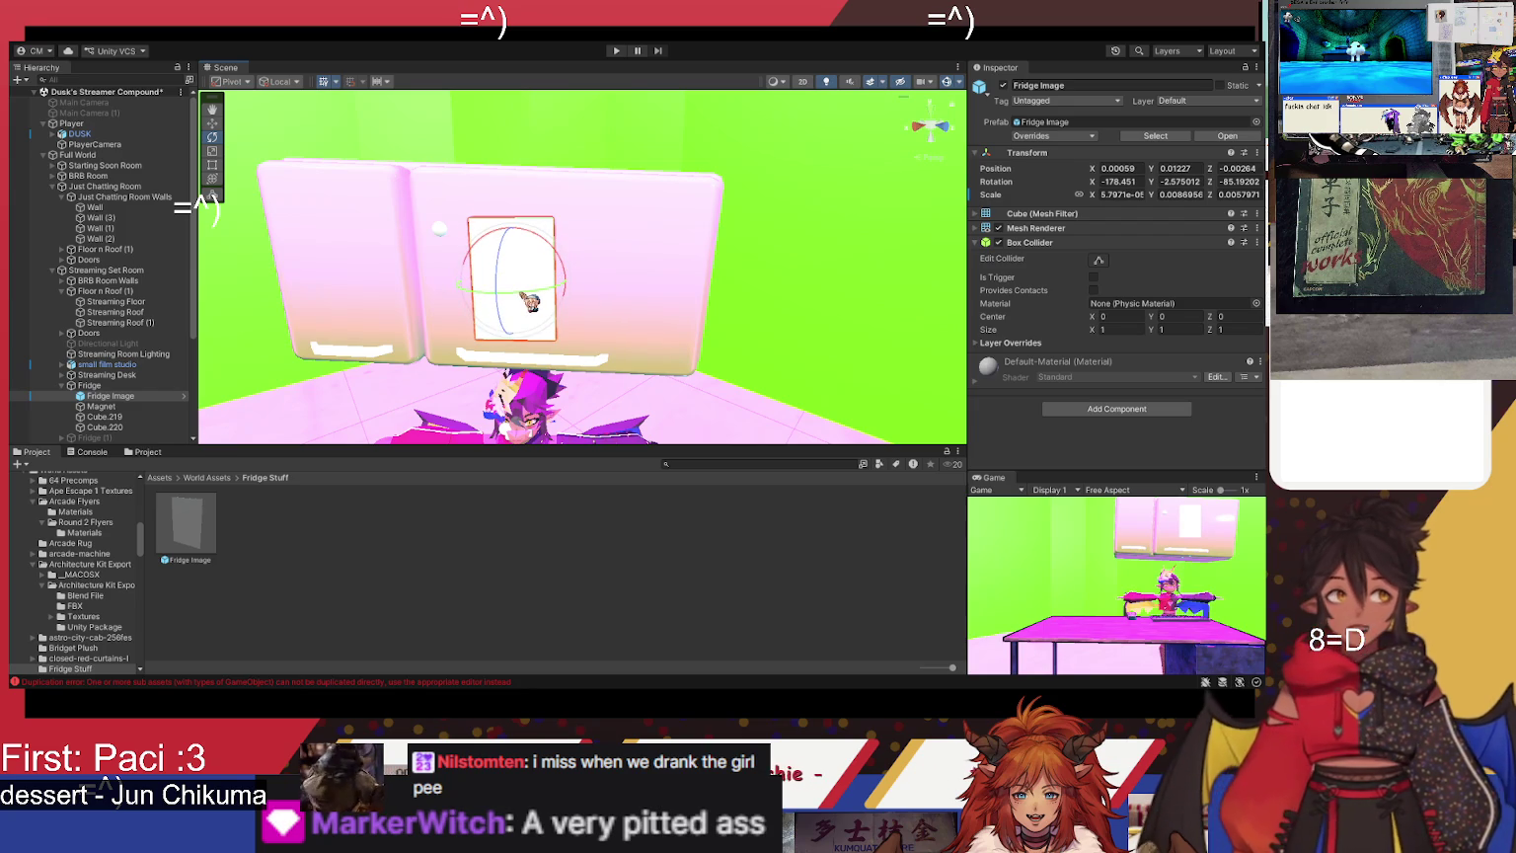
pyautogui.moveTo(514, 249); pyautogui.dragTo(526, 242)
# - Halve the prefab's scale to 0.0066666, 1, 0.6666667 and move Fridge Image out of Fridge
pyautogui.click(185, 523)
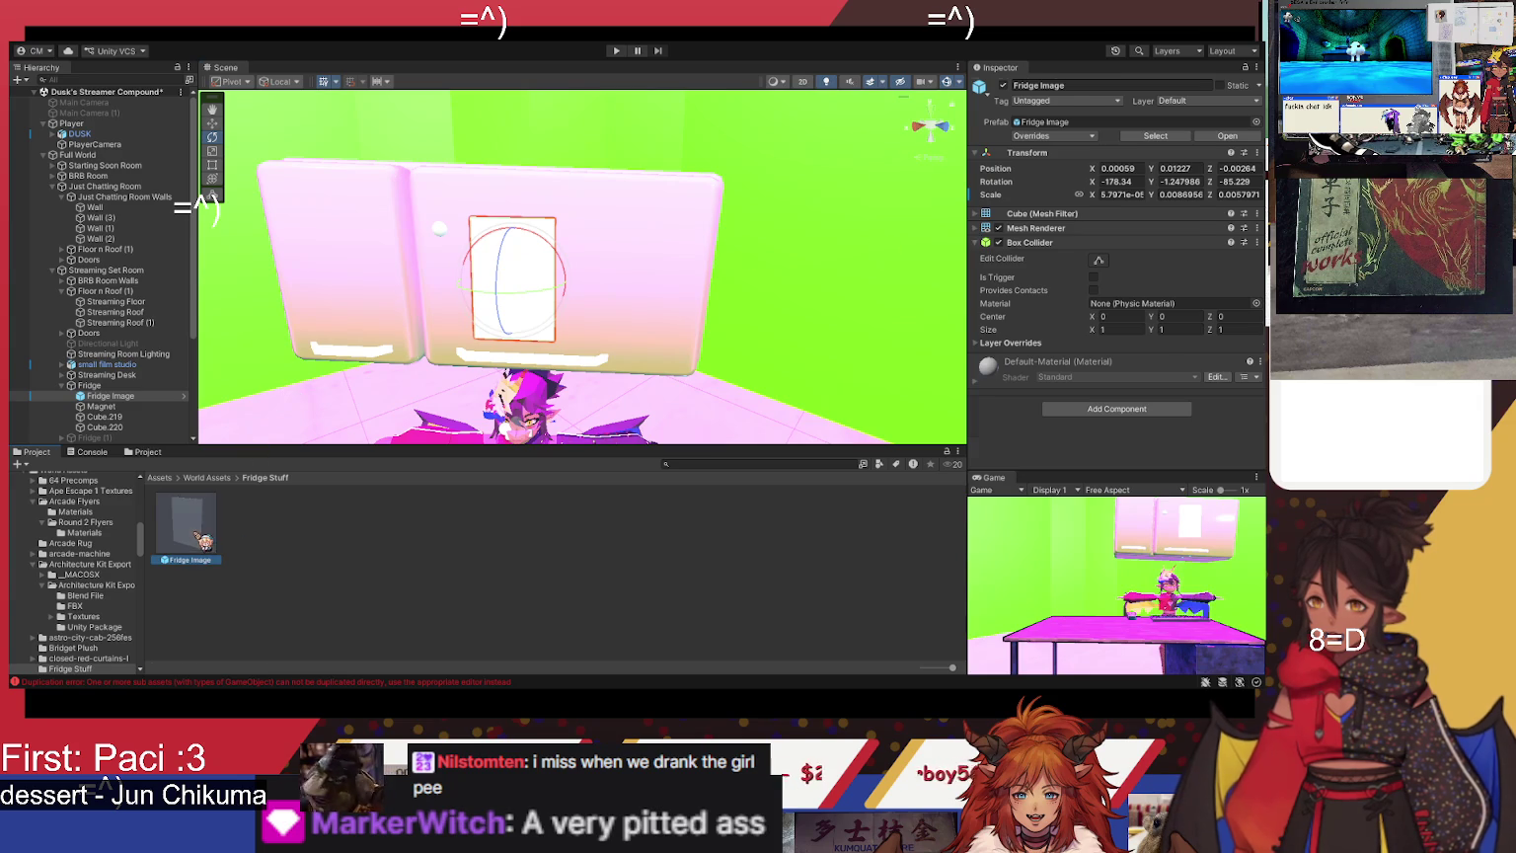
pyautogui.click(1177, 240)
pyautogui.write('1')
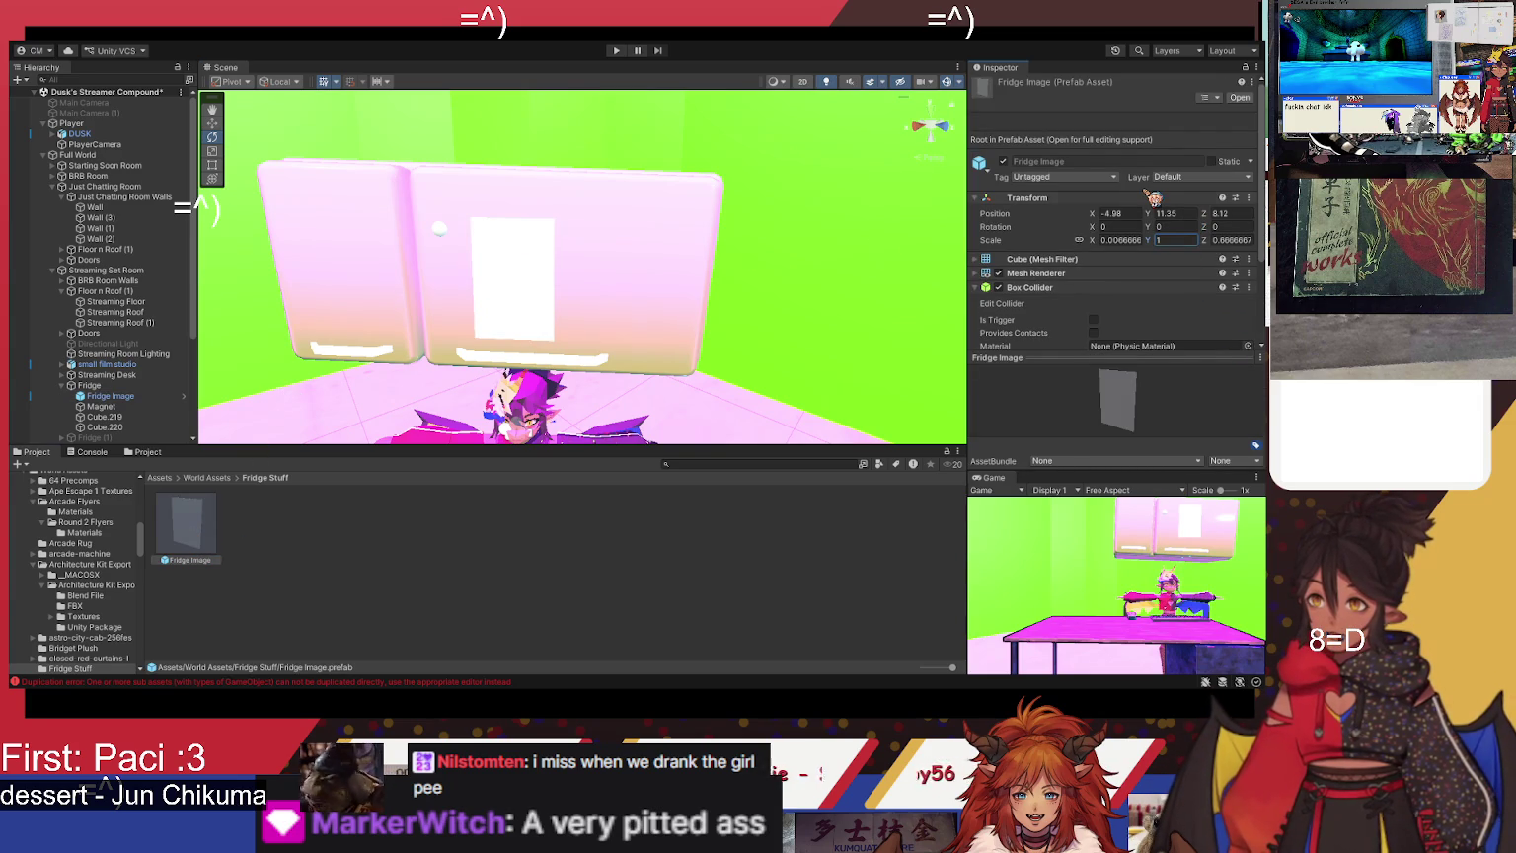
pyautogui.click(142, 397)
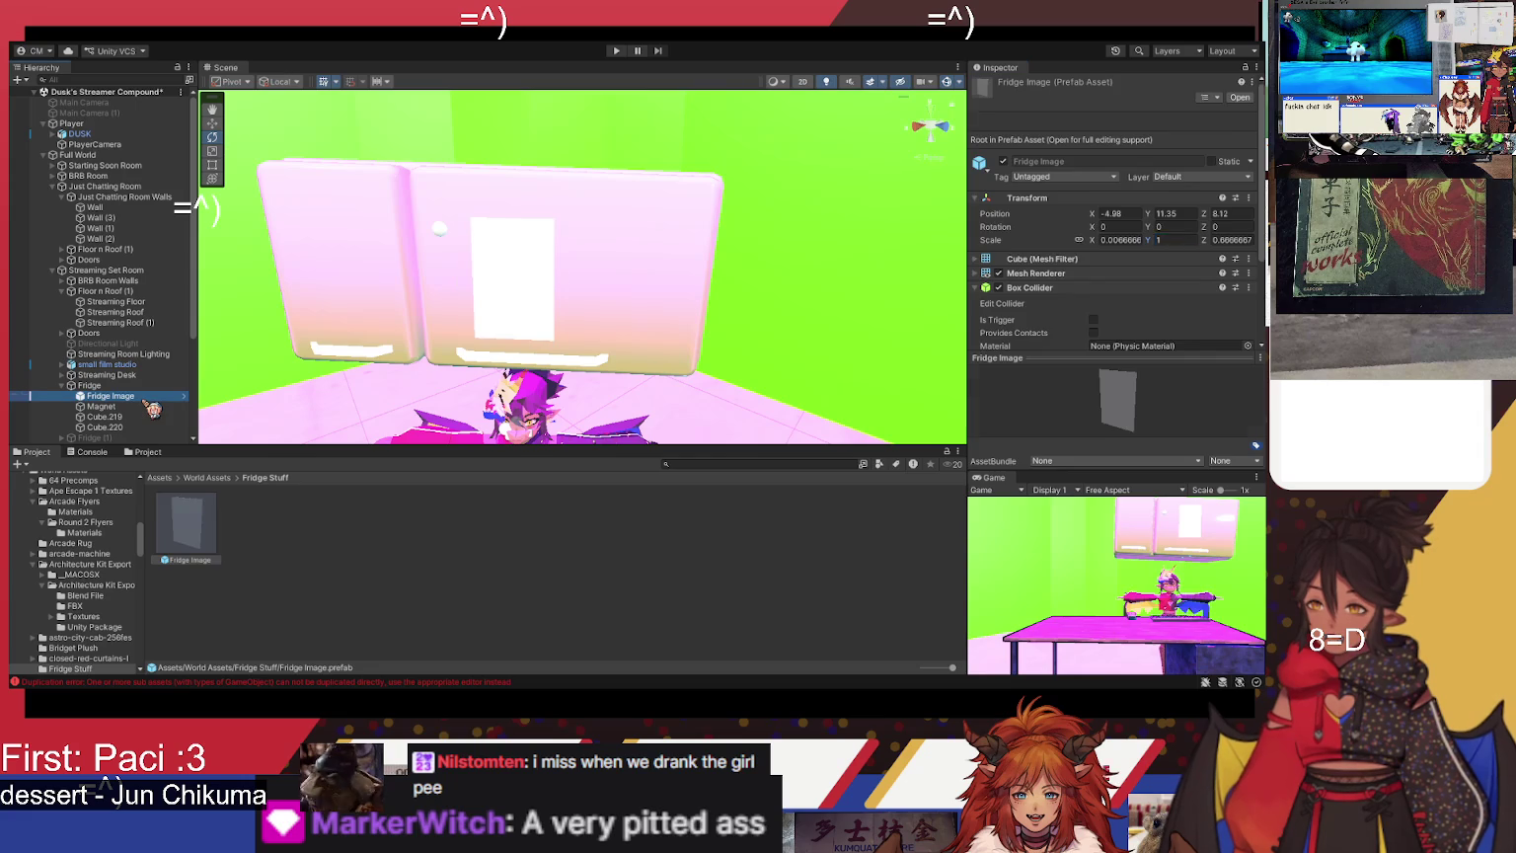
pyautogui.moveTo(146, 409); pyautogui.dragTo(138, 385)
pyautogui.click(185, 523)
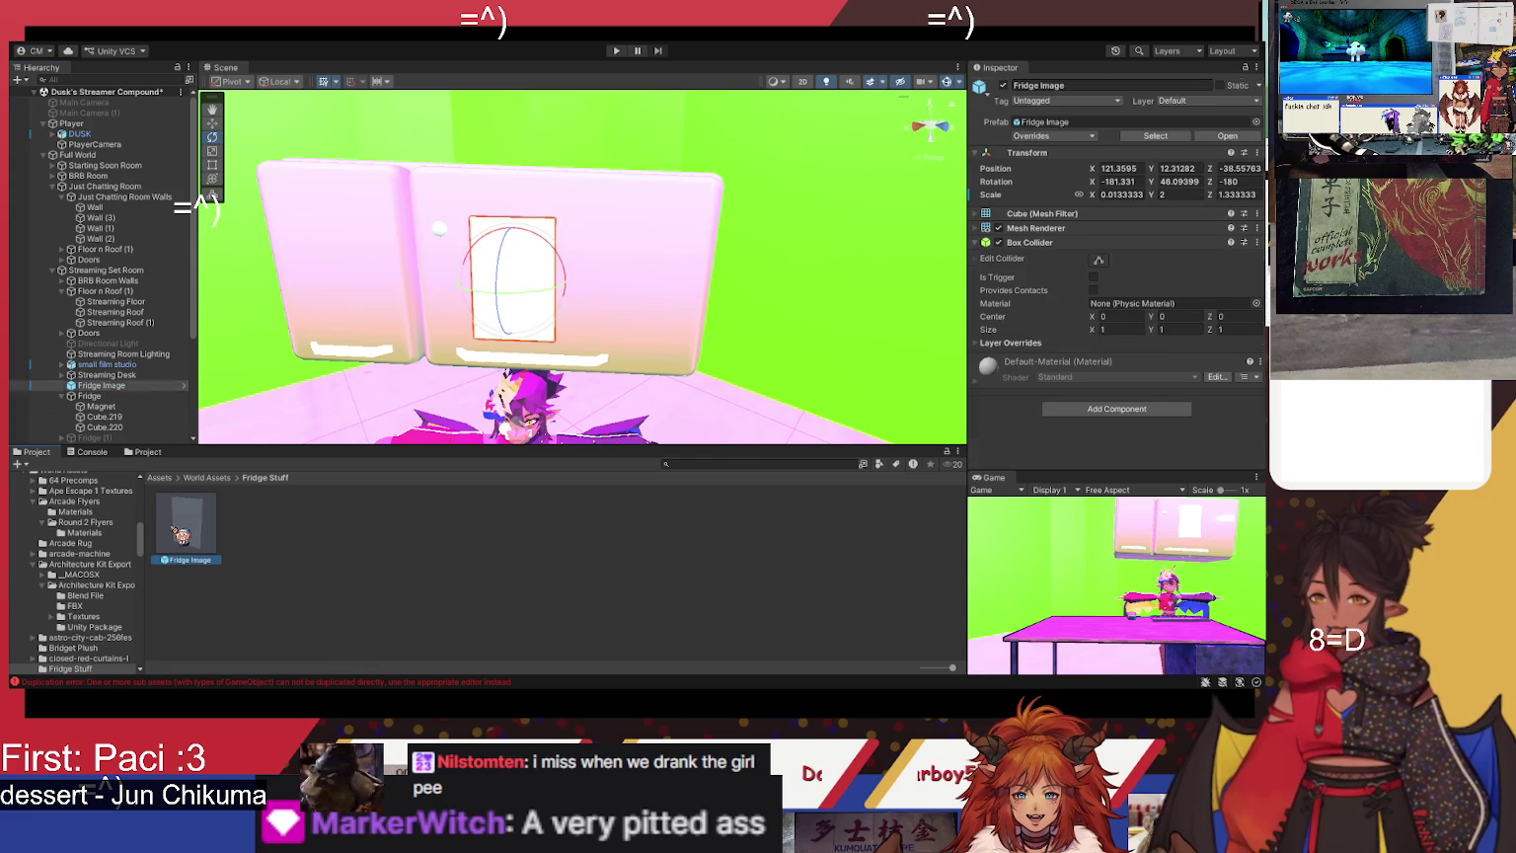
# - Move Fridge Image to the Hierarchy root and set the prefab's Y scale back to 2
pyautogui.click(128, 393)
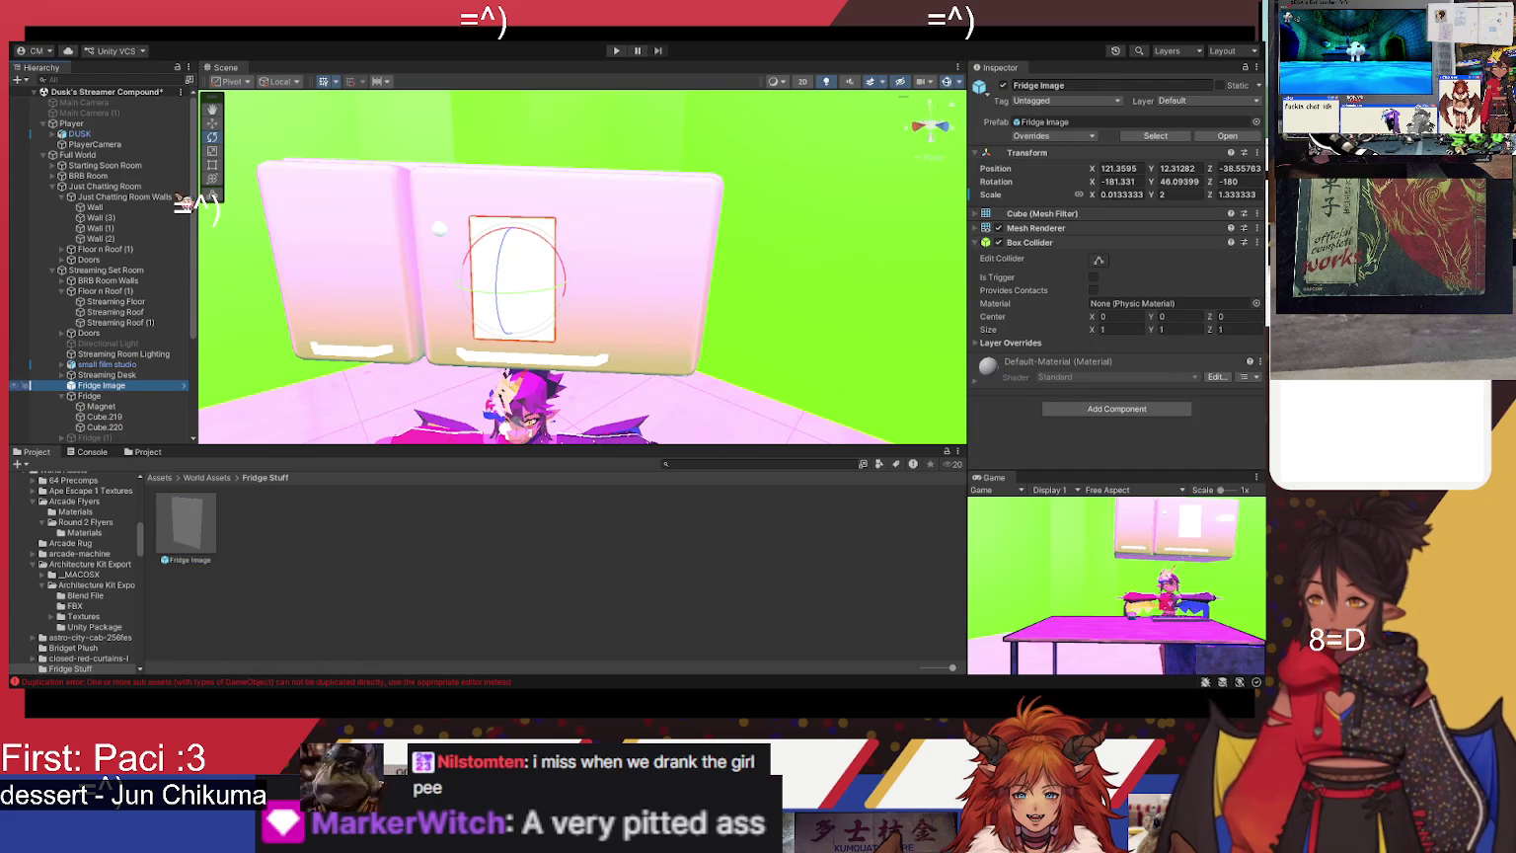
pyautogui.press('Delete')
pyautogui.moveTo(197, 537)
pyautogui.mouseDown()
pyautogui.moveTo(570, 286)
pyautogui.moveTo(501, 296)
pyautogui.moveTo(453, 325)
pyautogui.mouseUp()
pyautogui.click(211, 122)
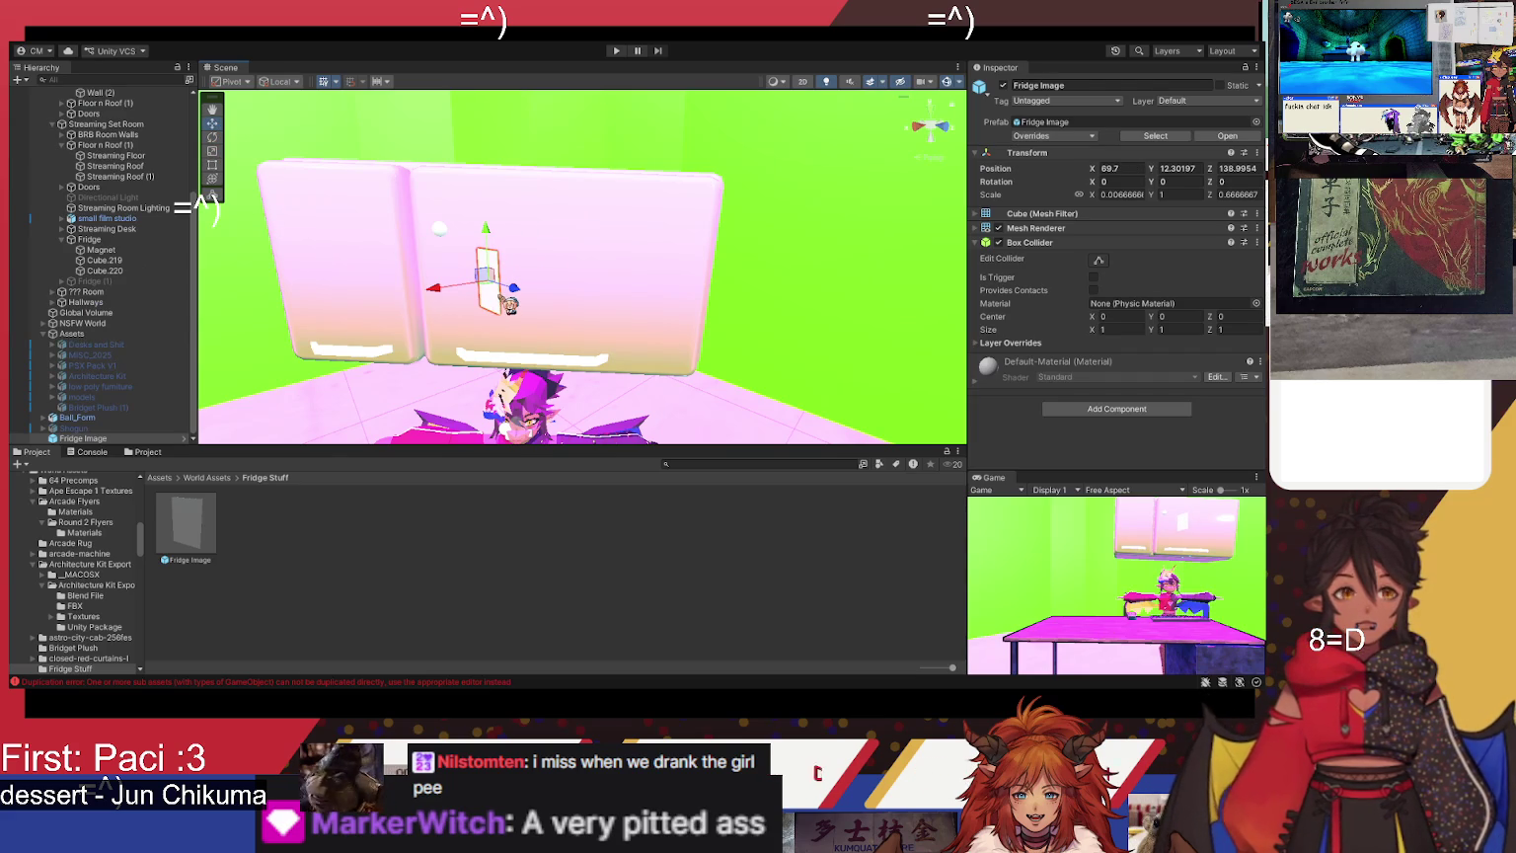
pyautogui.press('f')
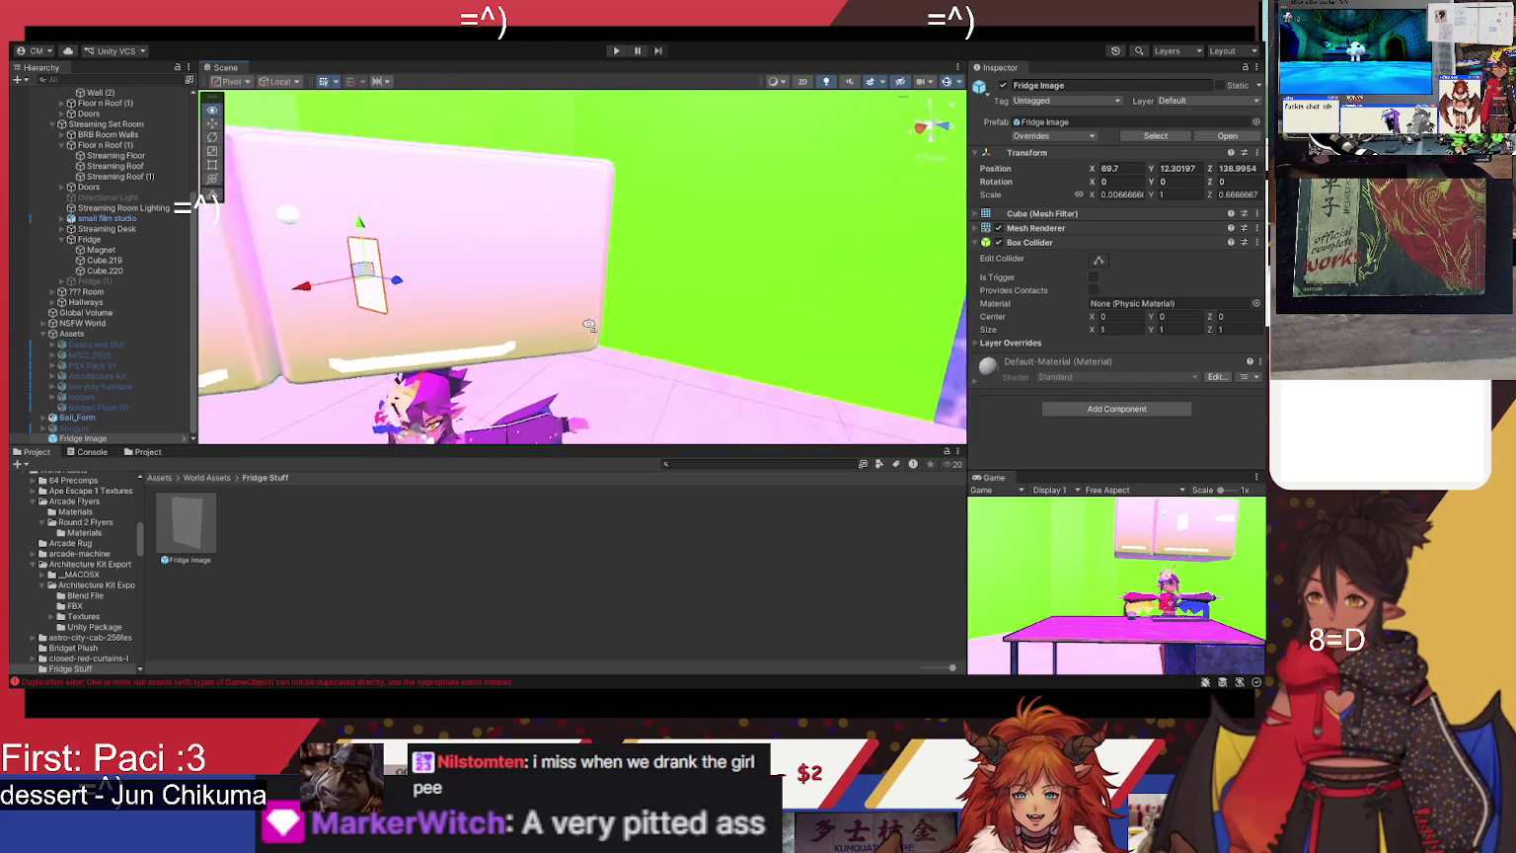
pyautogui.click(211, 527)
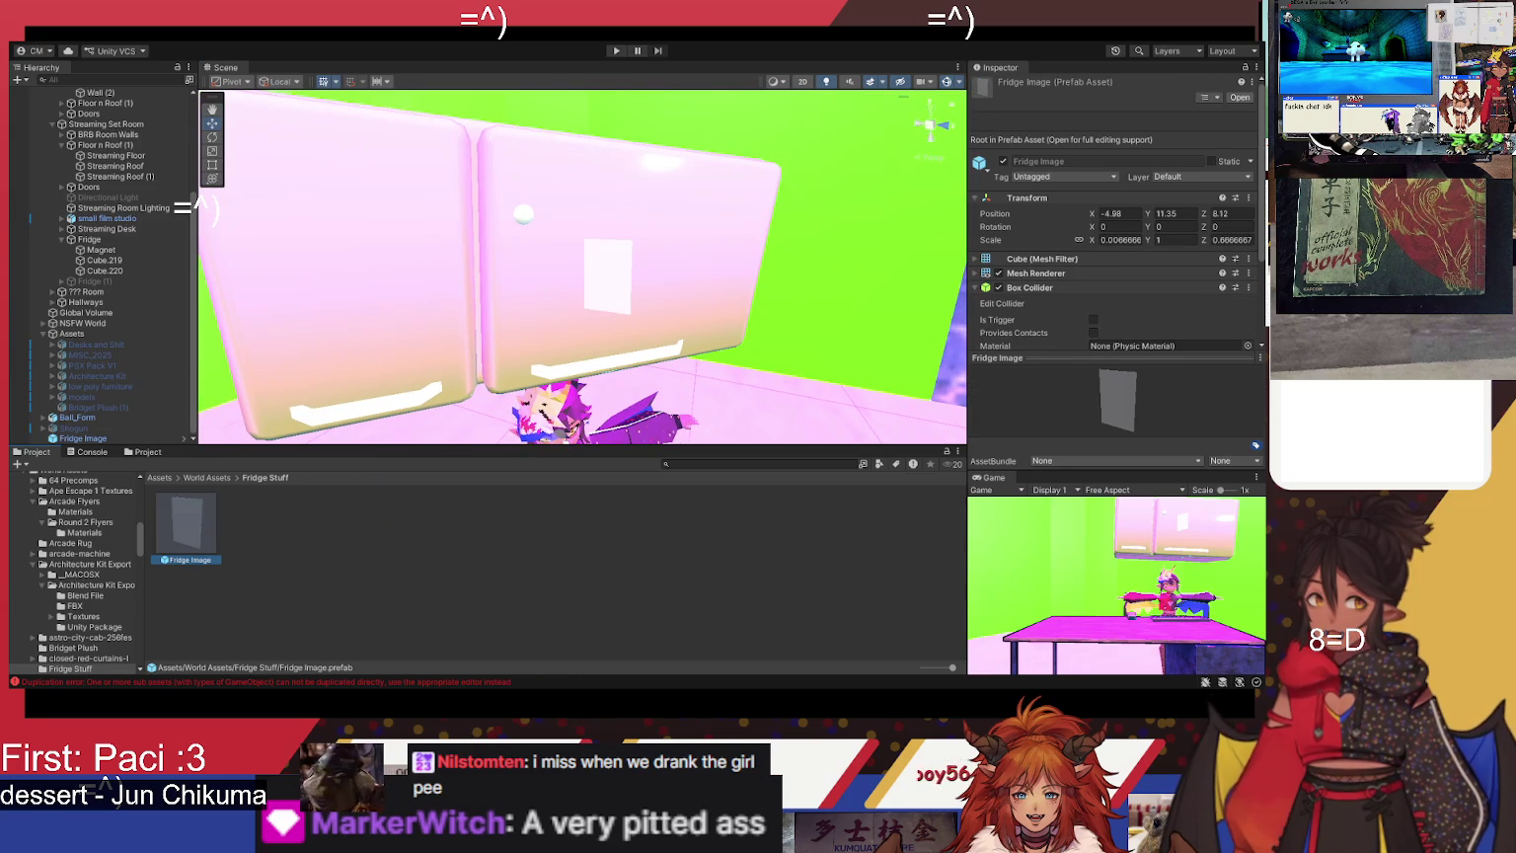
pyautogui.click(1174, 240)
pyautogui.write('2')
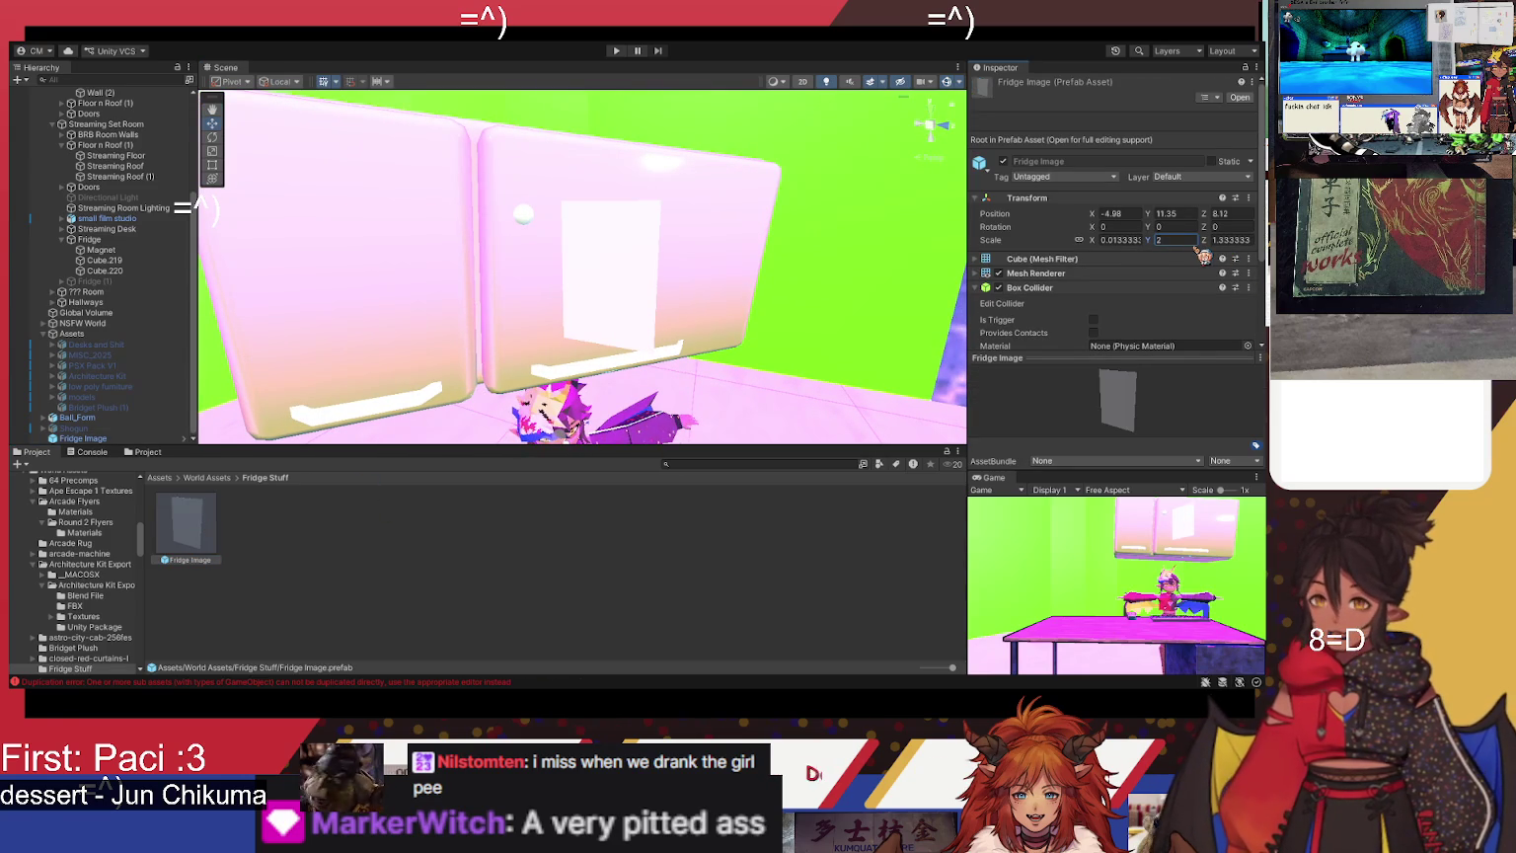
pyautogui.moveTo(908, 330)
pyautogui.mouseDown()
pyautogui.moveTo(832, 301)
pyautogui.moveTo(754, 317)
pyautogui.mouseUp()
# - Rotate the panel to Y -46.455 and move it to 69.41, 12.30197, 138.67 on the right door
pyautogui.click(543, 328)
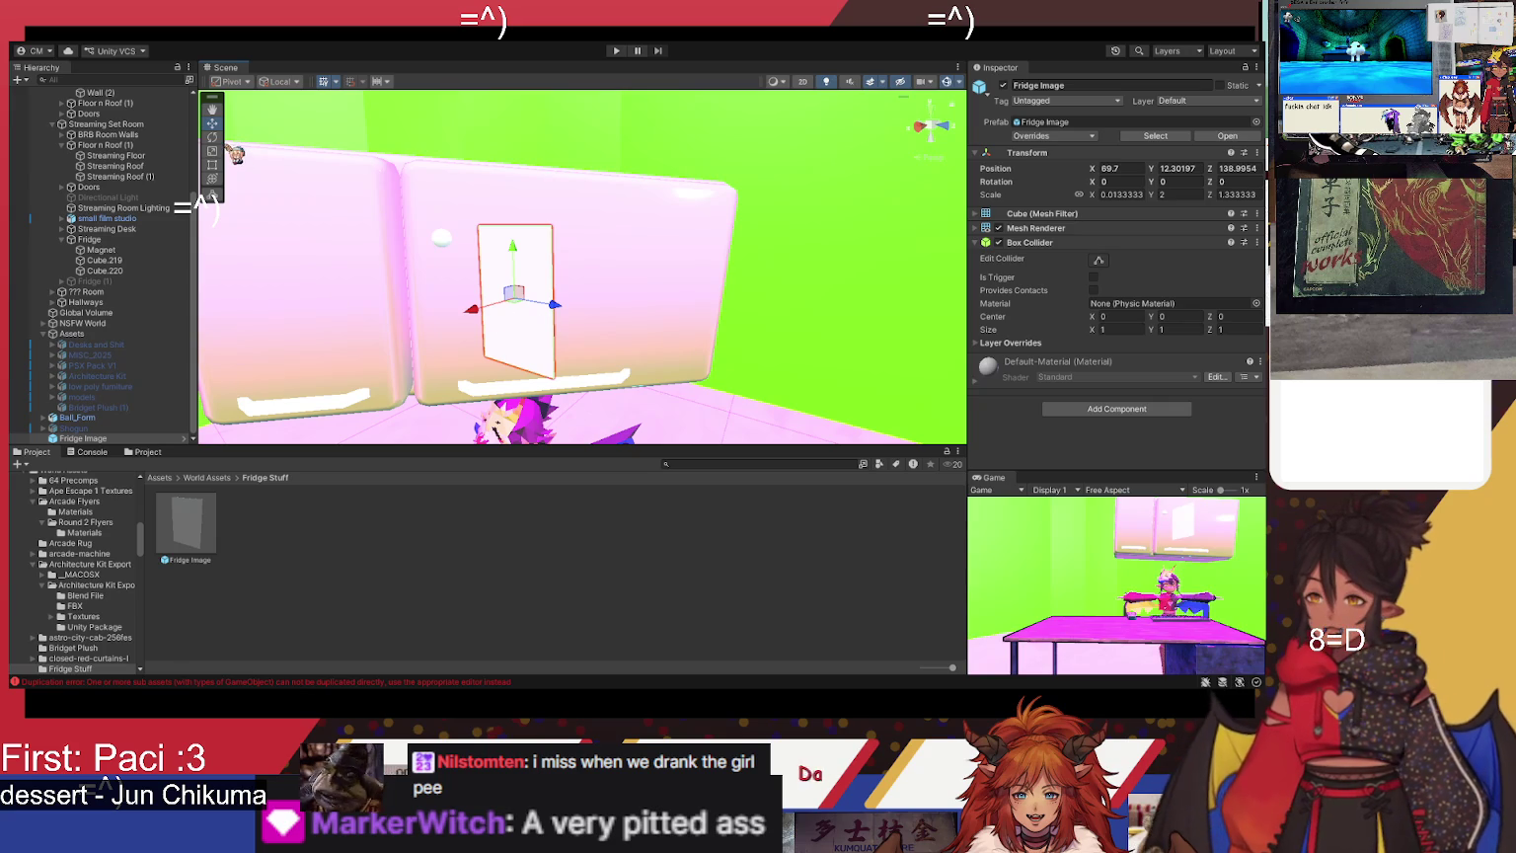
pyautogui.click(212, 136)
pyautogui.moveTo(522, 313)
pyautogui.mouseDown()
pyautogui.moveTo(616, 305)
pyautogui.moveTo(583, 262)
pyautogui.moveTo(554, 272)
pyautogui.mouseUp()
pyautogui.click(212, 122)
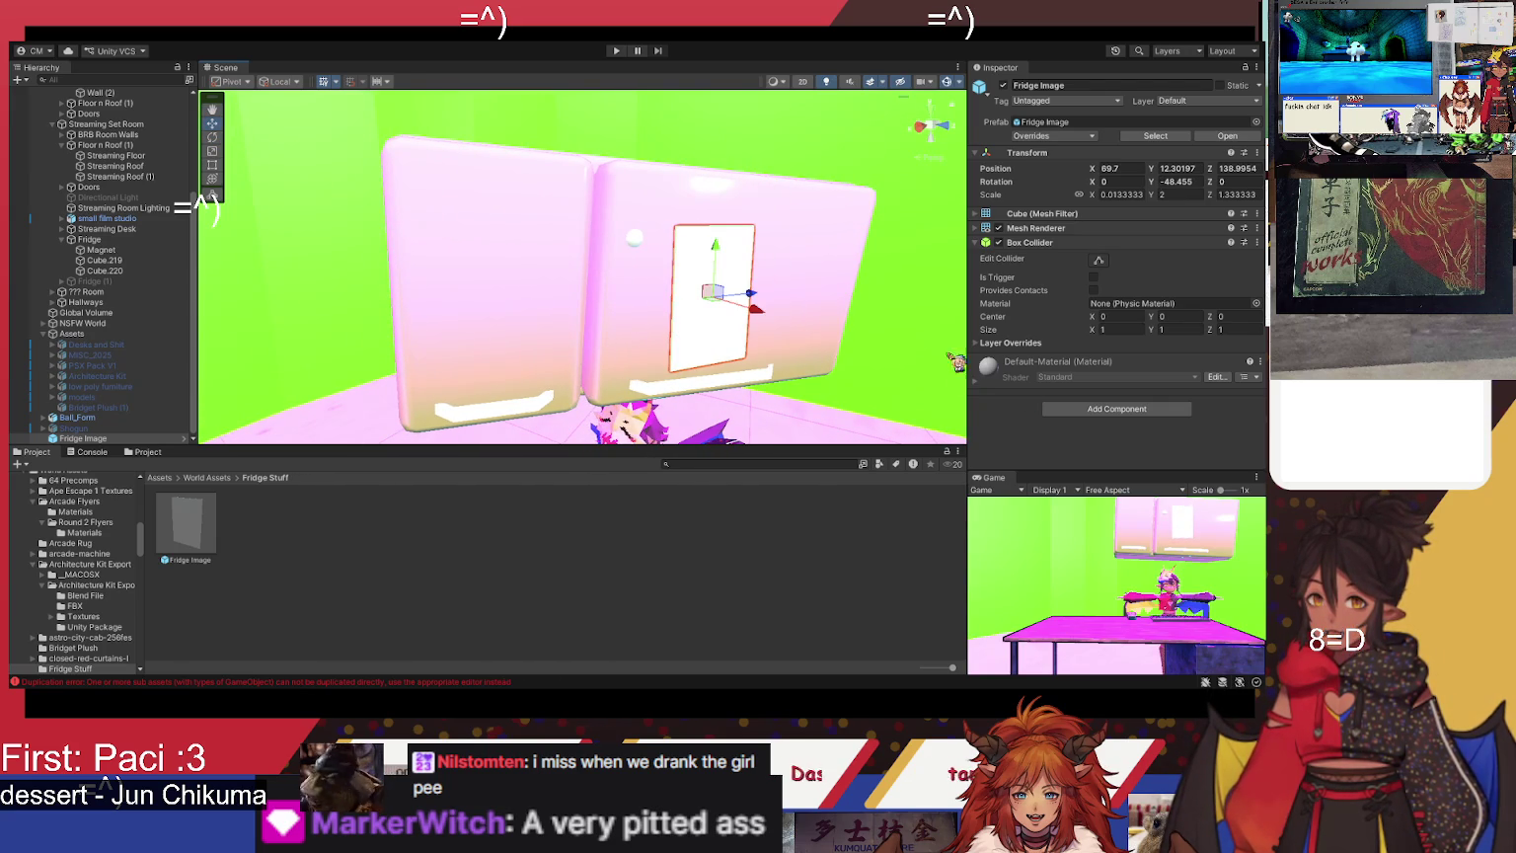
pyautogui.moveTo(765, 327); pyautogui.dragTo(742, 320)
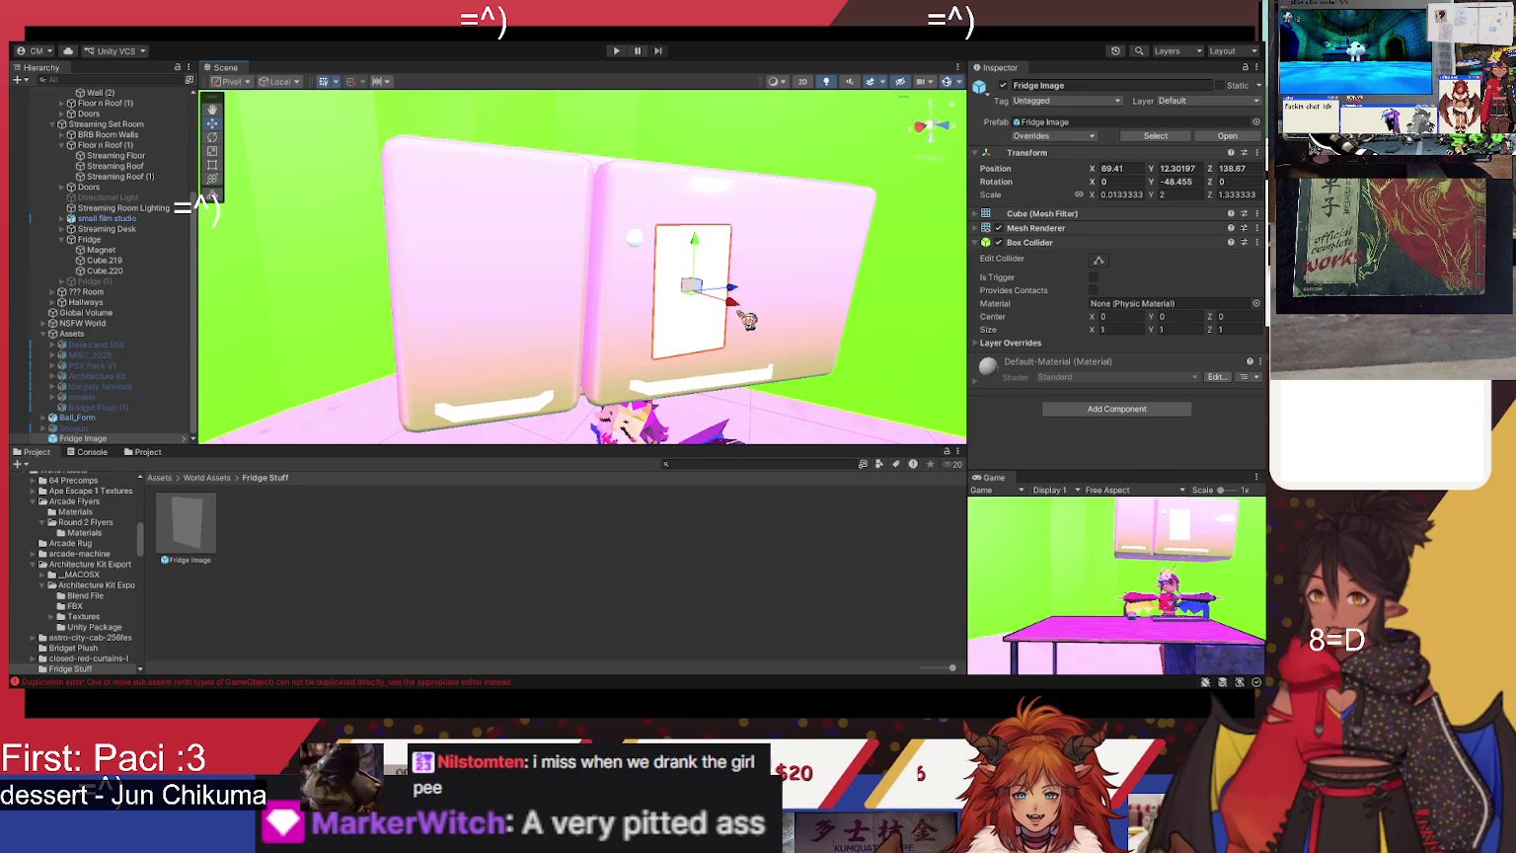
pyautogui.moveTo(666, 275)
pyautogui.mouseDown()
pyautogui.moveTo(772, 259)
pyautogui.moveTo(765, 242)
pyautogui.moveTo(755, 259)
pyautogui.moveTo(789, 261)
pyautogui.moveTo(807, 291)
pyautogui.mouseUp()
# - Tilt and slide the Fridge Image panel until it sits flush against the right fridge door
pyautogui.press('e')
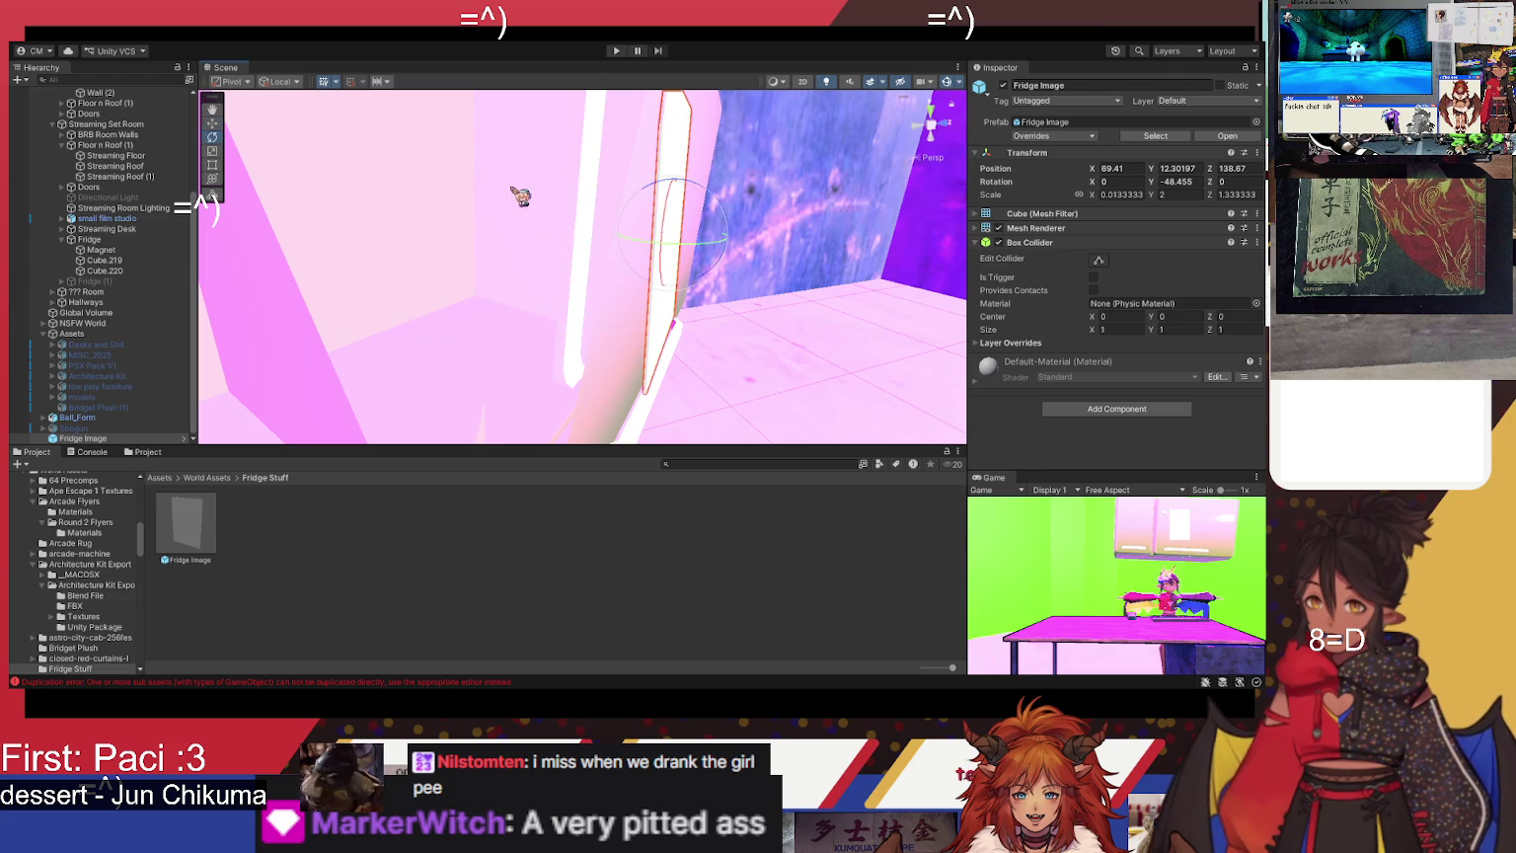
pyautogui.moveTo(738, 235); pyautogui.dragTo(741, 242)
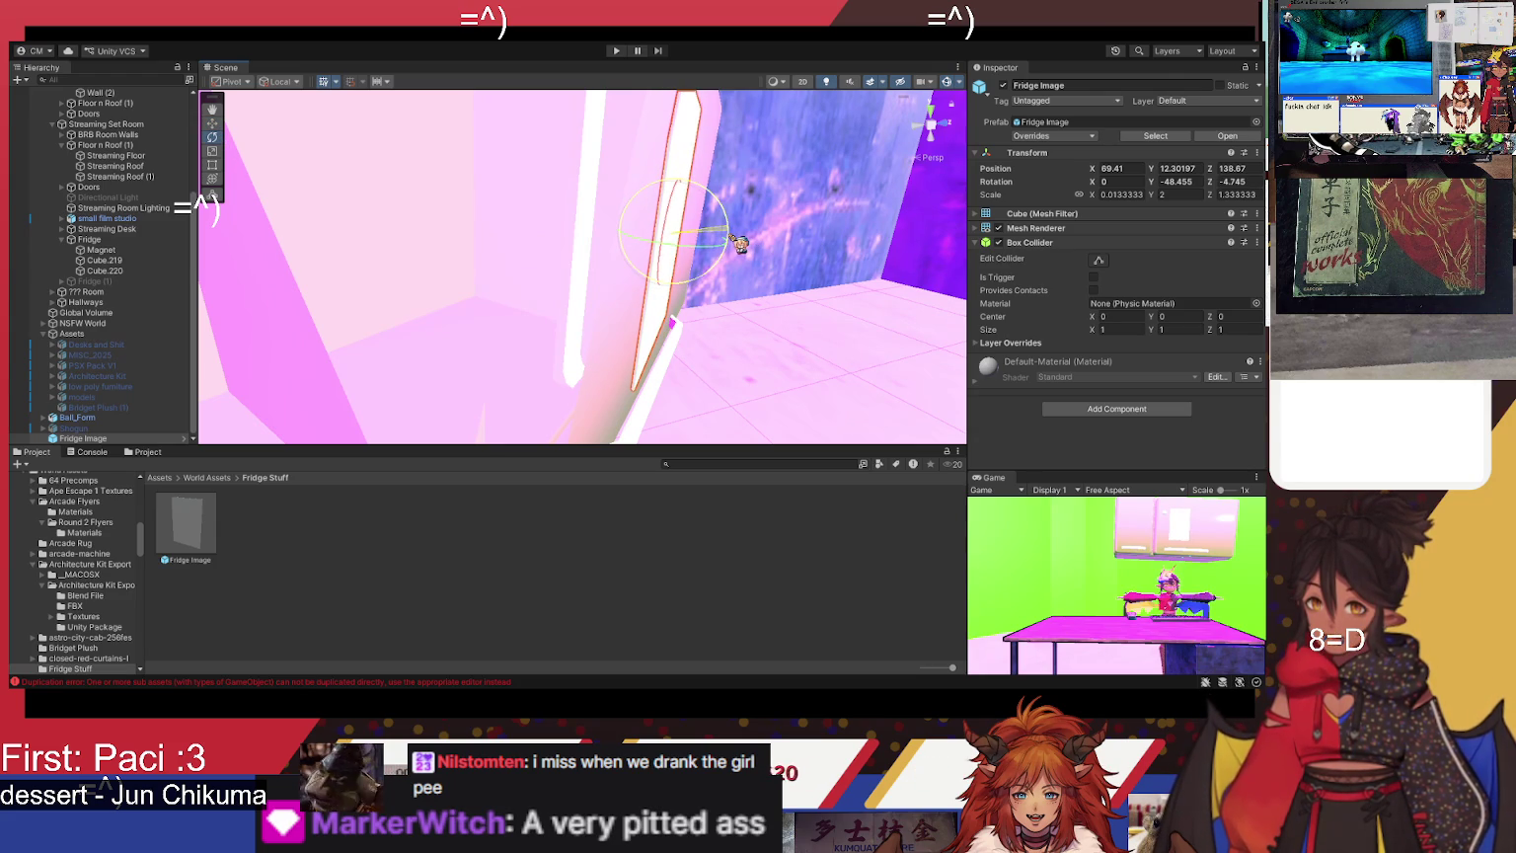
pyautogui.click(212, 123)
pyautogui.moveTo(725, 240); pyautogui.dragTo(715, 244)
pyautogui.click(212, 138)
pyautogui.moveTo(701, 255); pyautogui.dragTo(697, 254)
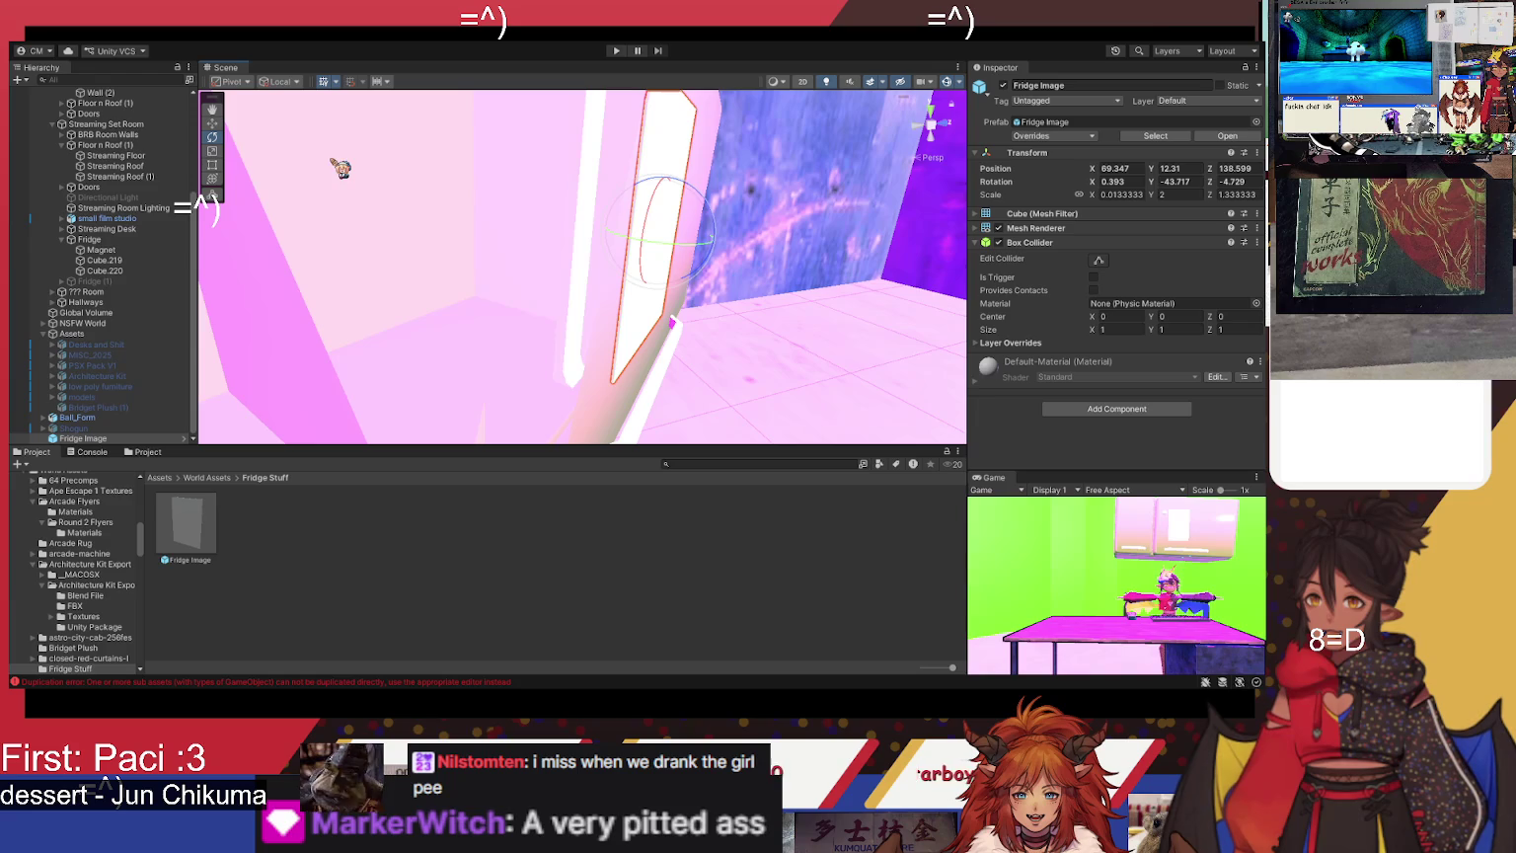
pyautogui.click(212, 124)
pyautogui.moveTo(711, 239); pyautogui.dragTo(717, 247)
pyautogui.click(212, 137)
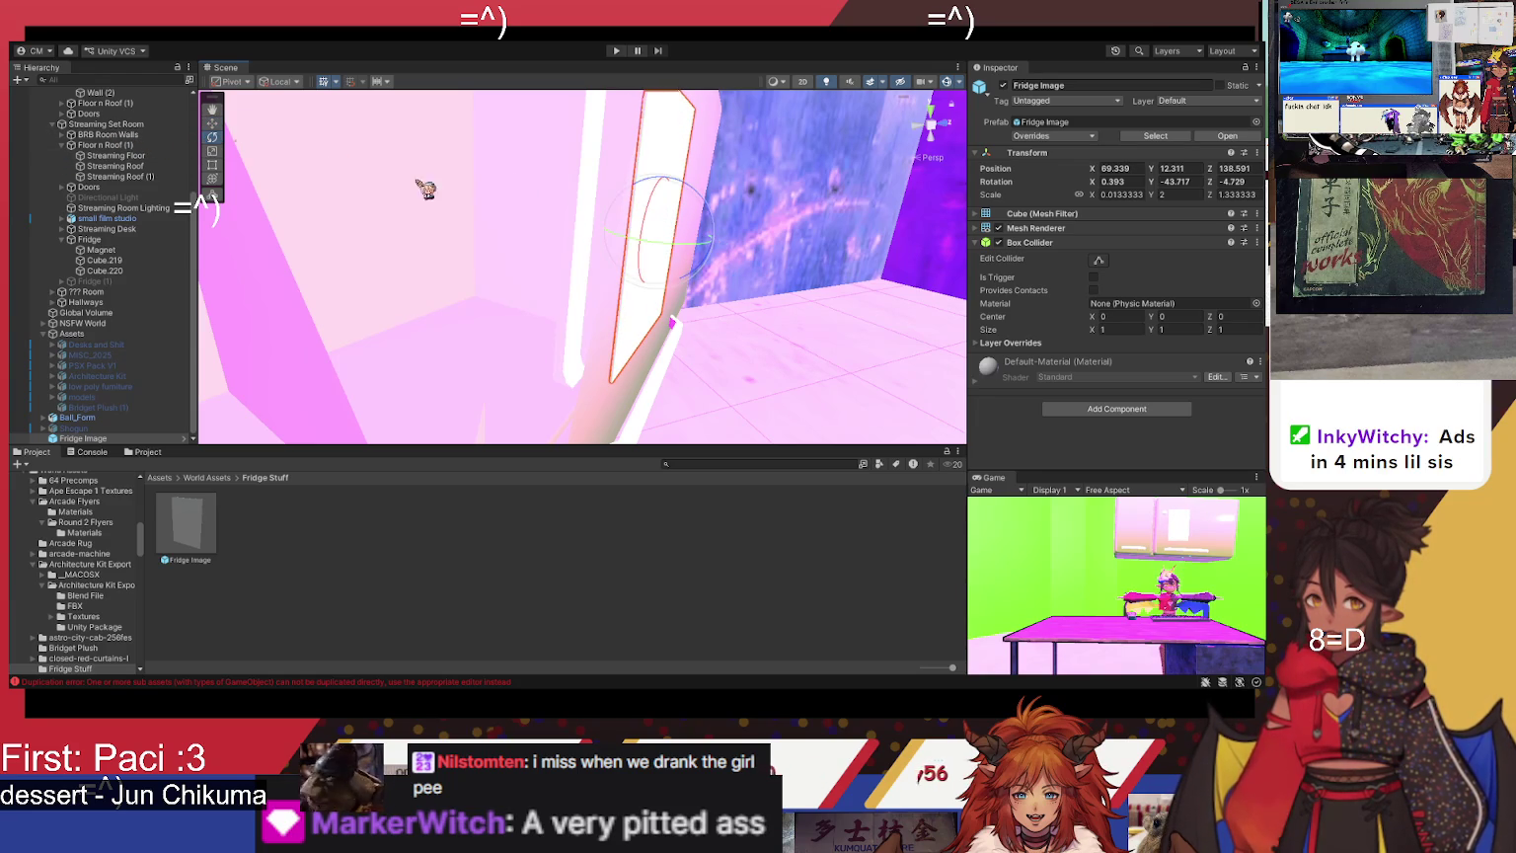
pyautogui.moveTo(654, 250)
pyautogui.mouseDown()
pyautogui.moveTo(664, 205)
pyautogui.moveTo(176, 169)
pyautogui.moveTo(483, 159)
pyautogui.moveTo(534, 174)
pyautogui.moveTo(440, 161)
pyautogui.mouseUp()
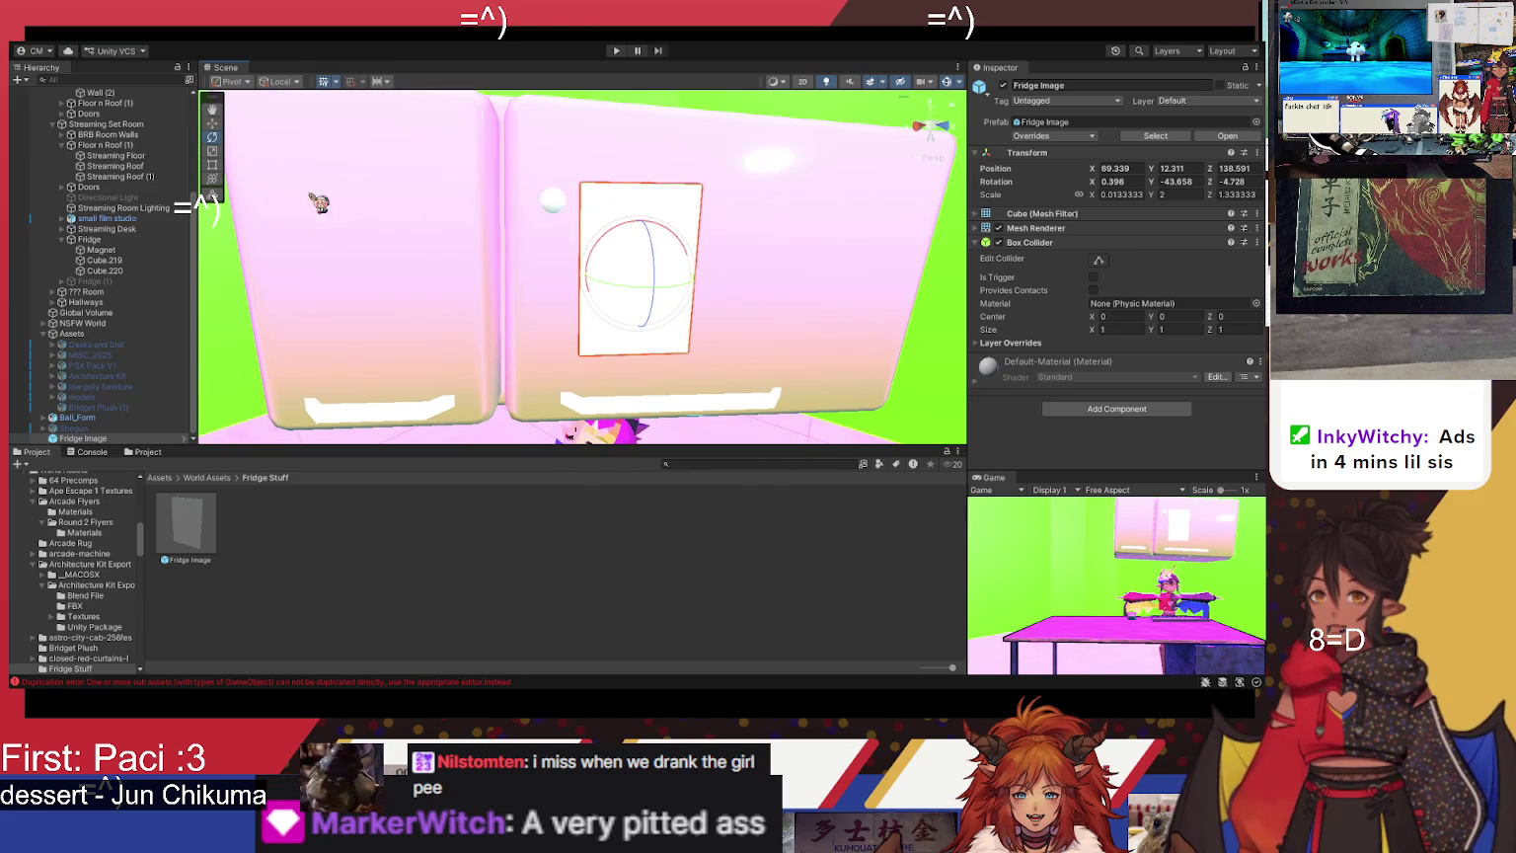
# - Raise the panel toward the top of the right fridge door
pyautogui.click(212, 124)
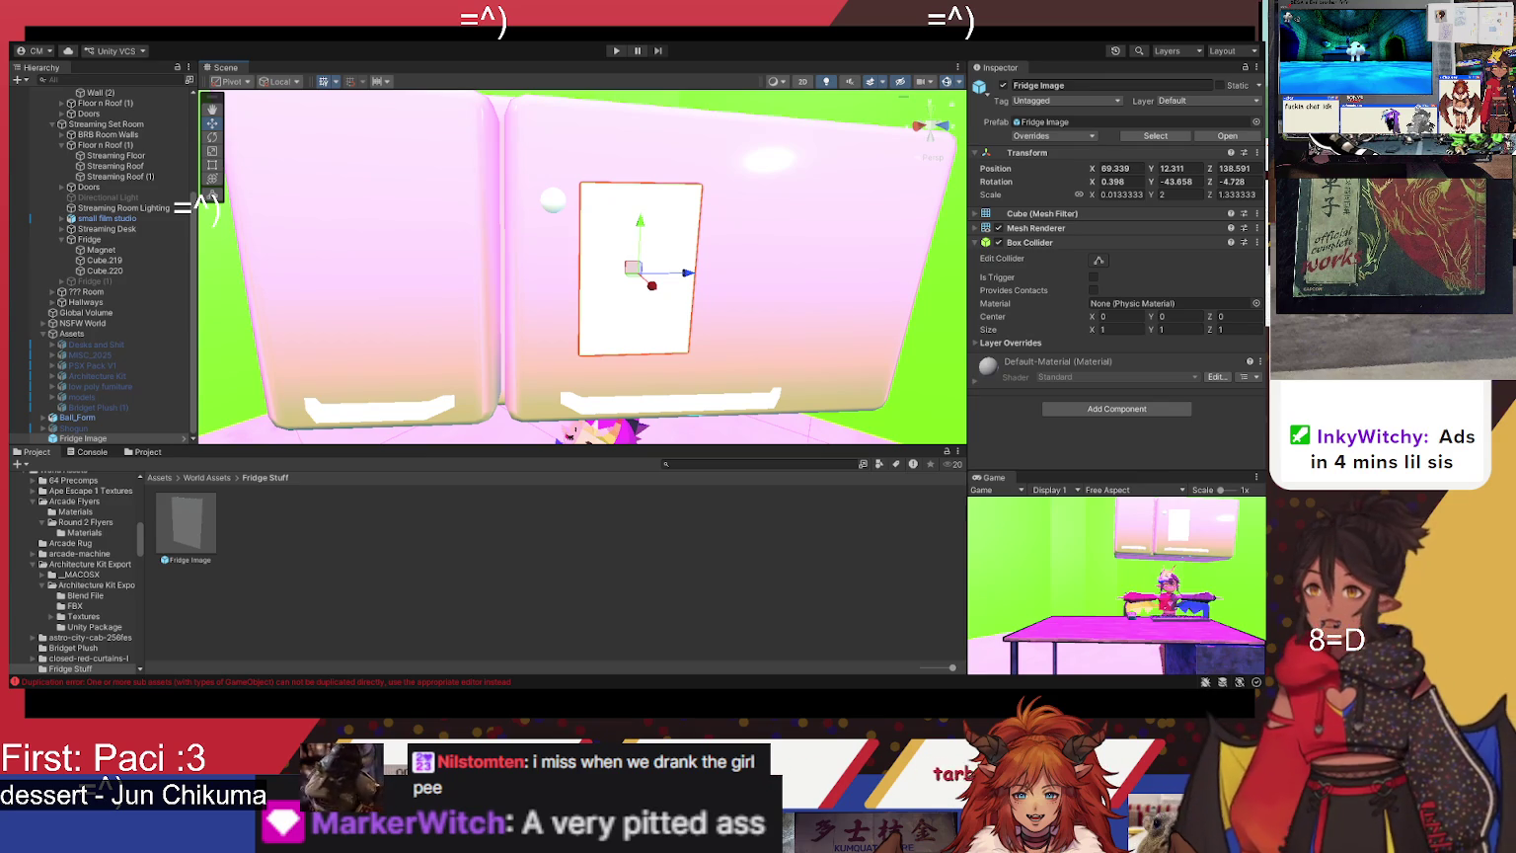
pyautogui.moveTo(686, 272)
pyautogui.mouseDown()
pyautogui.moveTo(684, 224)
pyautogui.moveTo(578, 233)
pyautogui.moveTo(555, 177)
pyautogui.moveTo(550, 97)
pyautogui.moveTo(549, 148)
pyautogui.moveTo(599, 146)
pyautogui.mouseUp()
pyautogui.click(213, 137)
pyautogui.click(213, 123)
# - Move the Magnet sphere onto the top edge of the Fridge Image panel
pyautogui.click(570, 213)
pyautogui.moveTo(640, 199); pyautogui.dragTo(612, 161)
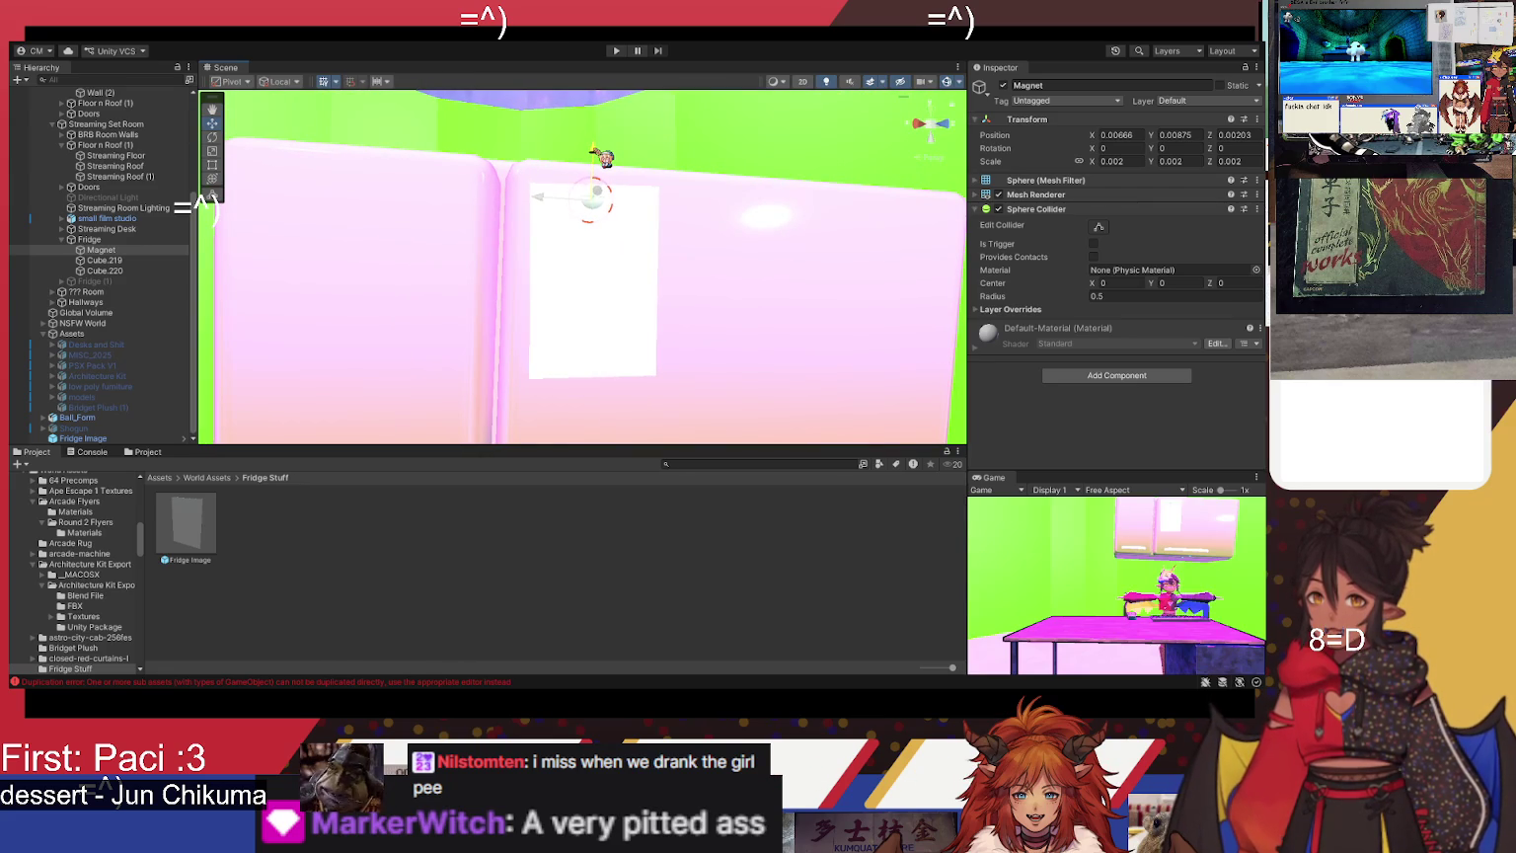
pyautogui.moveTo(577, 193); pyautogui.dragTo(548, 196)
pyautogui.moveTo(653, 284)
pyautogui.mouseDown()
pyautogui.moveTo(639, 258)
pyautogui.moveTo(623, 267)
pyautogui.mouseUp()
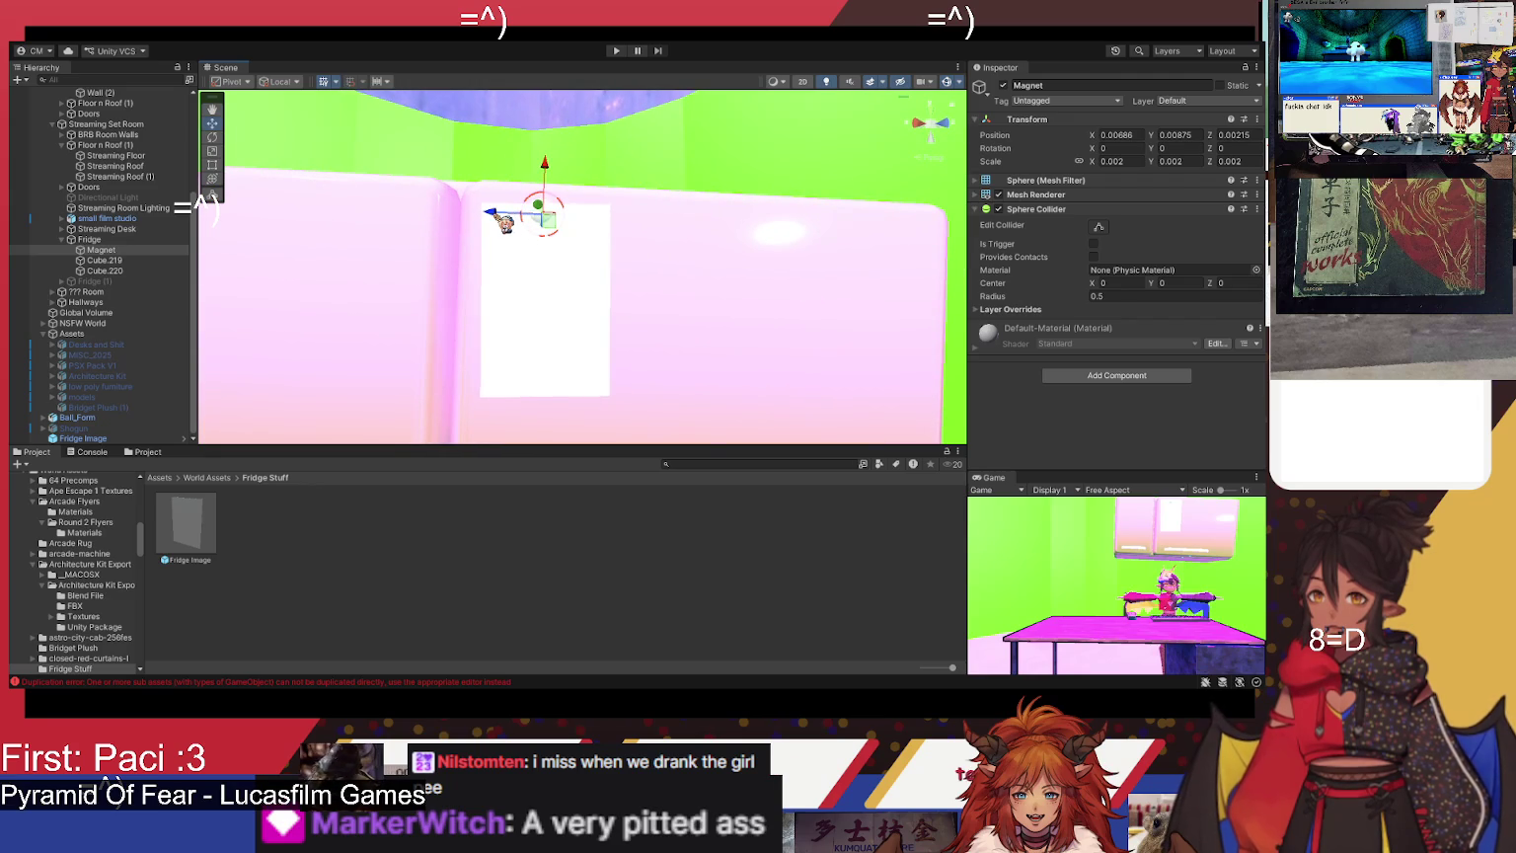
# - Save Magnet as a prefab asset in the Fridge Stuff folder
pyautogui.click(324, 618)
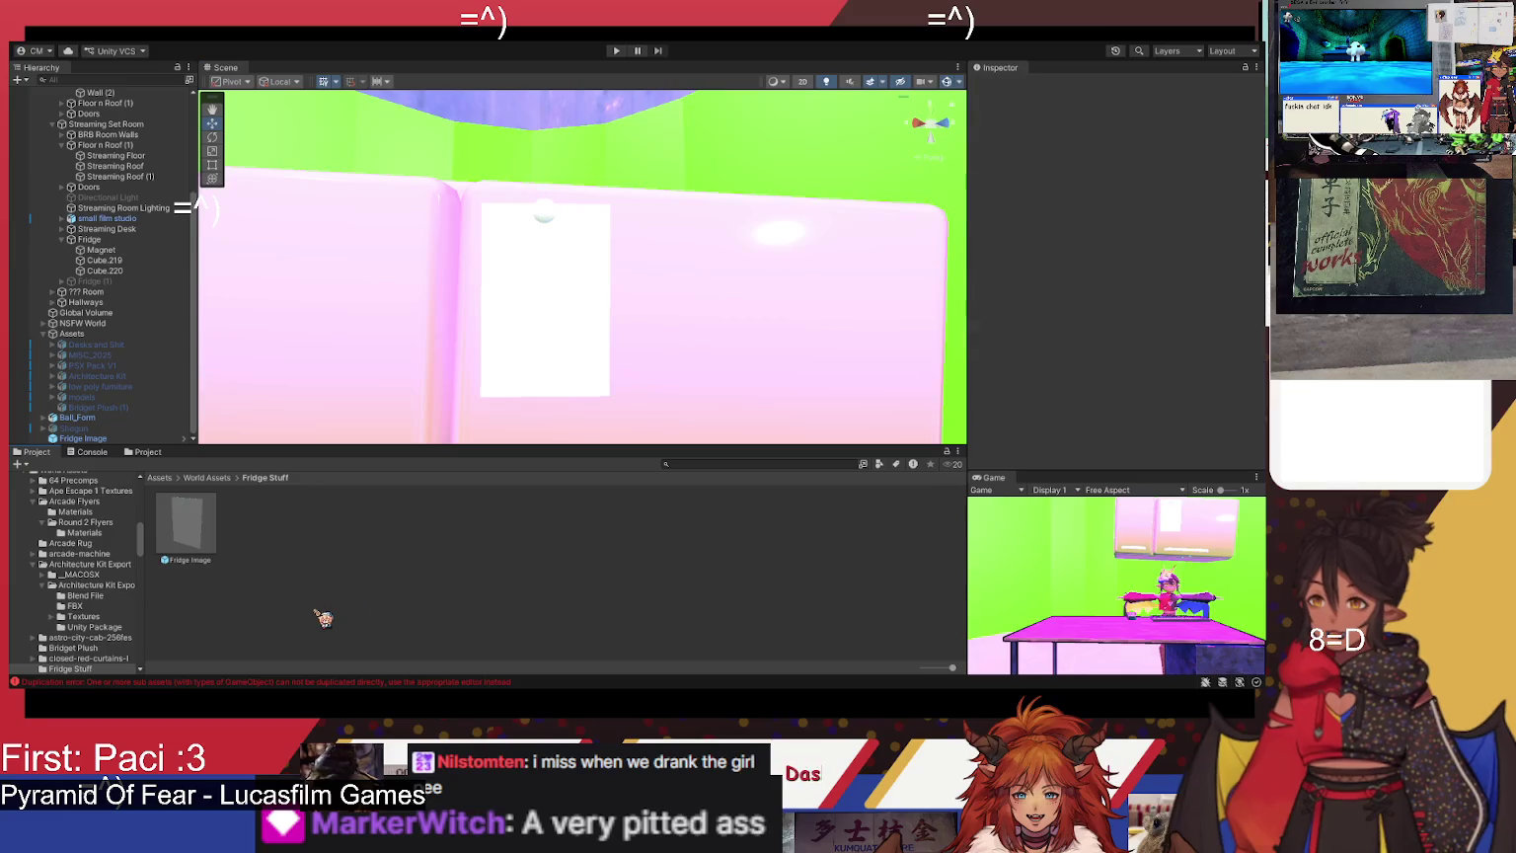
pyautogui.click(136, 250)
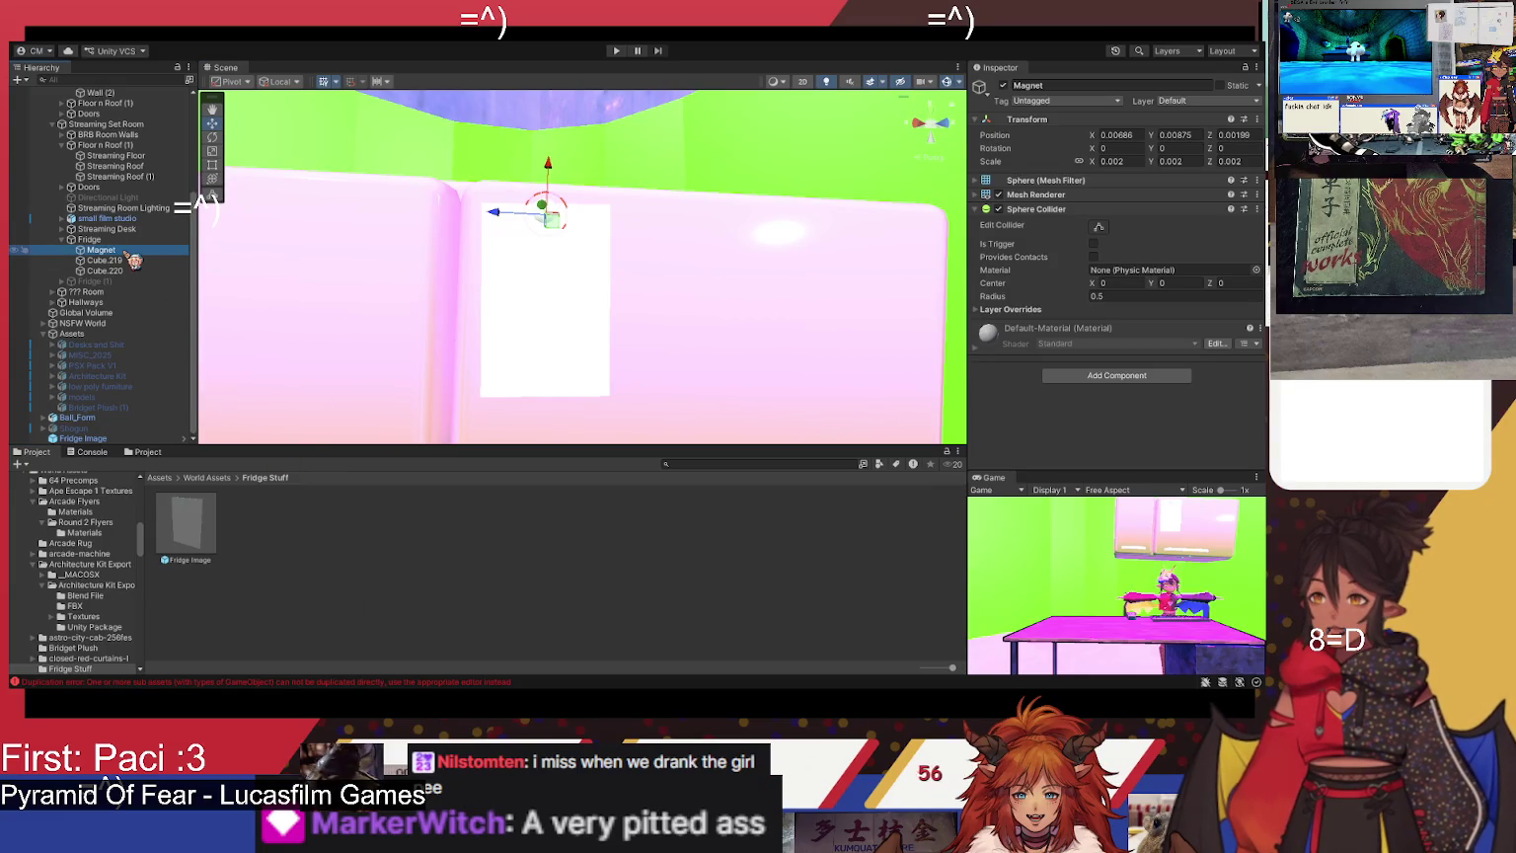
pyautogui.moveTo(133, 259)
pyautogui.mouseDown()
pyautogui.moveTo(344, 496)
pyautogui.moveTo(336, 550)
pyautogui.mouseUp()
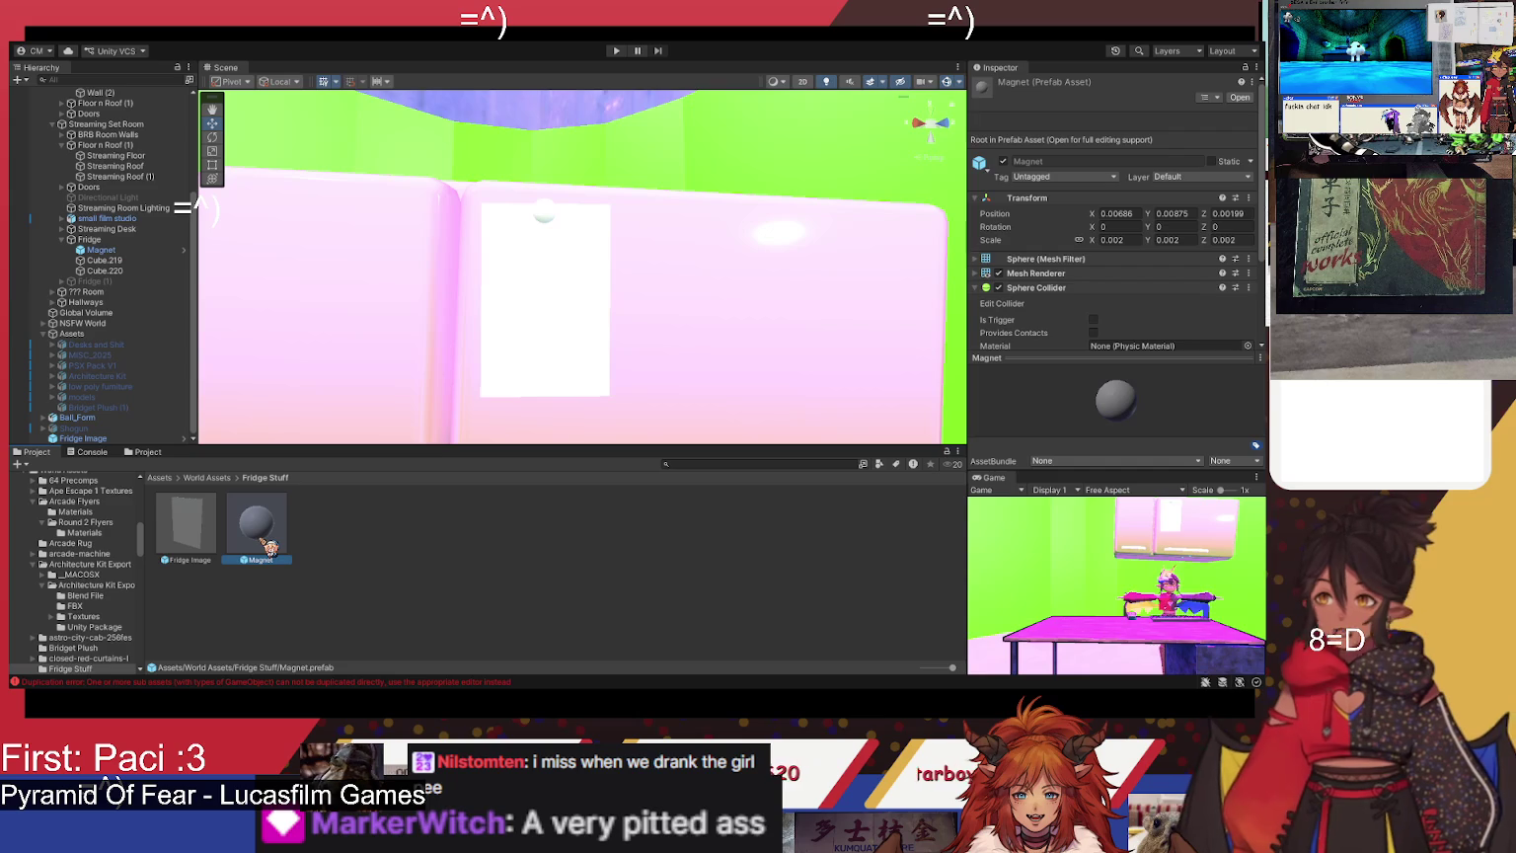
# - Create a material named Magnet Material in Fridge Stuff with a blue albedo
pyautogui.click(380, 609)
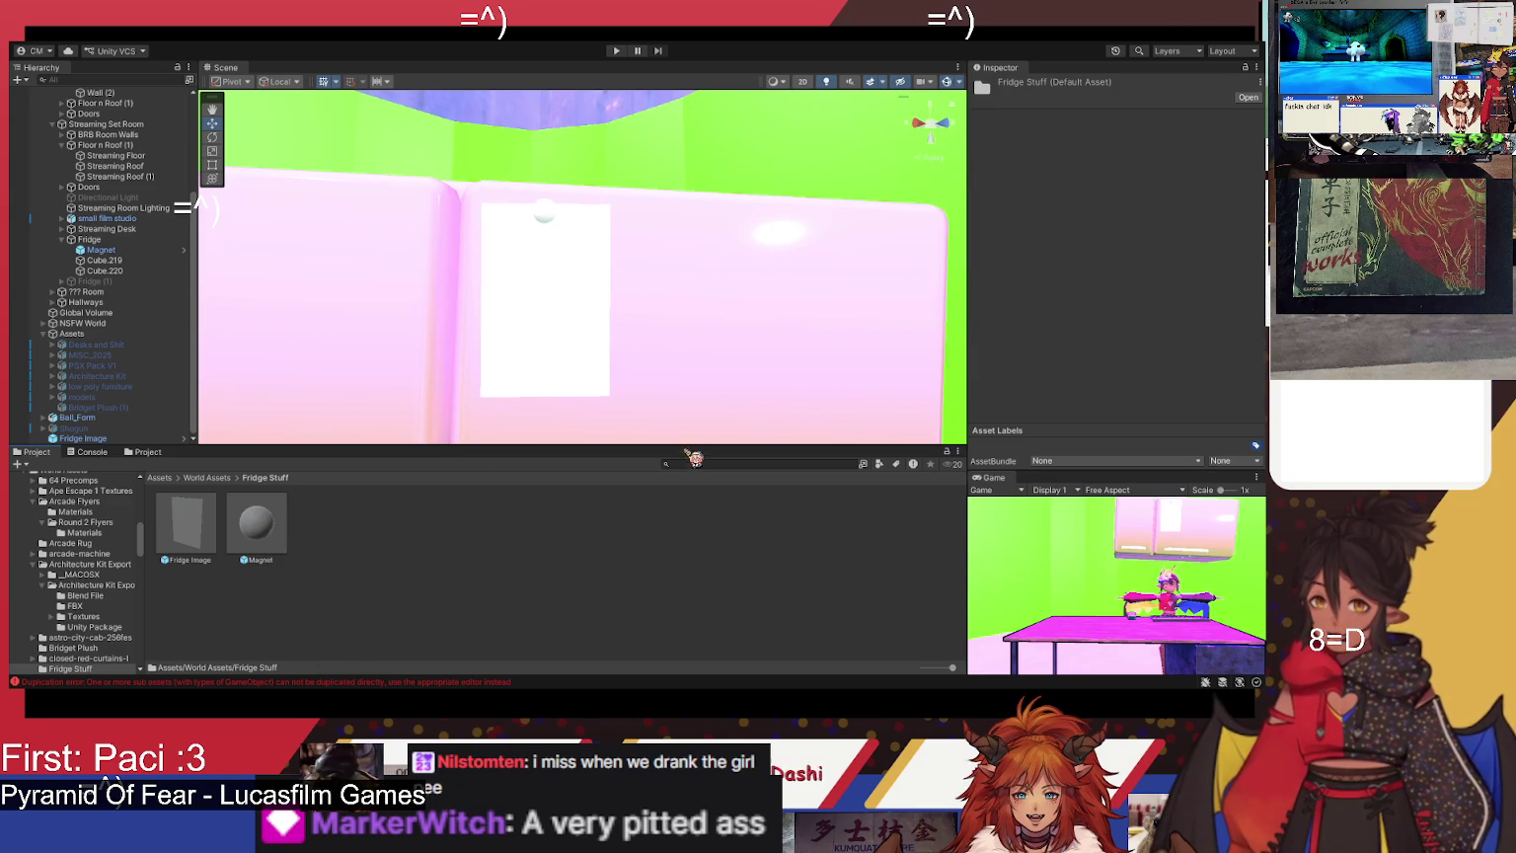
pyautogui.click(686, 394)
pyautogui.write('Magnet Material')
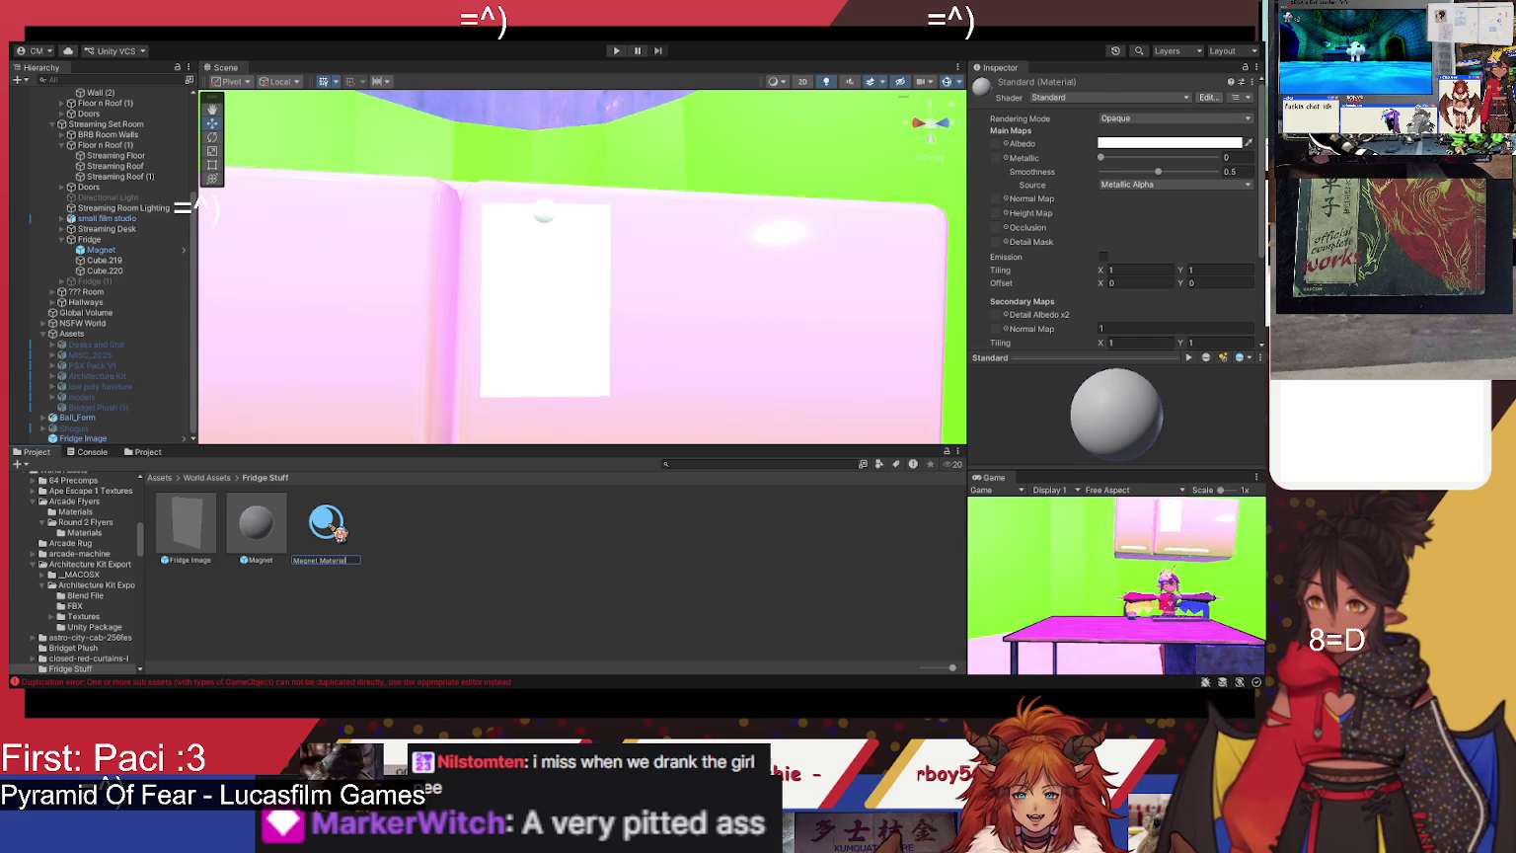
pyautogui.press('Return')
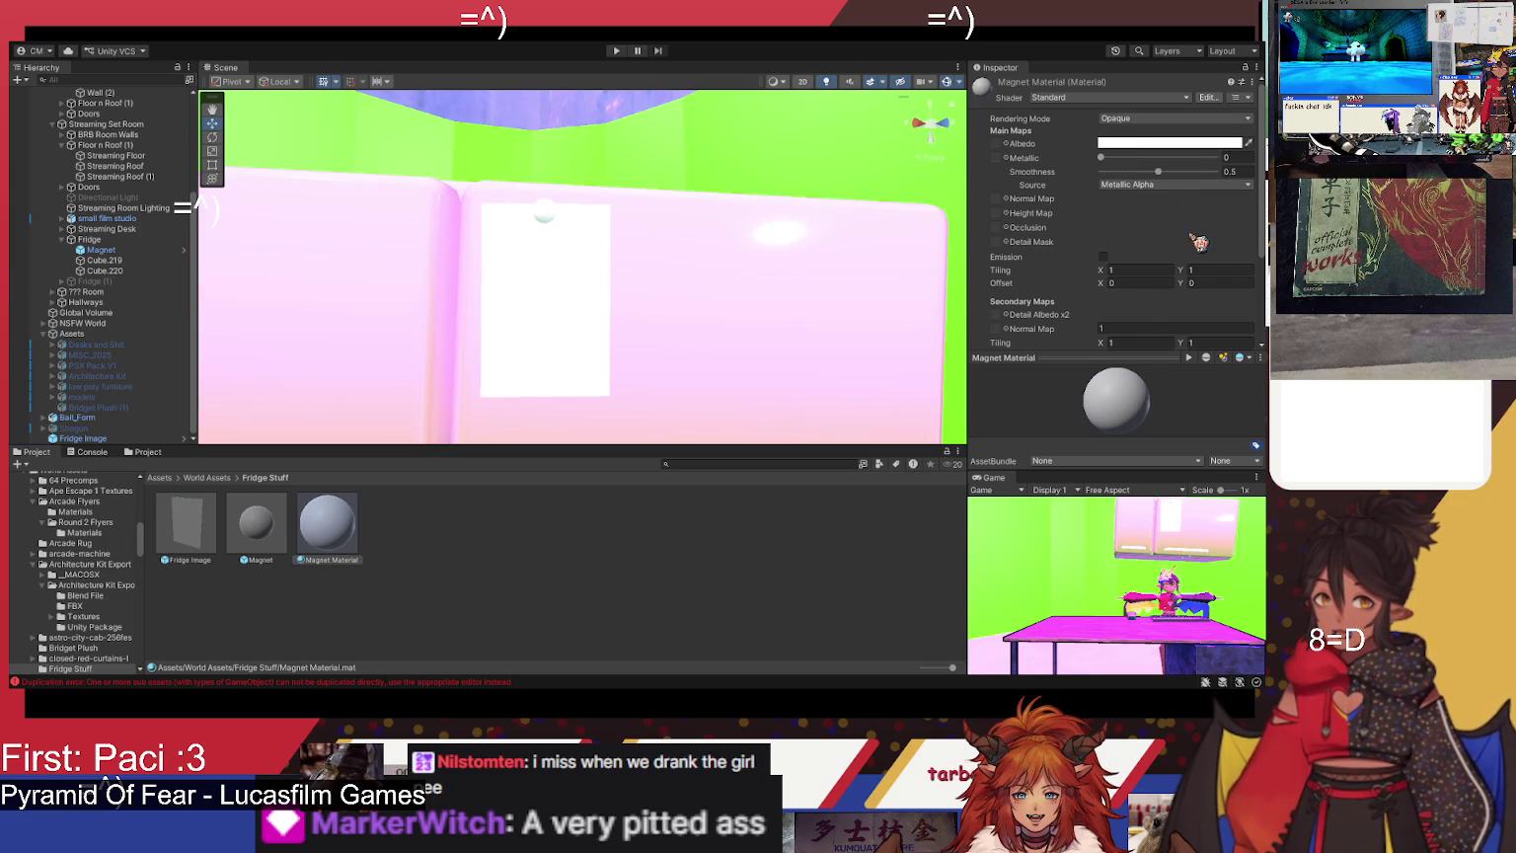
pyautogui.click(621, 617)
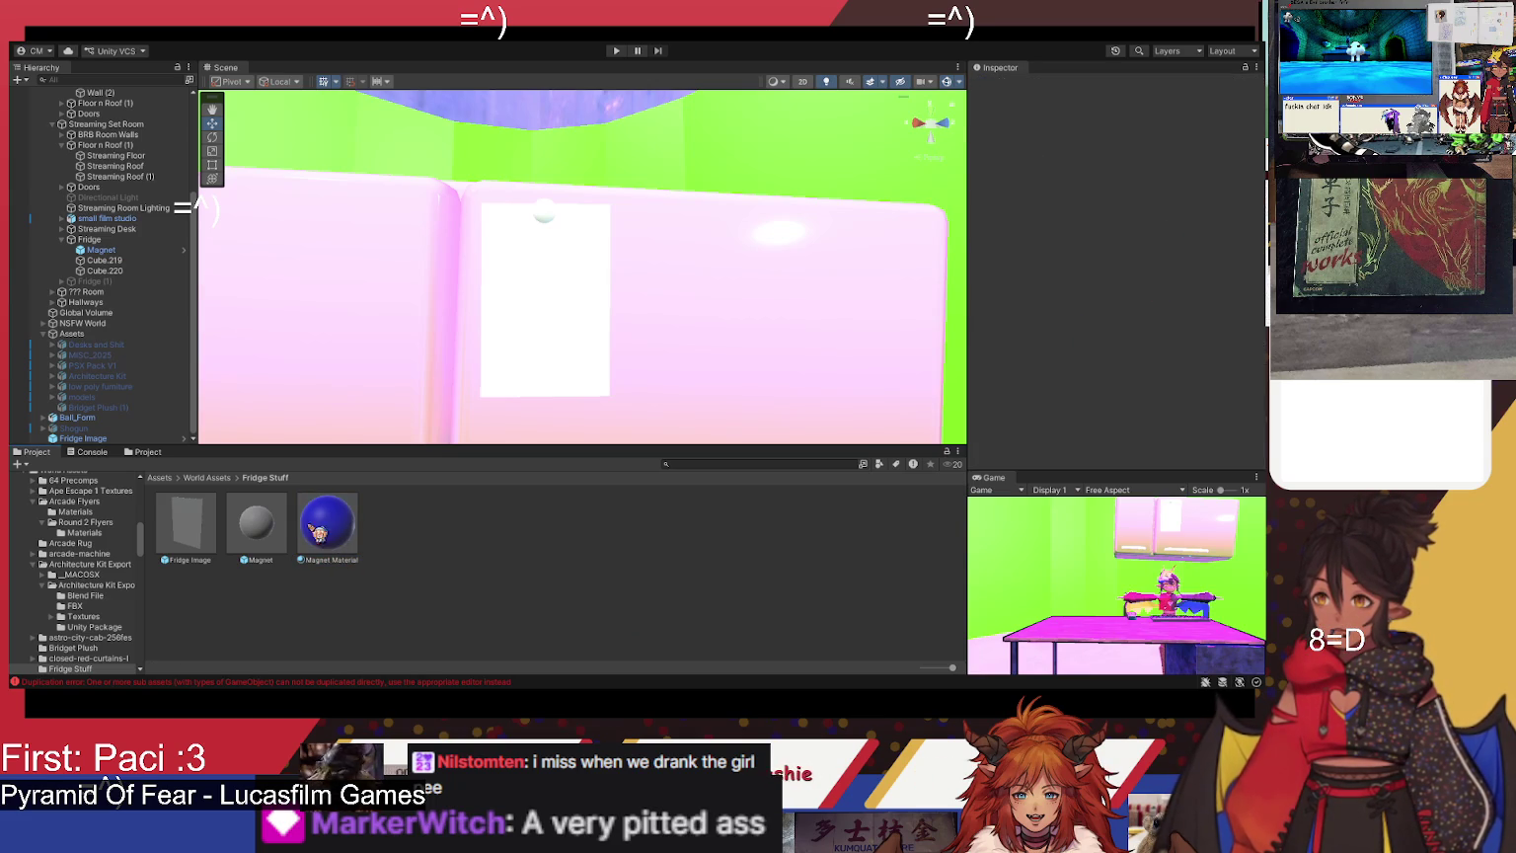
# - Put Magnet Material into the Magnet prefab's Mesh Renderer Element 0 so the sphere renders blue
pyautogui.click(258, 528)
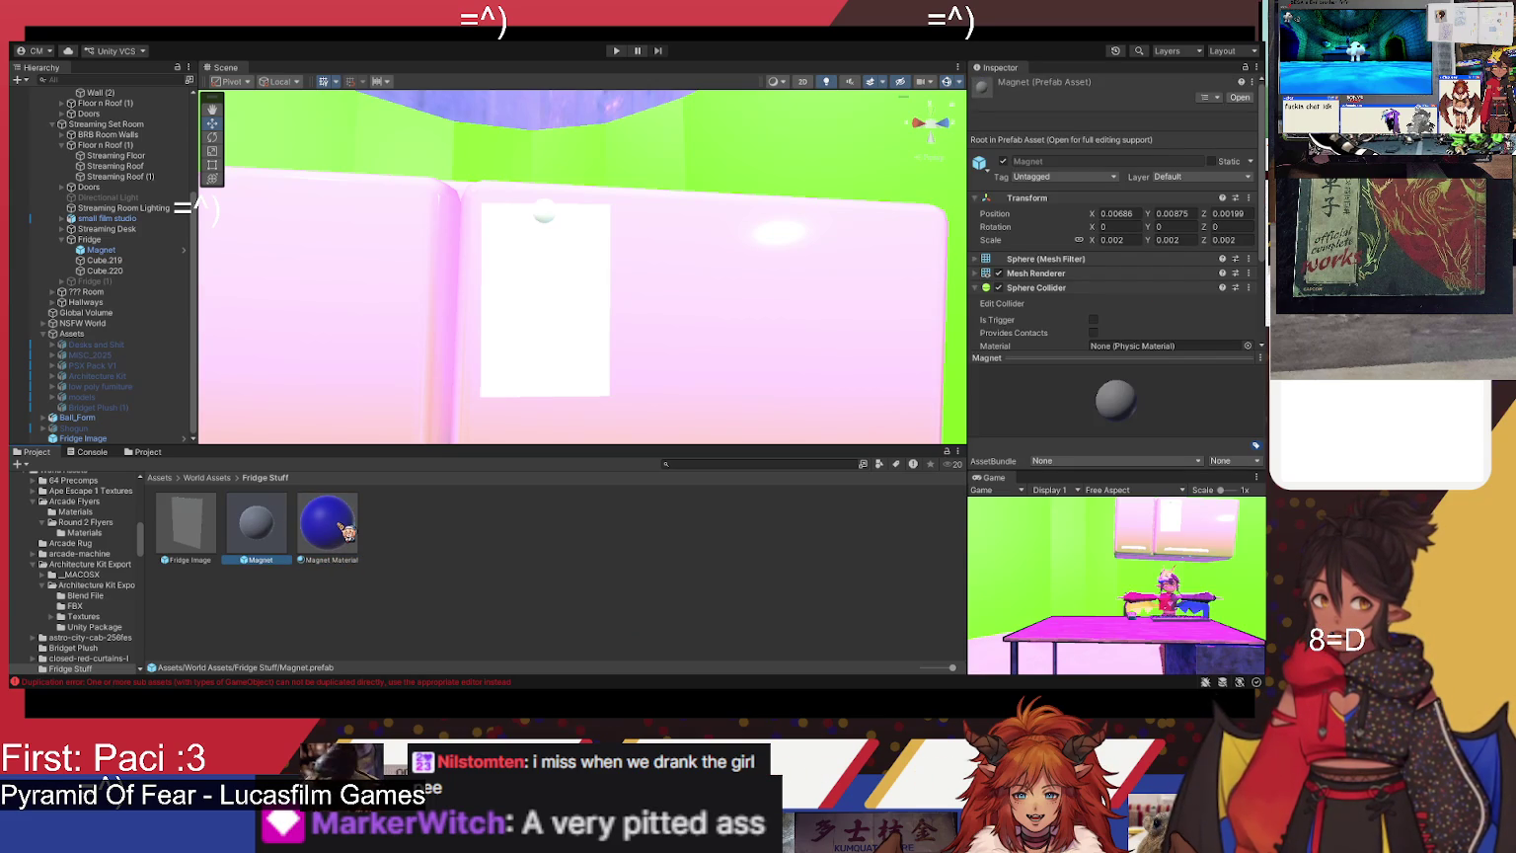
pyautogui.scroll(-2, 1052, 305)
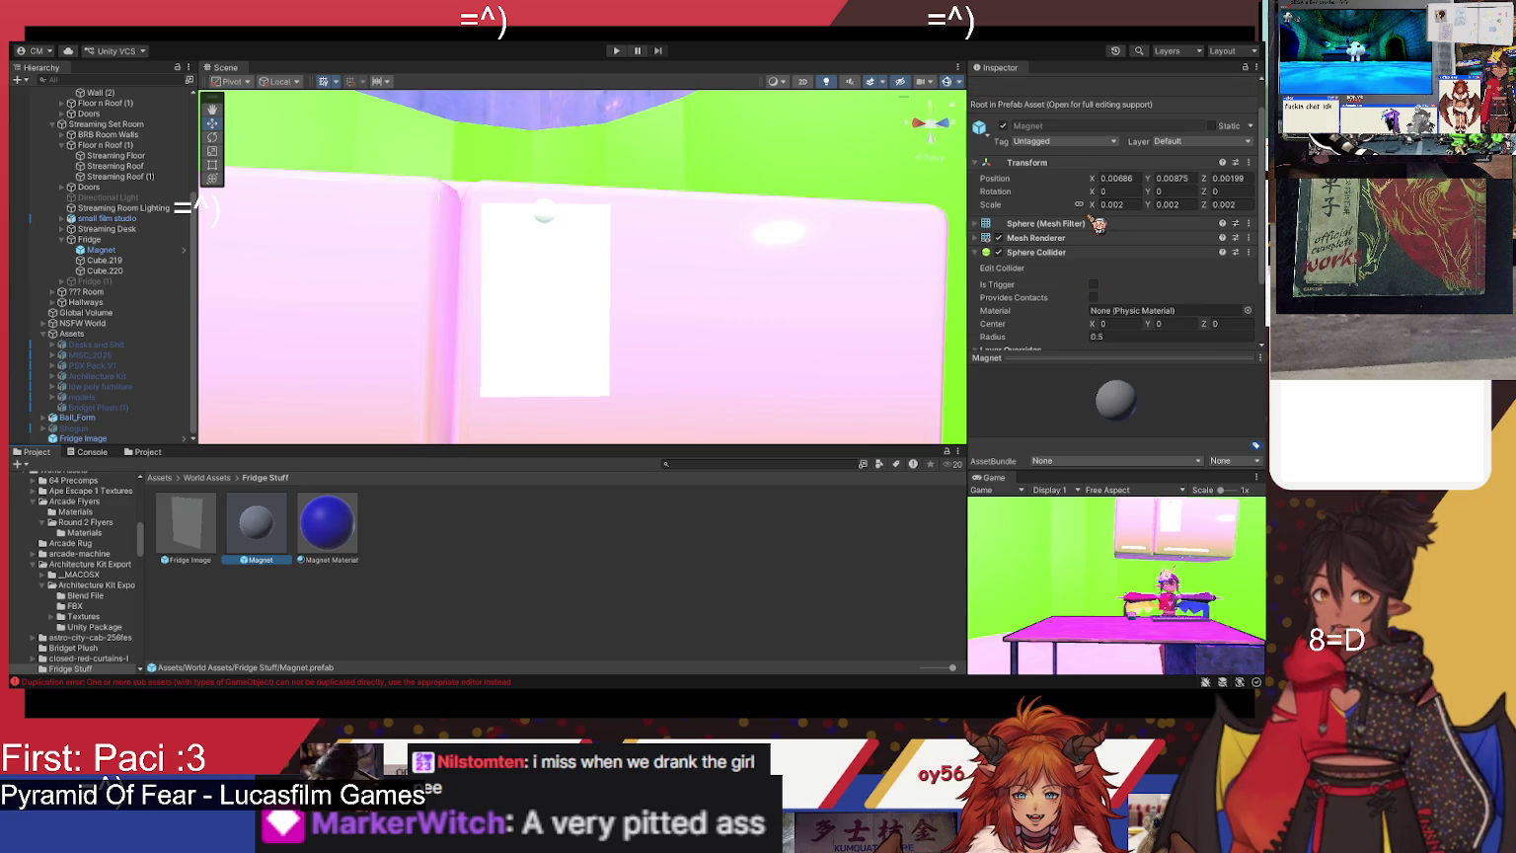
pyautogui.click(1053, 238)
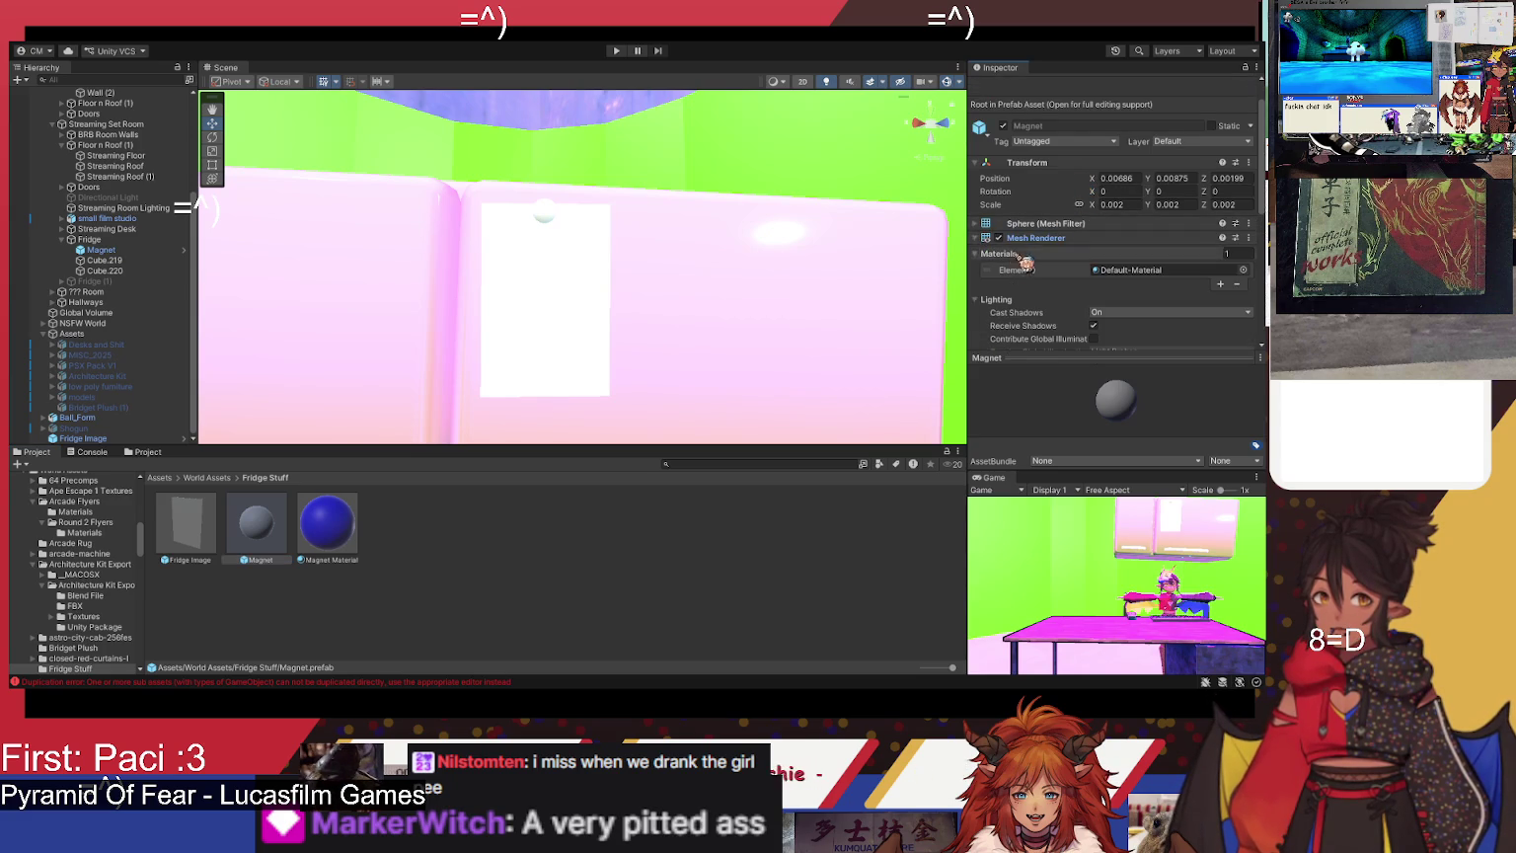
pyautogui.click(311, 539)
pyautogui.click(288, 535)
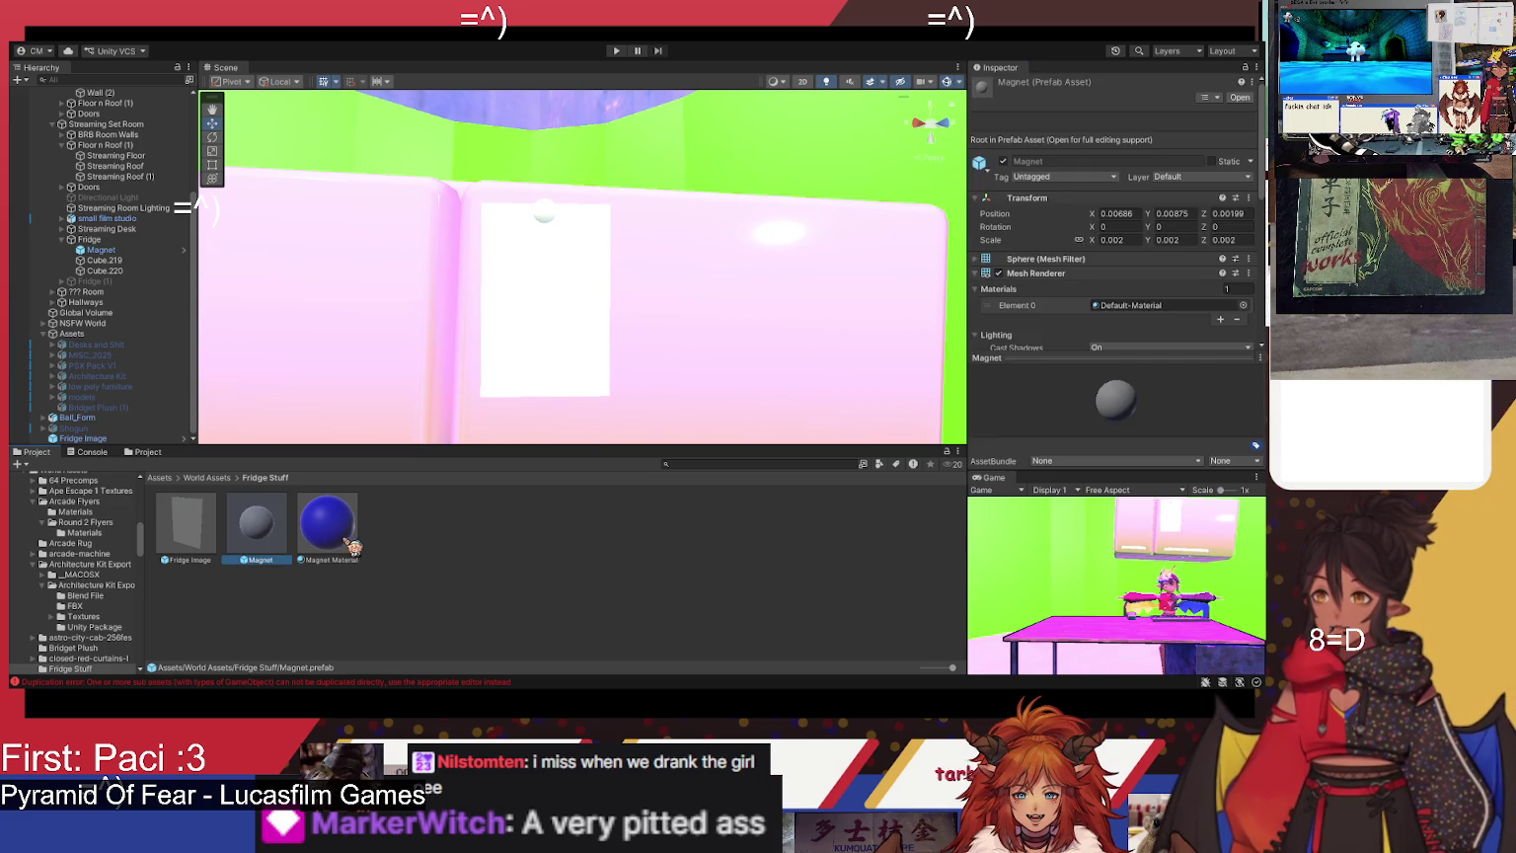
pyautogui.scroll(-5, 1139, 239)
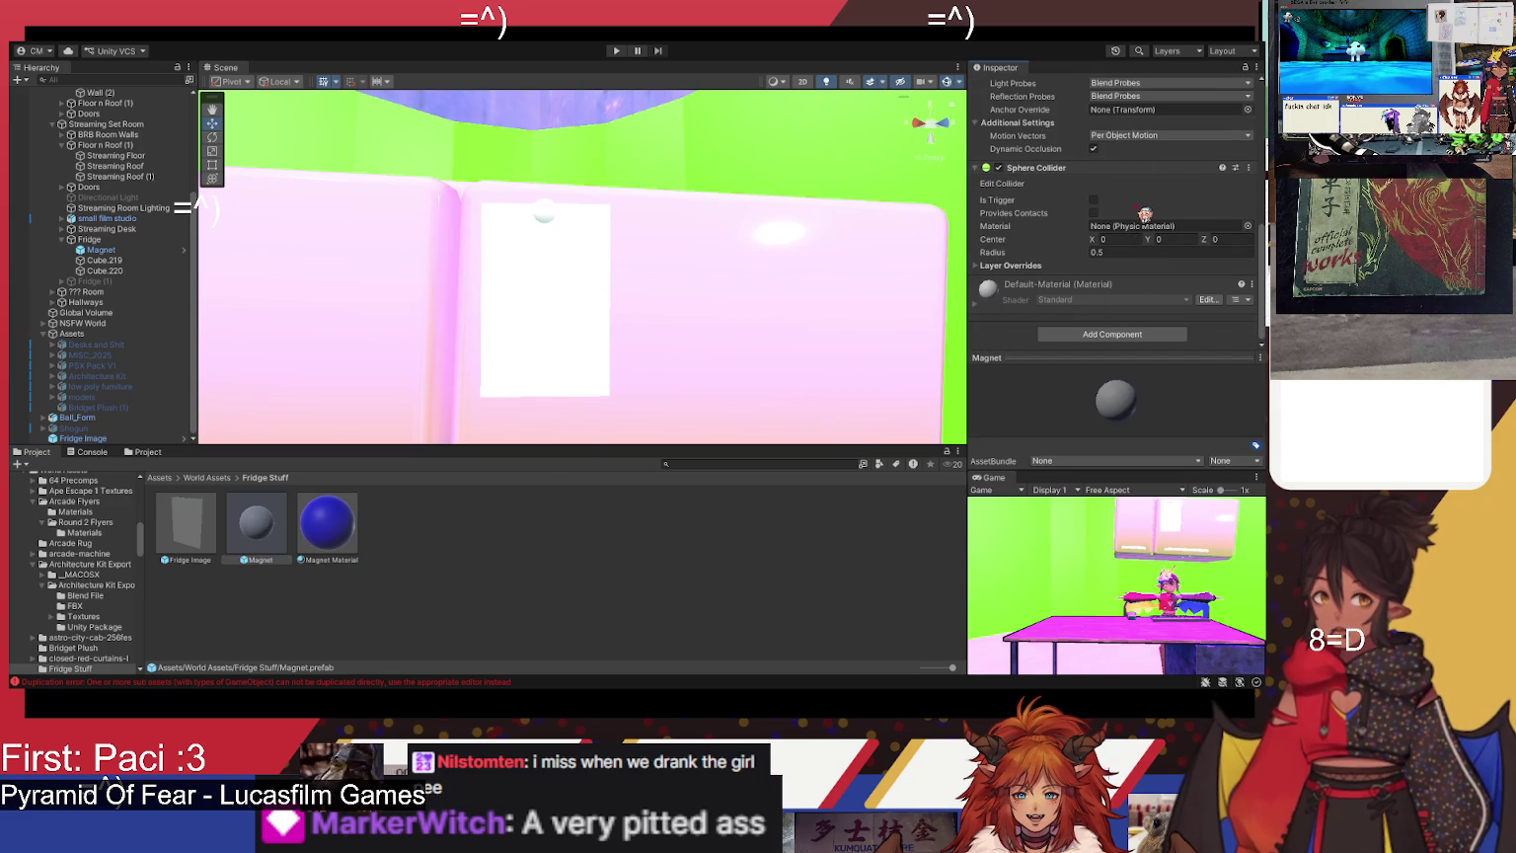
pyautogui.scroll(4, 1145, 188)
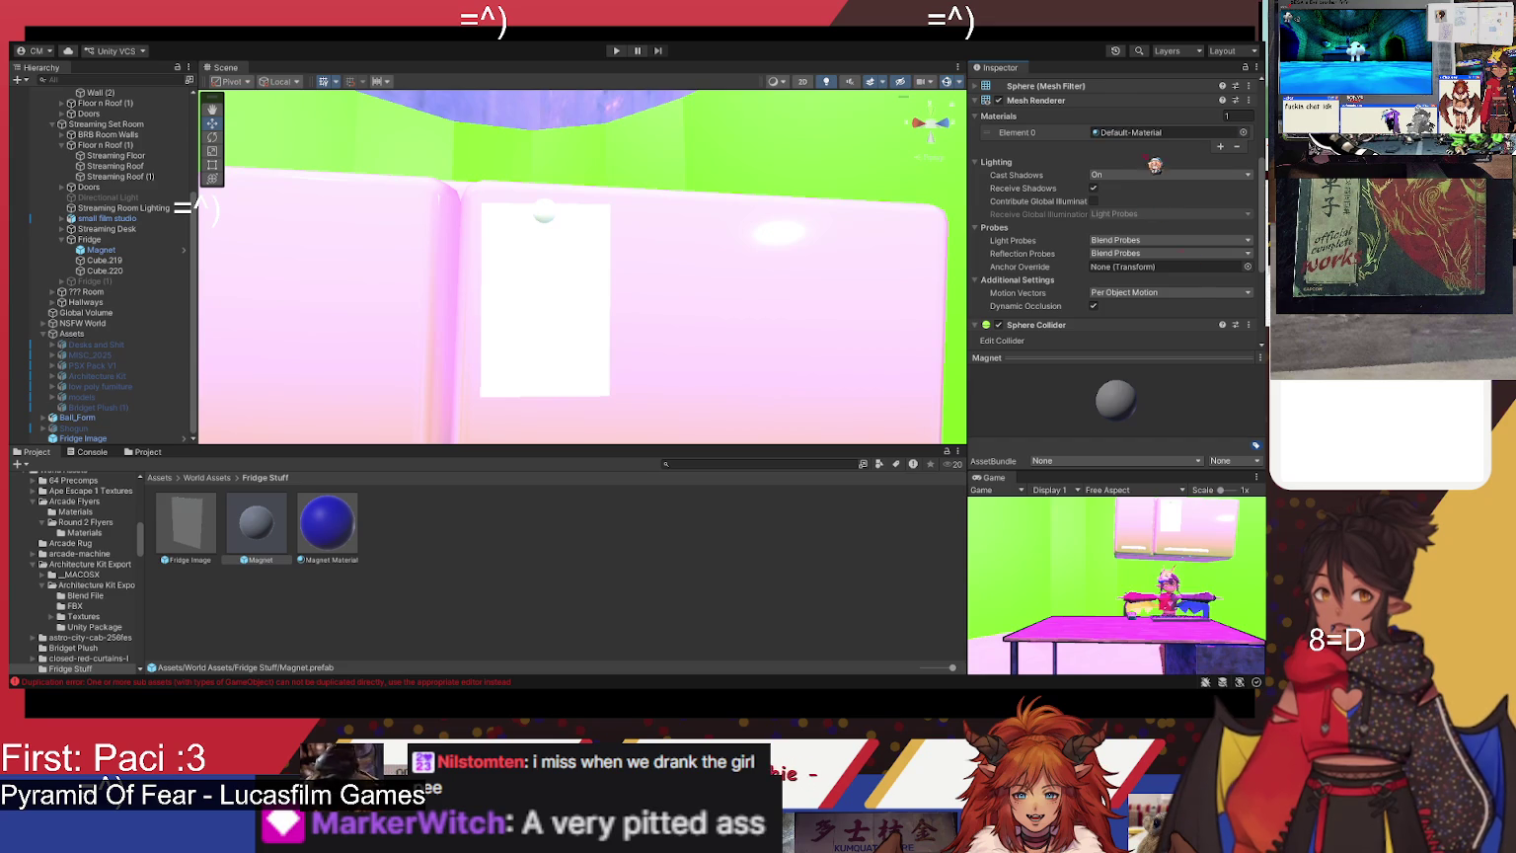
pyautogui.click(1154, 132)
pyautogui.moveTo(1155, 132); pyautogui.dragTo(1153, 134)
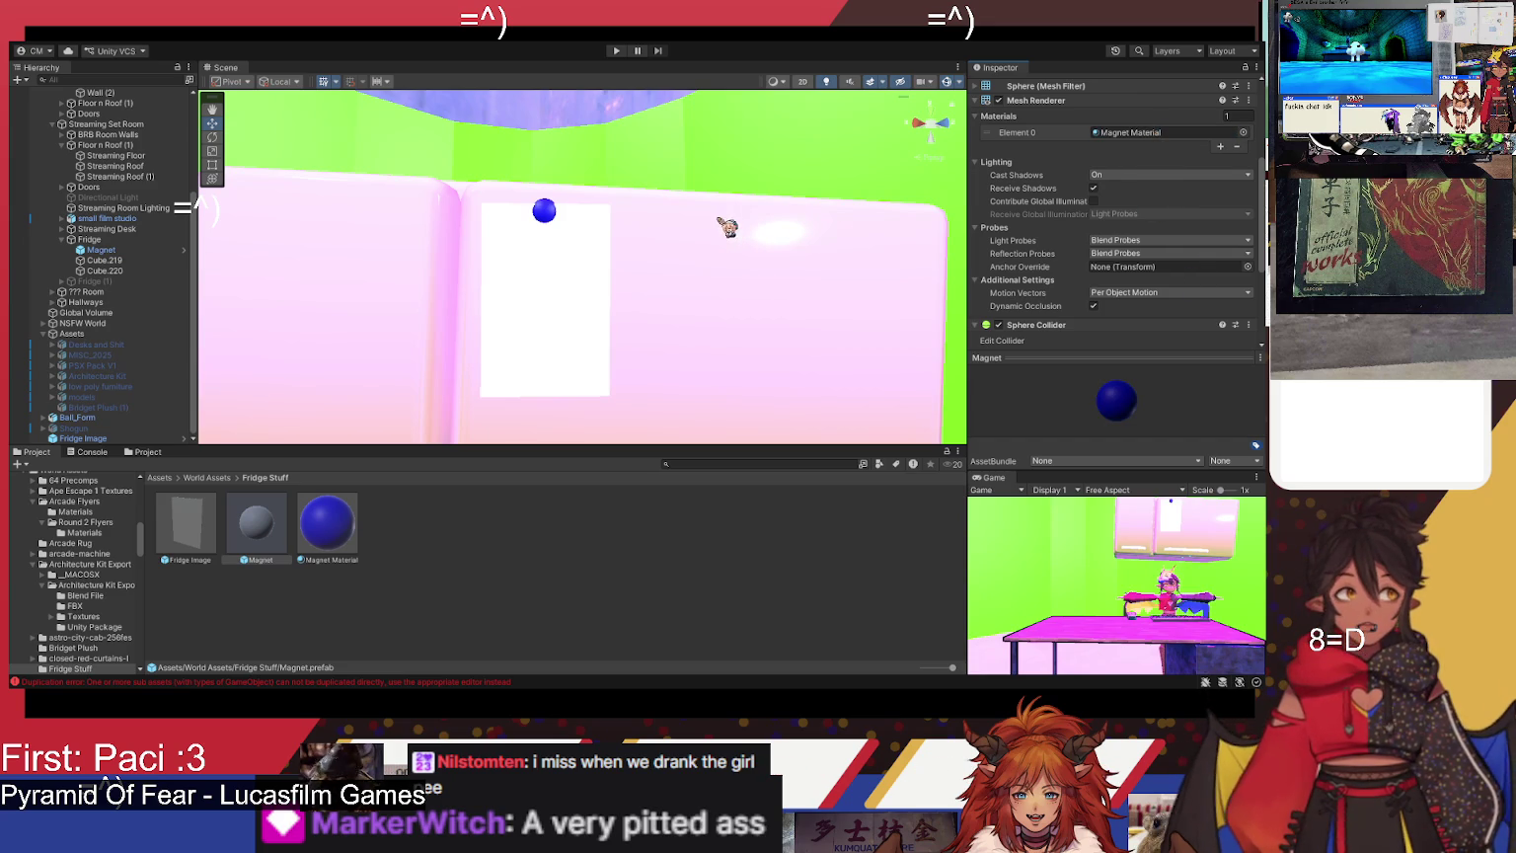
pyautogui.moveTo(629, 245); pyautogui.dragTo(606, 234)
pyautogui.click(352, 562)
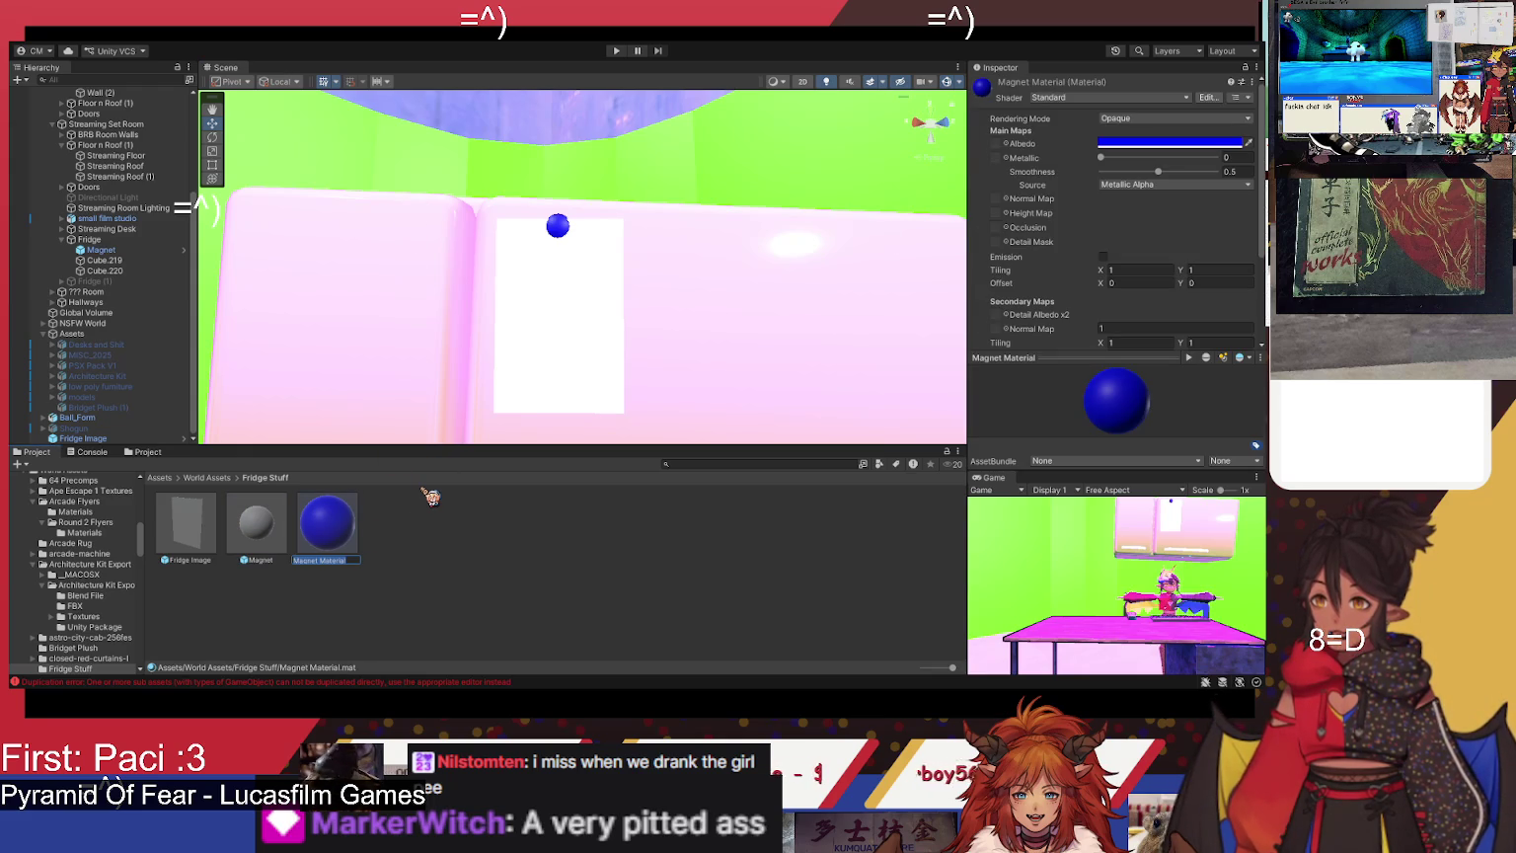
# - Rename the blue material from Magnet Material to Magnet Material 1
pyautogui.press('F2')
pyautogui.write('1')
pyautogui.press('Return')
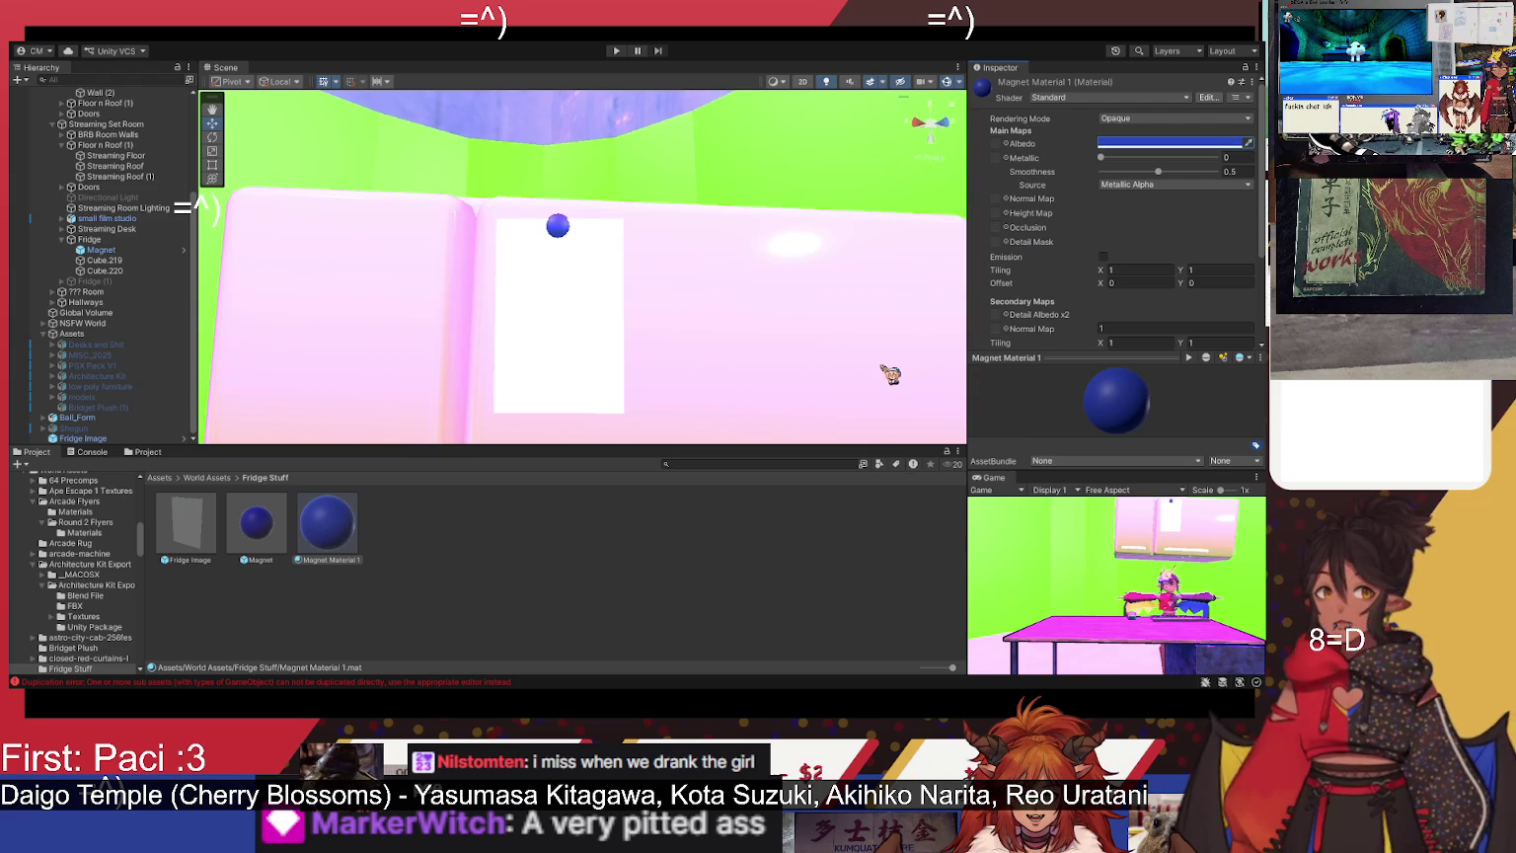
# - Duplicate Magnet Material 1 to create Magnet Material 2 and Magnet Material 3
pyautogui.click(326, 520)
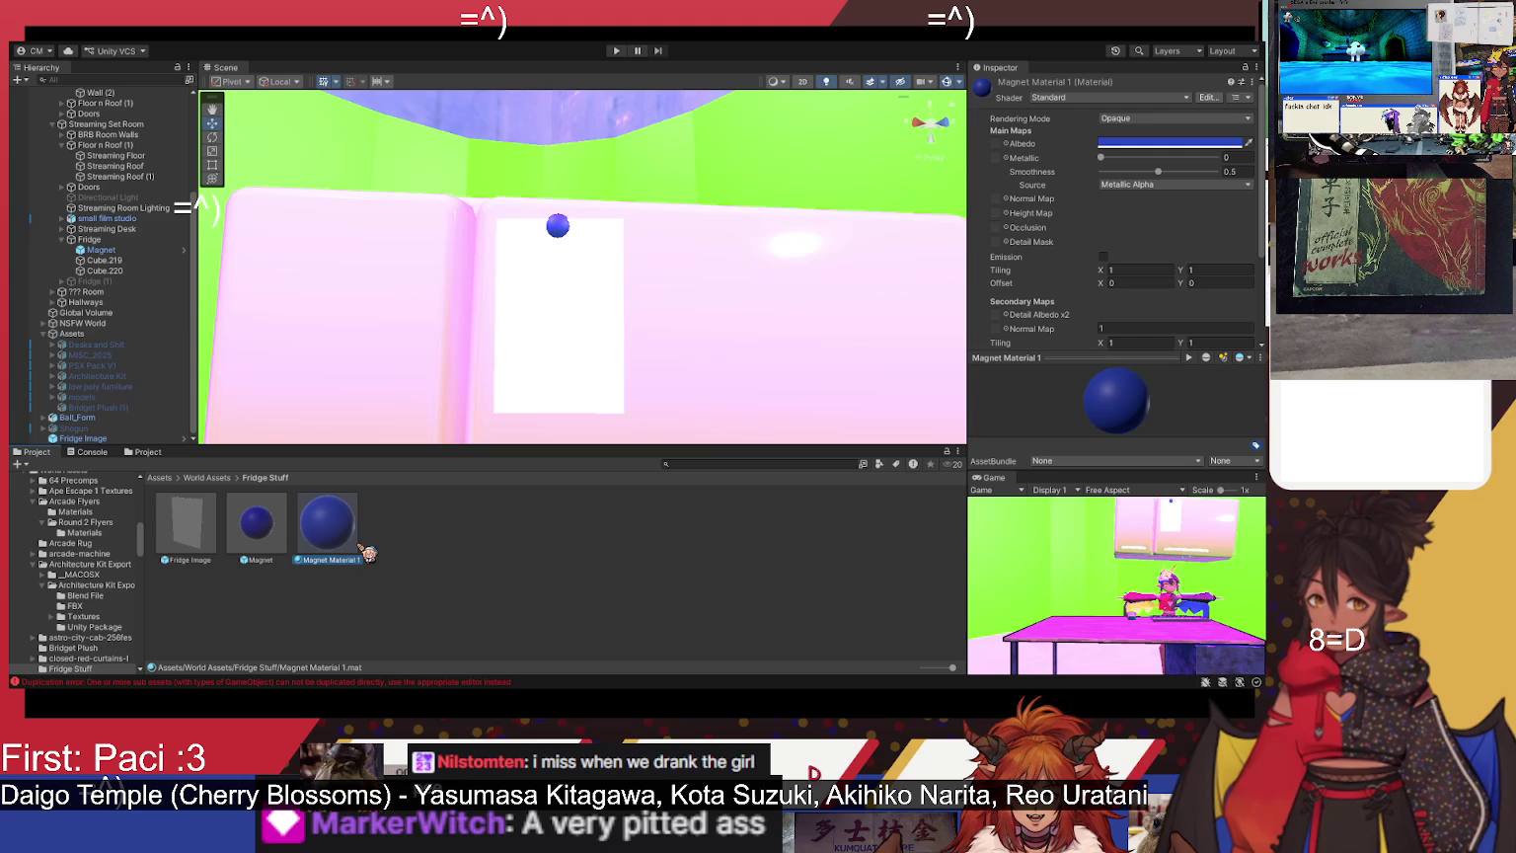
pyautogui.hotkey('ctrl', 'd')
pyautogui.hotkey('ctrl', 'd')
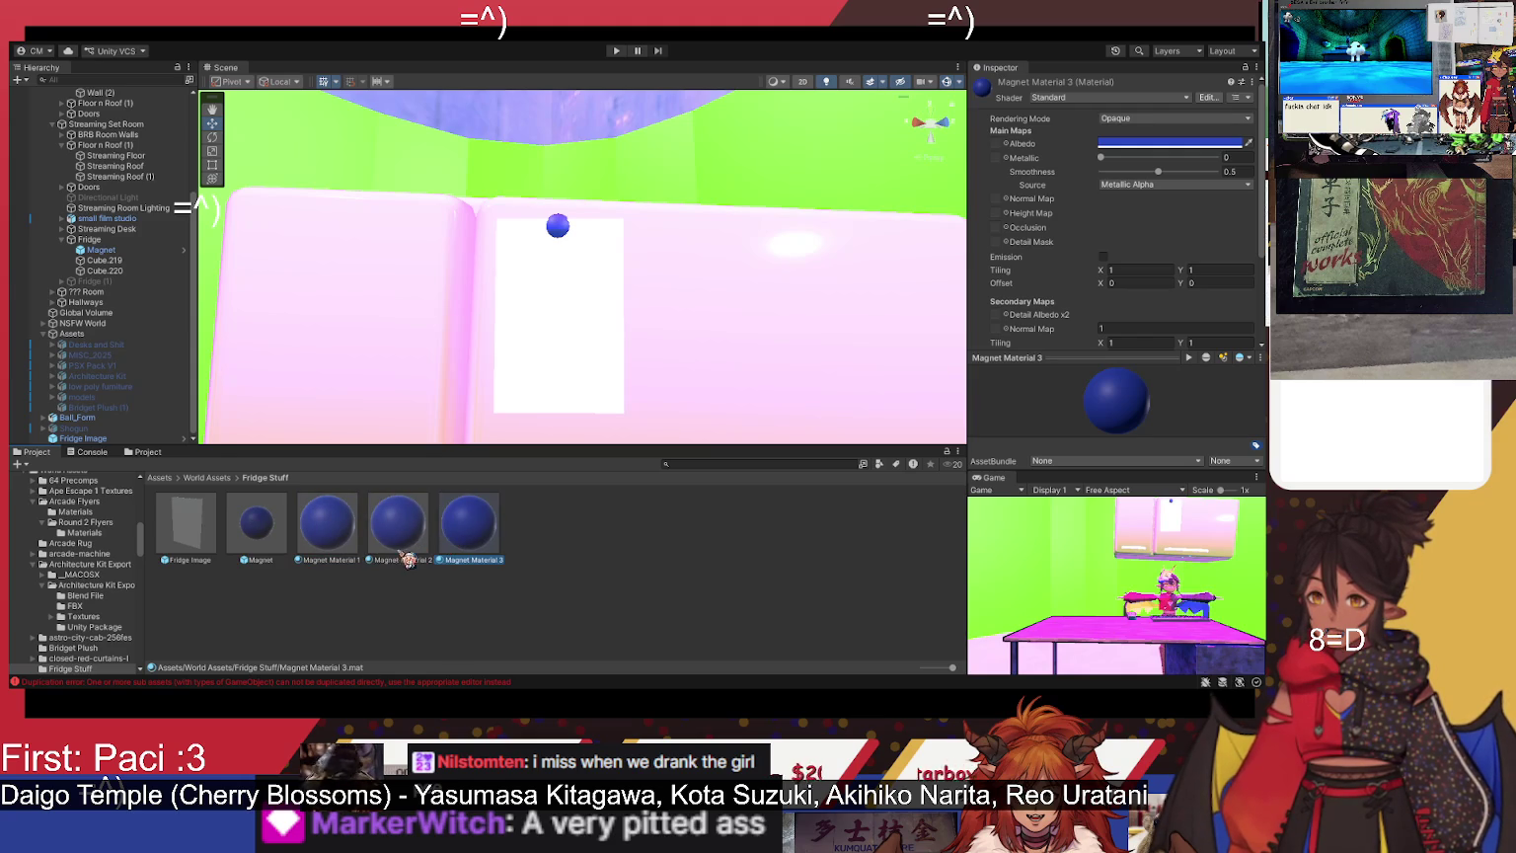
pyautogui.click(405, 547)
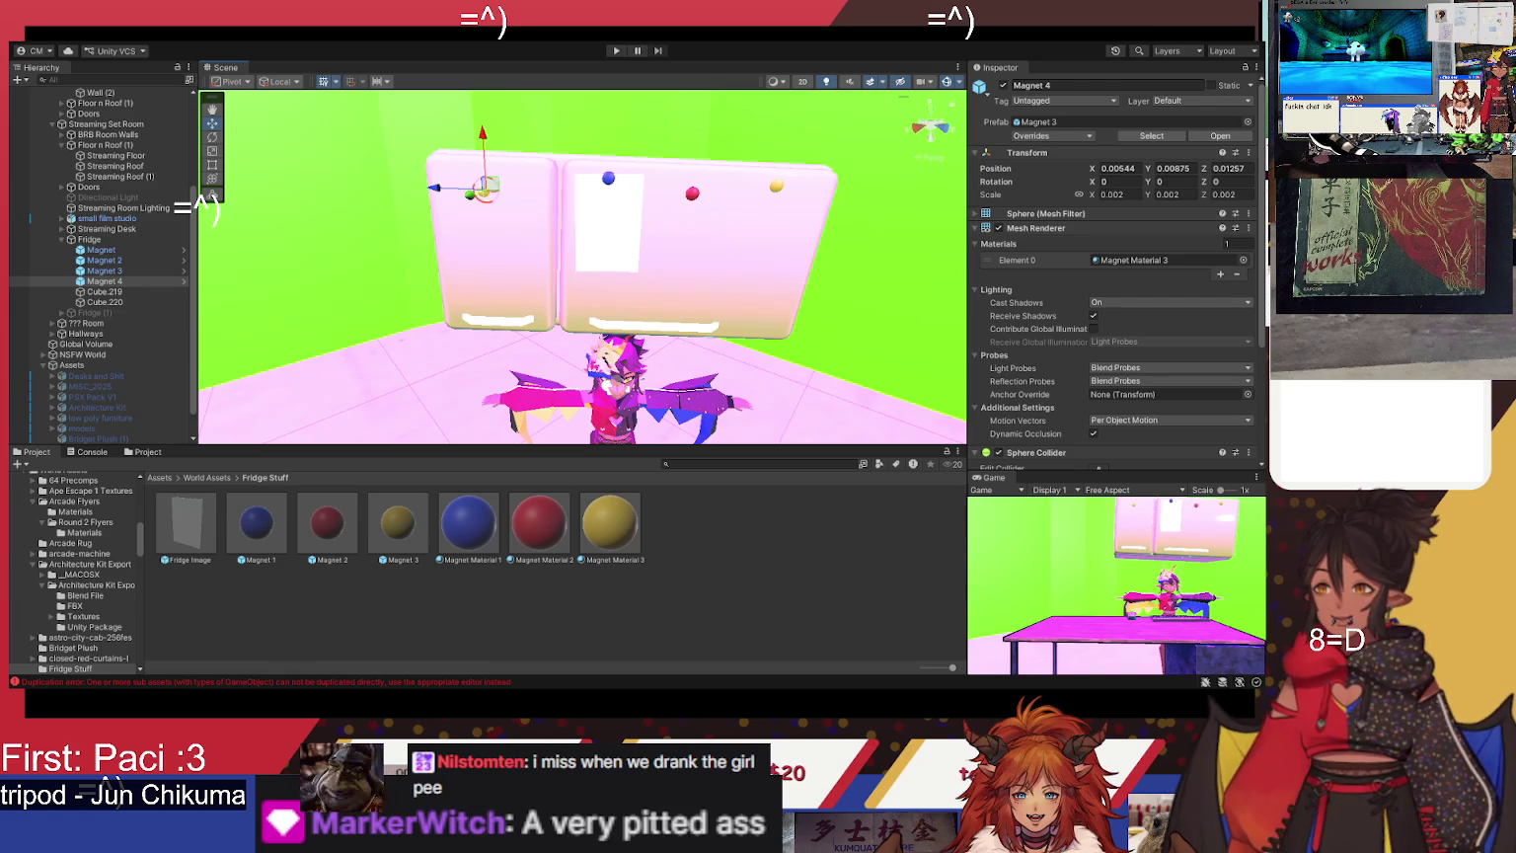
# - Nudge Magnet 4 along X to 0.00507 on the left fridge door's top edge
pyautogui.moveTo(488, 148); pyautogui.dragTo(497, 149)
# - Drop a Fridge Image poster onto the fridge, nest it under Fridge below Magnet 4, and duplicate it
pyautogui.scroll(2, 531, 227)
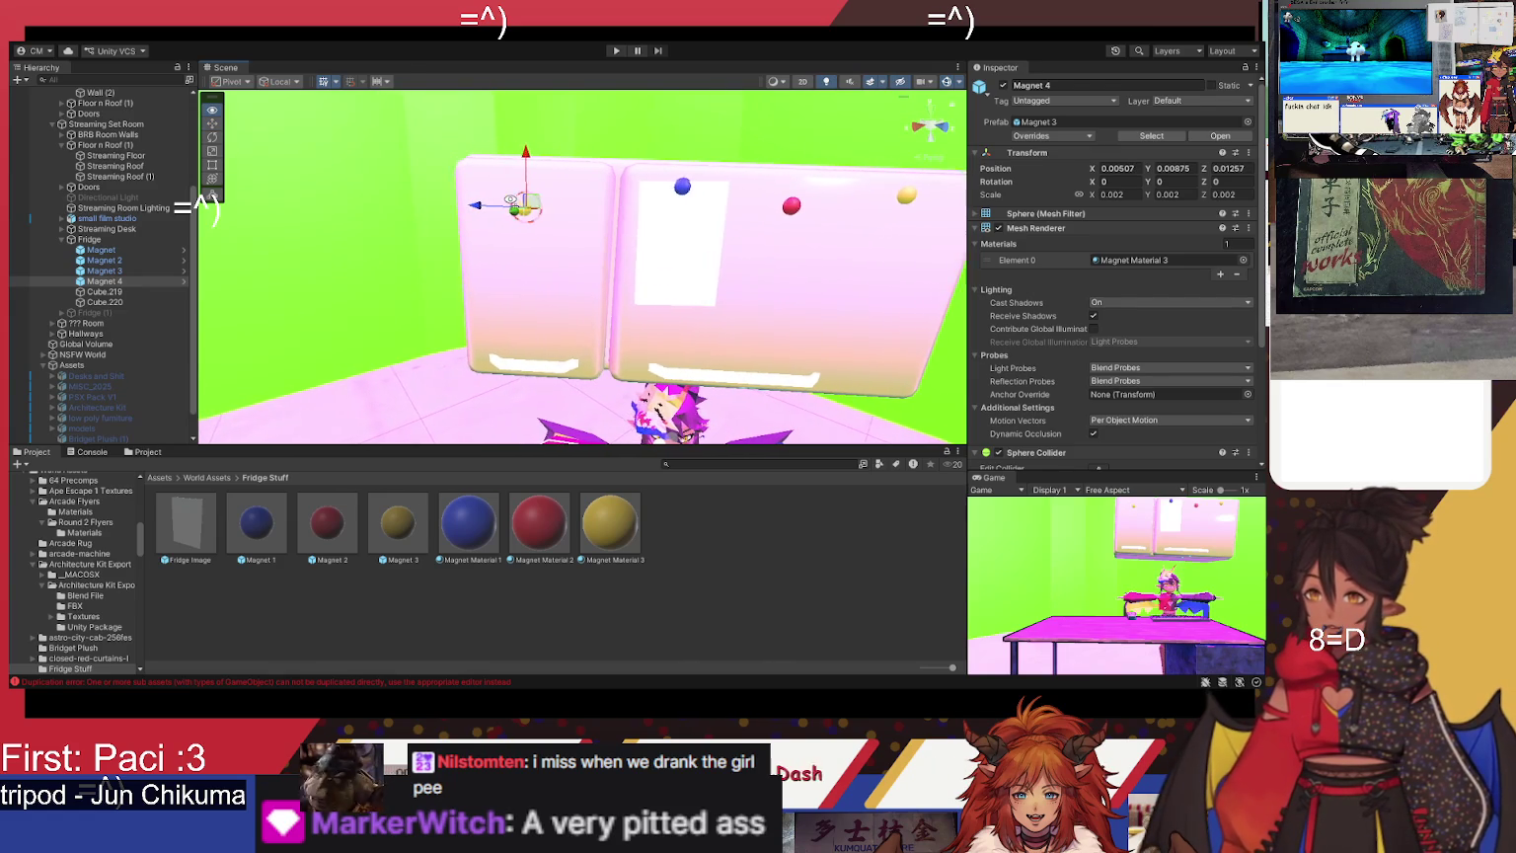
pyautogui.moveTo(188, 552)
pyautogui.mouseDown()
pyautogui.moveTo(387, 456)
pyautogui.moveTo(658, 286)
pyautogui.mouseUp()
pyautogui.moveTo(82, 438); pyautogui.dragTo(109, 214)
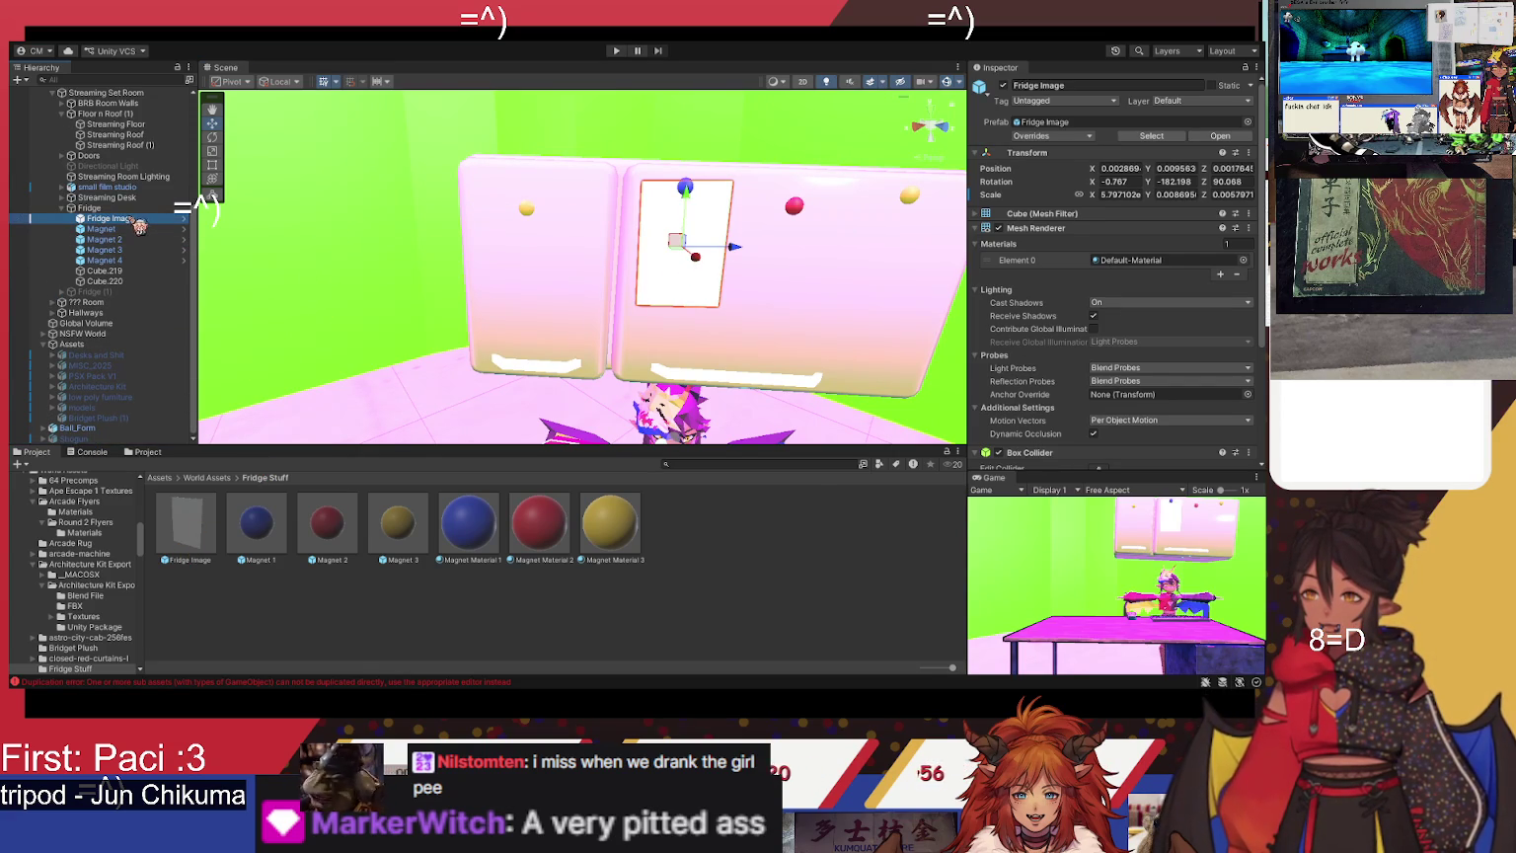
pyautogui.moveTo(139, 219); pyautogui.dragTo(133, 201)
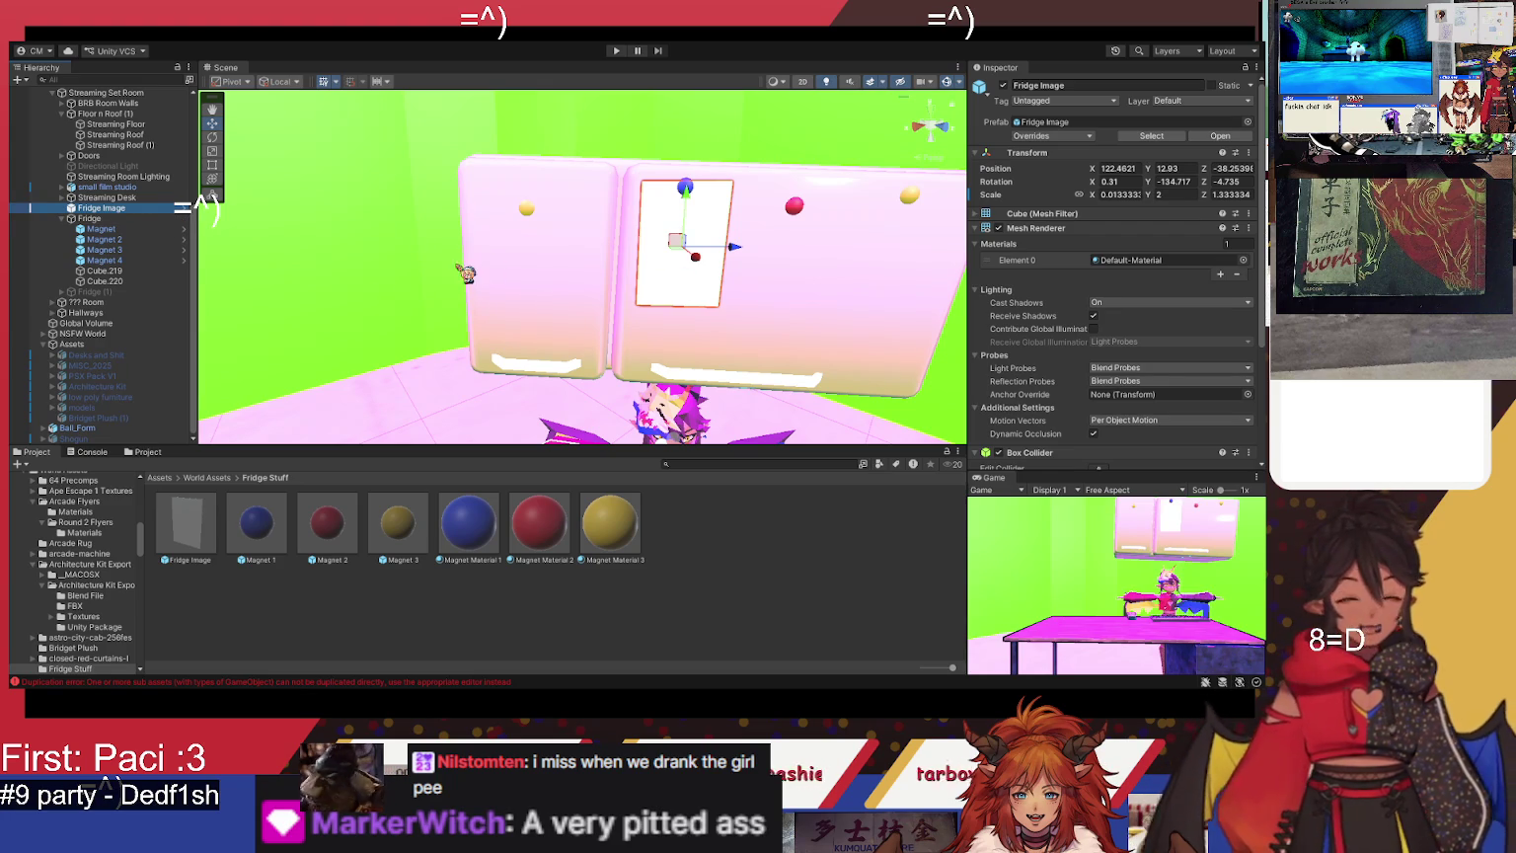
pyautogui.moveTo(145, 219); pyautogui.dragTo(115, 291)
pyautogui.moveTo(115, 274); pyautogui.dragTo(136, 275)
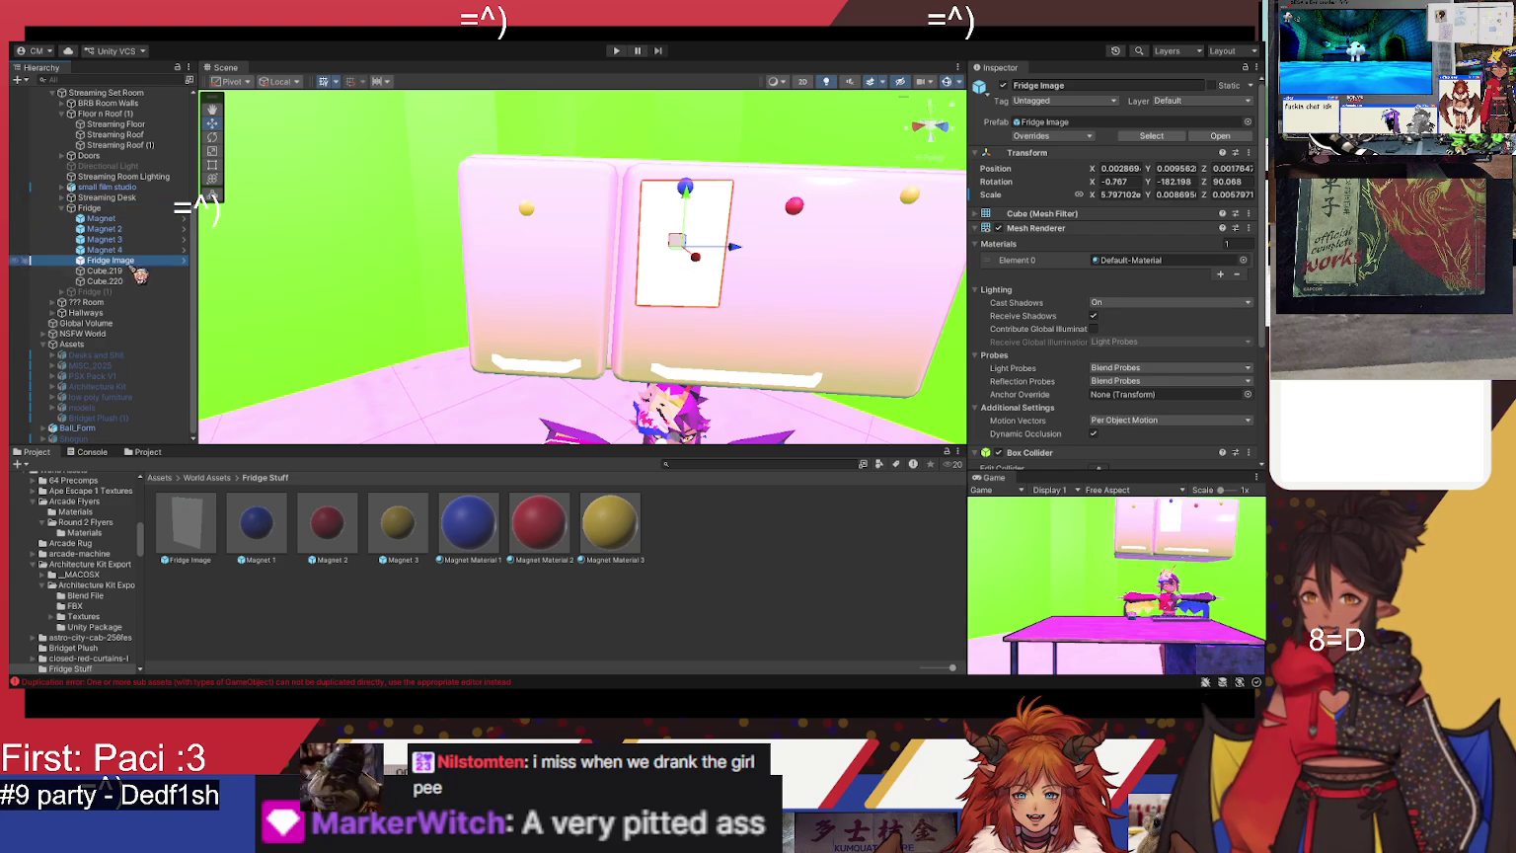
pyautogui.hotkey('ctrl', 'd')
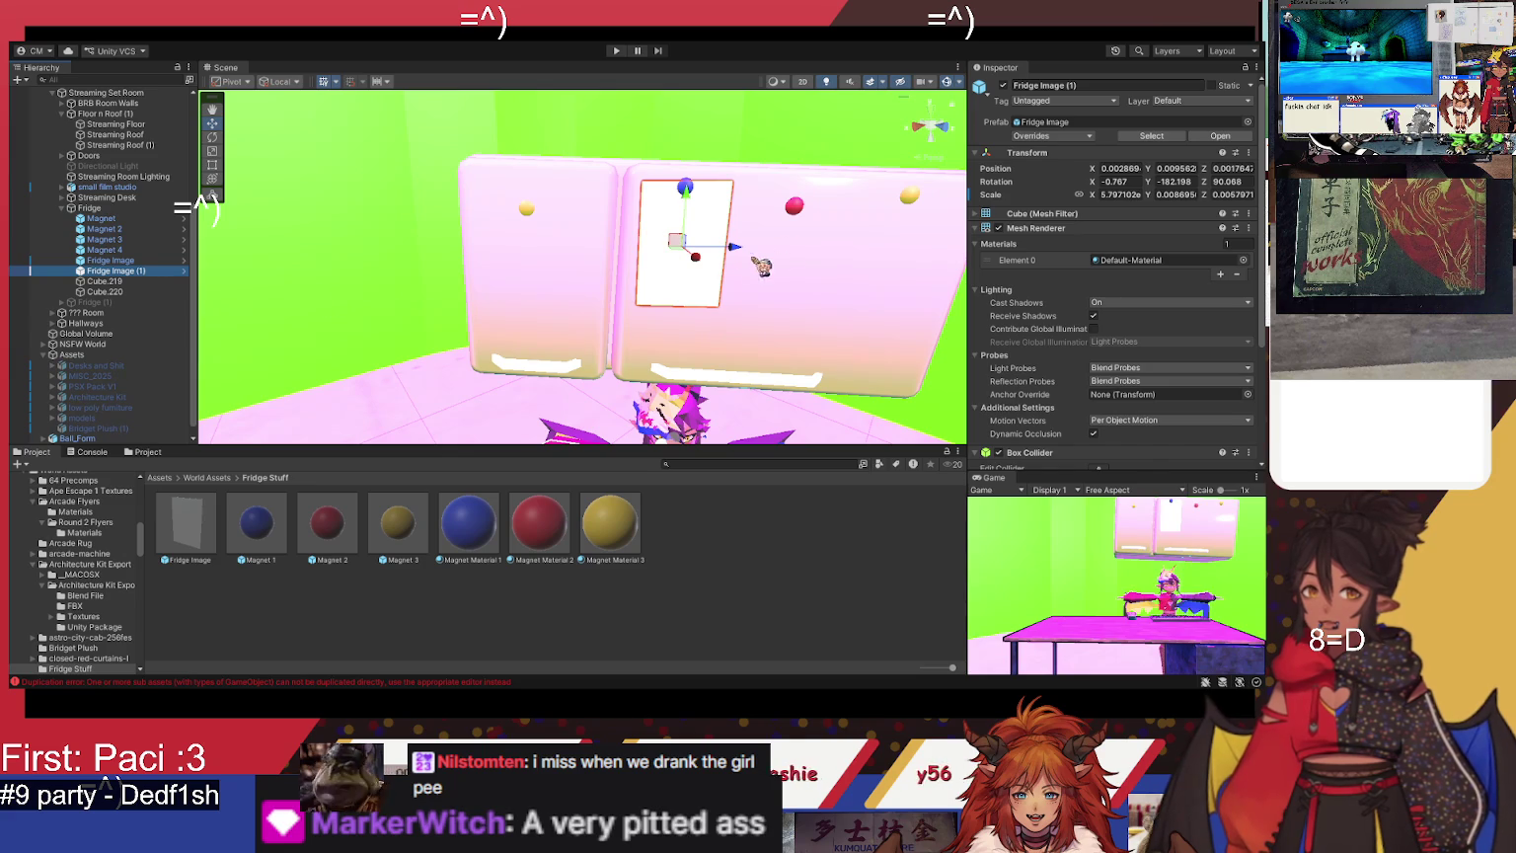
# - Move the poster copy onto the left fridge door and edit its numbered name
pyautogui.moveTo(738, 255)
pyautogui.mouseDown()
pyautogui.moveTo(542, 247)
pyautogui.moveTo(532, 270)
pyautogui.moveTo(593, 257)
pyautogui.moveTo(544, 206)
pyautogui.moveTo(499, 235)
pyautogui.mouseUp()
pyautogui.click(1082, 85)
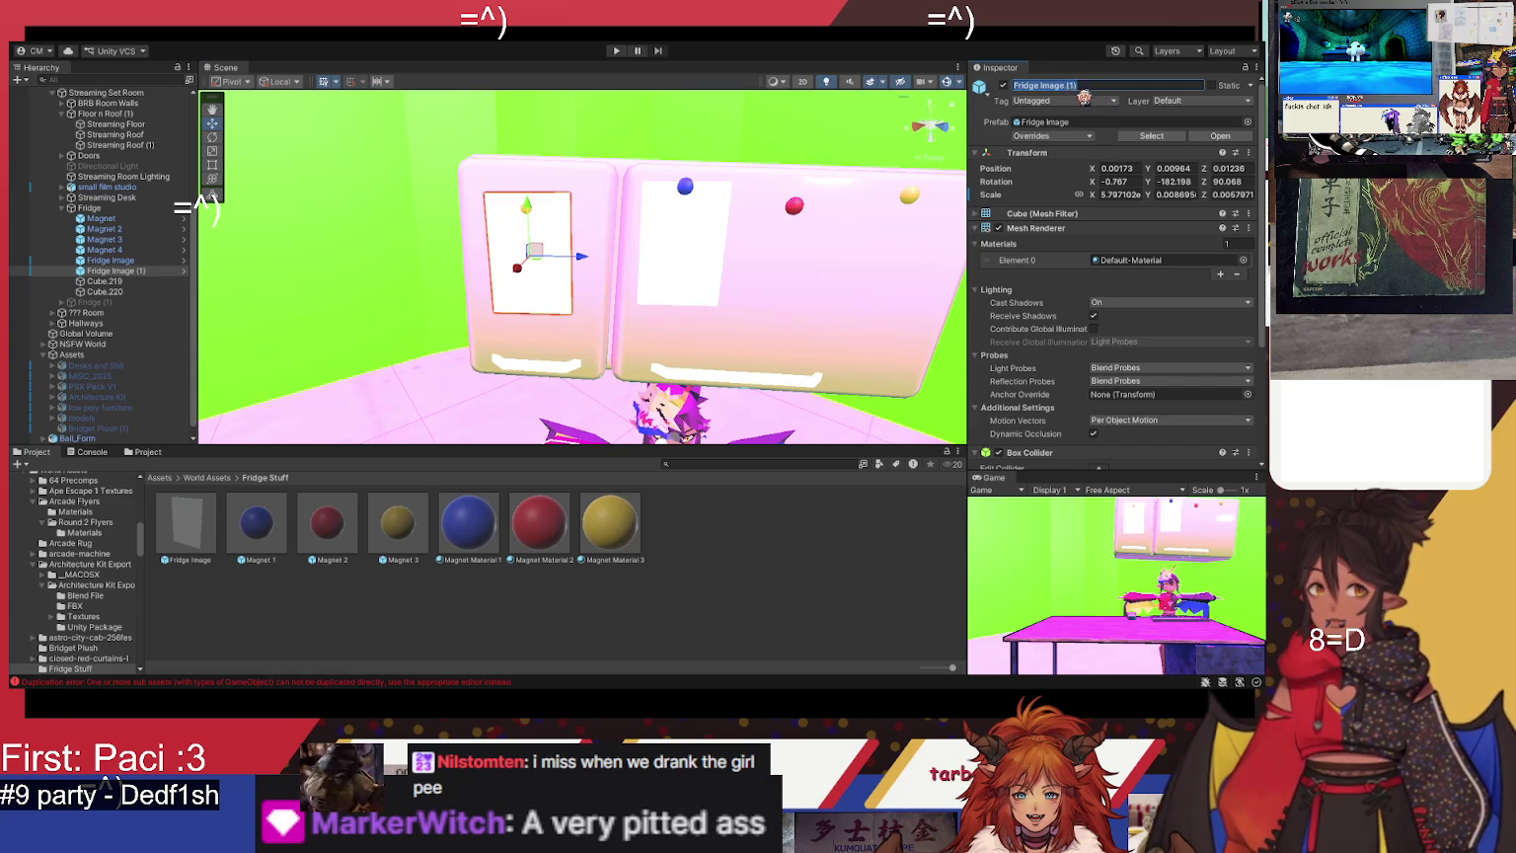
pyautogui.click(1081, 89)
pyautogui.write('2')
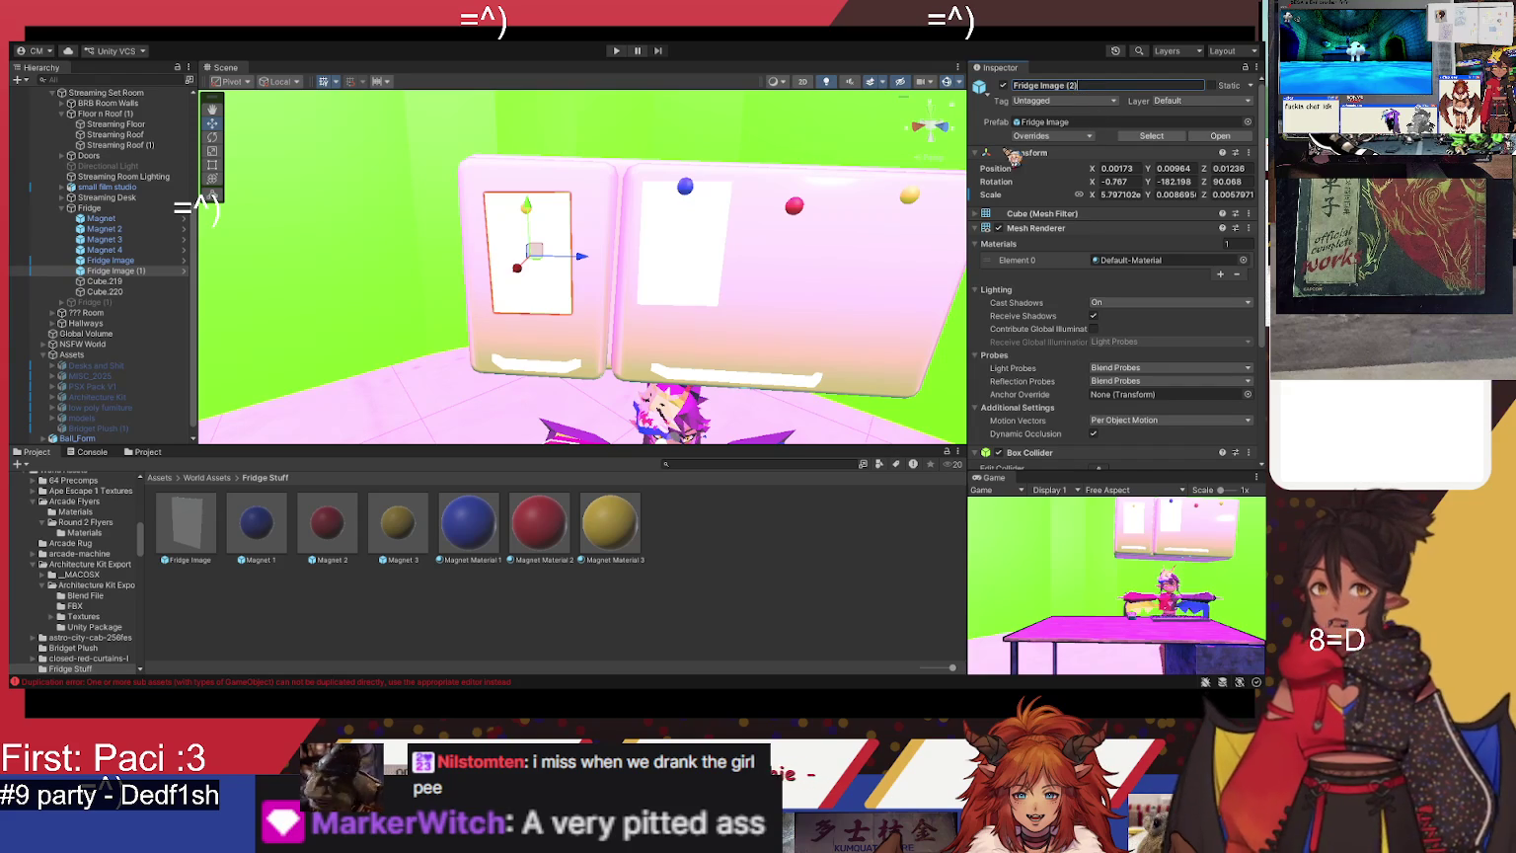
pyautogui.moveTo(609, 275)
pyautogui.mouseDown()
pyautogui.moveTo(383, 246)
pyautogui.moveTo(780, 254)
pyautogui.mouseUp()
pyautogui.moveTo(111, 271); pyautogui.dragTo(145, 267)
pyautogui.click(1103, 87)
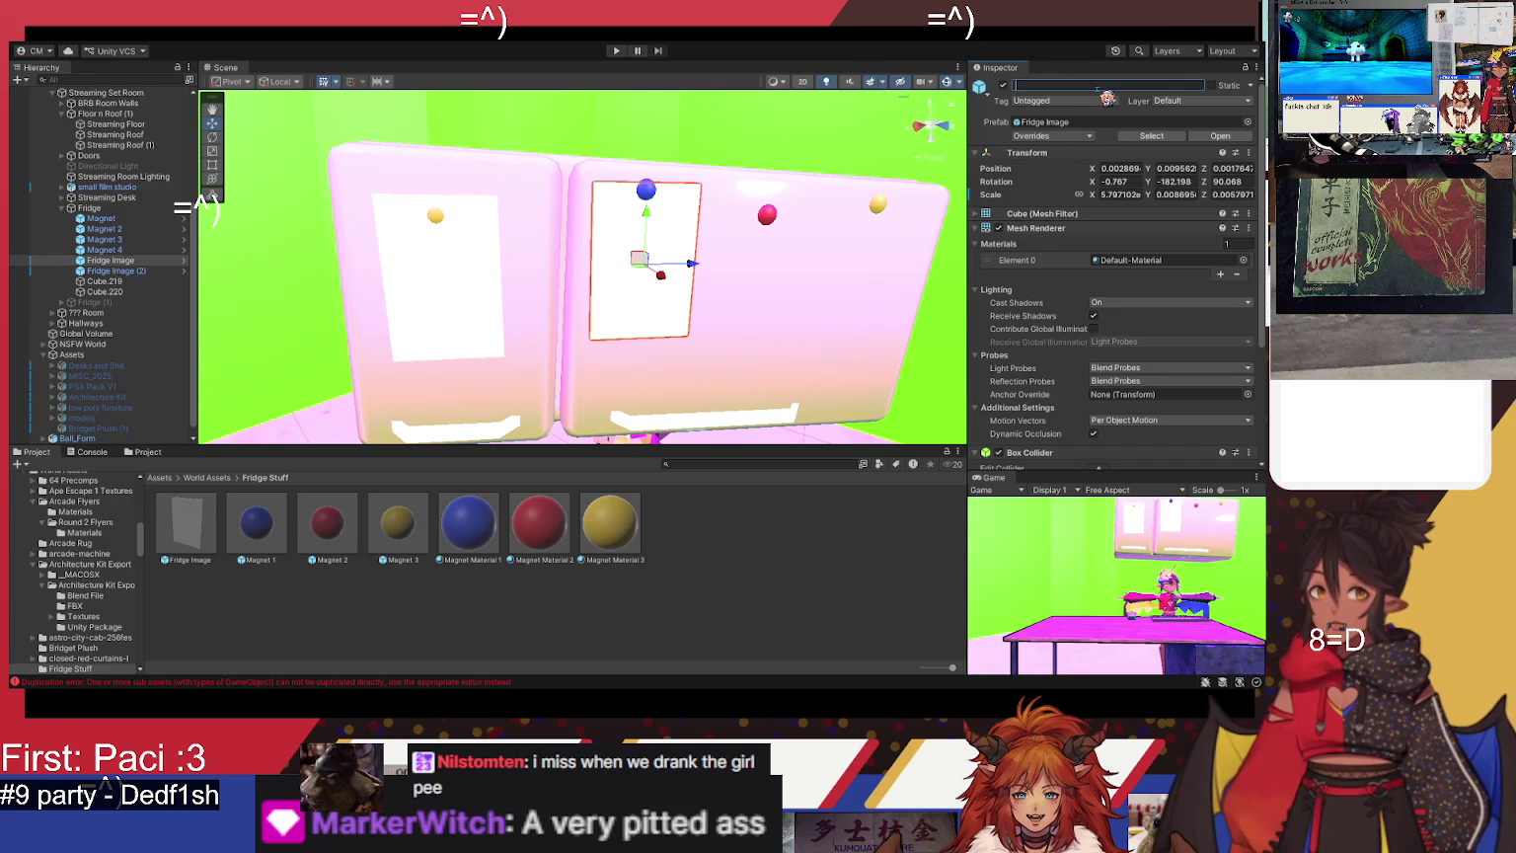
pyautogui.press('Return')
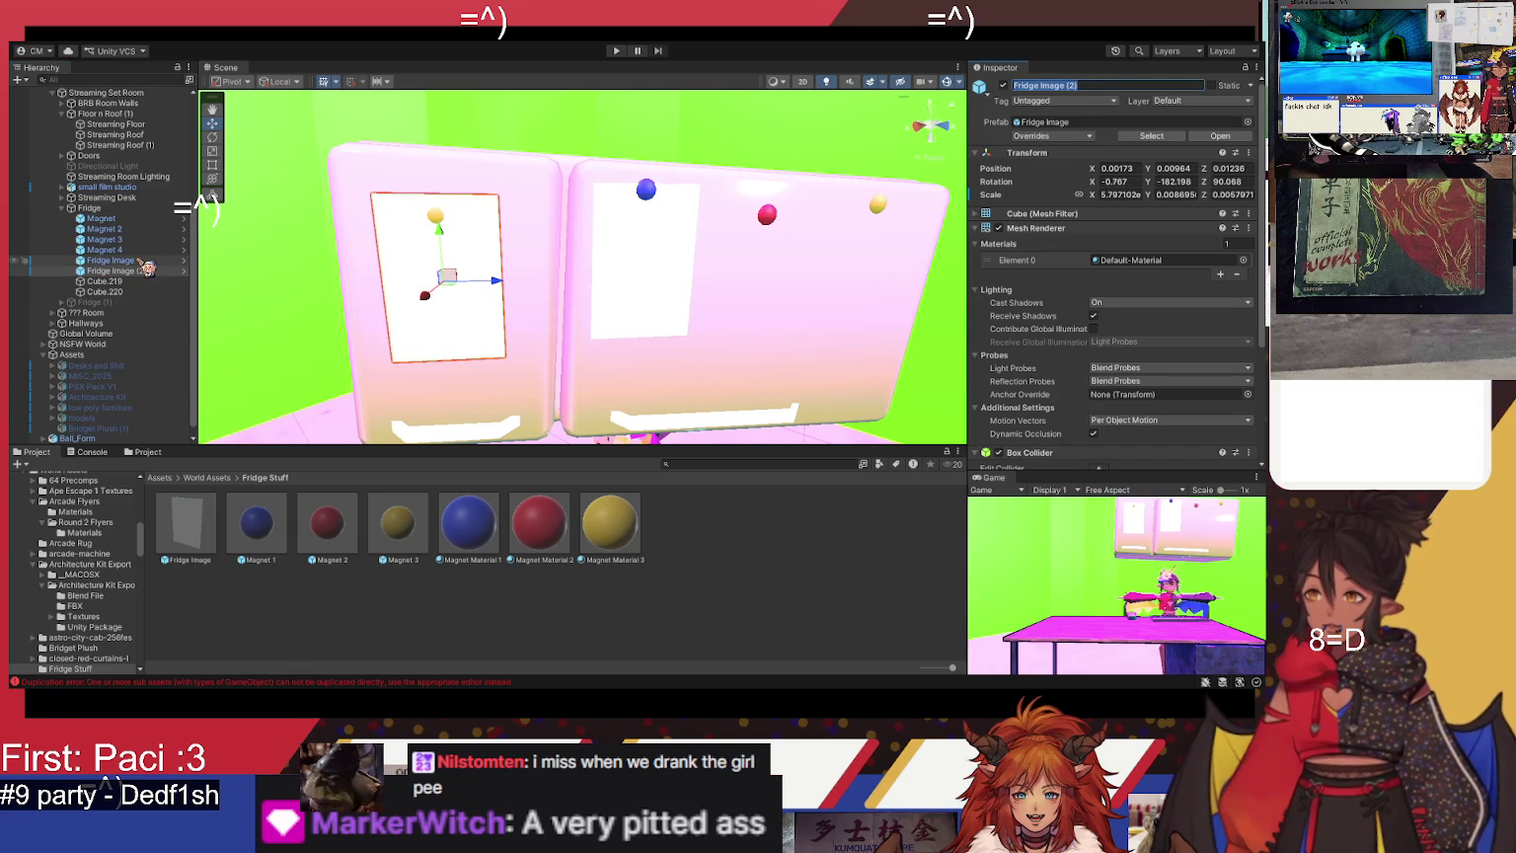
# - Rename the original poster to Fridge Image (1)
pyautogui.click(110, 260)
pyautogui.click(1113, 86)
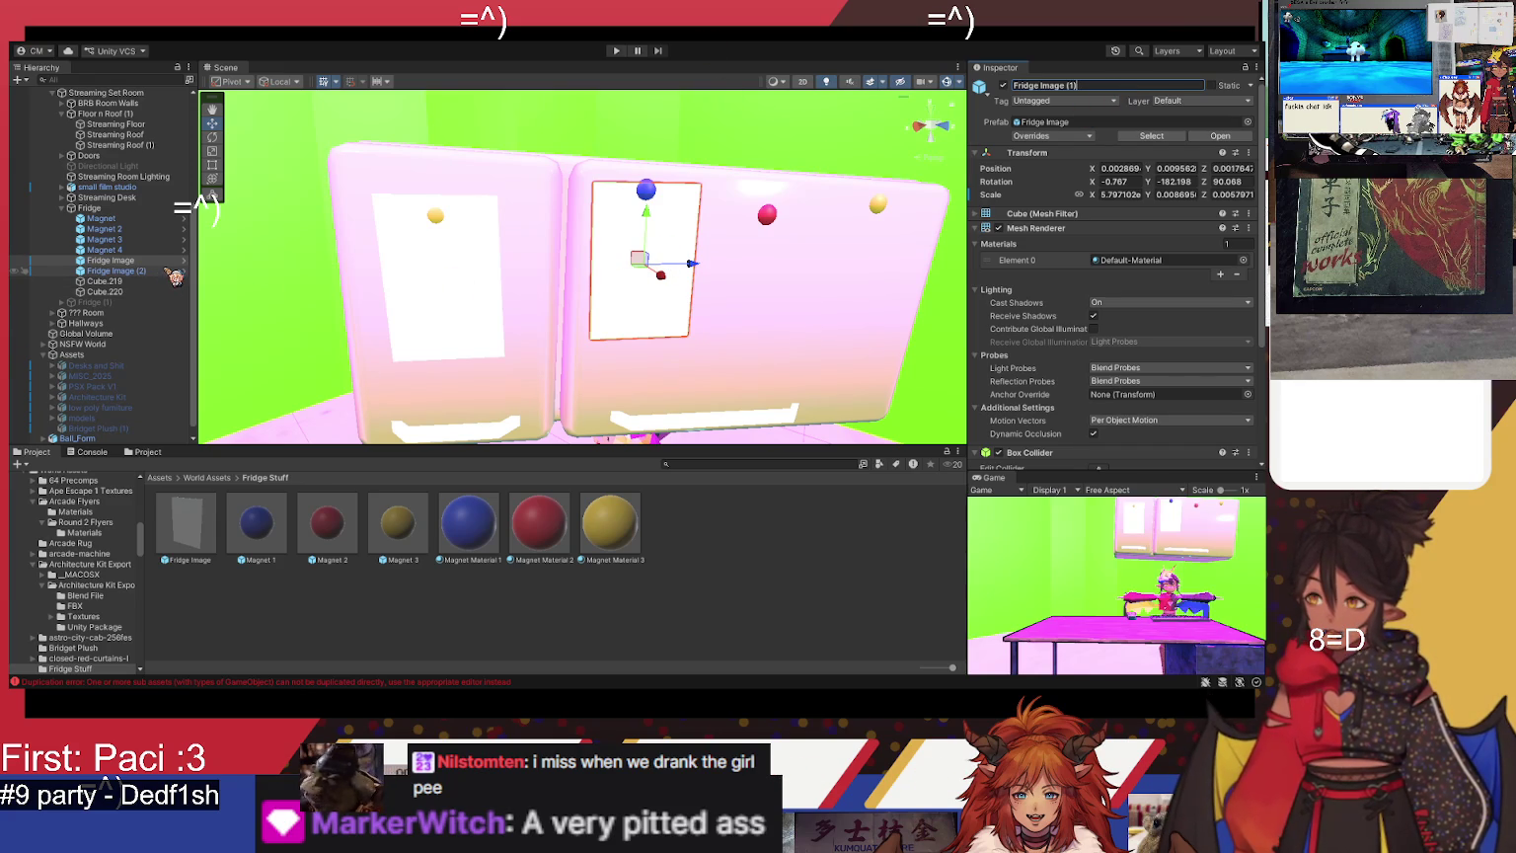
pyautogui.click(169, 271)
# - Duplicate the poster twice, spreading the copies across the right fridge door
pyautogui.hotkey('ctrl', 'd')
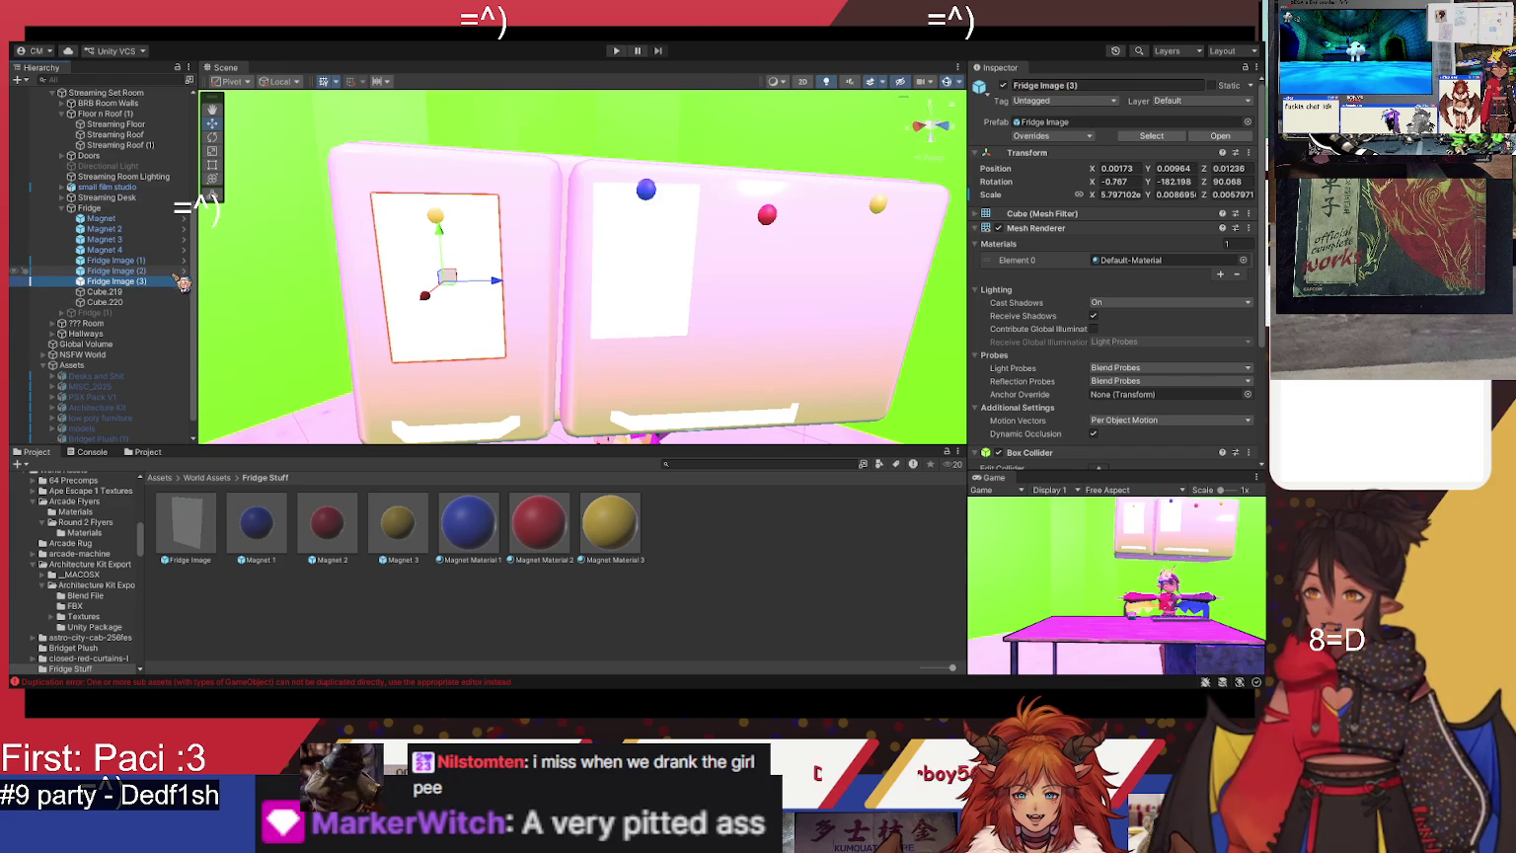
pyautogui.moveTo(507, 288)
pyautogui.mouseDown()
pyautogui.moveTo(732, 298)
pyautogui.moveTo(921, 268)
pyautogui.moveTo(917, 287)
pyautogui.mouseUp()
pyautogui.hotkey('ctrl', 'd')
pyautogui.click(449, 303)
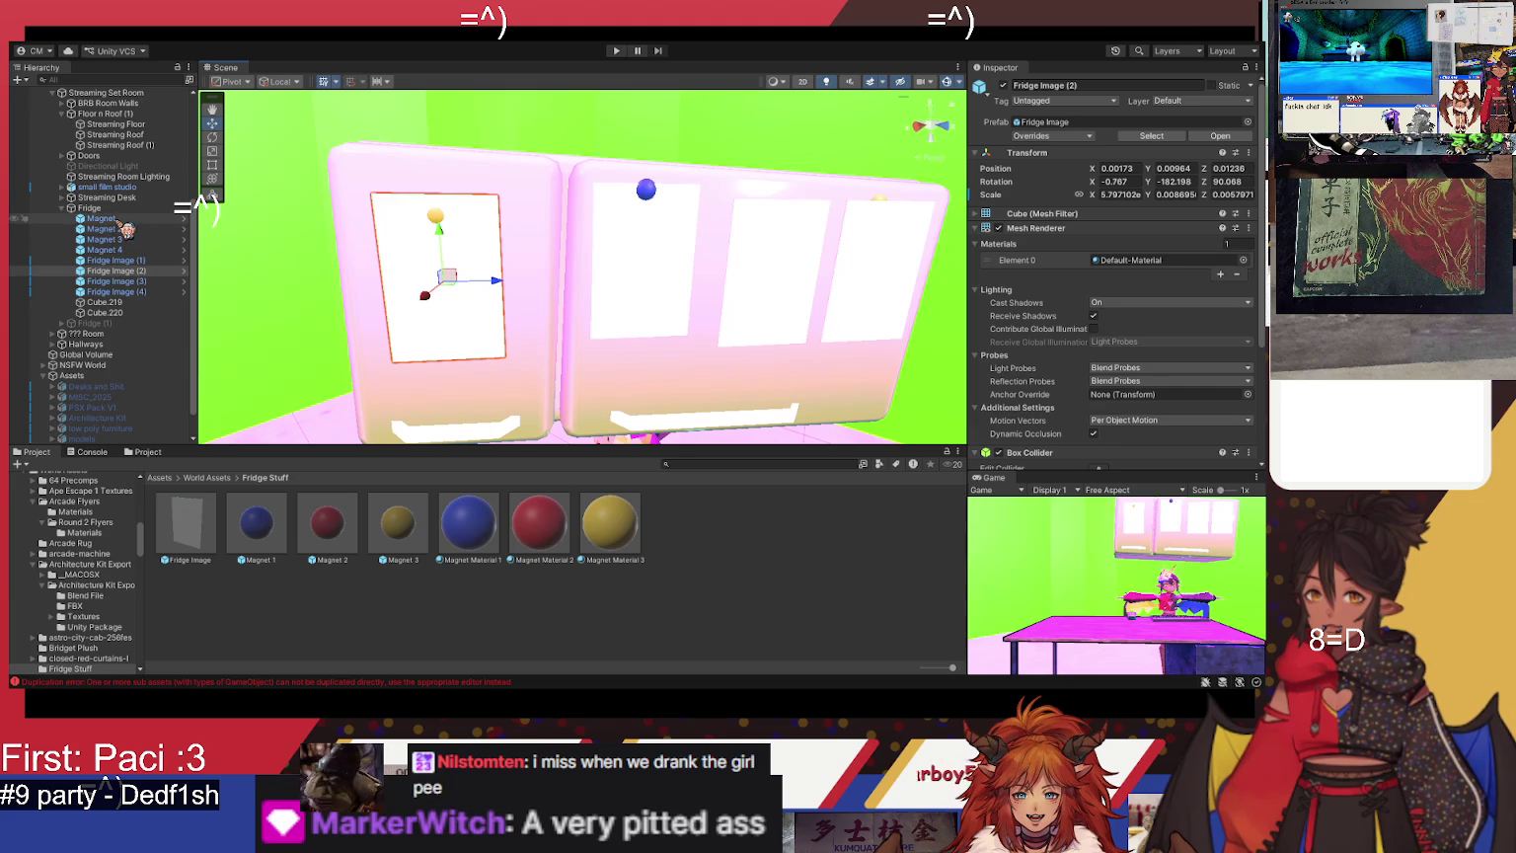
pyautogui.click(128, 261)
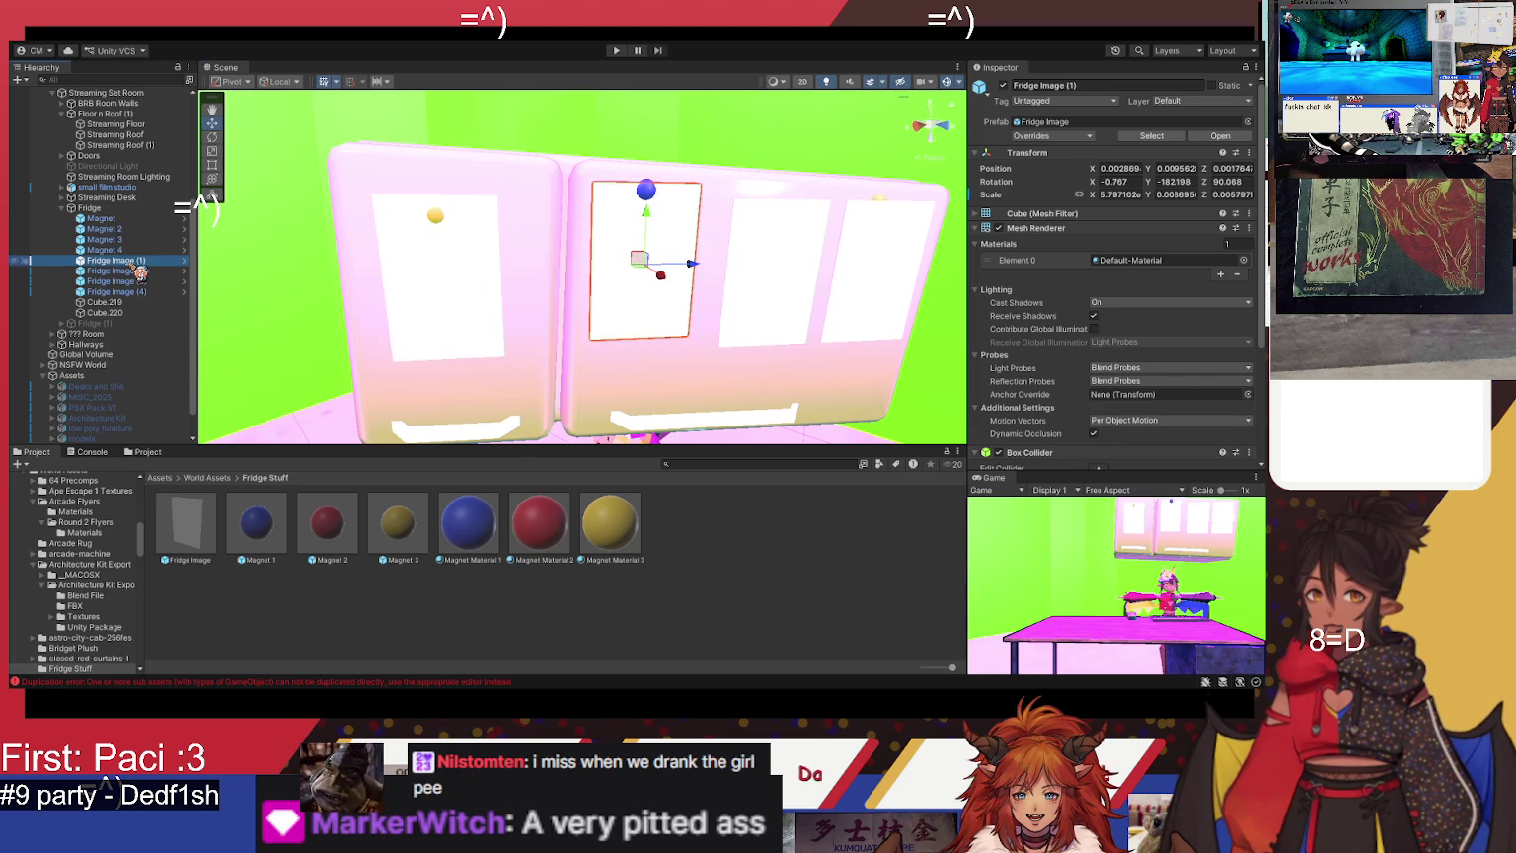
# - Parent the first Magnet to Fridge Image (1) and lower it onto the poster
pyautogui.click(113, 219)
pyautogui.moveTo(131, 271); pyautogui.dragTo(135, 261)
pyautogui.moveTo(652, 155); pyautogui.dragTo(587, 193)
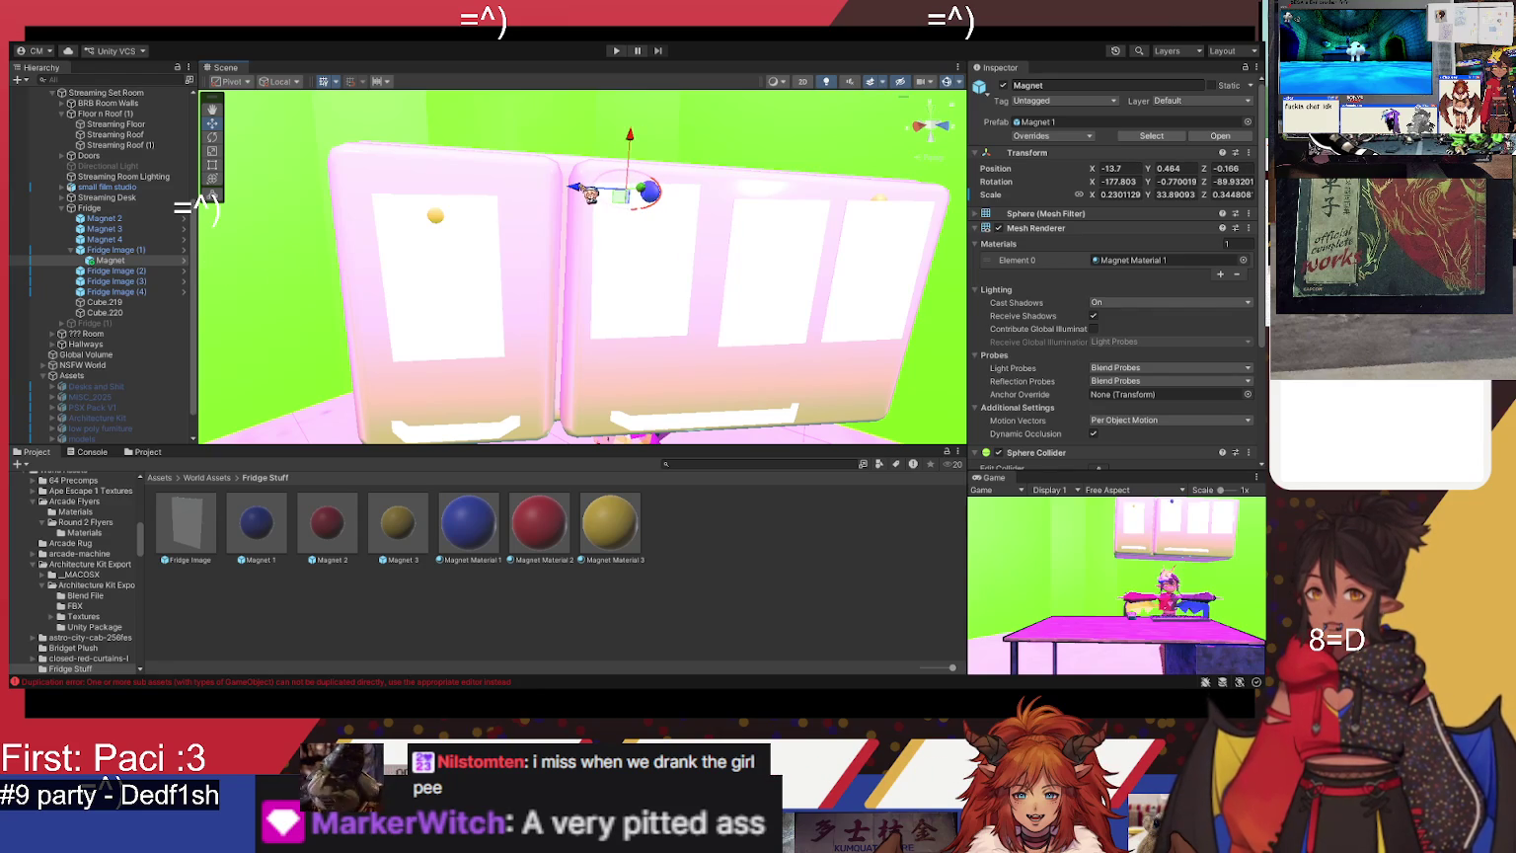
pyautogui.scroll(5, 630, 198)
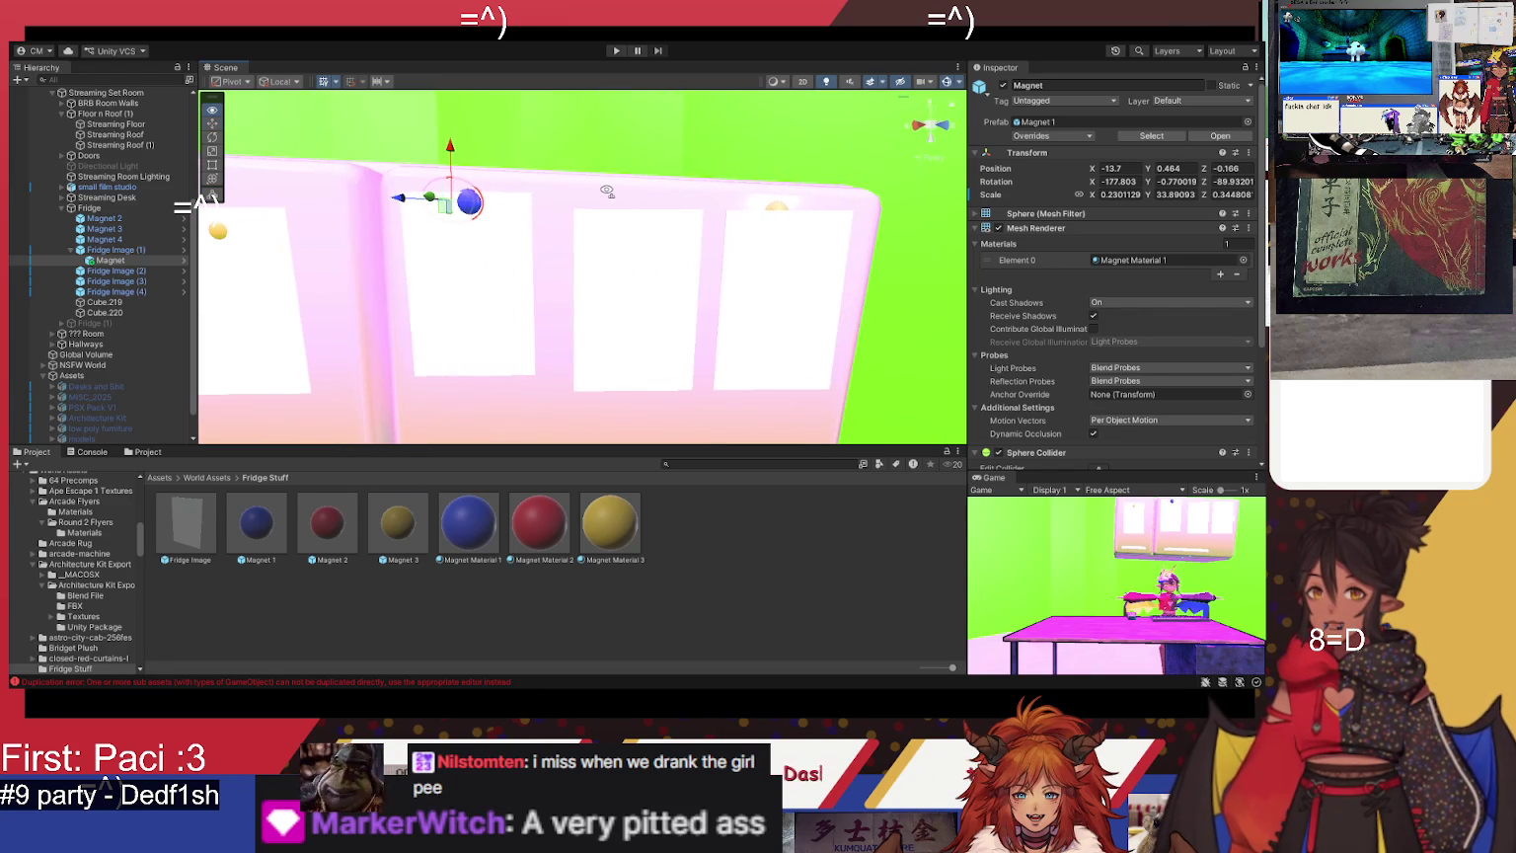
pyautogui.scroll(3, 500, 254)
pyautogui.moveTo(501, 253)
pyautogui.mouseDown()
pyautogui.moveTo(490, 203)
pyautogui.moveTo(492, 237)
pyautogui.mouseUp()
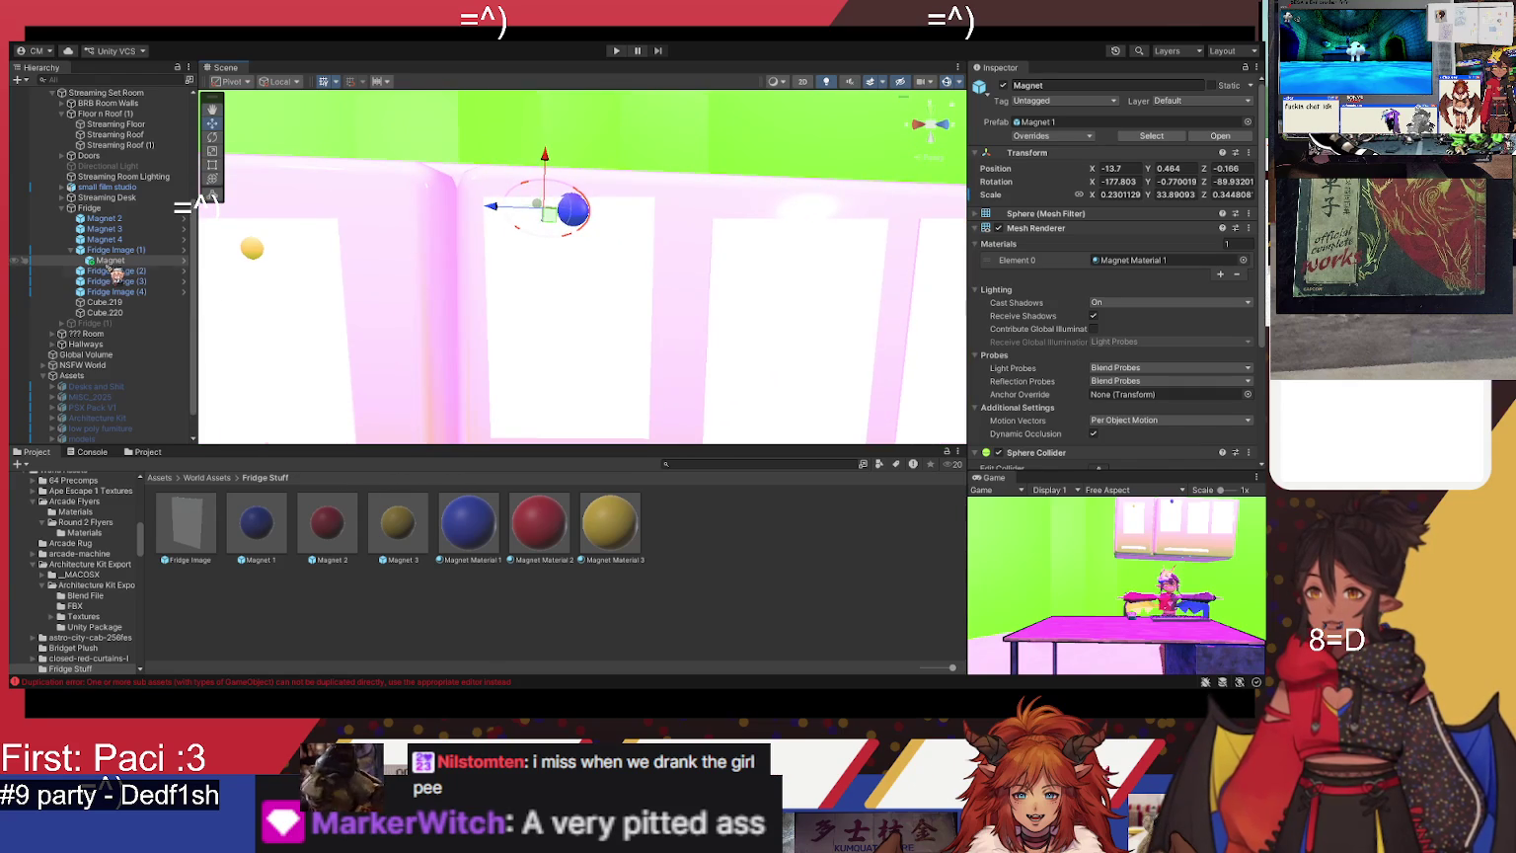
# - Lower Fridge Image (1), unparent the blue magnet, and nudge it onto the poster's top edge
pyautogui.click(163, 250)
pyautogui.moveTo(587, 292)
pyautogui.mouseDown()
pyautogui.moveTo(579, 274)
pyautogui.moveTo(574, 290)
pyautogui.mouseUp()
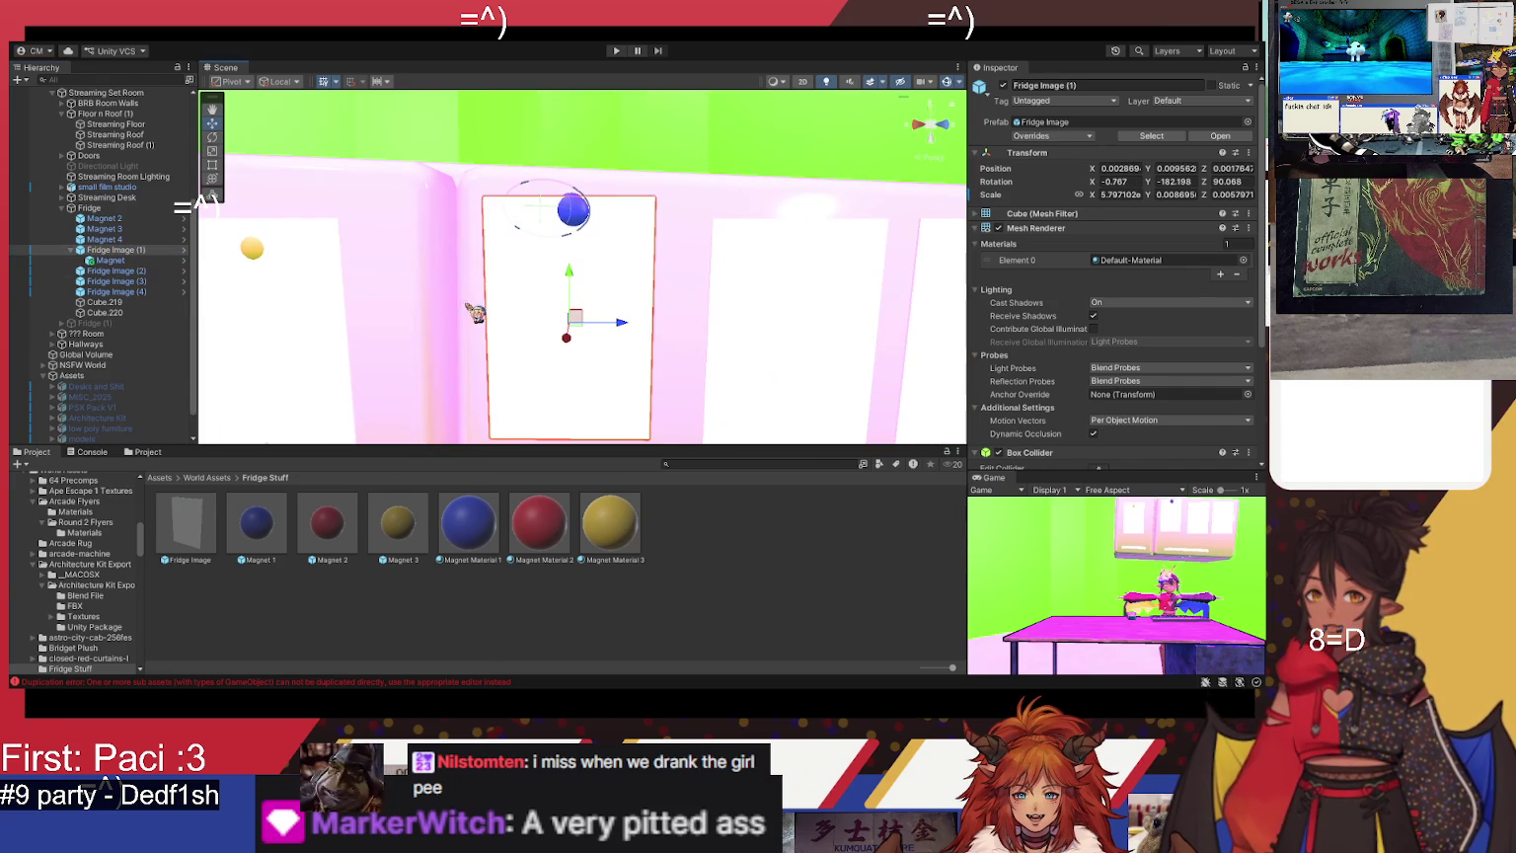
pyautogui.moveTo(111, 259); pyautogui.dragTo(134, 223)
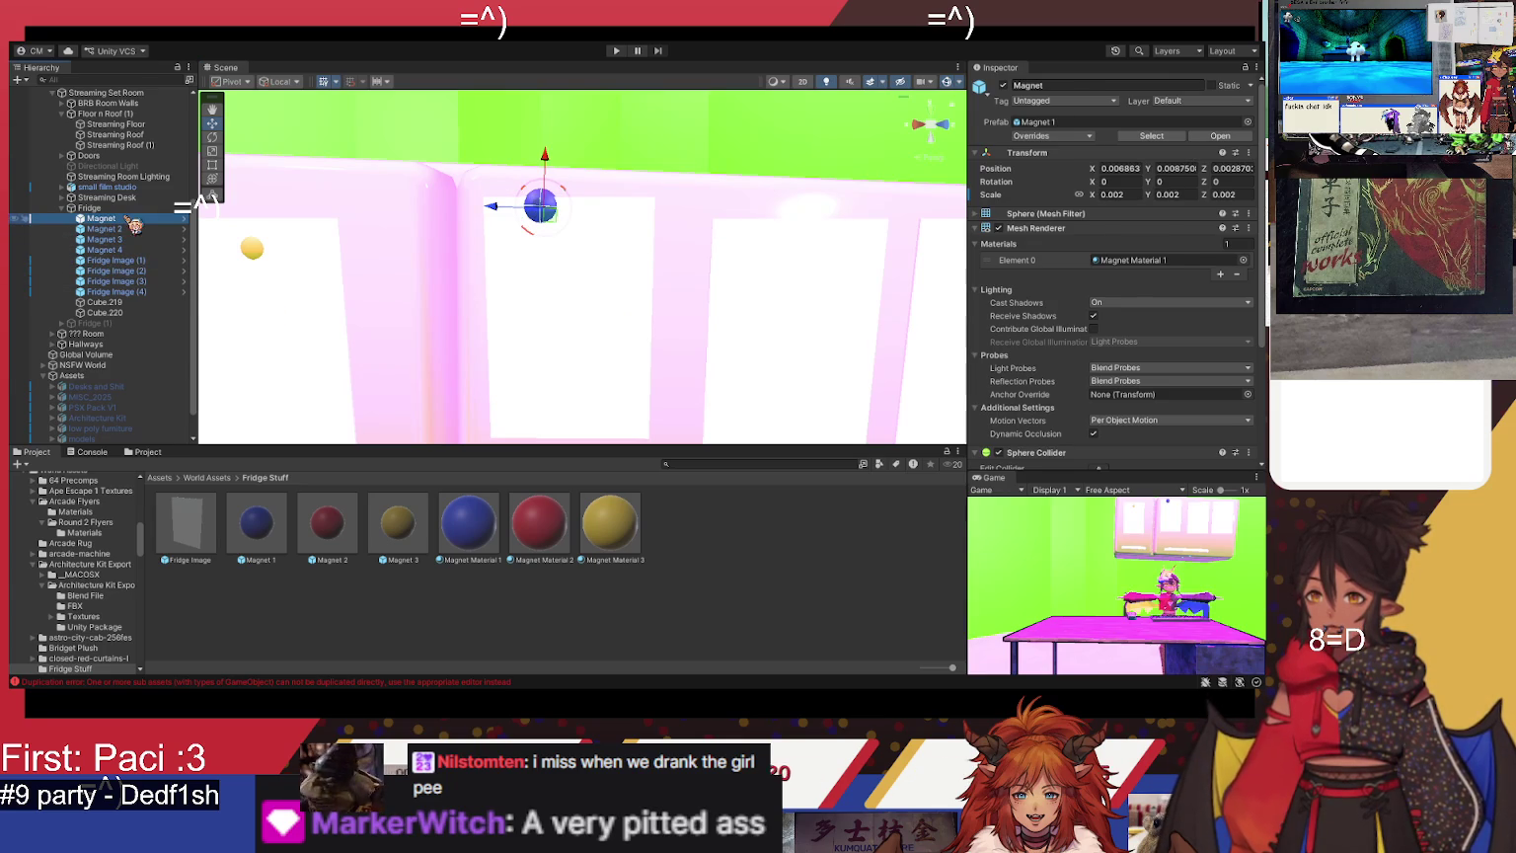
pyautogui.moveTo(527, 215); pyautogui.dragTo(548, 215)
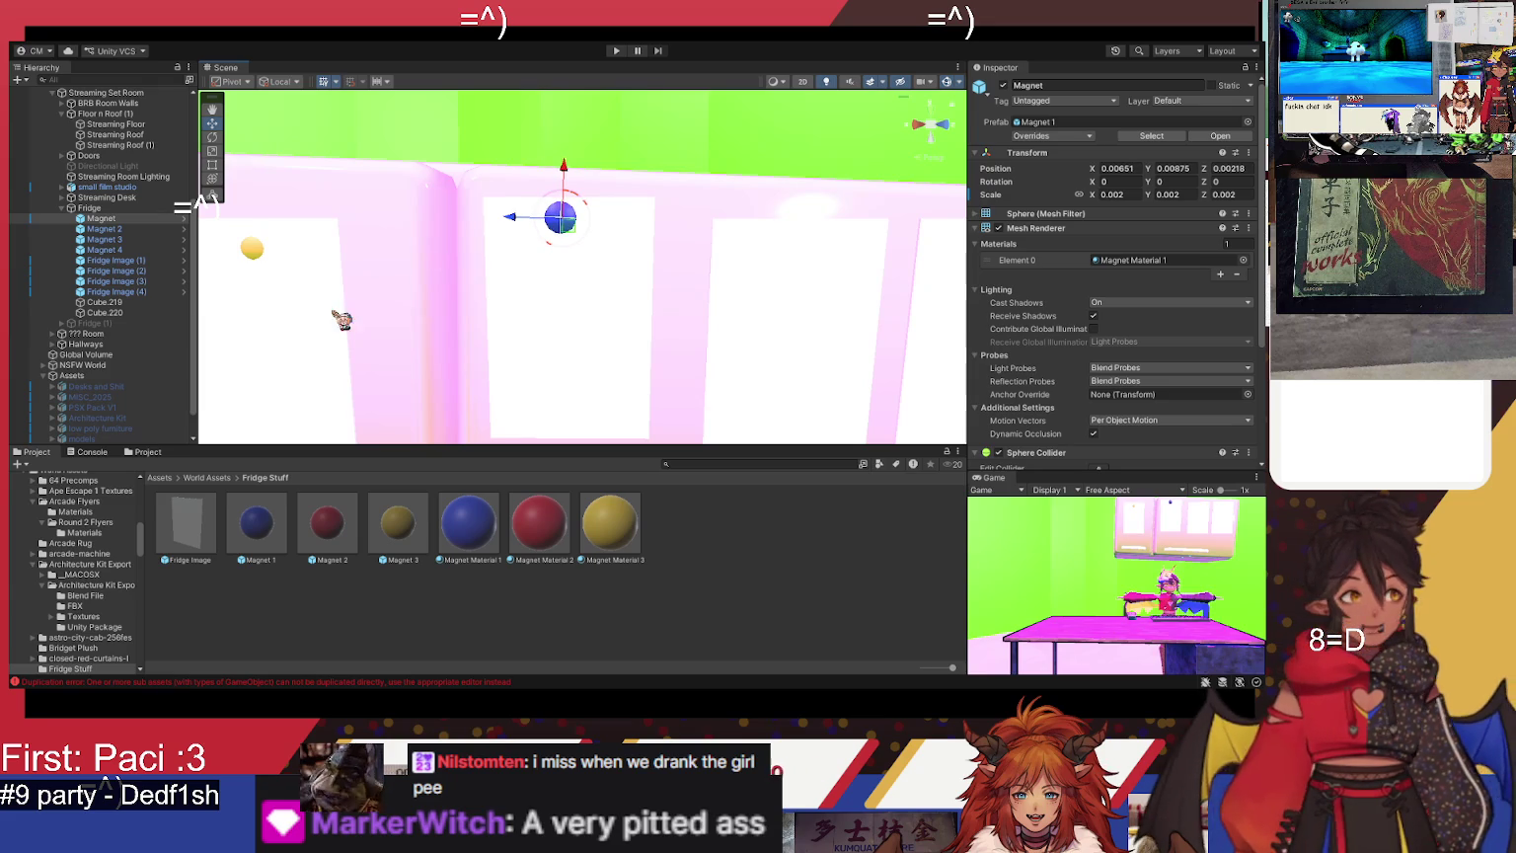
pyautogui.moveTo(557, 304)
pyautogui.mouseDown()
pyautogui.moveTo(498, 302)
pyautogui.moveTo(593, 311)
pyautogui.moveTo(339, 311)
pyautogui.moveTo(405, 318)
pyautogui.moveTo(385, 328)
pyautogui.moveTo(535, 321)
pyautogui.moveTo(542, 259)
pyautogui.mouseUp()
pyautogui.click(576, 309)
pyautogui.click(540, 234)
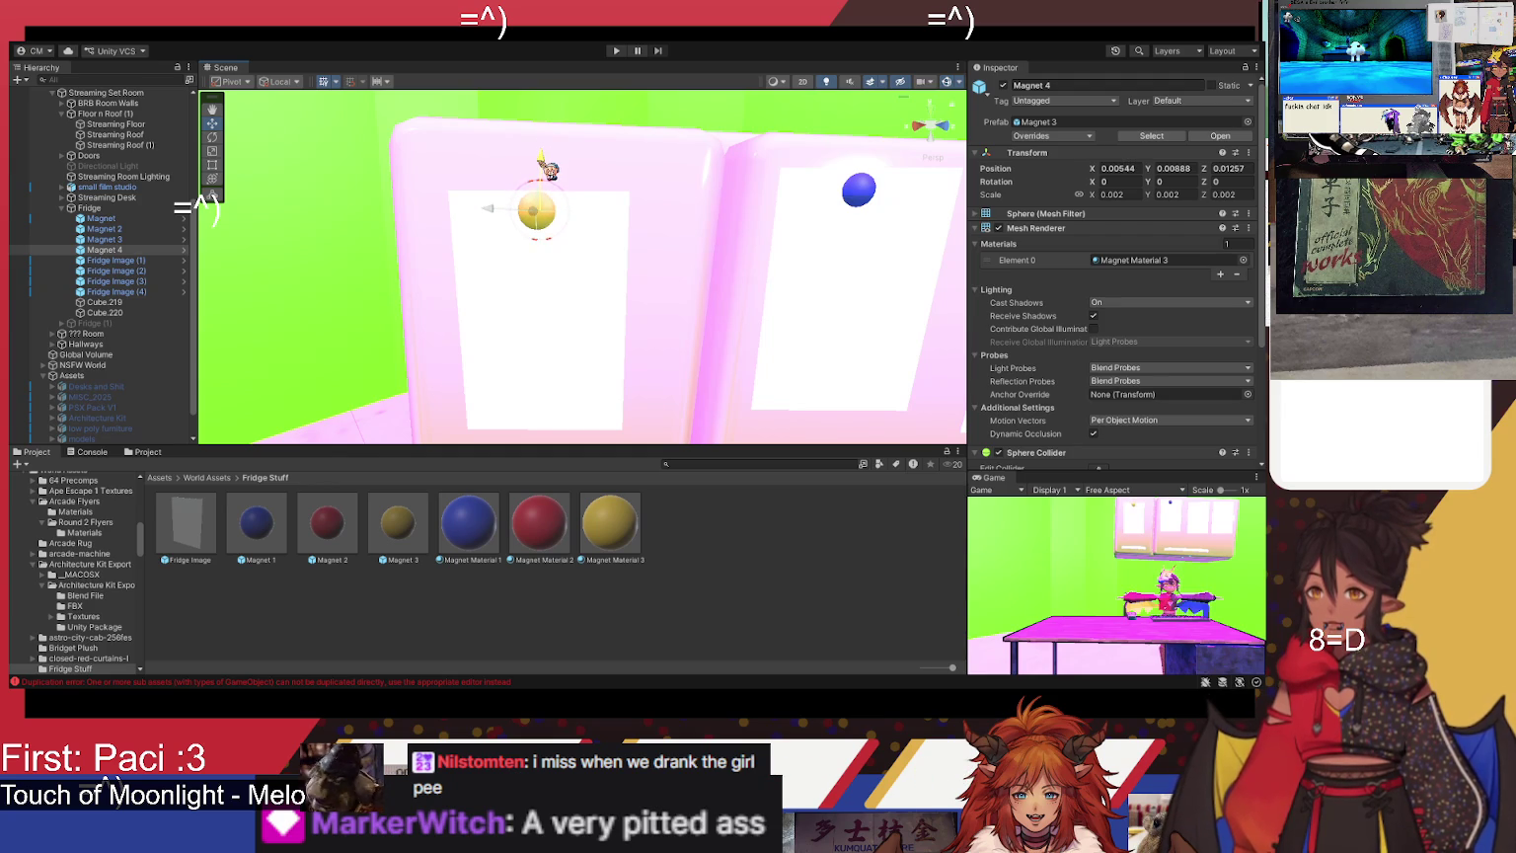
# - Turn the view to face the fridge door and nudge the red Magnet 2 into place
pyautogui.moveTo(550, 221)
pyautogui.mouseDown()
pyautogui.moveTo(359, 207)
pyautogui.moveTo(531, 230)
pyautogui.mouseUp()
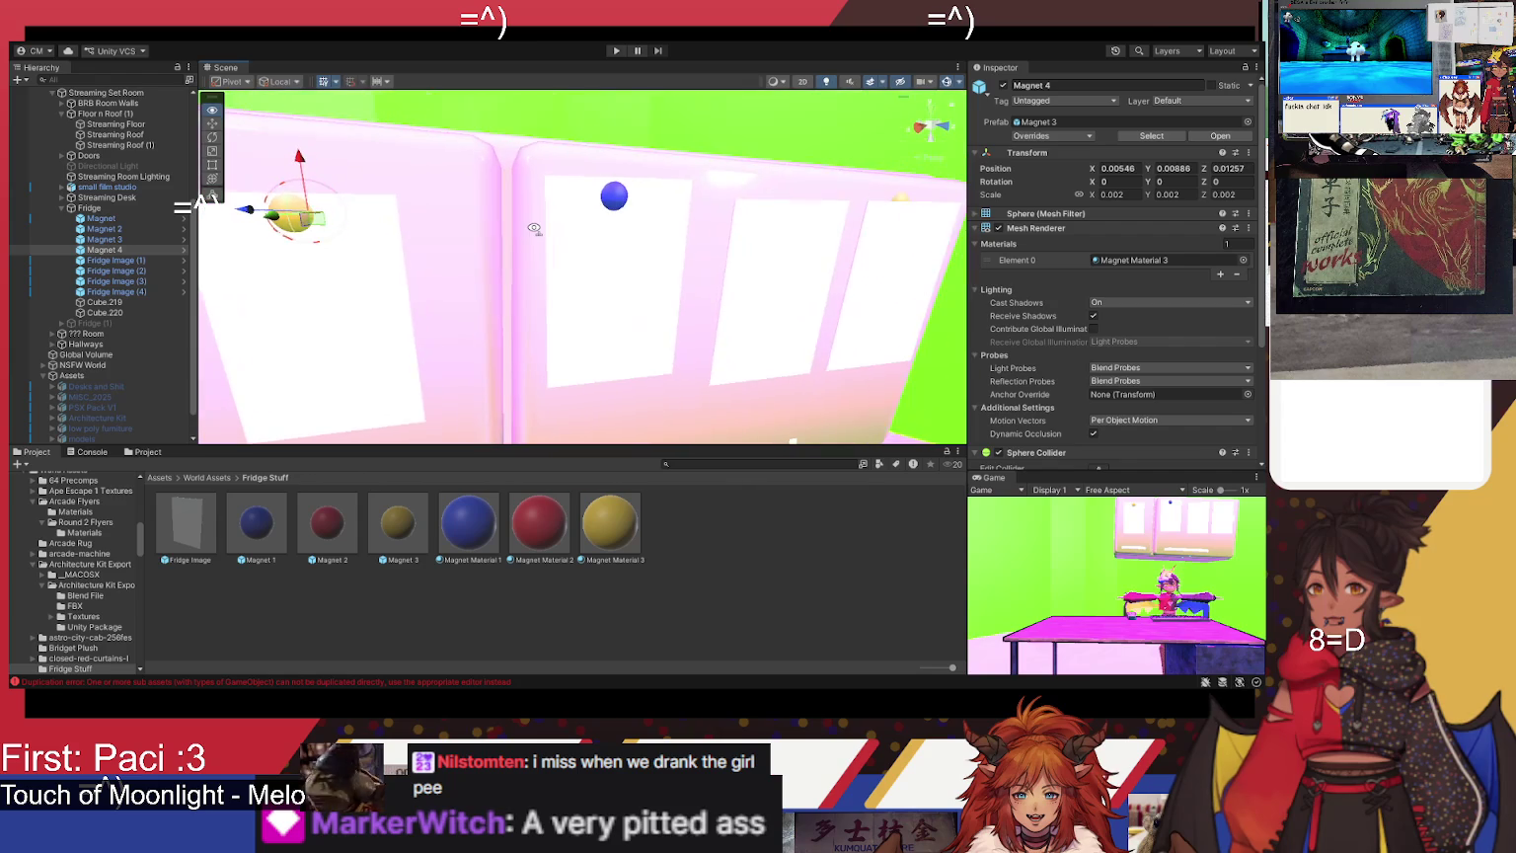
pyautogui.moveTo(601, 321); pyautogui.dragTo(573, 268)
pyautogui.click(576, 289)
pyautogui.click(553, 198)
pyautogui.moveTo(518, 194)
pyautogui.mouseDown()
pyautogui.moveTo(553, 192)
pyautogui.moveTo(558, 143)
pyautogui.moveTo(568, 161)
pyautogui.mouseUp()
# - Lower Fridge Image (3) slightly and readjust the red magnet to sit on its top
pyautogui.click(587, 286)
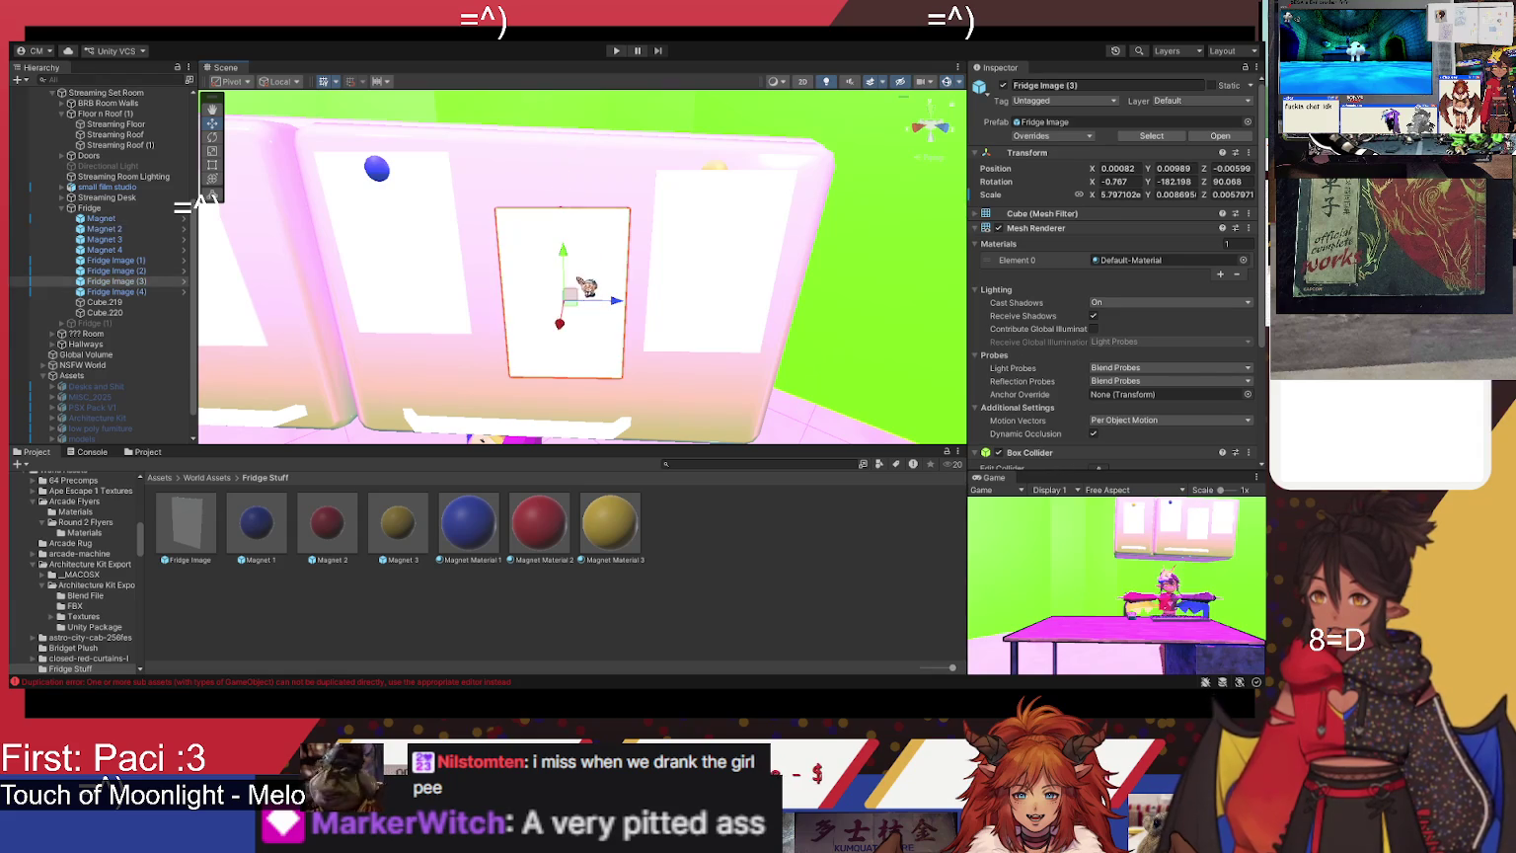
pyautogui.click(563, 324)
pyautogui.click(567, 321)
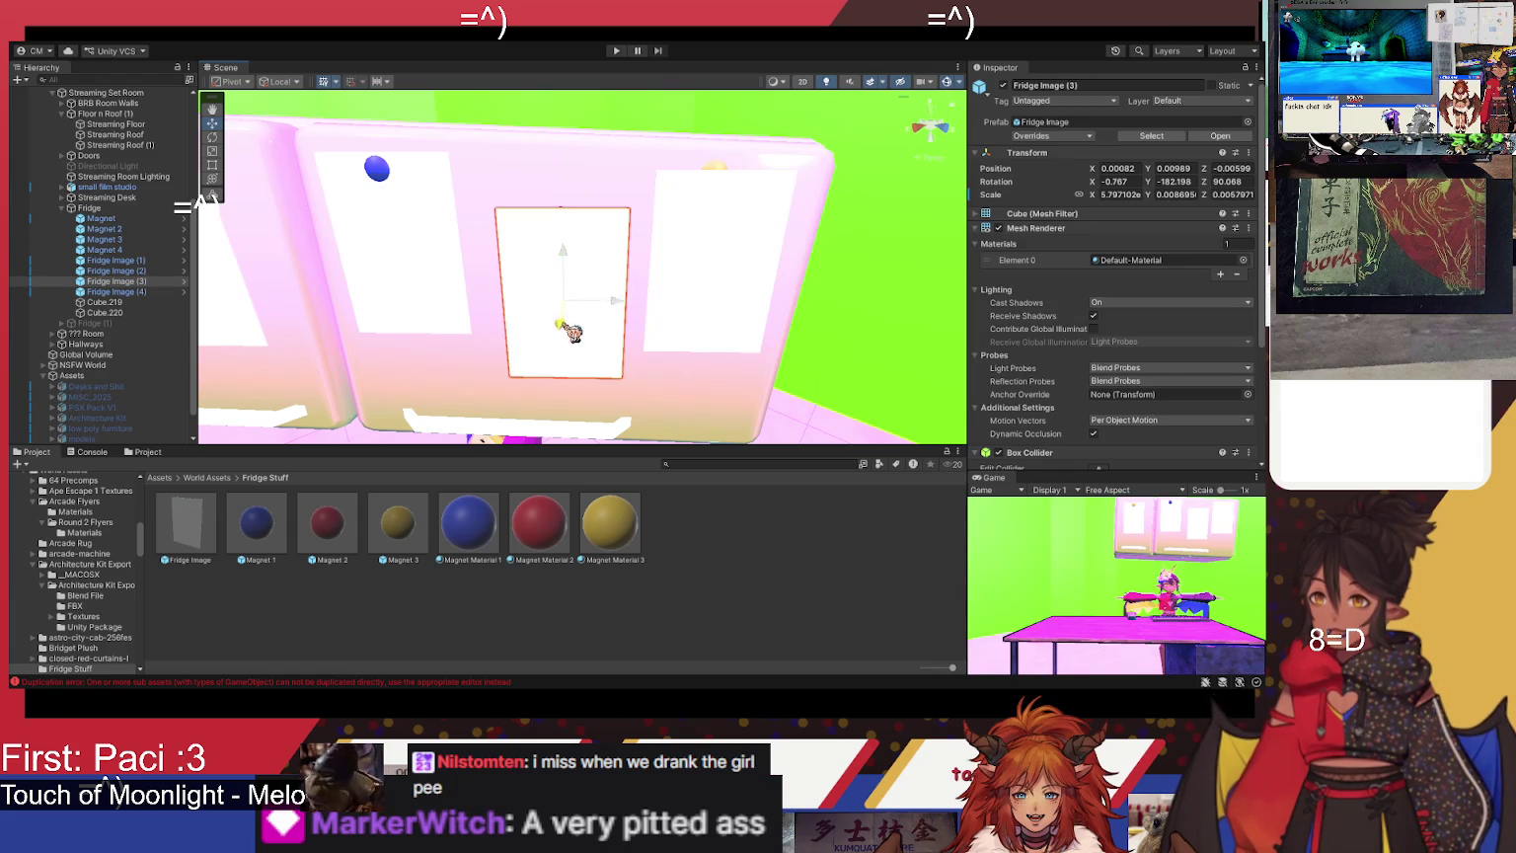
pyautogui.click(571, 329)
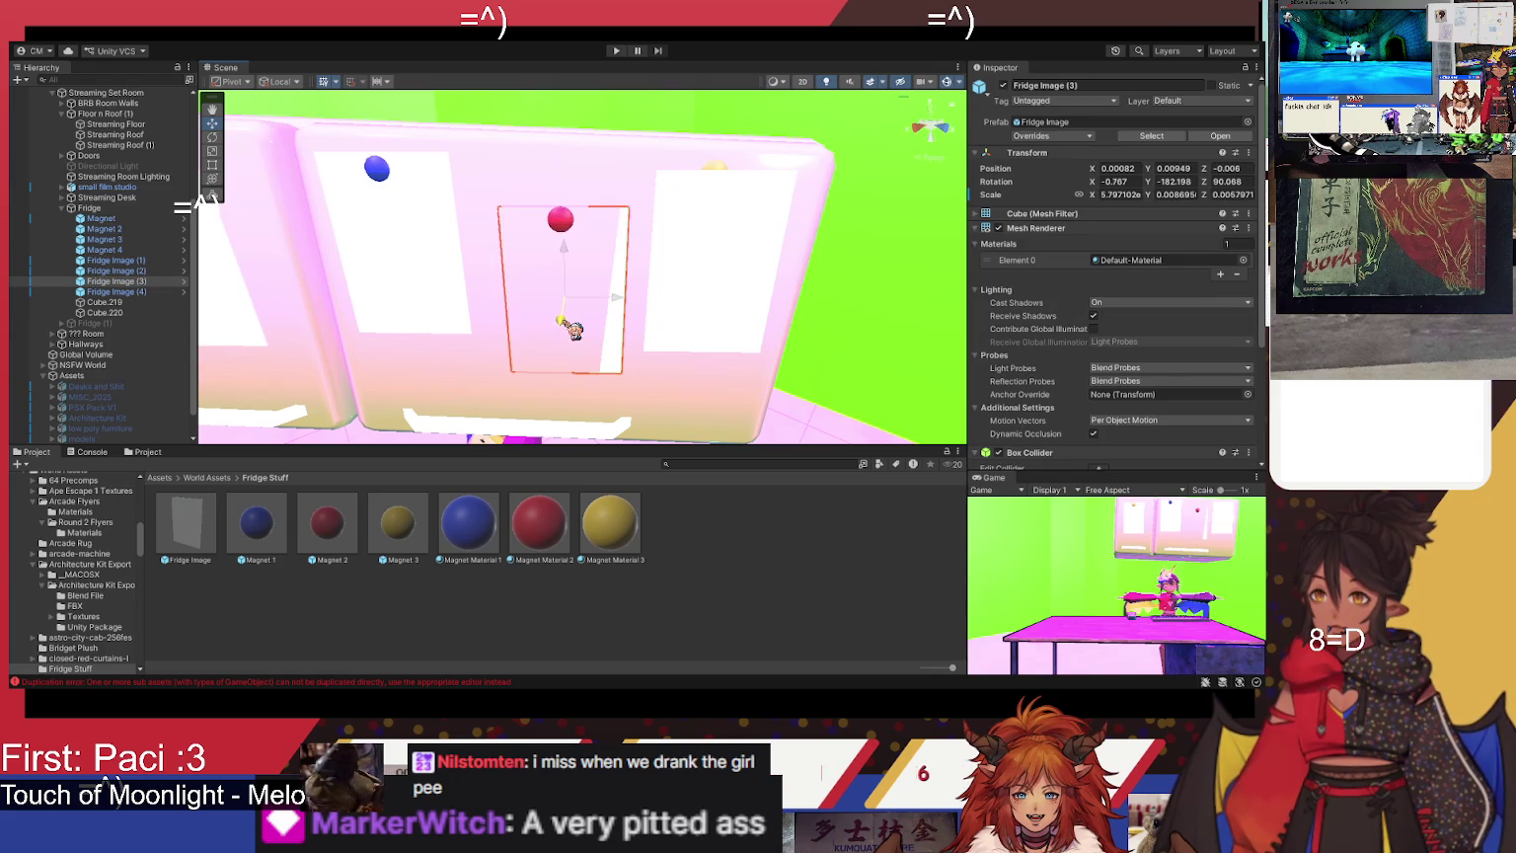
pyautogui.moveTo(572, 329); pyautogui.dragTo(573, 330)
pyautogui.click(566, 225)
pyautogui.moveTo(573, 235); pyautogui.dragTo(568, 243)
pyautogui.moveTo(572, 186); pyautogui.dragTo(574, 187)
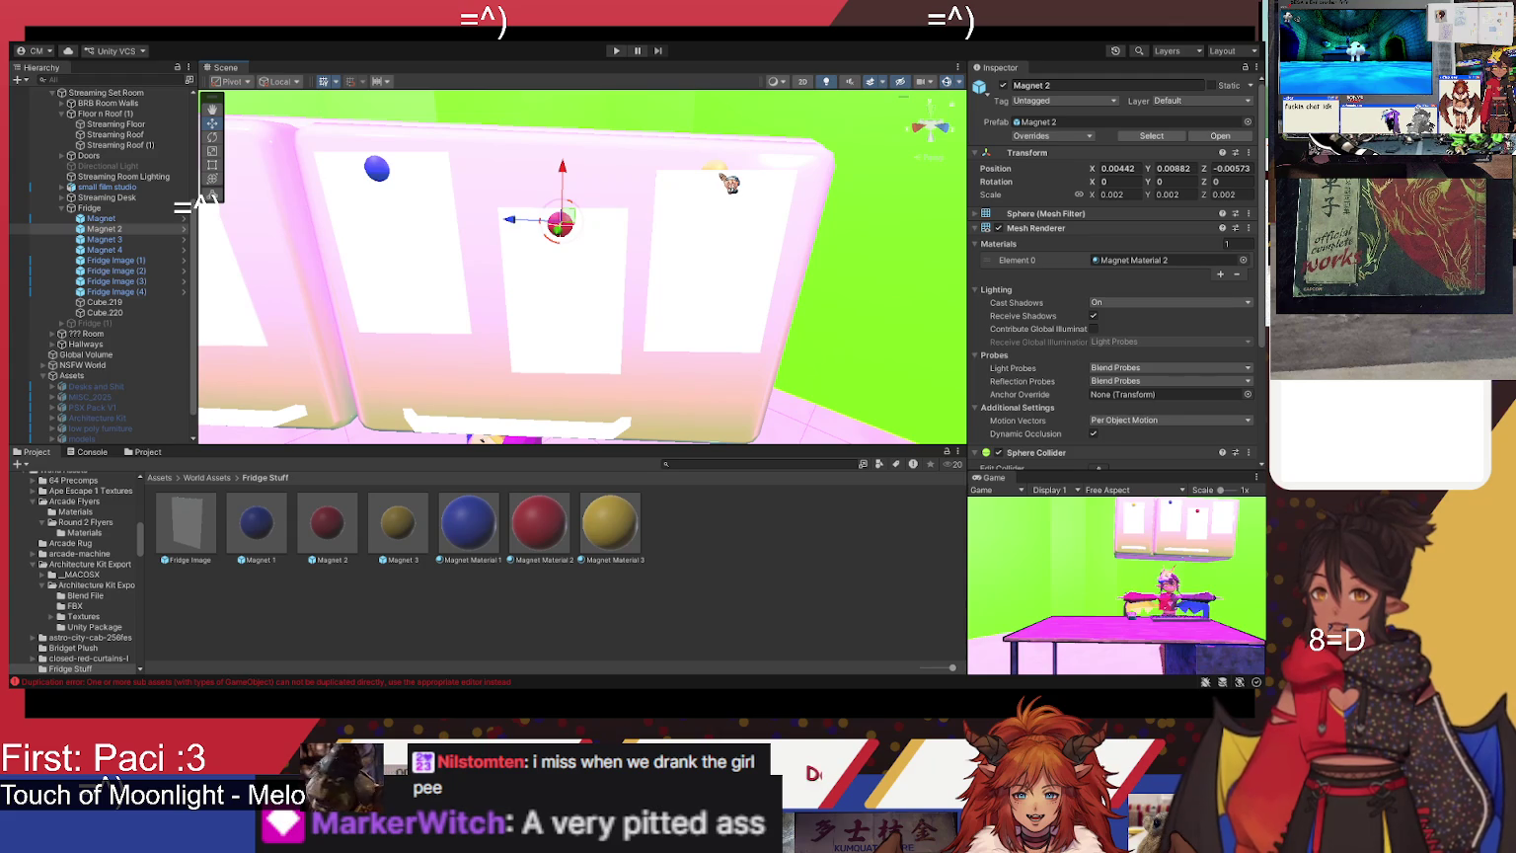
# - Shift Fridge Image (4) sideways and move the yellow Magnet 3 onto its top edge
pyautogui.click(719, 171)
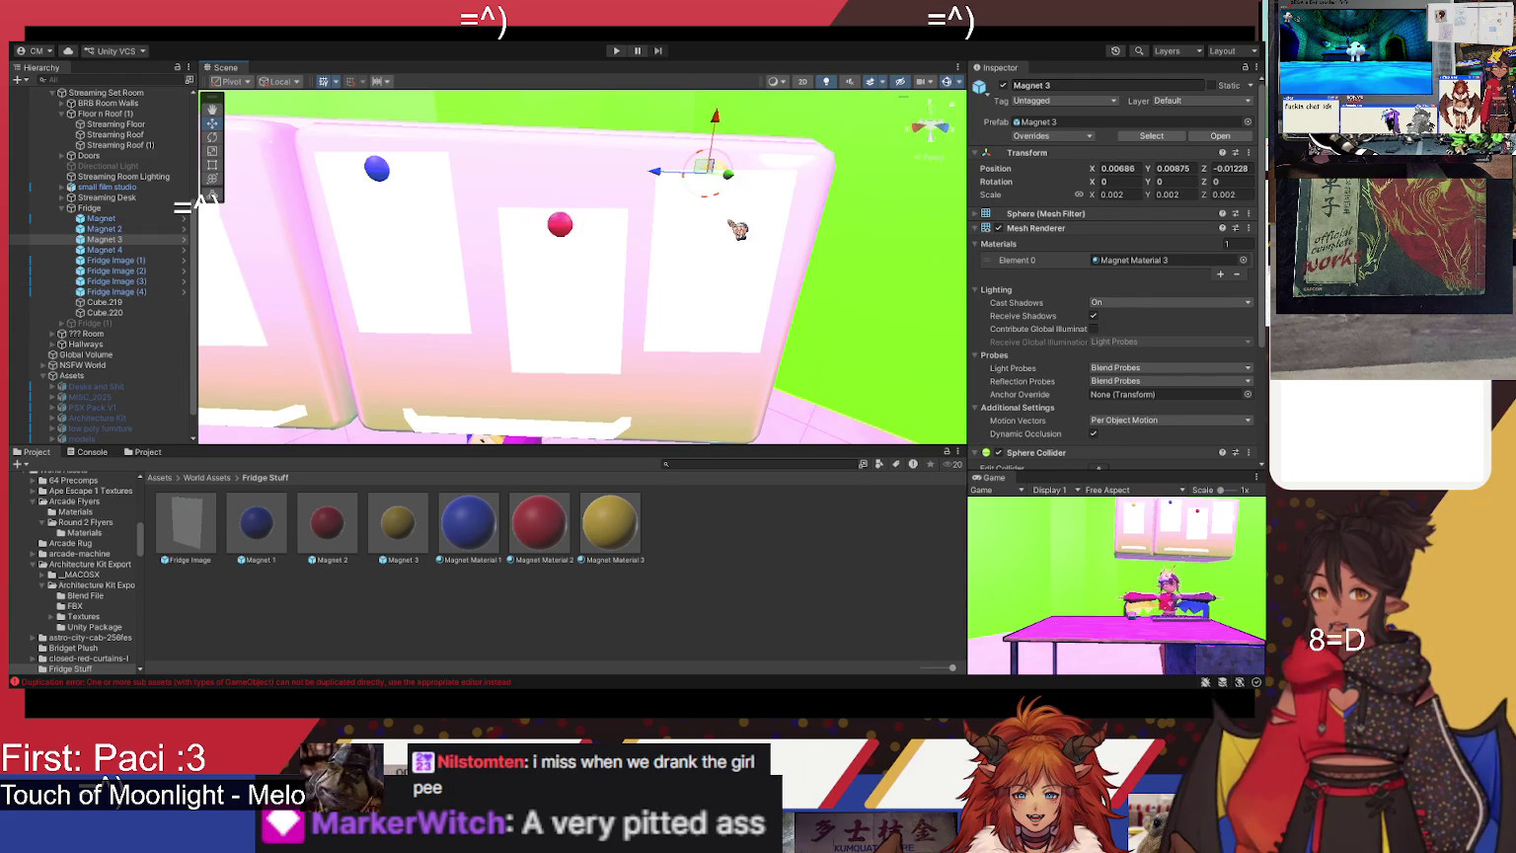
pyautogui.click(738, 229)
pyautogui.scroll(-3, 691, 246)
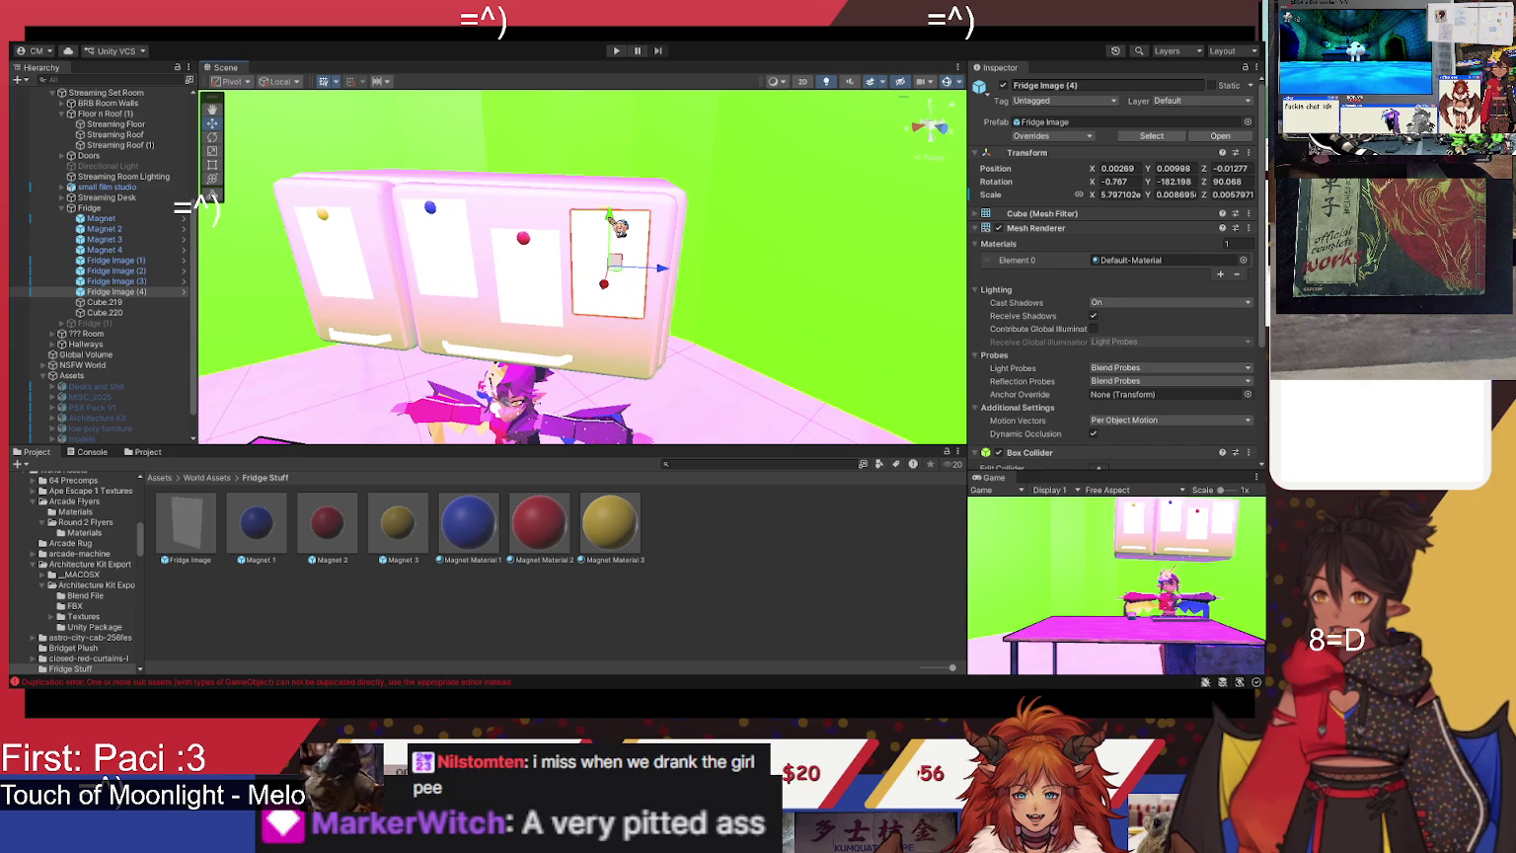
pyautogui.moveTo(619, 228); pyautogui.dragTo(622, 242)
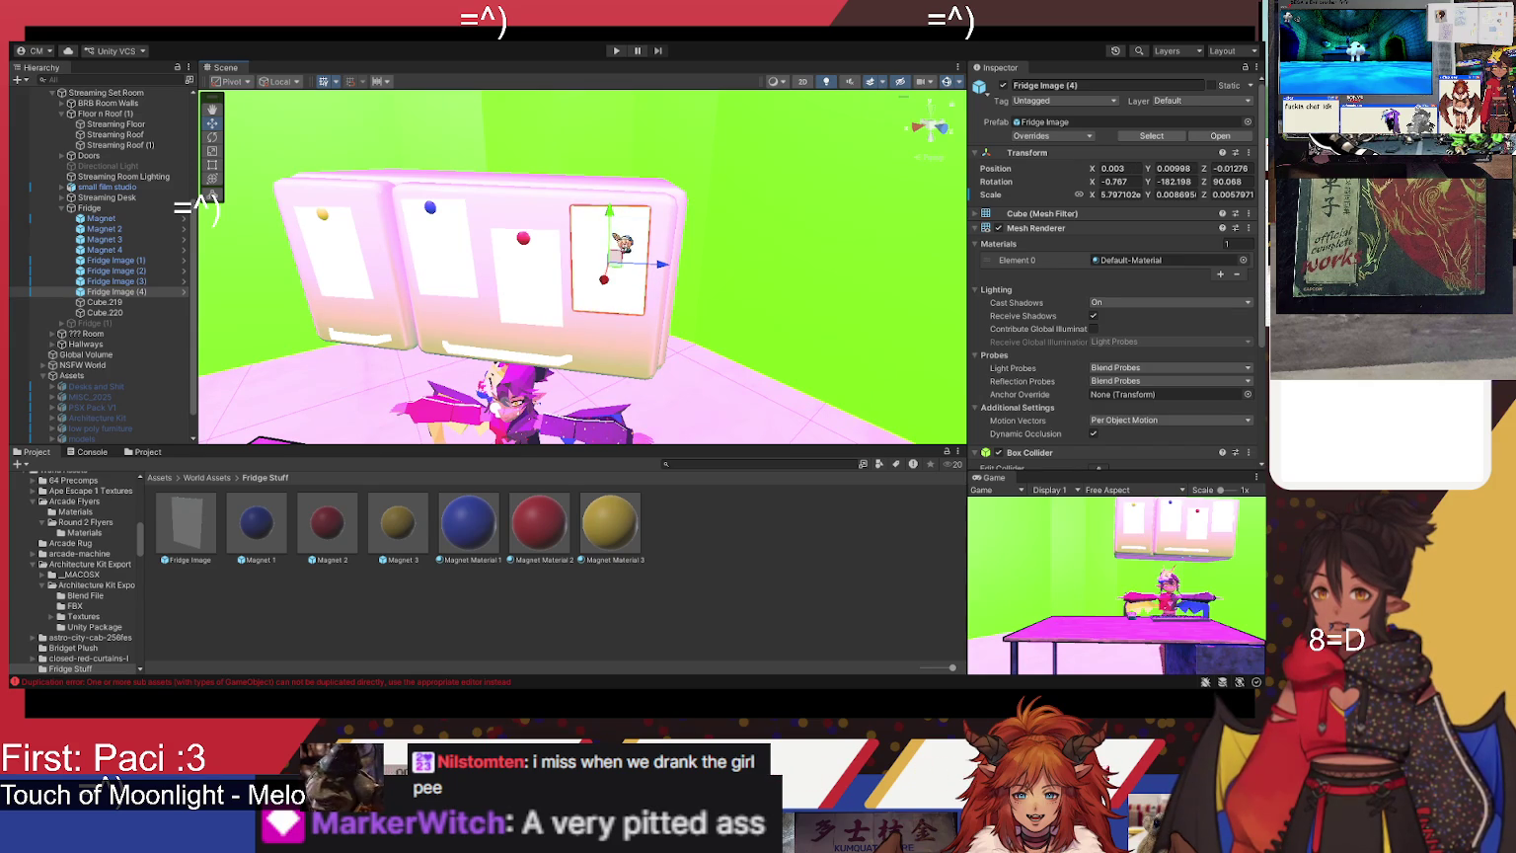
pyautogui.click(158, 249)
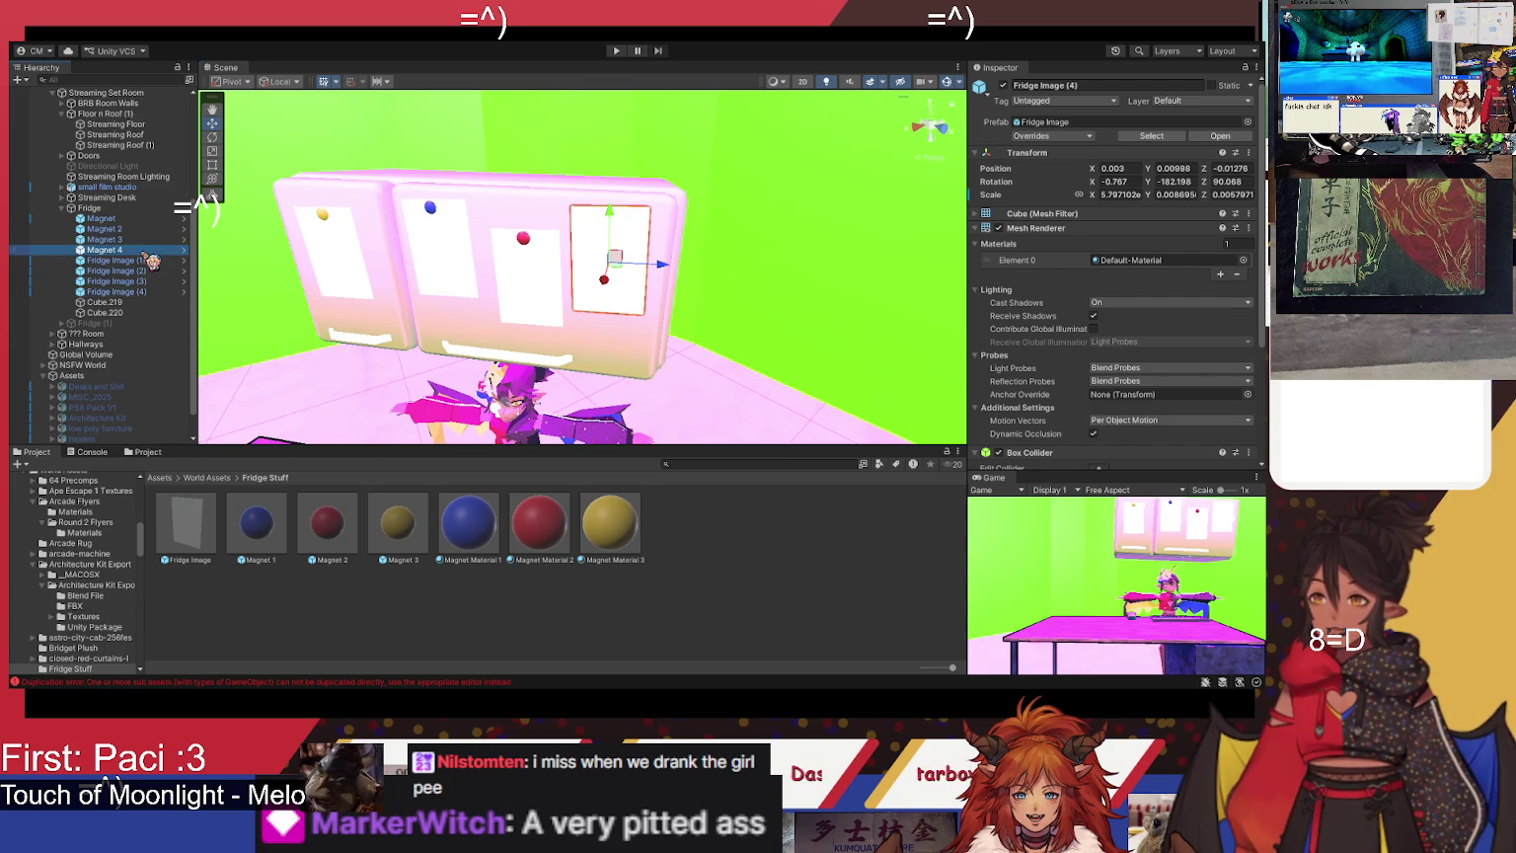
pyautogui.click(148, 239)
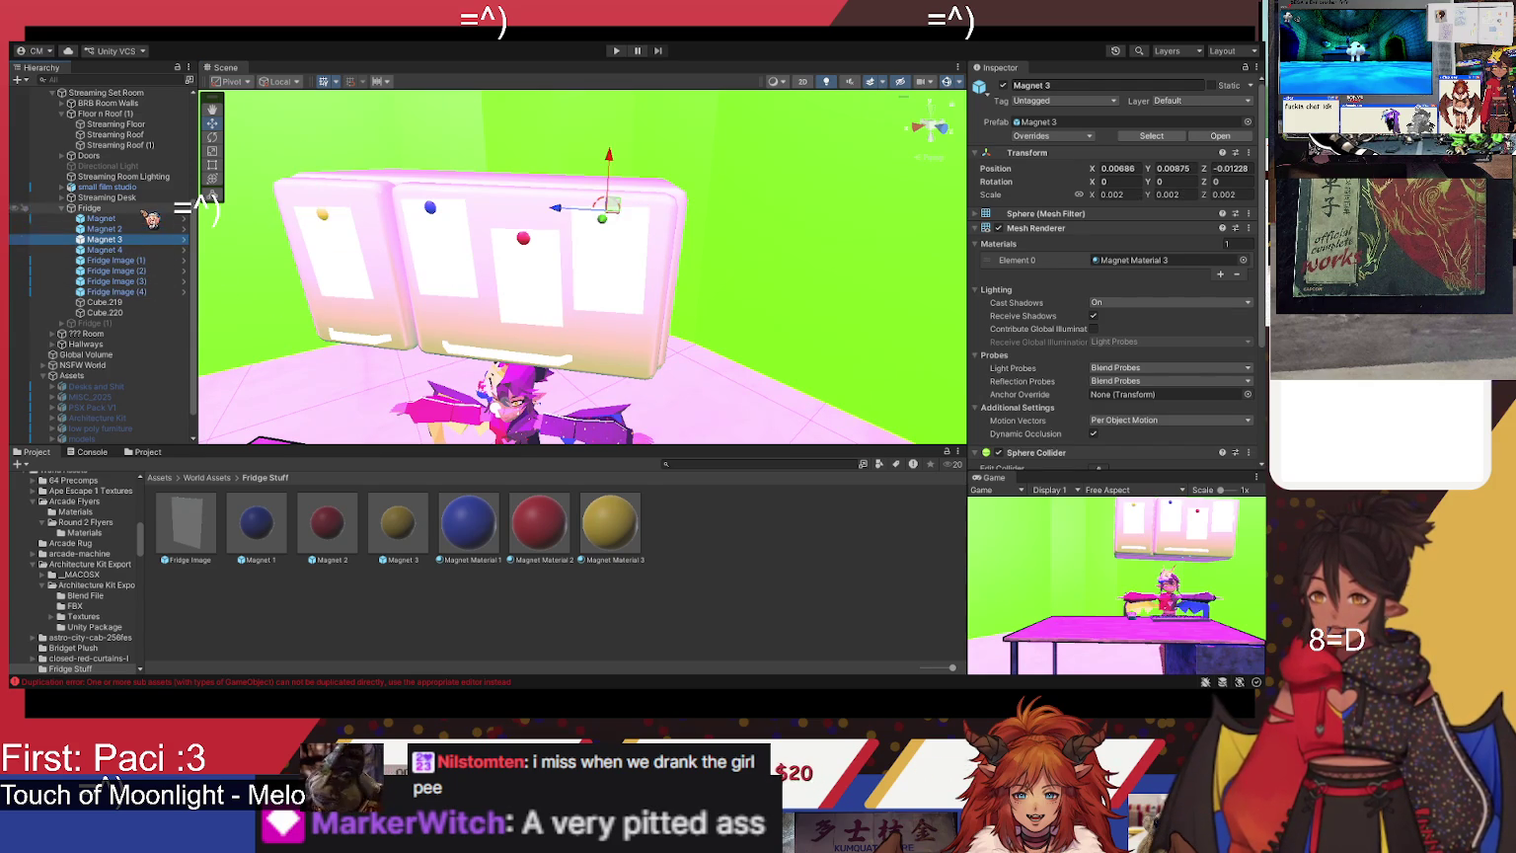
pyautogui.click(617, 230)
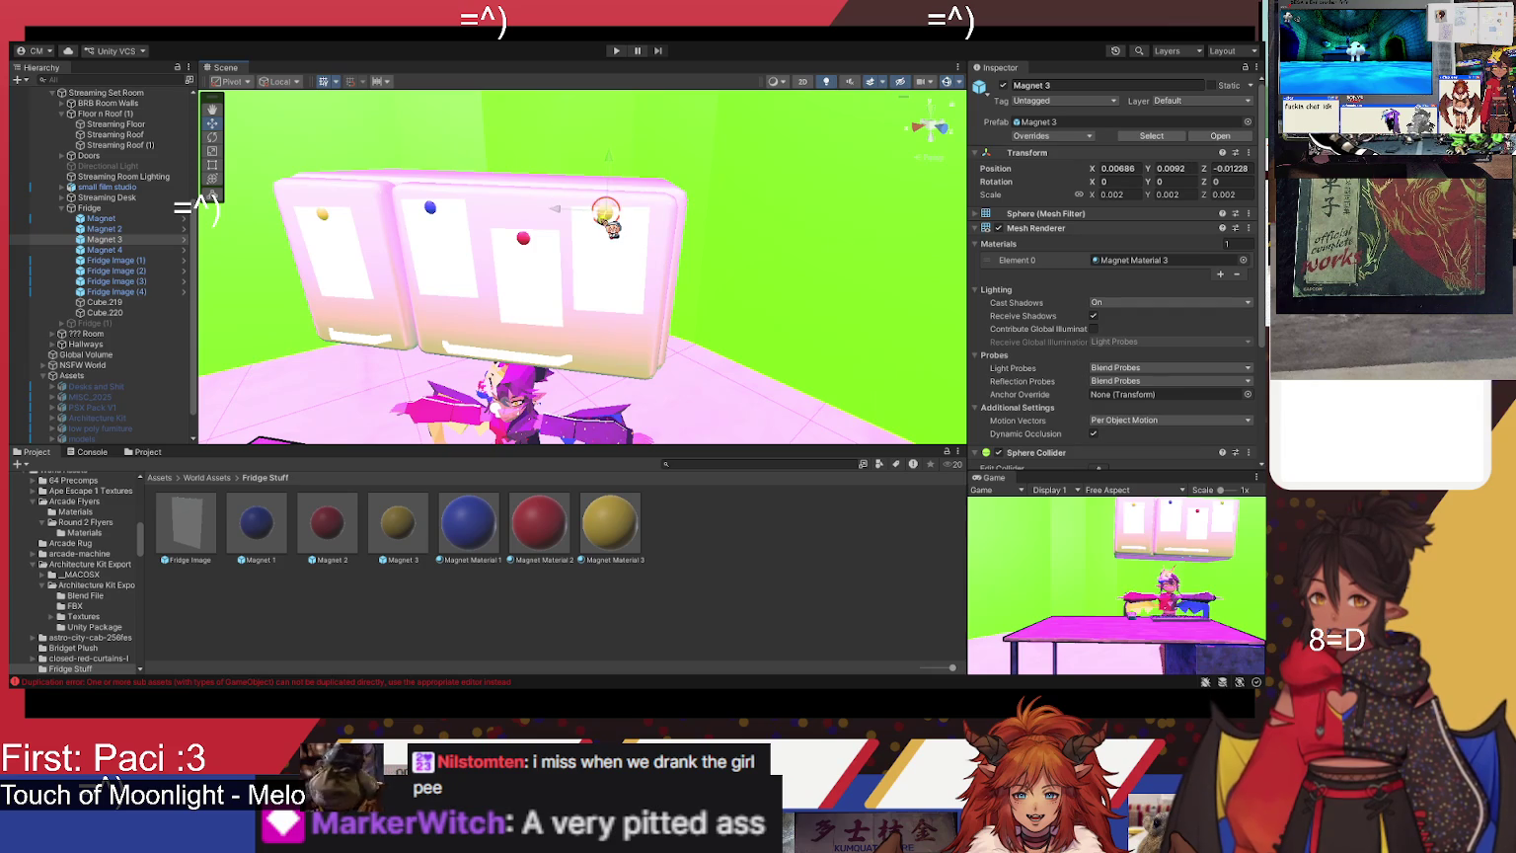
pyautogui.scroll(5, 592, 208)
pyautogui.moveTo(513, 149); pyautogui.dragTo(491, 186)
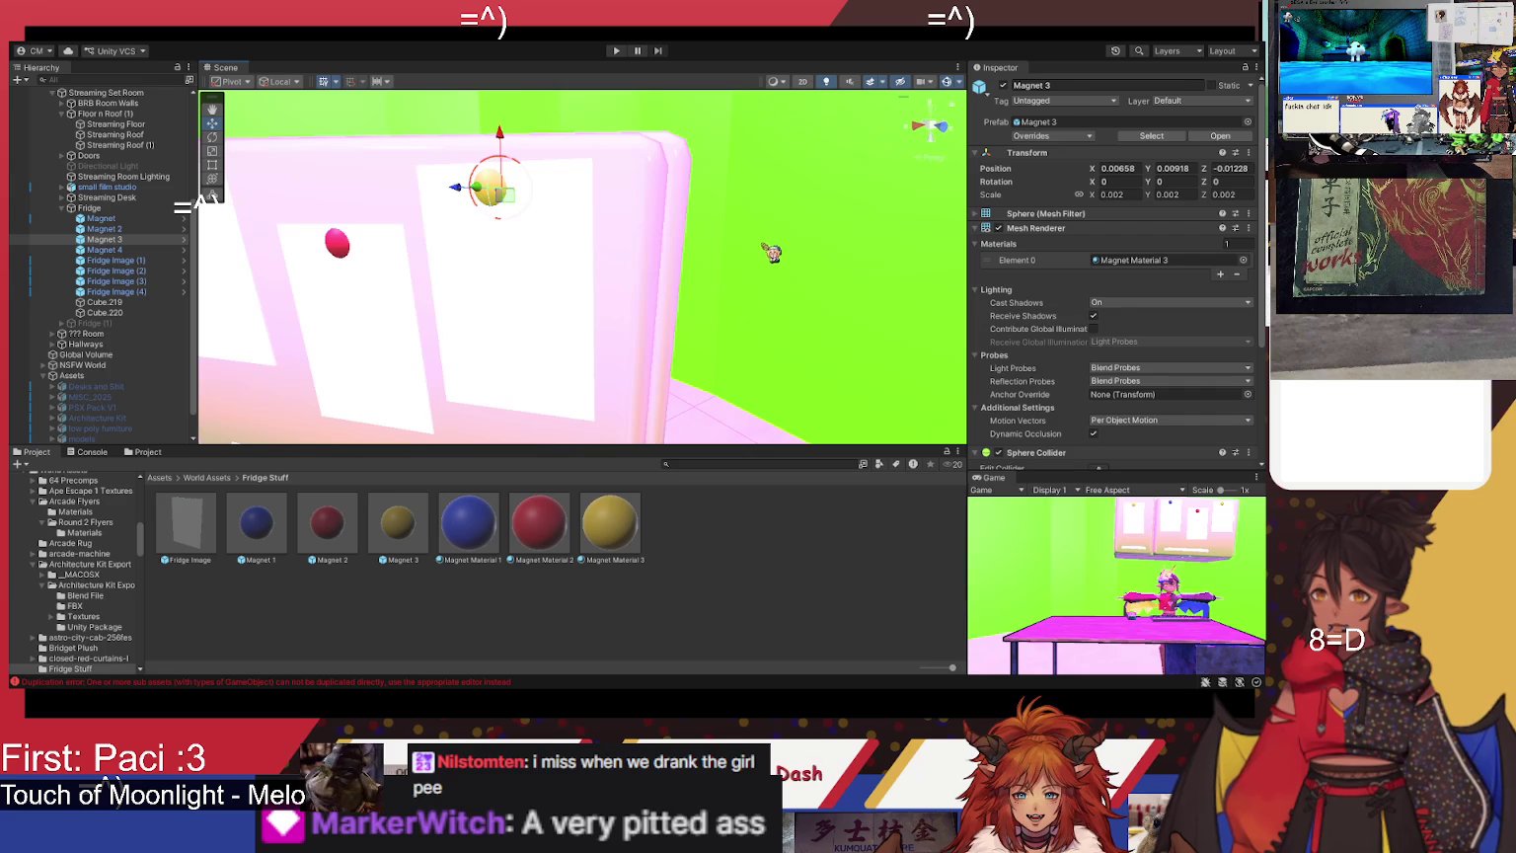
# - Pull the view back over the whole fridge and start play mode
pyautogui.click(780, 258)
pyautogui.moveTo(733, 256)
pyautogui.mouseDown()
pyautogui.moveTo(687, 237)
pyautogui.moveTo(716, 292)
pyautogui.moveTo(785, 291)
pyautogui.moveTo(759, 287)
pyautogui.mouseUp()
pyautogui.click(617, 52)
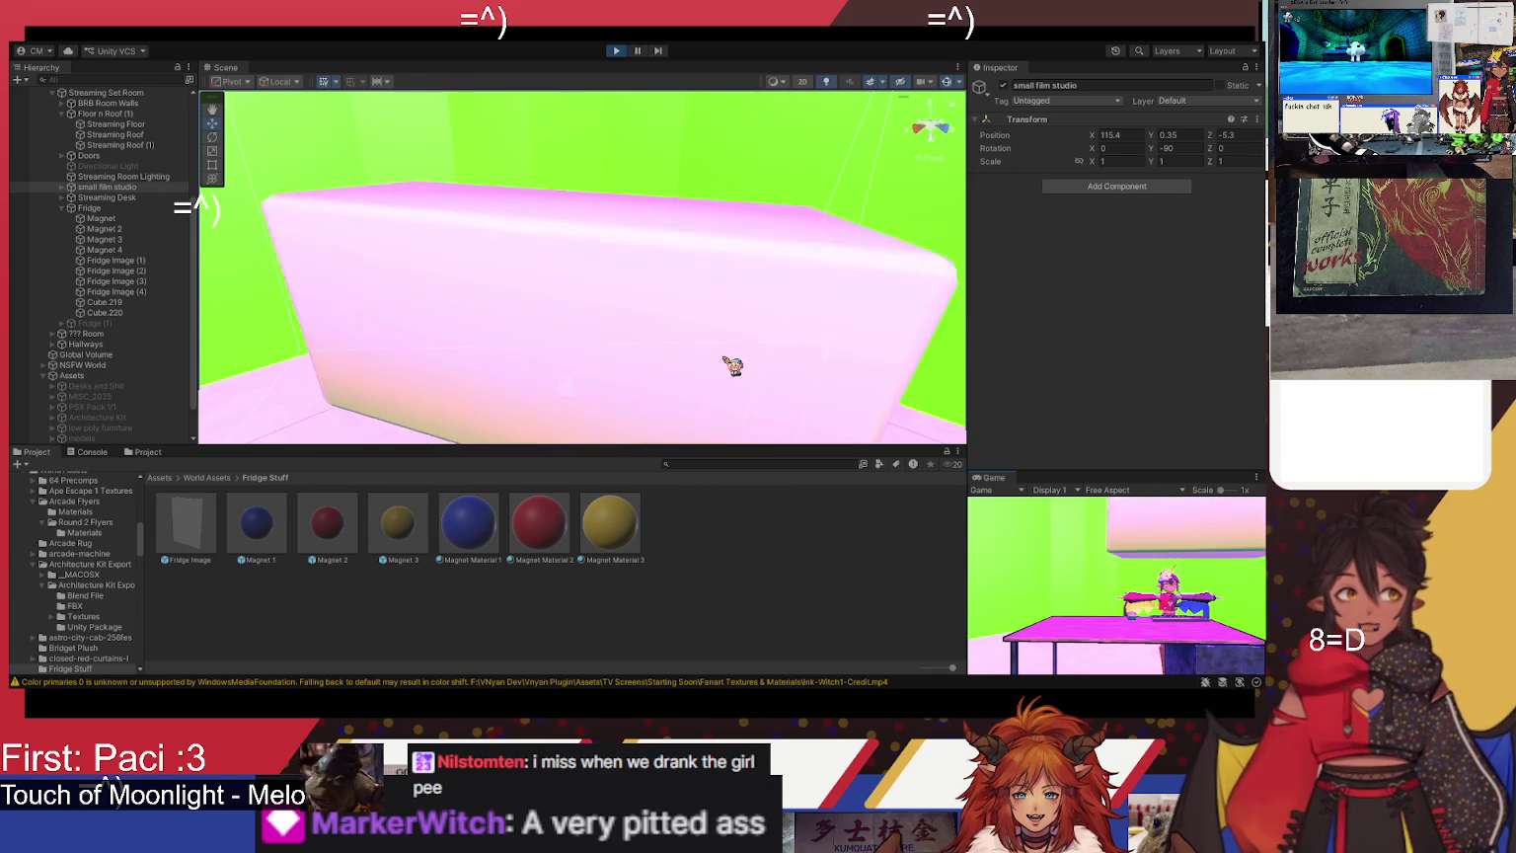
# - Orbit the running scene to inspect the fridge, then collapse the Fridge and Floor n Roof (1) groups
pyautogui.moveTo(736, 363)
pyautogui.mouseDown()
pyautogui.moveTo(520, 415)
pyautogui.moveTo(738, 284)
pyautogui.moveTo(711, 382)
pyautogui.moveTo(728, 357)
pyautogui.moveTo(641, 375)
pyautogui.moveTo(602, 365)
pyautogui.moveTo(739, 292)
pyautogui.moveTo(735, 263)
pyautogui.moveTo(754, 274)
pyautogui.mouseUp()
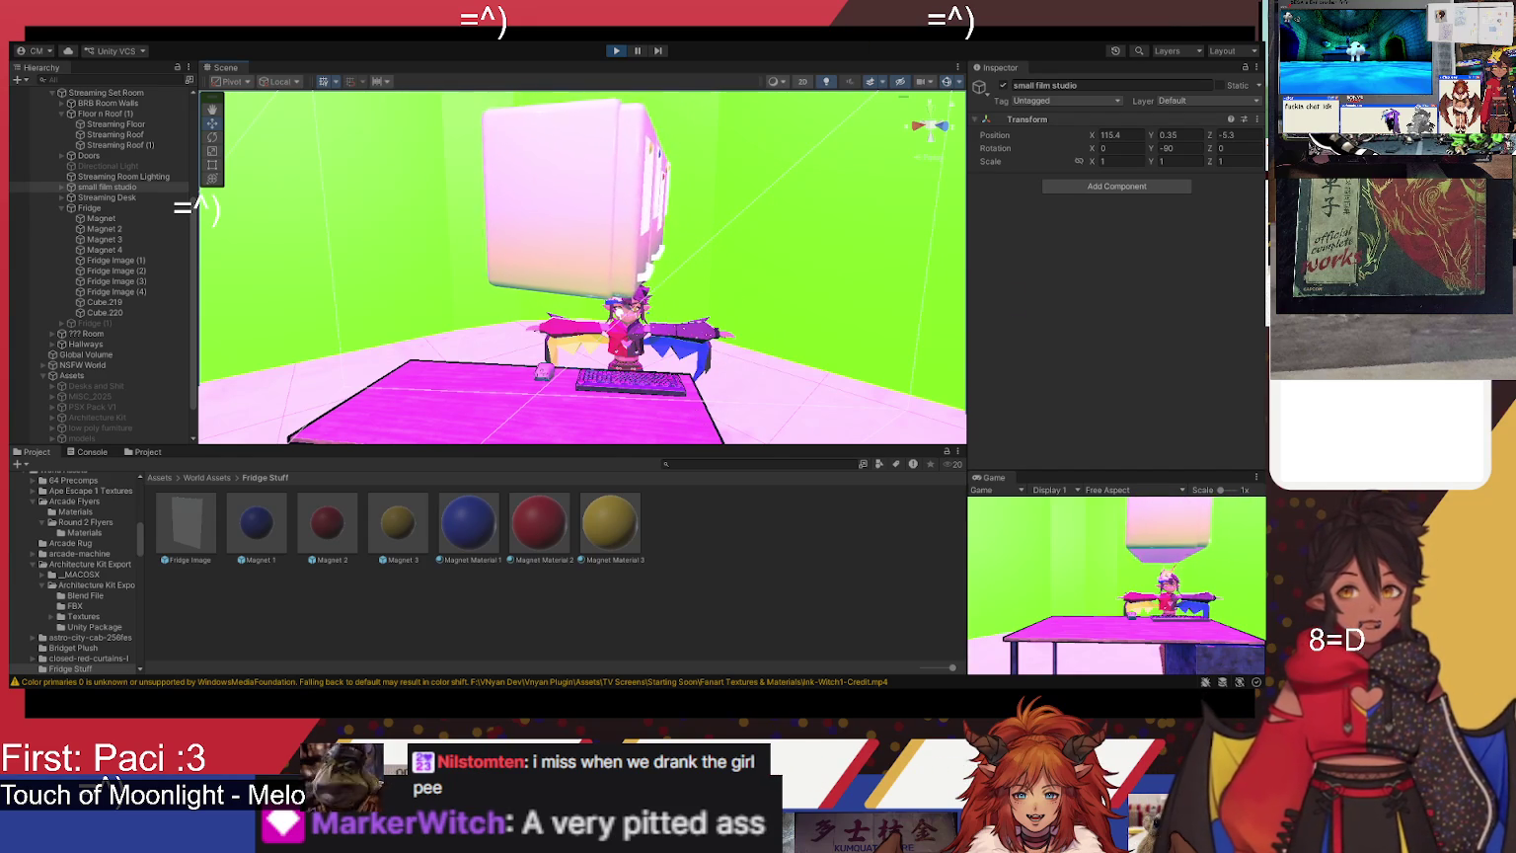
pyautogui.moveTo(805, 393)
pyautogui.mouseDown()
pyautogui.moveTo(751, 383)
pyautogui.moveTo(773, 343)
pyautogui.mouseUp()
pyautogui.press('d')
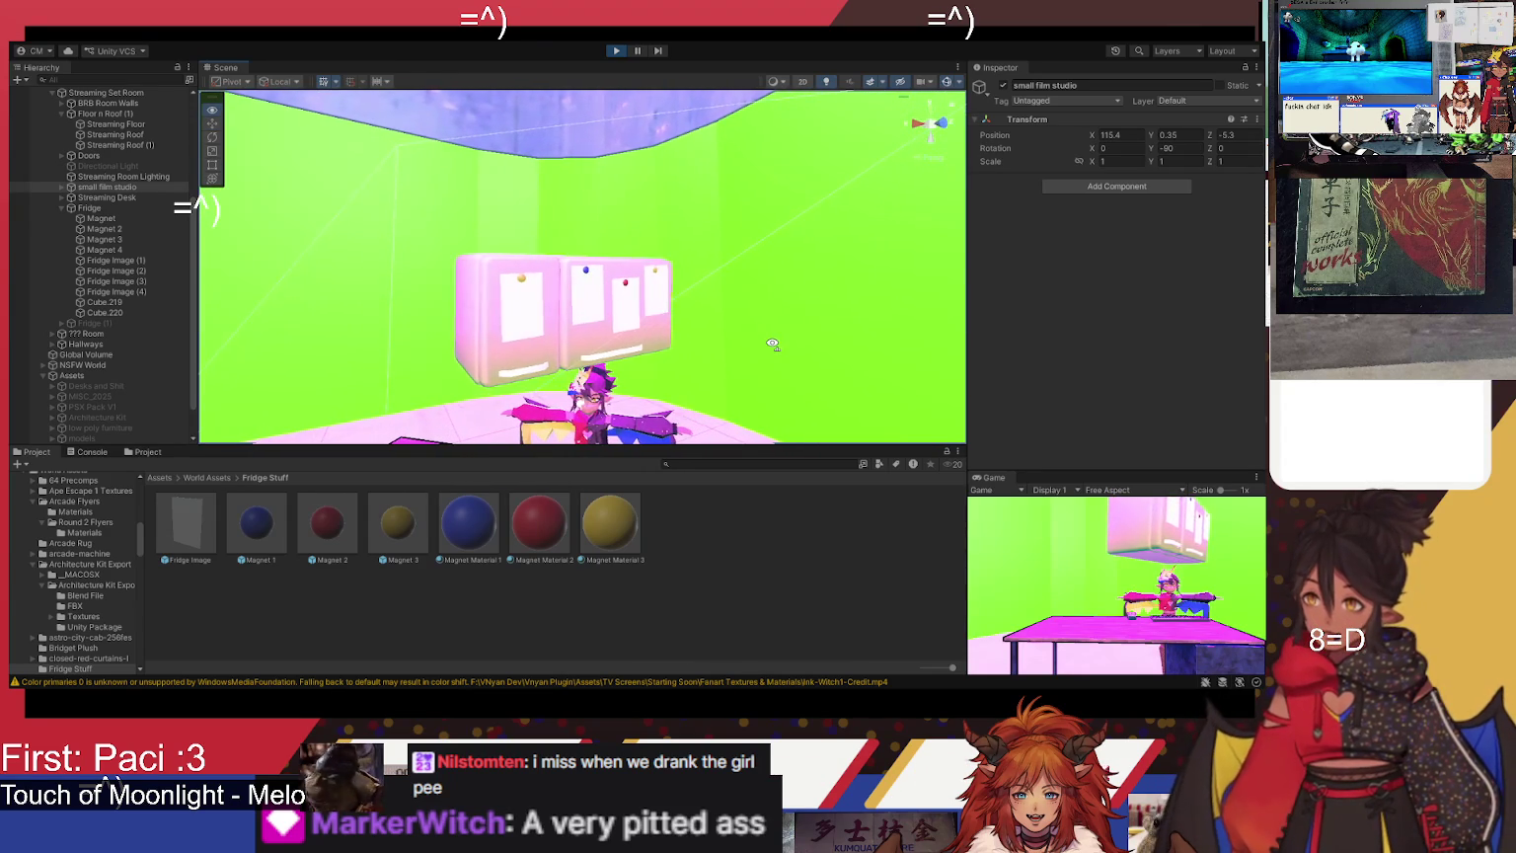
pyautogui.click(62, 208)
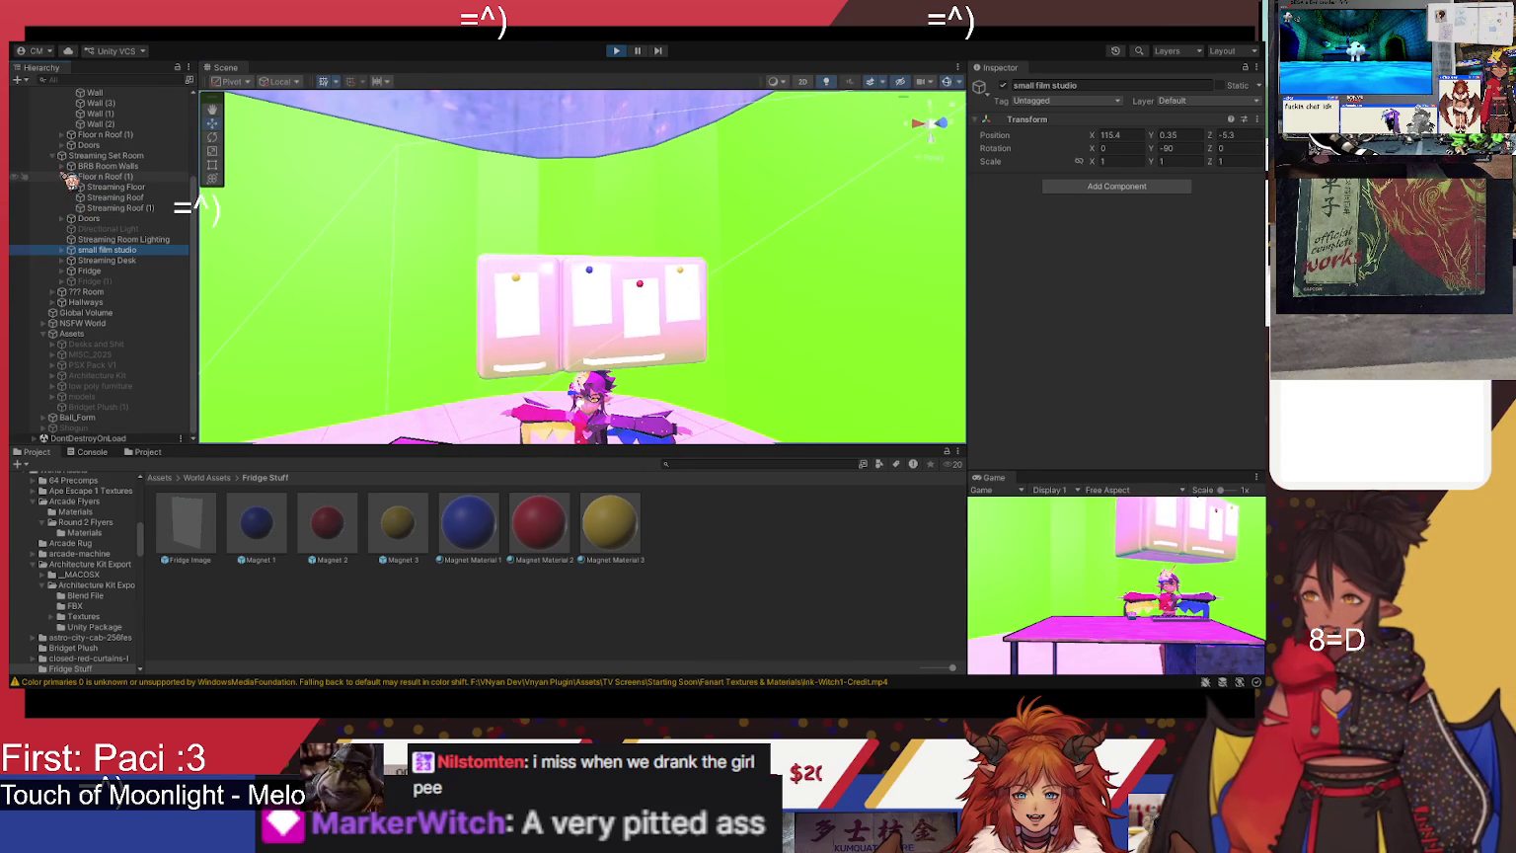
pyautogui.click(62, 178)
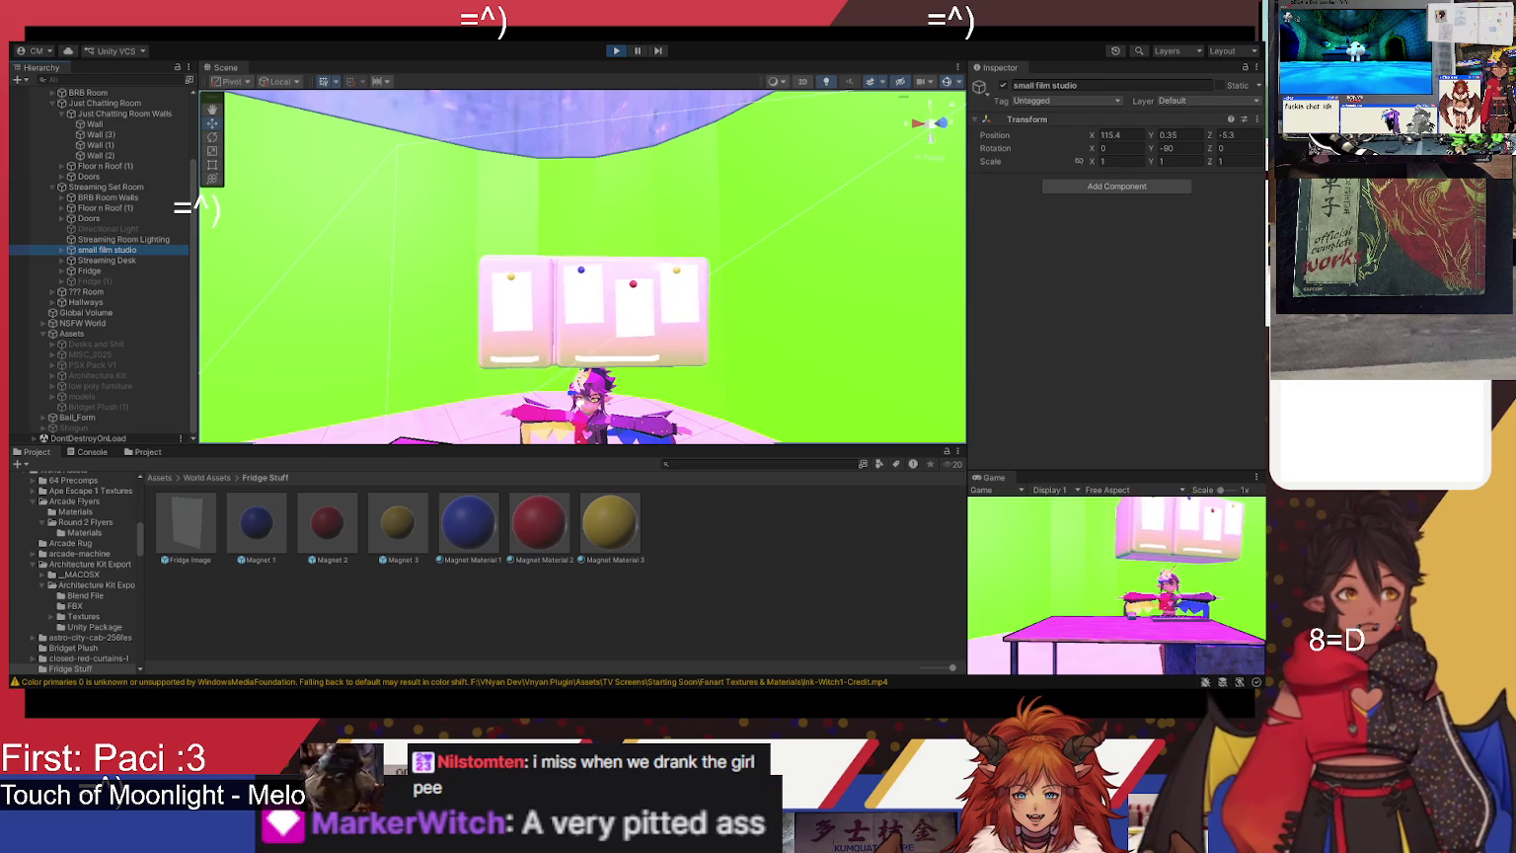